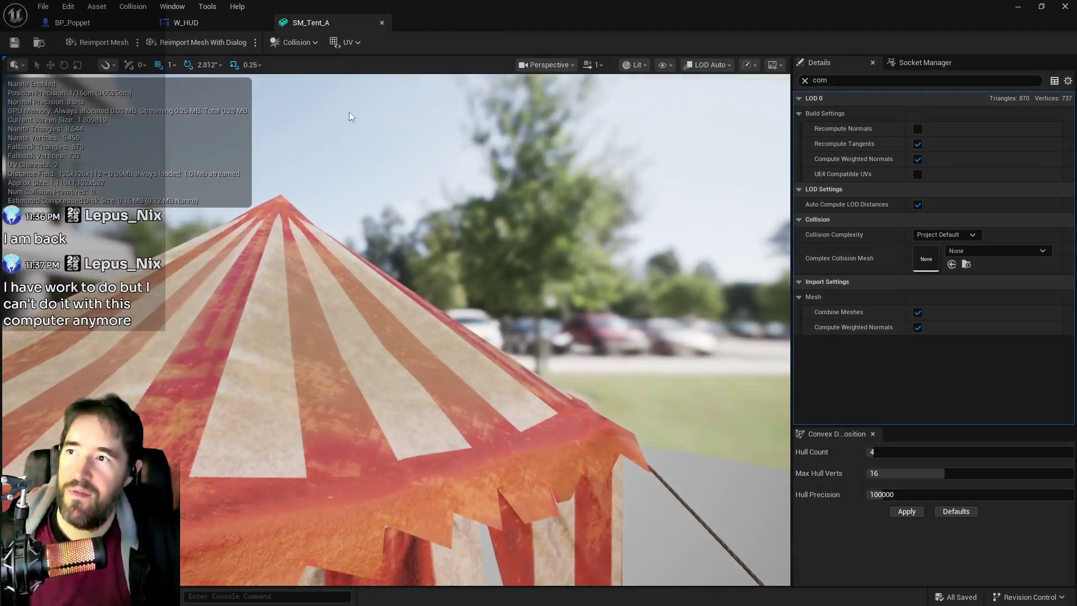
# Return to the level editor and start a play test of the Carnival Room
pyautogui.hotkey('alt', 'Tab')
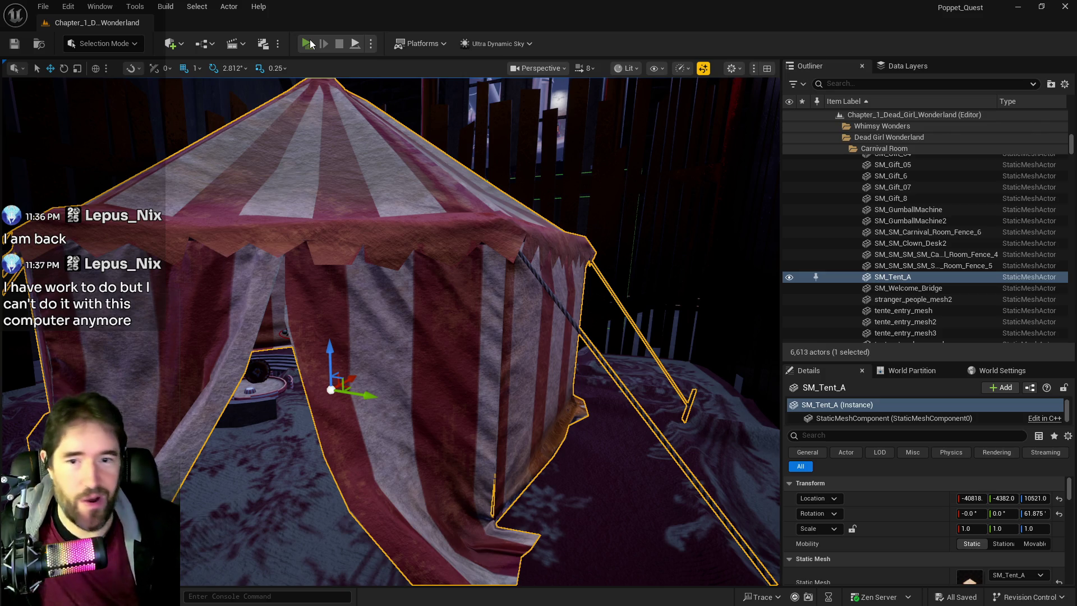
pyautogui.click(309, 44)
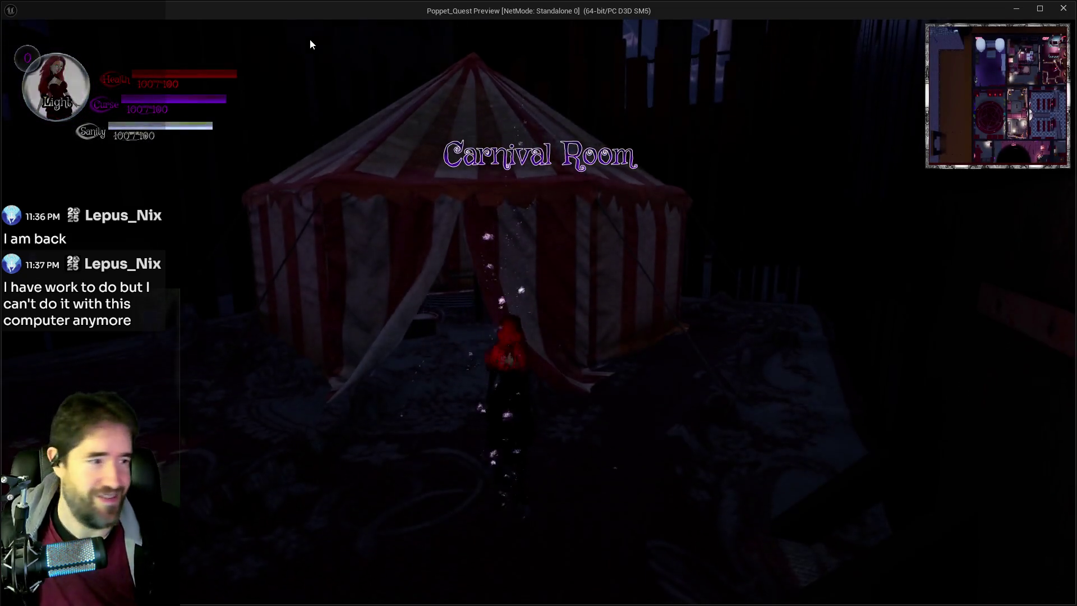
# Walk the character into and around the striped tent, then end the play test
pyautogui.press('w')
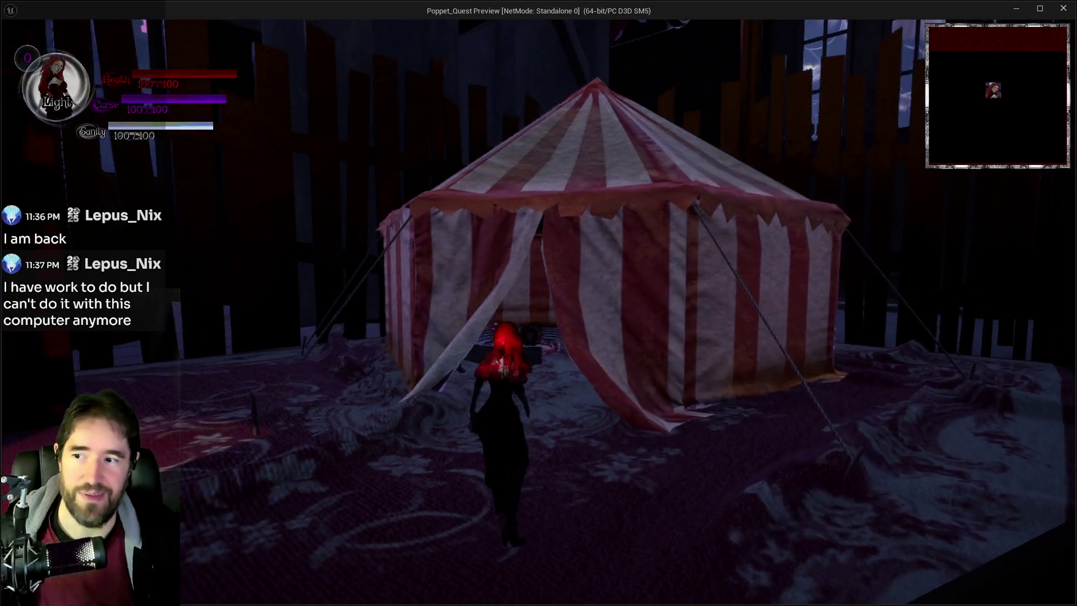
pyautogui.press('s')
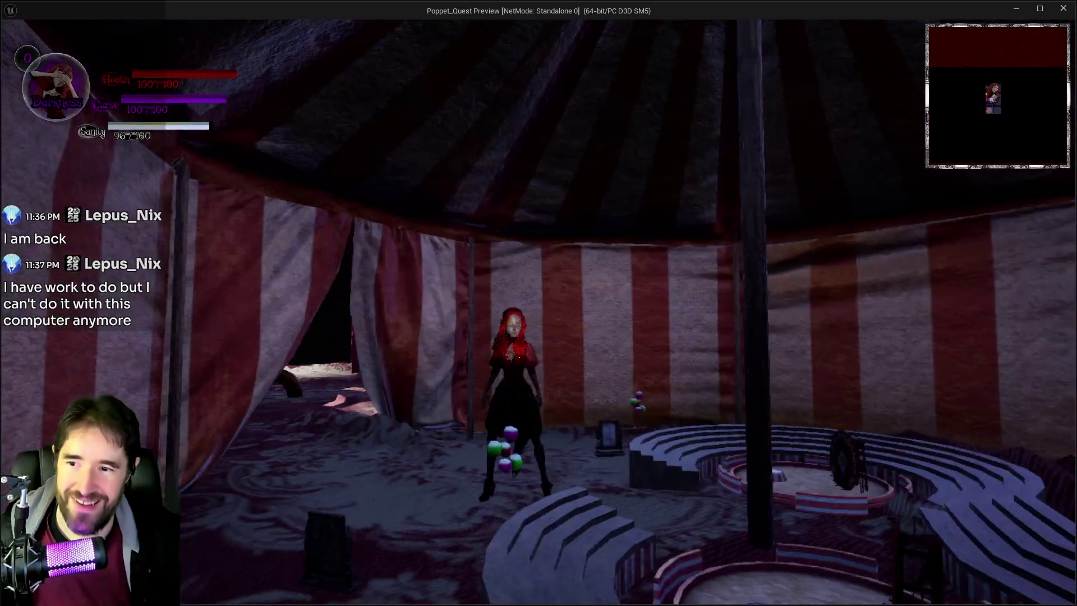
pyautogui.press('w')
pyautogui.press('w')
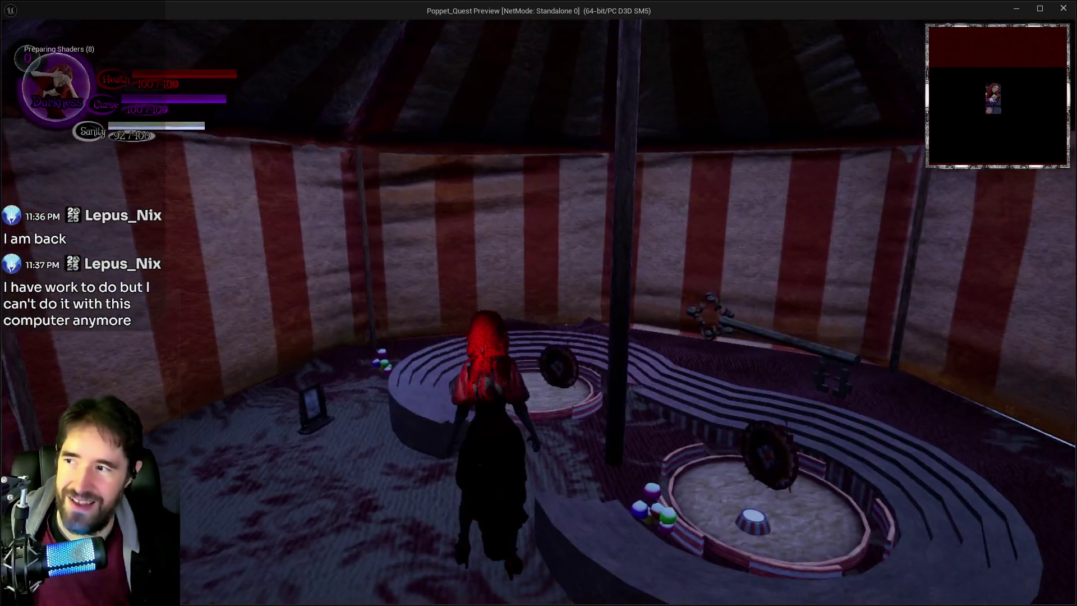
pyautogui.press('a')
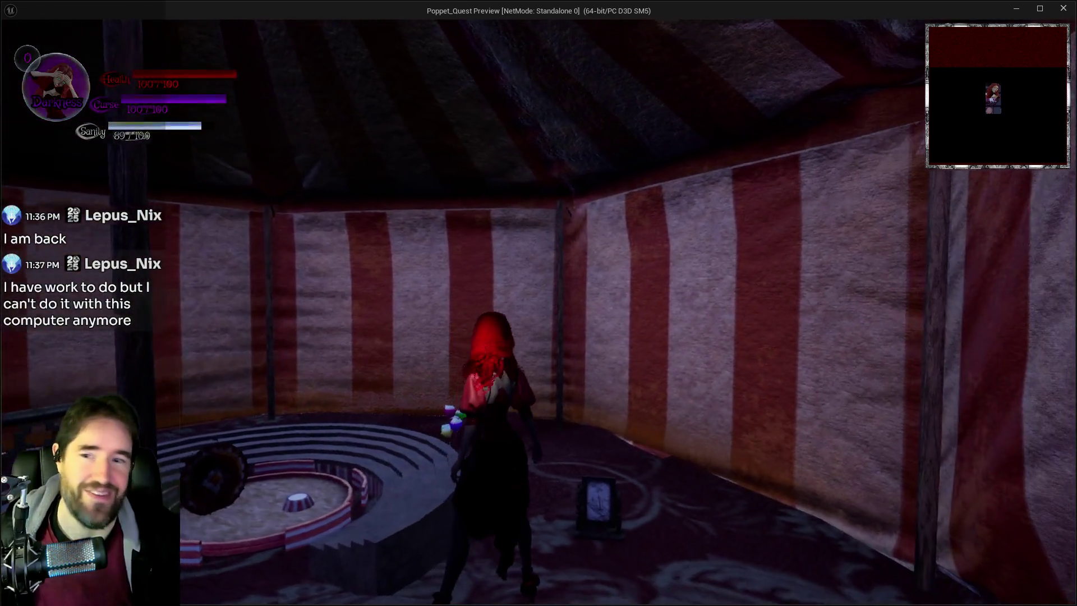
pyautogui.press('w')
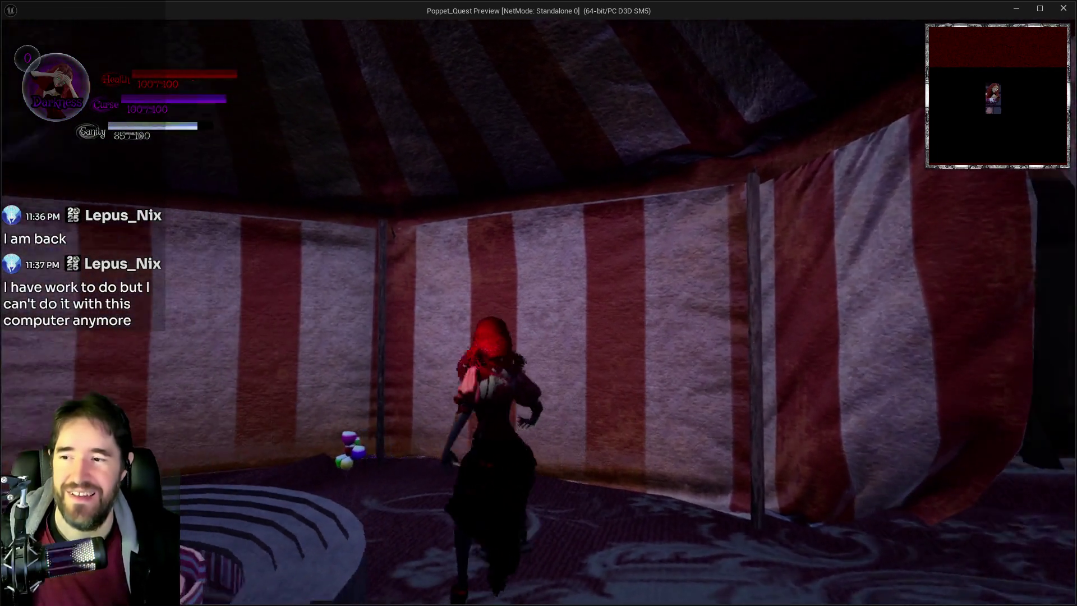
pyautogui.press('Escape')
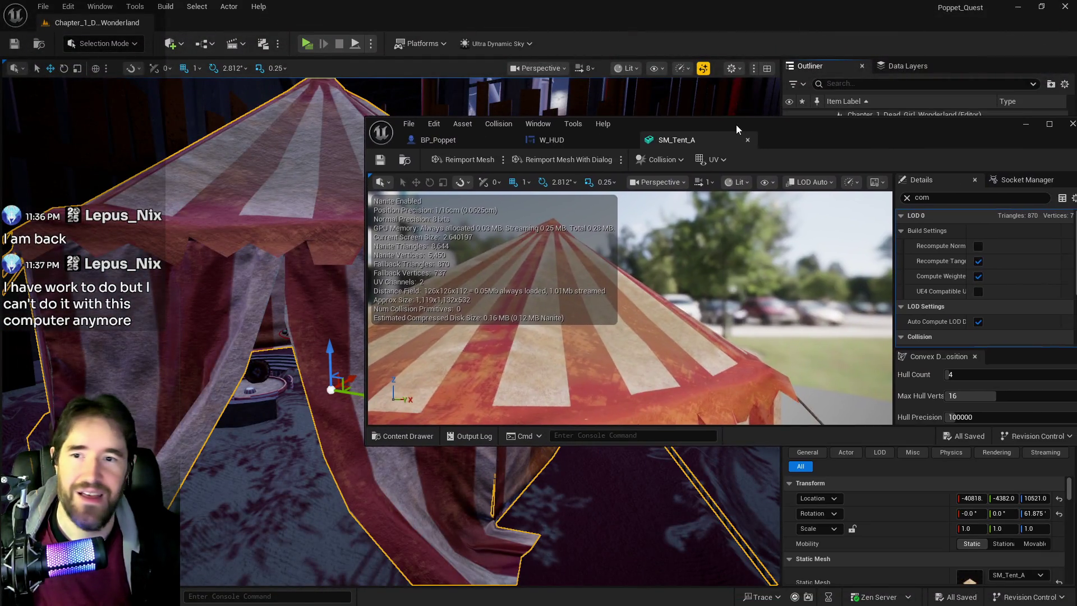
# Maximize the SM_Tent_A editor and filter the Details panel by 'col'
pyautogui.doubleClick(736, 124)
pyautogui.click(796, 80)
pyautogui.press('BackSpace')
pyautogui.write('l')
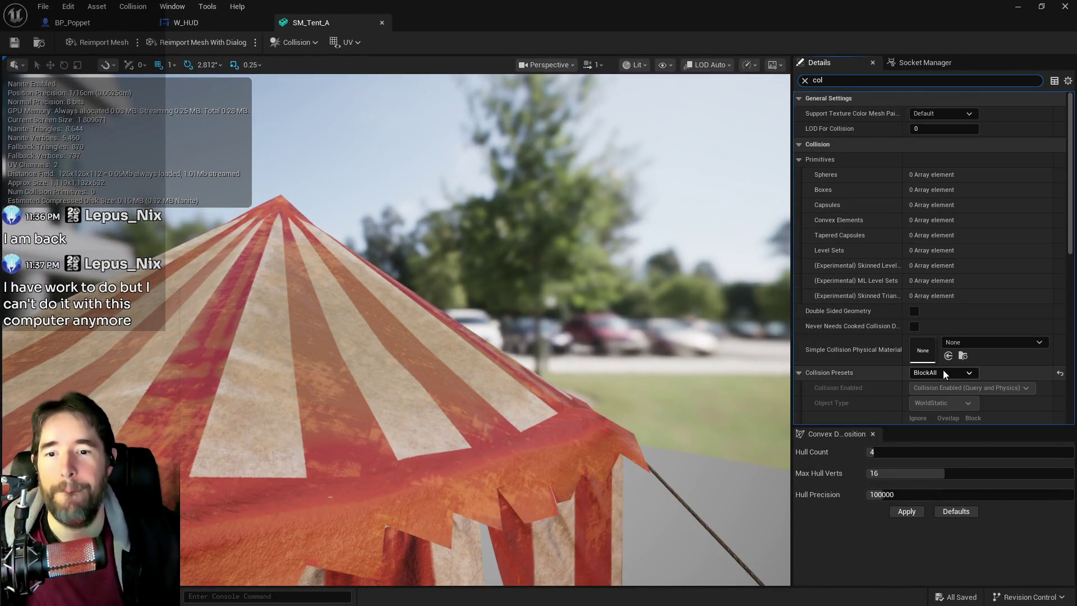
pyautogui.scroll(-2, 899, 370)
pyautogui.scroll(-4, 899, 368)
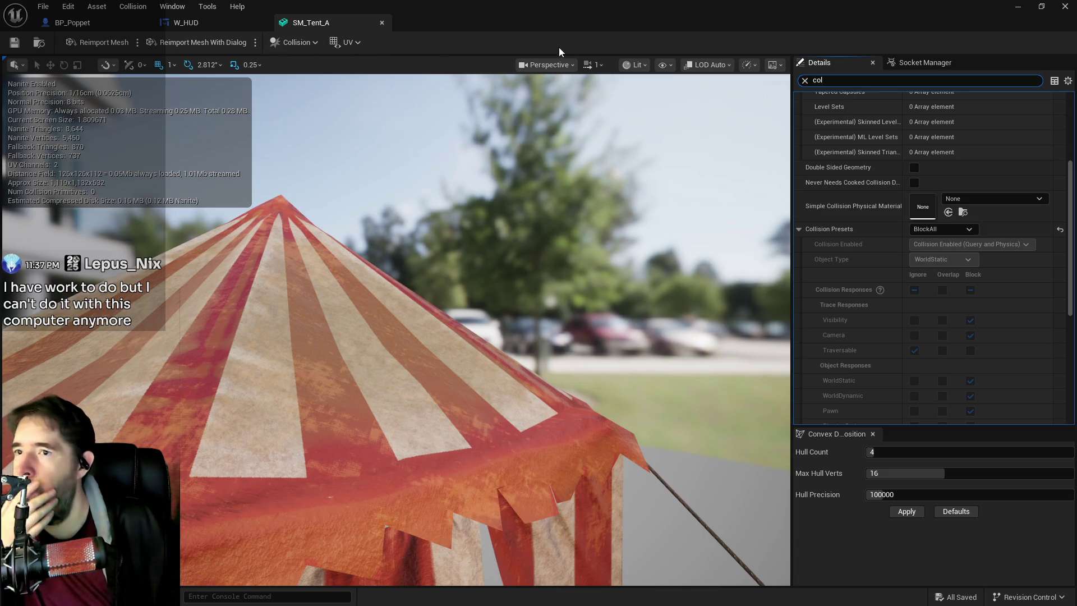
# Show simple collision and set Hull Count 64, Max Hull Verts 32, Hull Precision 1000000
pyautogui.click(662, 65)
pyautogui.click(668, 280)
pyautogui.moveTo(631, 288)
pyautogui.mouseDown()
pyautogui.moveTo(567, 263)
pyautogui.moveTo(488, 287)
pyautogui.mouseUp()
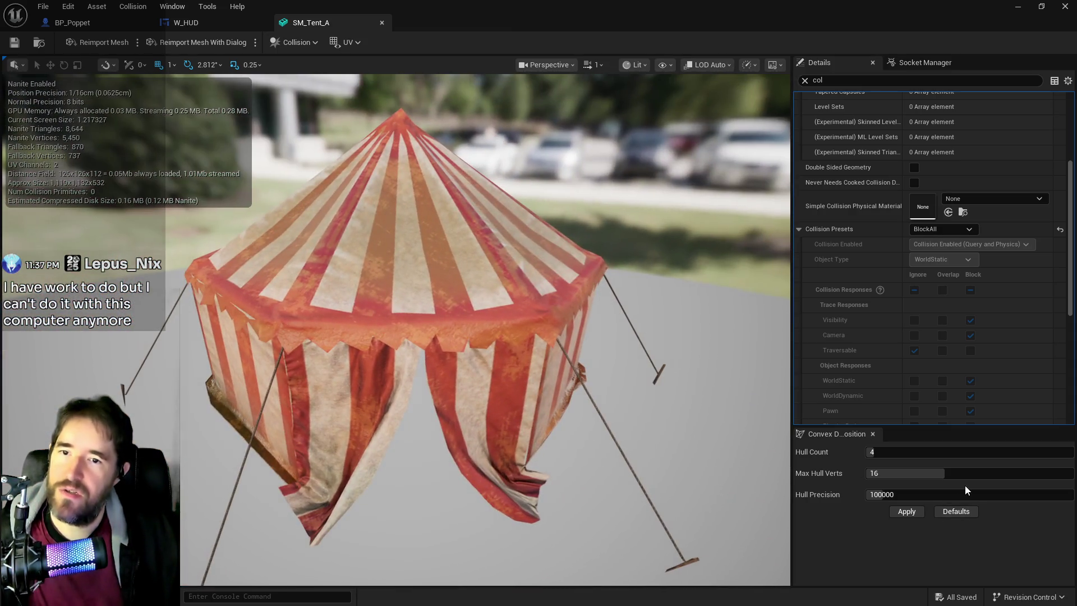
pyautogui.moveTo(889, 452); pyautogui.dragTo(1066, 452)
pyautogui.moveTo(917, 479); pyautogui.dragTo(1069, 474)
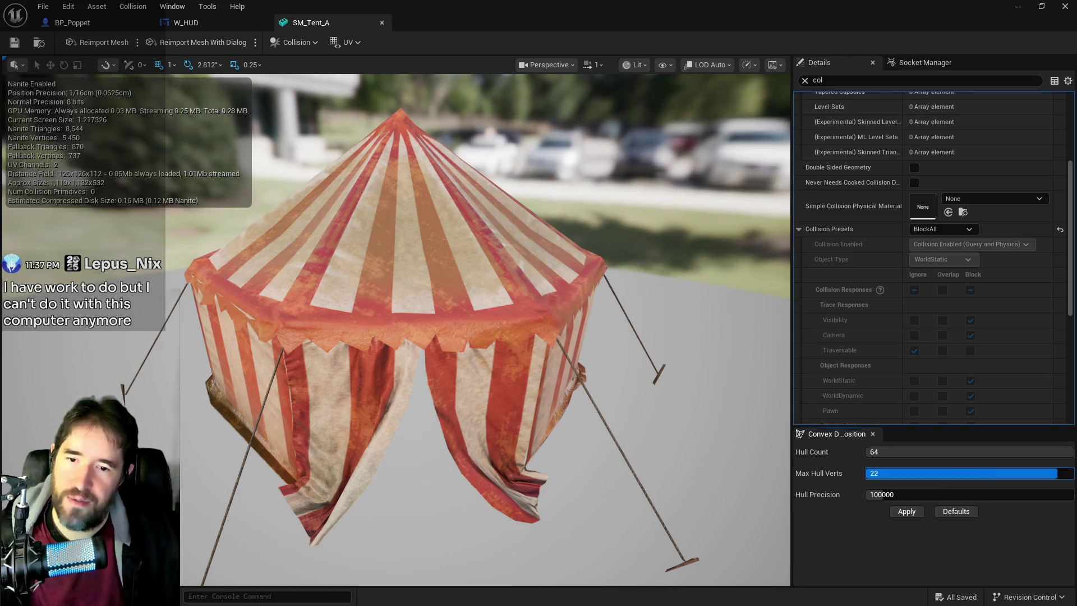
pyautogui.moveTo(875, 494); pyautogui.dragTo(1069, 495)
# Apply the convex decomposition, inspect the green hulls, then save and close SM_Tent_A
pyautogui.click(900, 513)
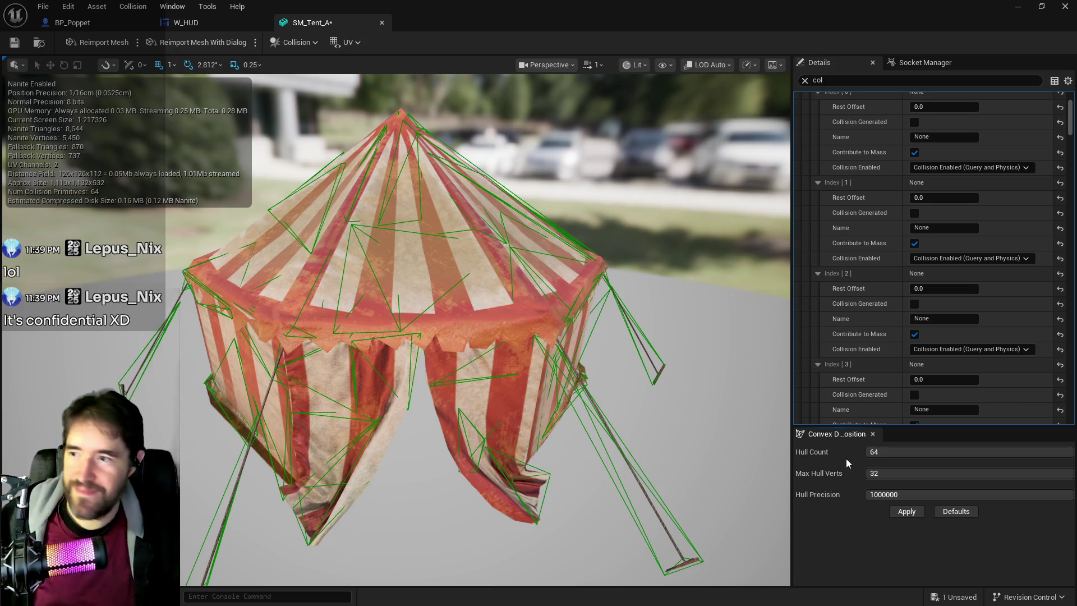
pyautogui.scroll(3, 396, 330)
pyautogui.scroll(10, 486, 330)
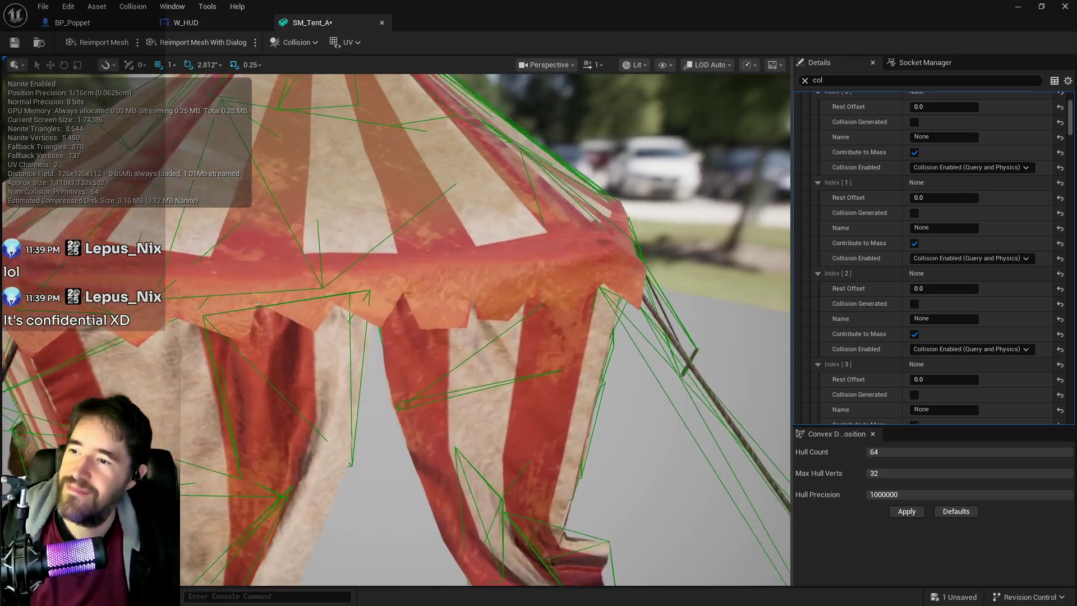
pyautogui.scroll(-10, 485, 330)
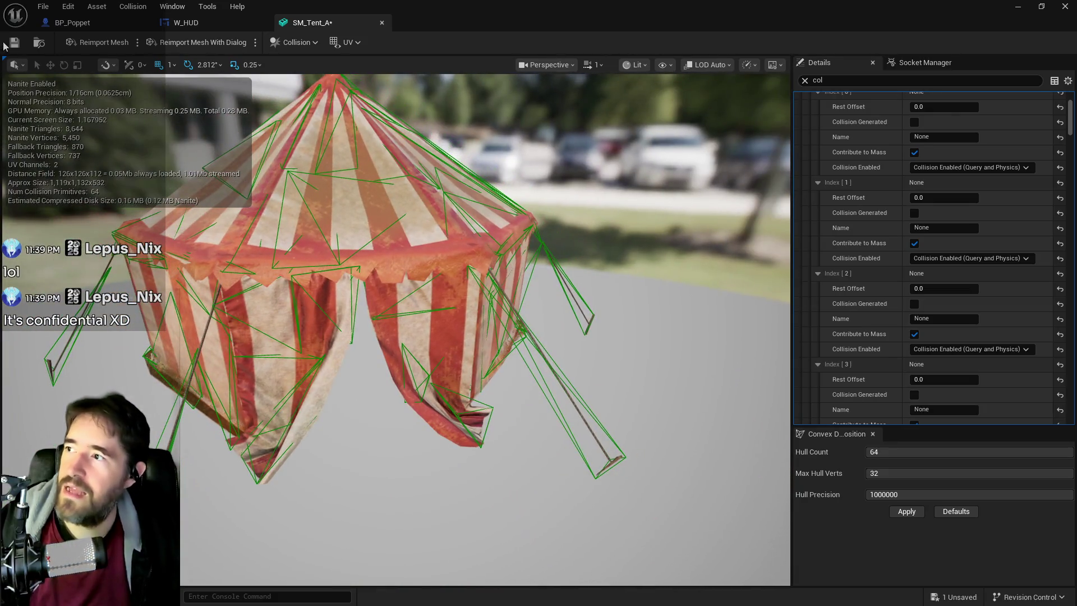
pyautogui.click(20, 43)
pyautogui.click(1065, 7)
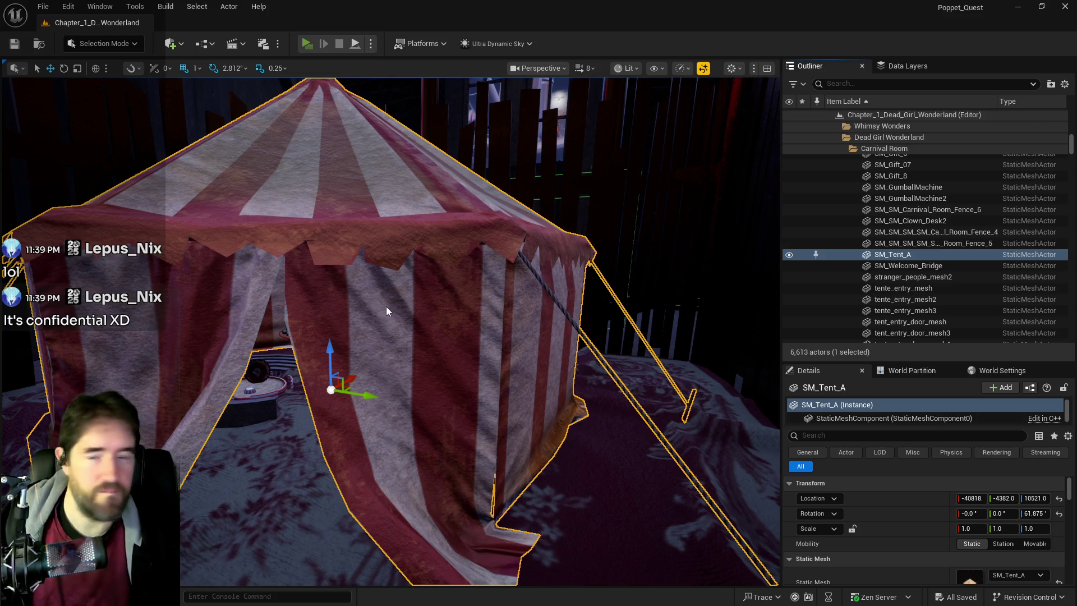
pyautogui.hotkey('alt', 'p')
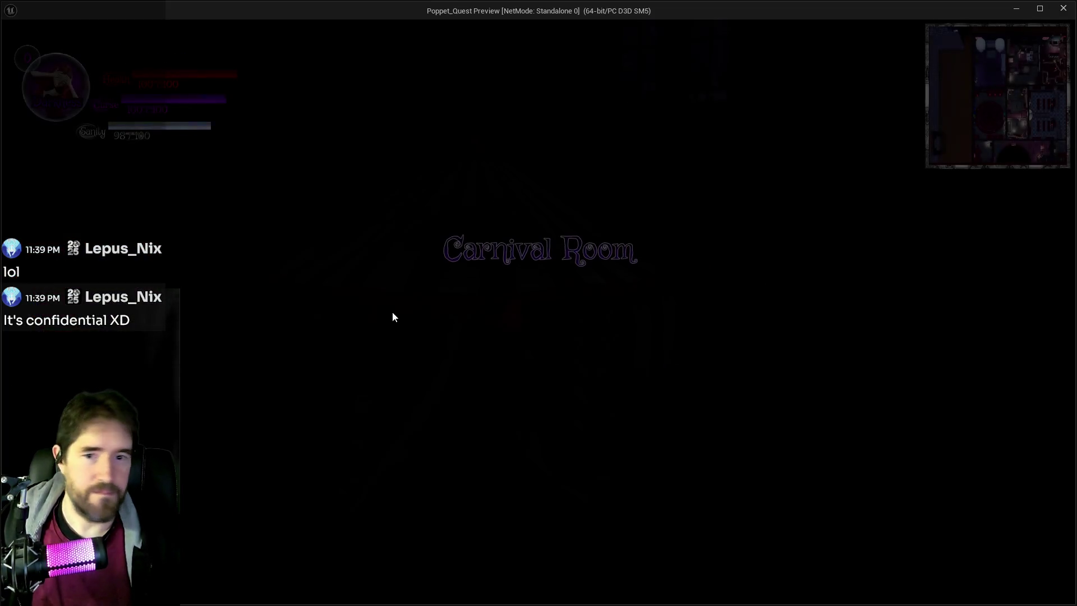
pyautogui.click(436, 352)
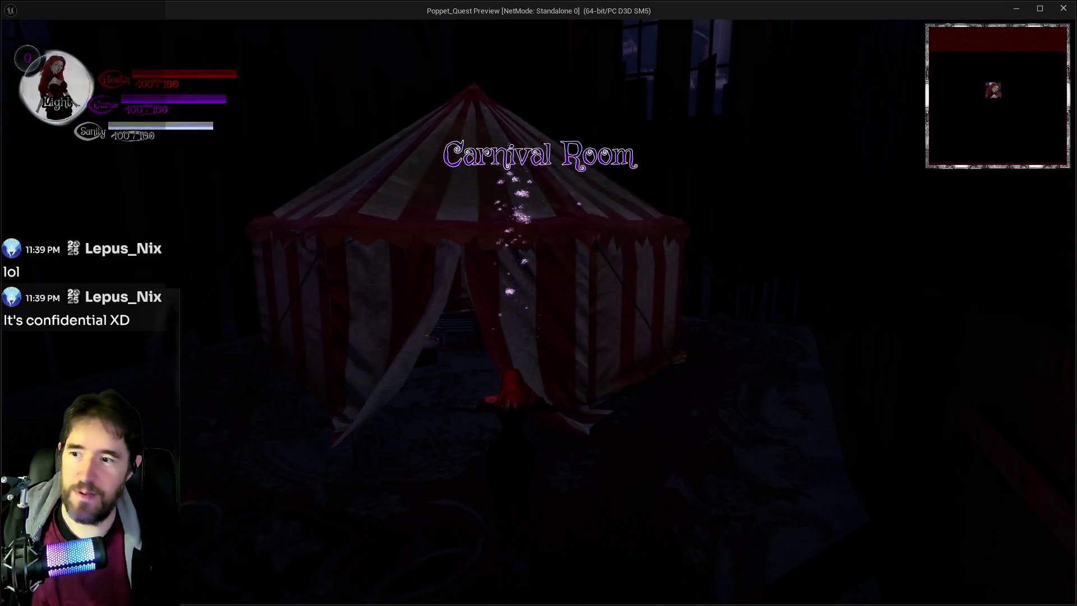
pyautogui.press('s')
pyautogui.press('w')
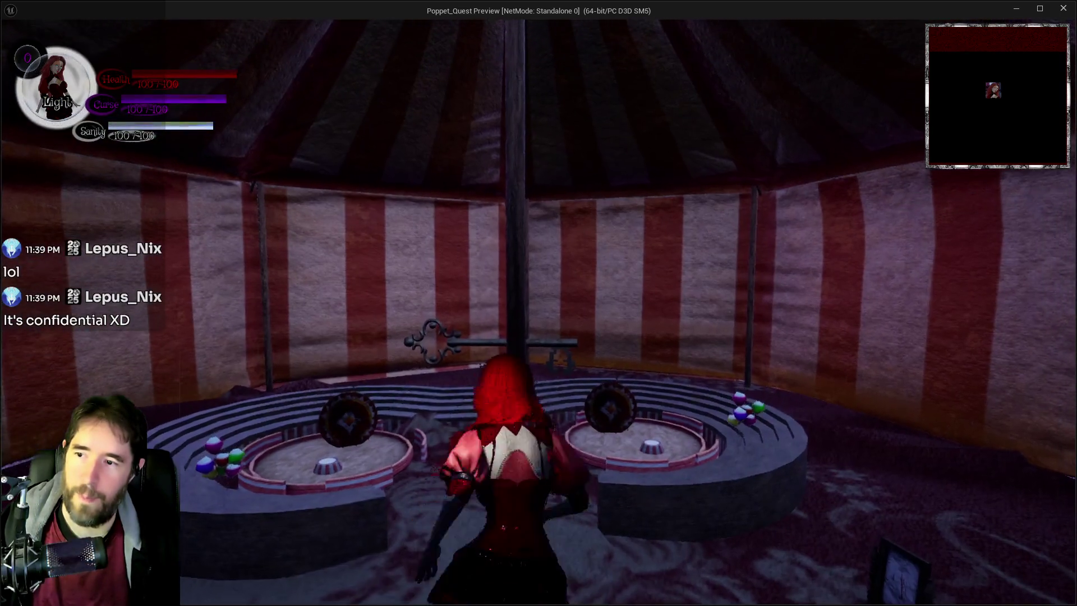
pyautogui.press('d')
pyautogui.press('w')
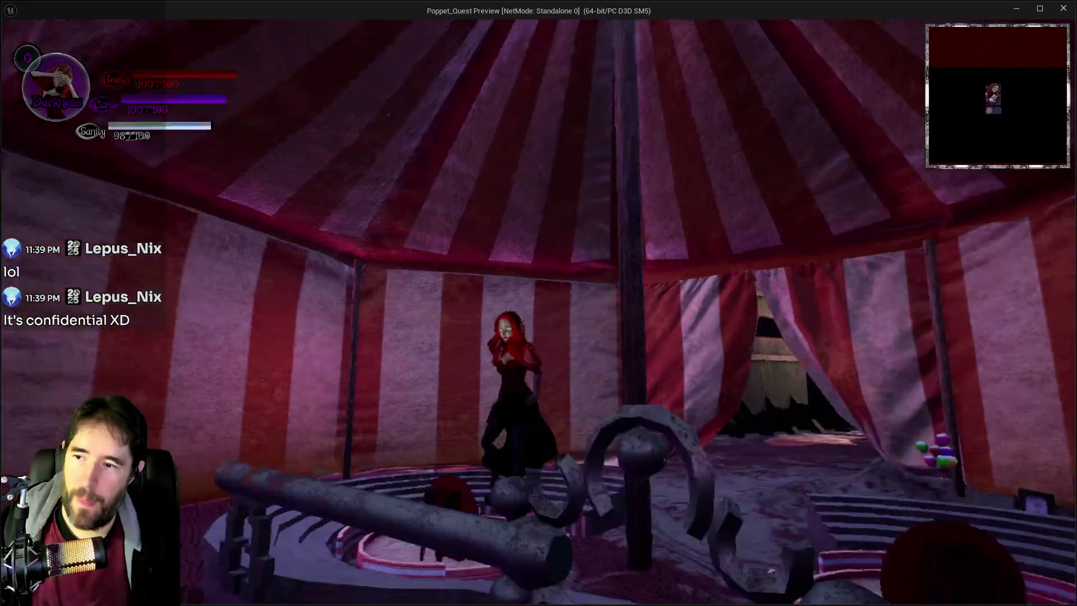
pyautogui.press('a')
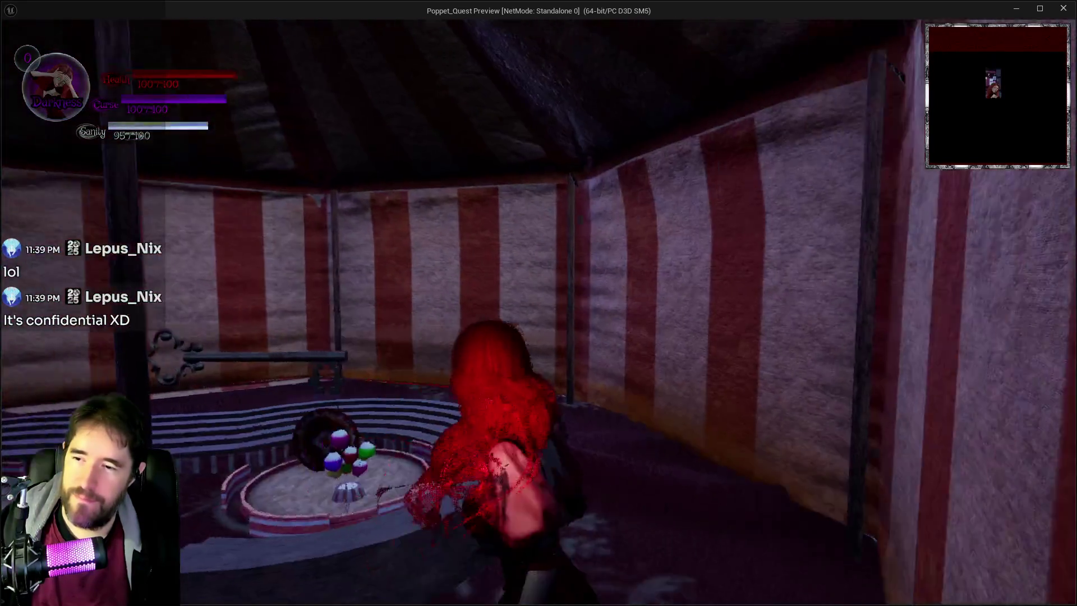
pyautogui.press('w')
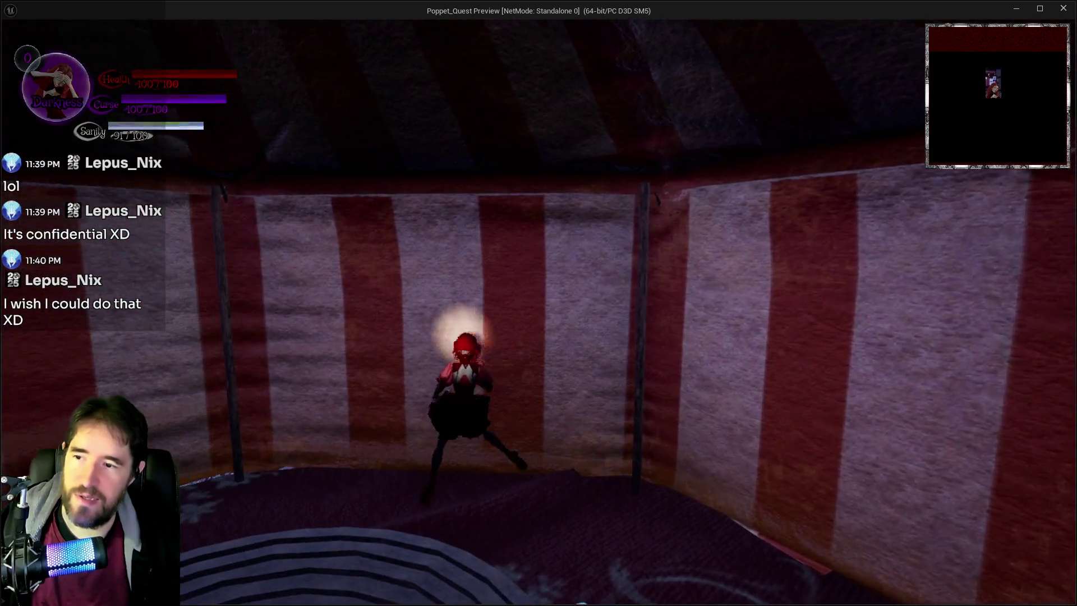
pyautogui.press('w')
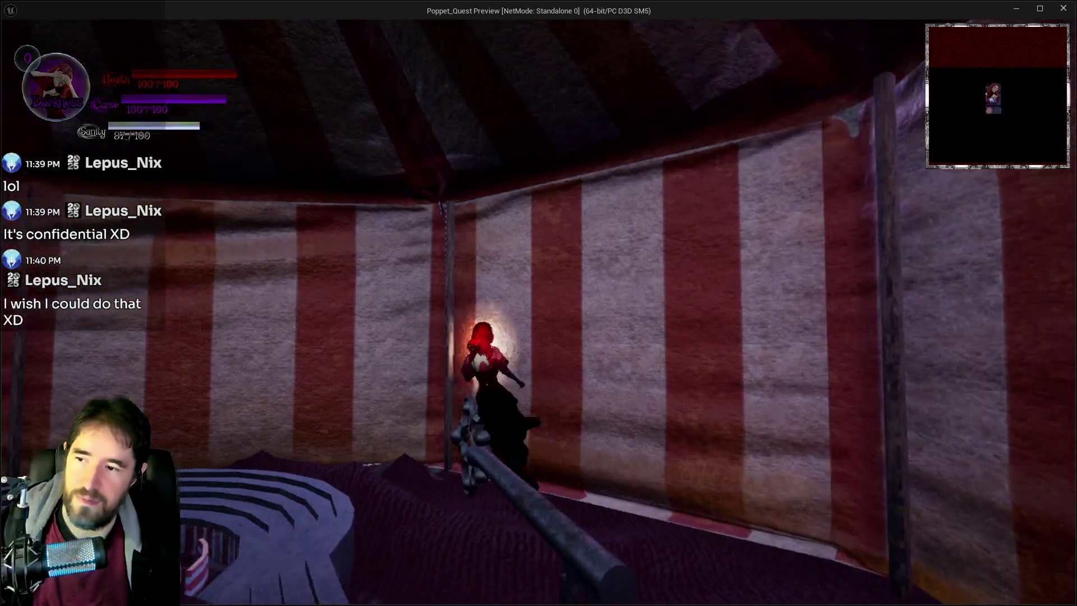
pyautogui.press('w')
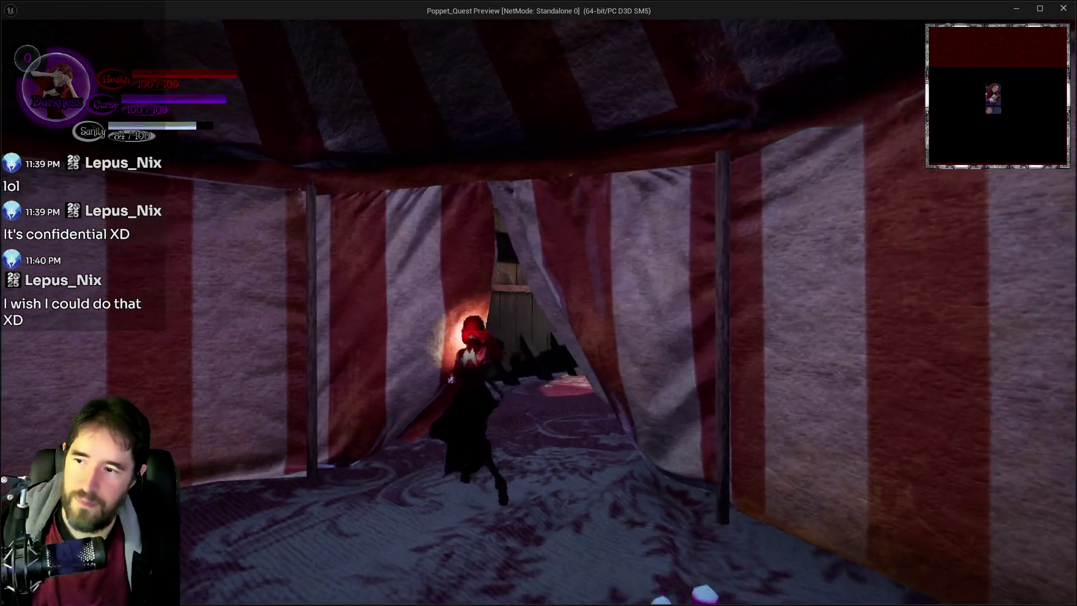
pyautogui.hotkey('alt', 'Tab')
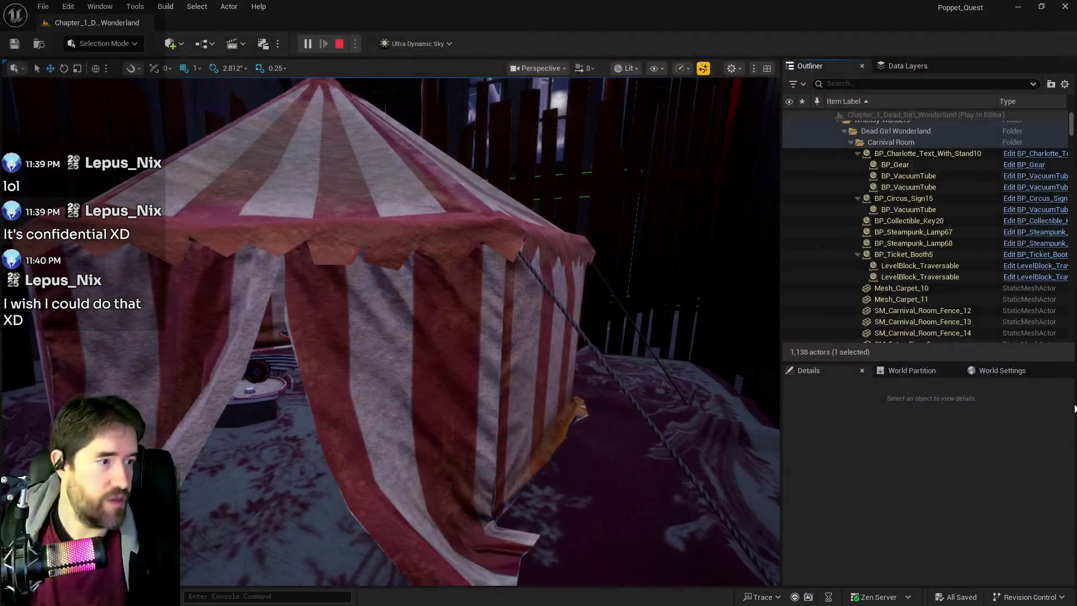
pyautogui.press('Escape')
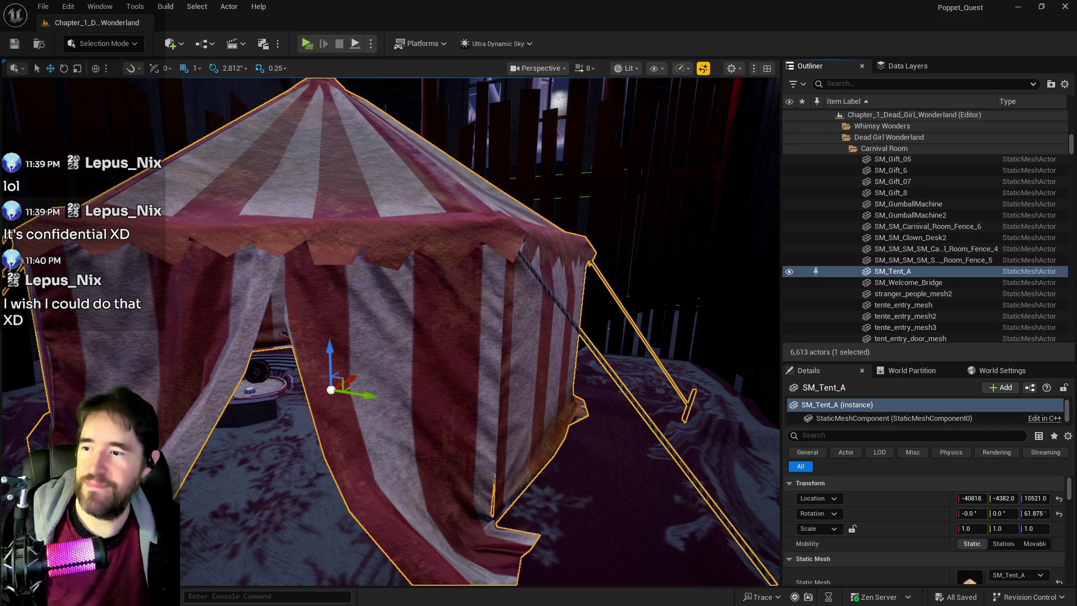
pyautogui.hotkey('alt', 'Tab')
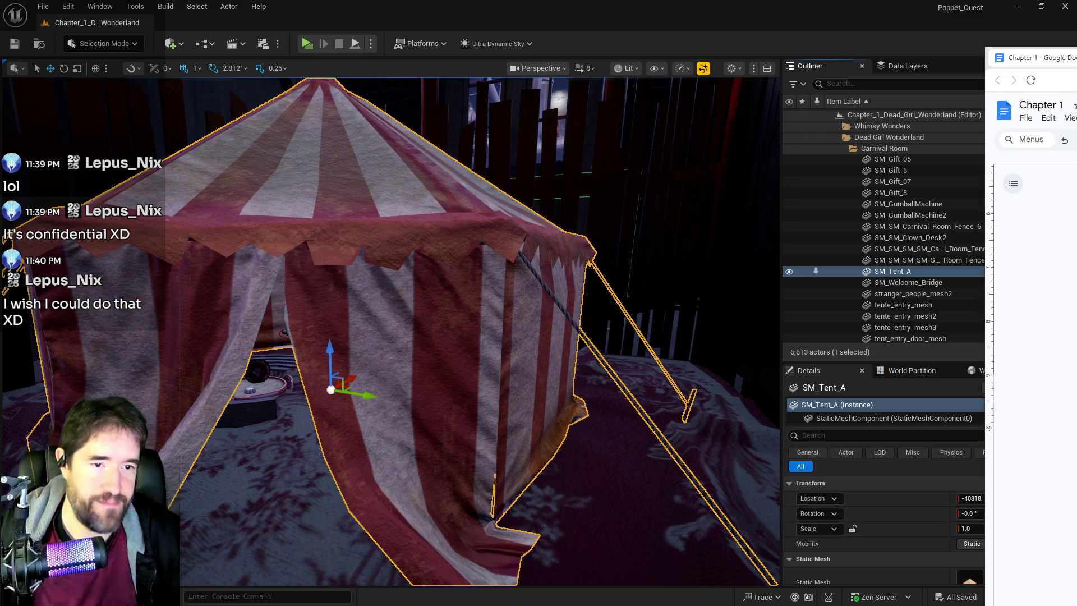
# Strike through the tent collision note in Playtest Notes, then move the Docs window aside
pyautogui.press('super+shift+Left')
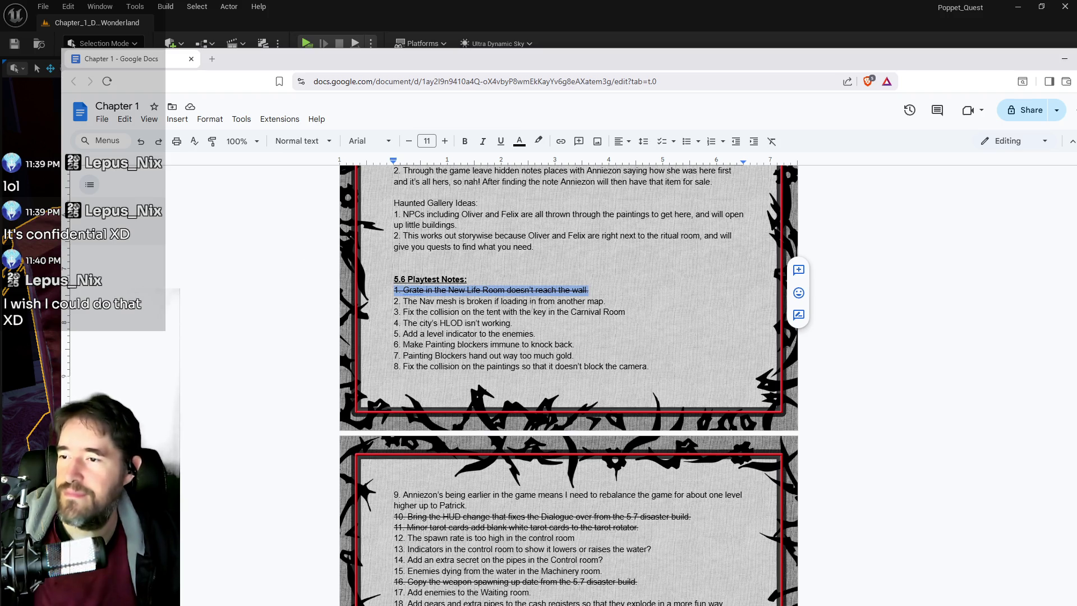
pyautogui.moveTo(624, 312)
pyautogui.mouseDown()
pyautogui.moveTo(396, 302)
pyautogui.moveTo(394, 312)
pyautogui.mouseUp()
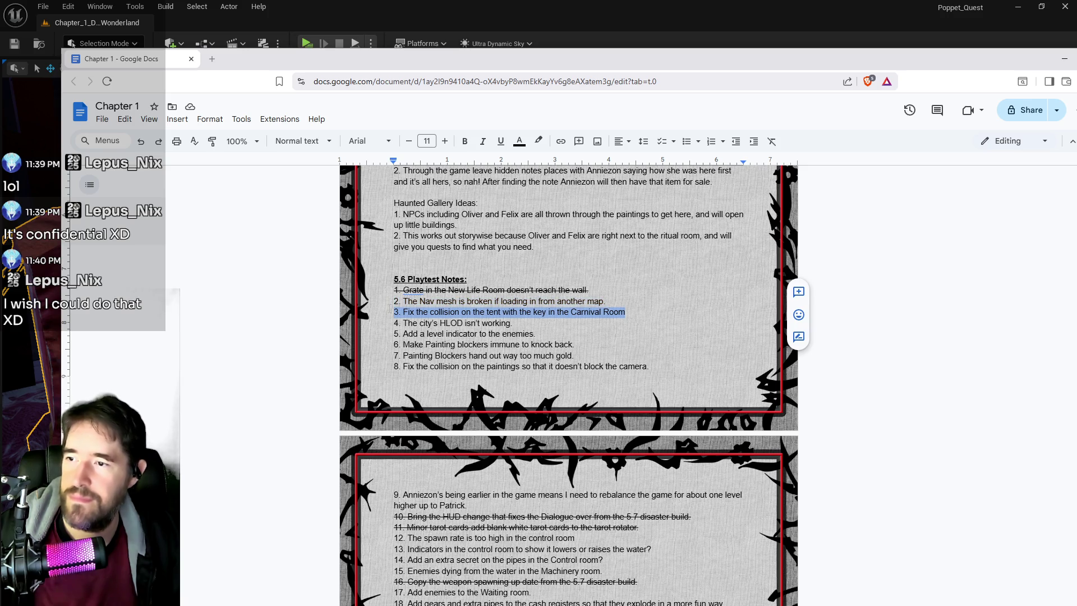
pyautogui.hotkey('alt', 'shift', '5')
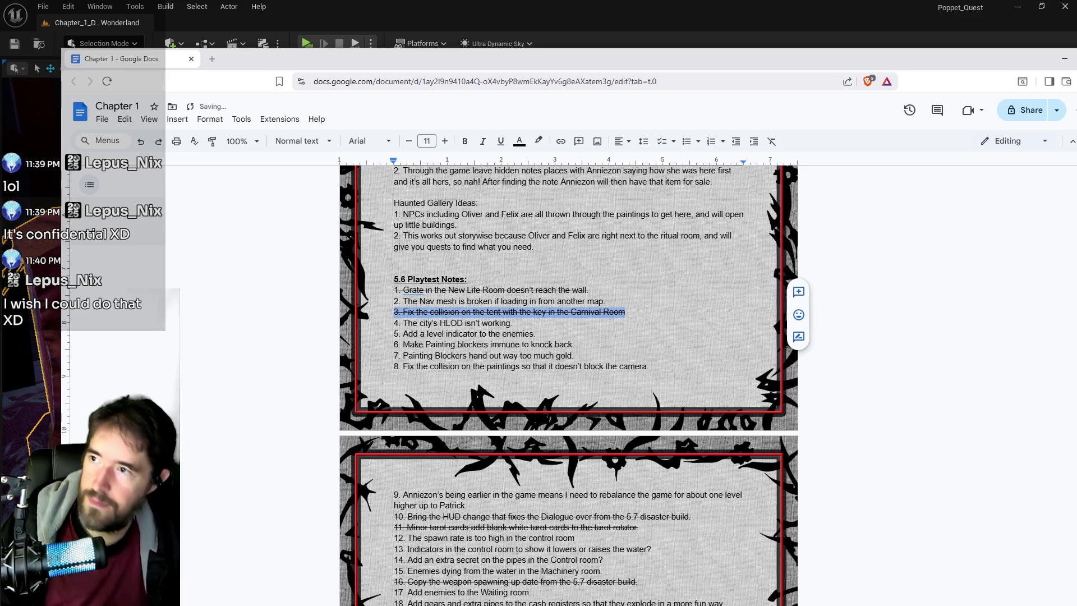
pyautogui.moveTo(589, 58); pyautogui.dragTo(1076, 135)
pyautogui.moveTo(392, 337)
pyautogui.mouseDown()
pyautogui.moveTo(393, 315)
pyautogui.moveTo(449, 291)
pyautogui.moveTo(488, 314)
pyautogui.moveTo(292, 11)
pyautogui.mouseUp()
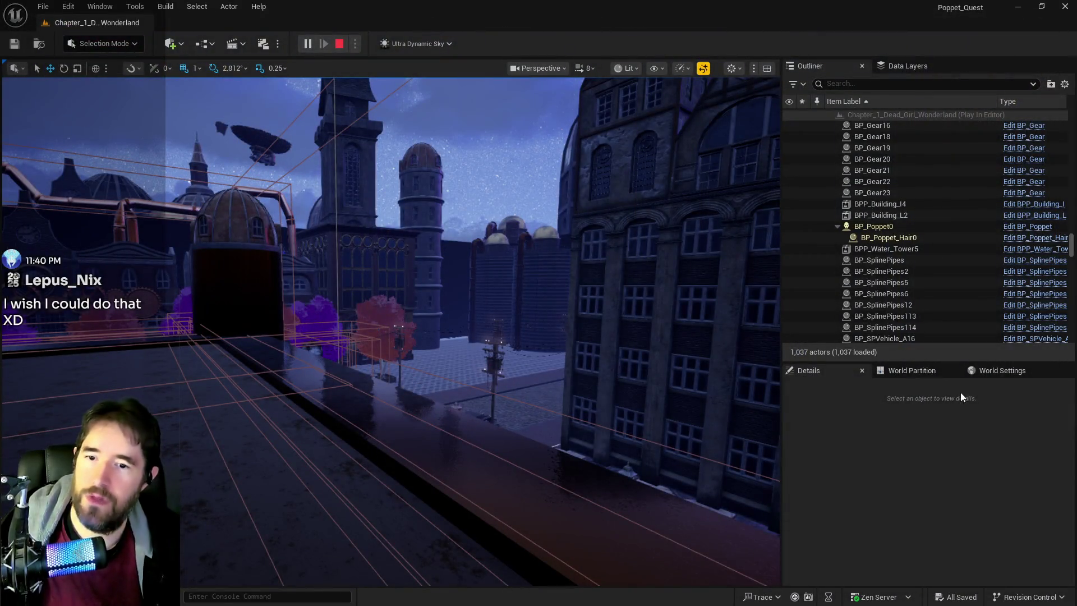
# Stop the play session and set the BuildingPartition (Grids Index[2]) loading range to 10000
pyautogui.press('Escape')
pyautogui.click(984, 370)
pyautogui.scroll(-3, 910, 490)
pyautogui.scroll(-4, 910, 494)
pyautogui.click(811, 474)
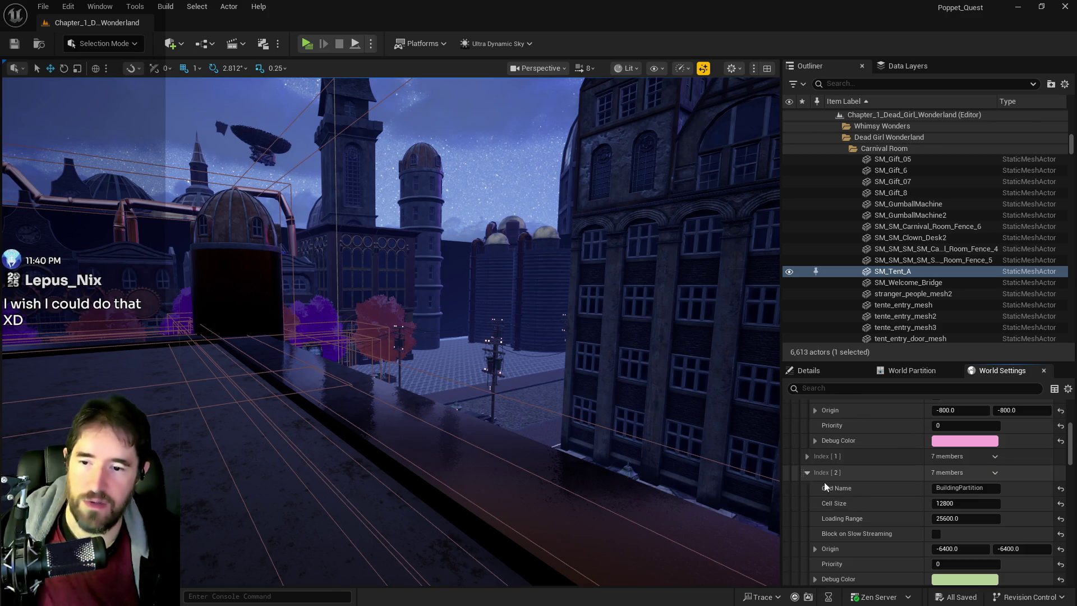
pyautogui.scroll(-2, 865, 490)
pyautogui.click(972, 465)
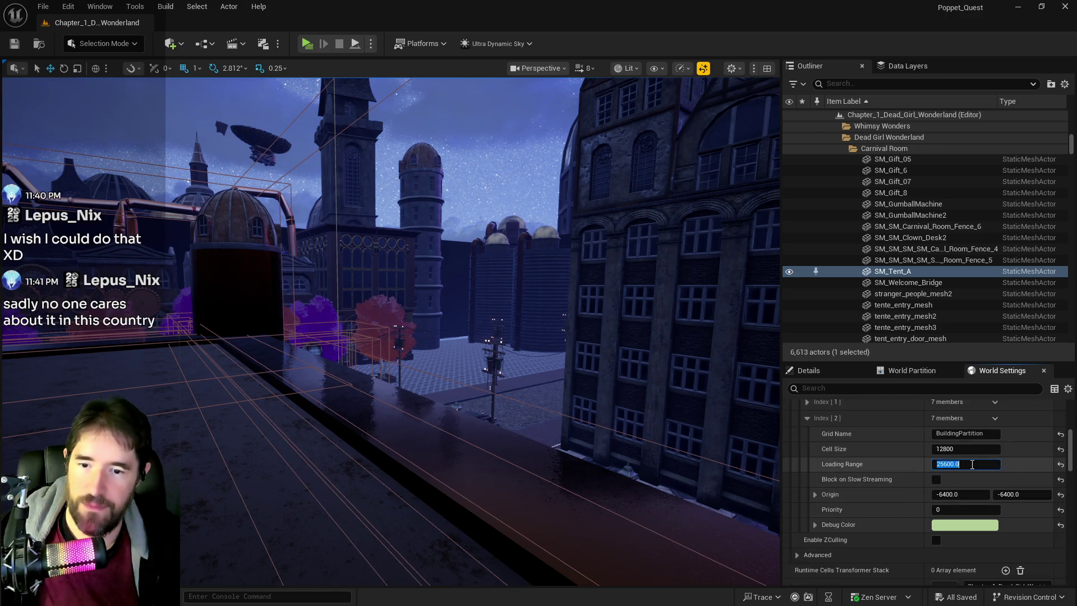
pyautogui.write('10000')
pyautogui.press('Return')
# Save the level and enable Preview Grids in World Settings
pyautogui.click(15, 44)
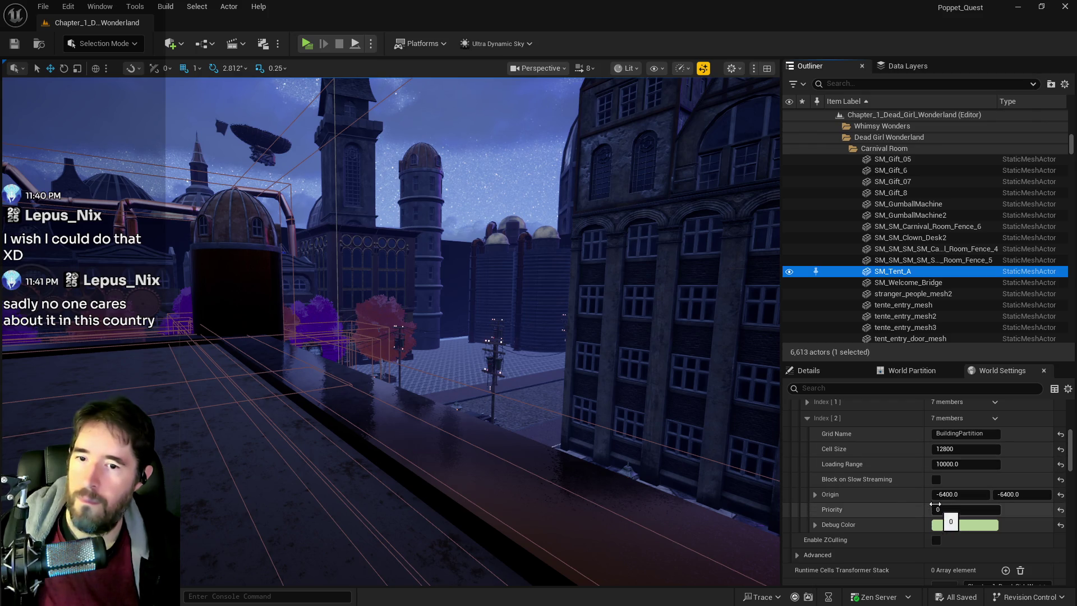
pyautogui.scroll(8, 944, 487)
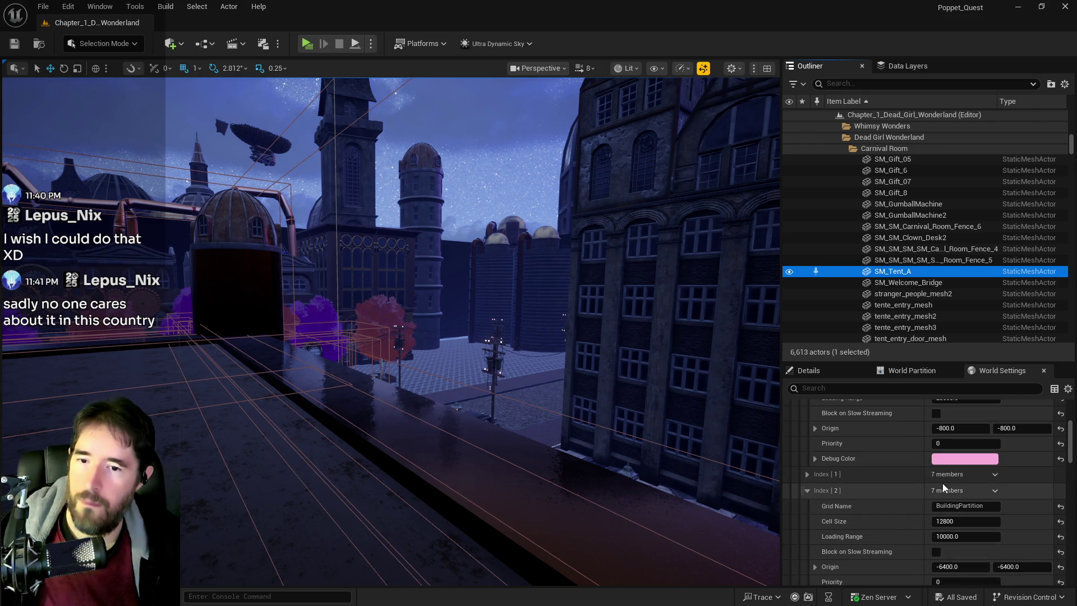
pyautogui.scroll(1, 943, 487)
pyautogui.click(935, 432)
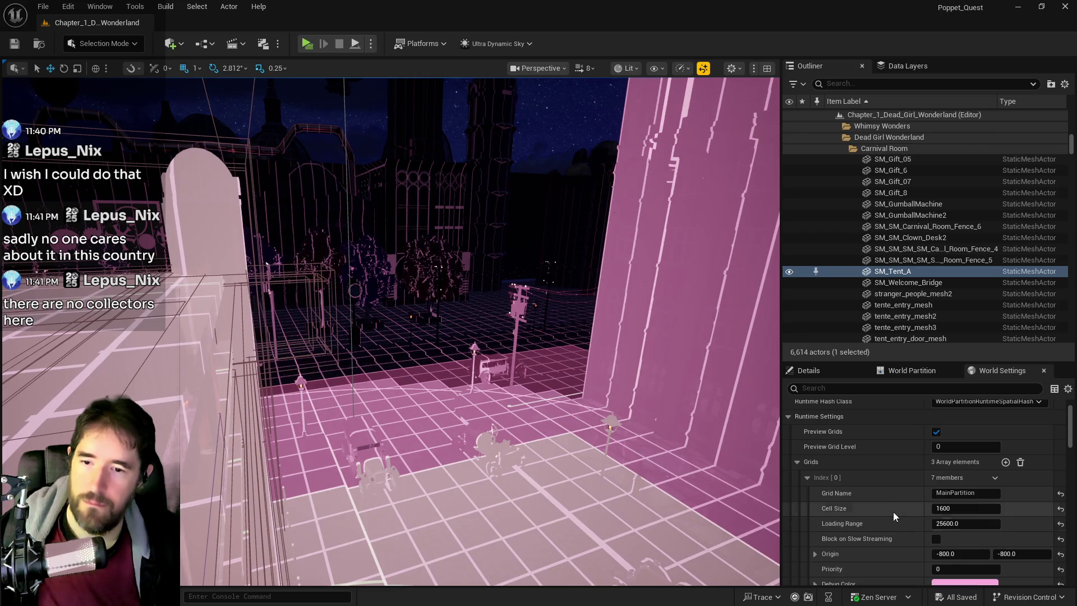
# Locate and expand the CityPartition grid entry (Grids Index[1]) in World Settings
pyautogui.scroll(-1, 892, 513)
pyautogui.scroll(-4, 887, 515)
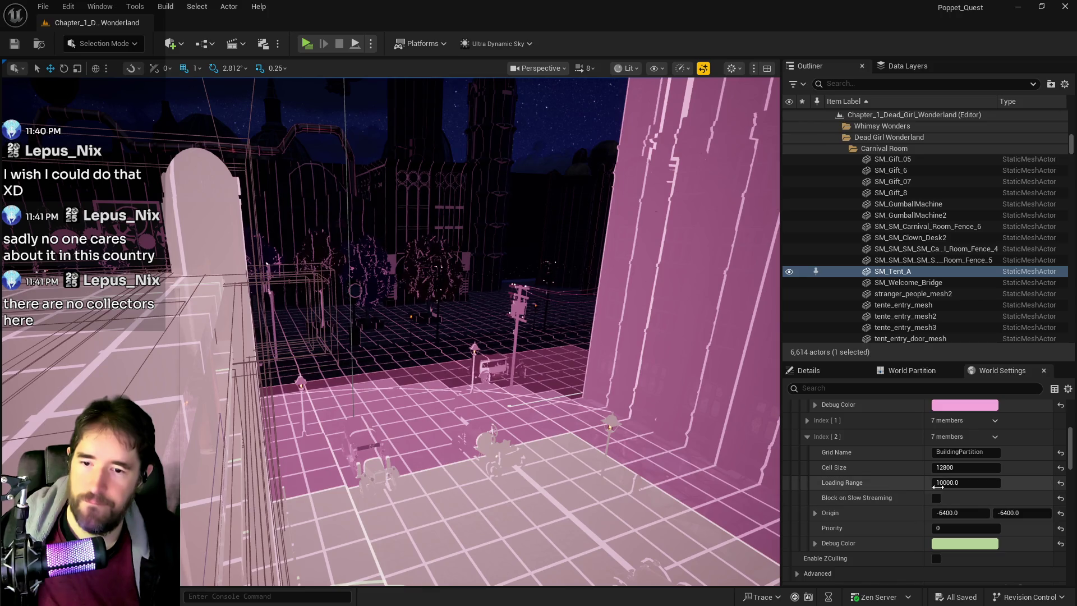
pyautogui.scroll(1, 882, 495)
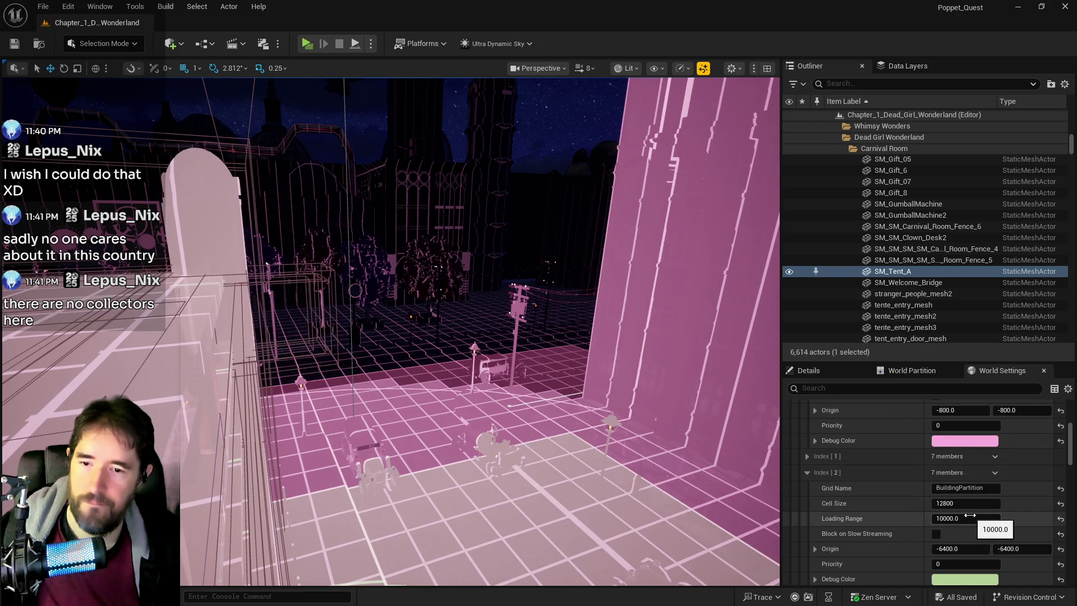
pyautogui.click(969, 518)
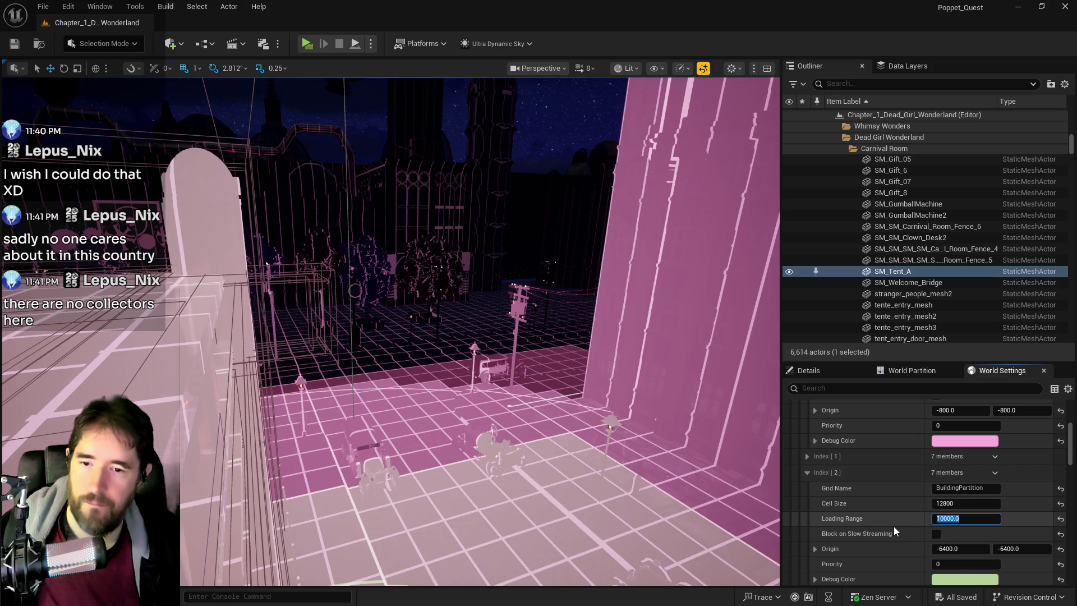
pyautogui.scroll(-3, 893, 527)
pyautogui.scroll(4, 833, 489)
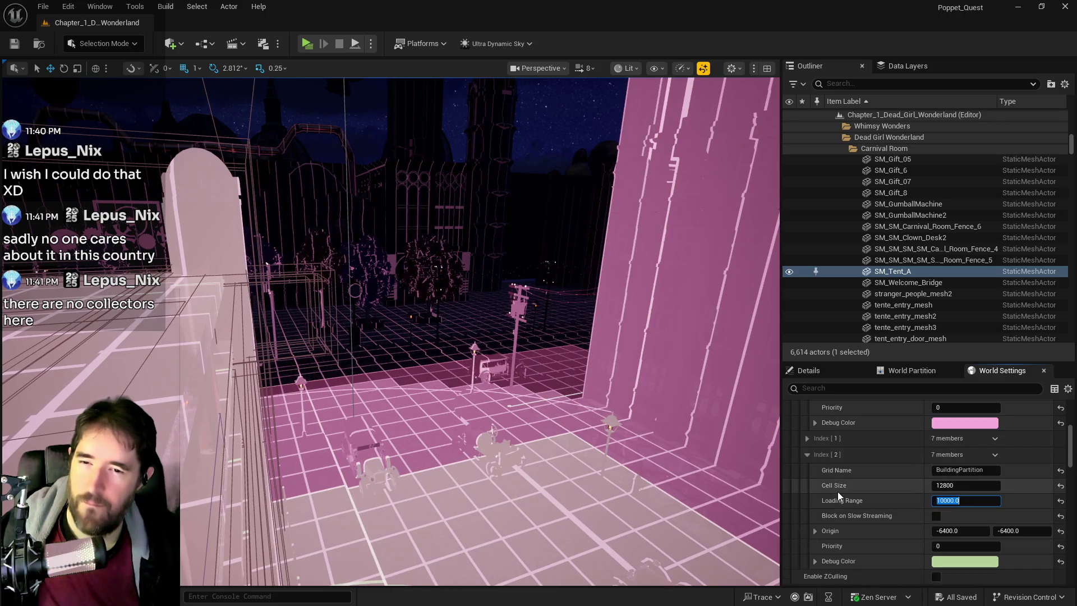
pyautogui.click(807, 475)
pyautogui.click(806, 475)
# Set the CityPartition loading range to 10000 and save the level
pyautogui.click(965, 521)
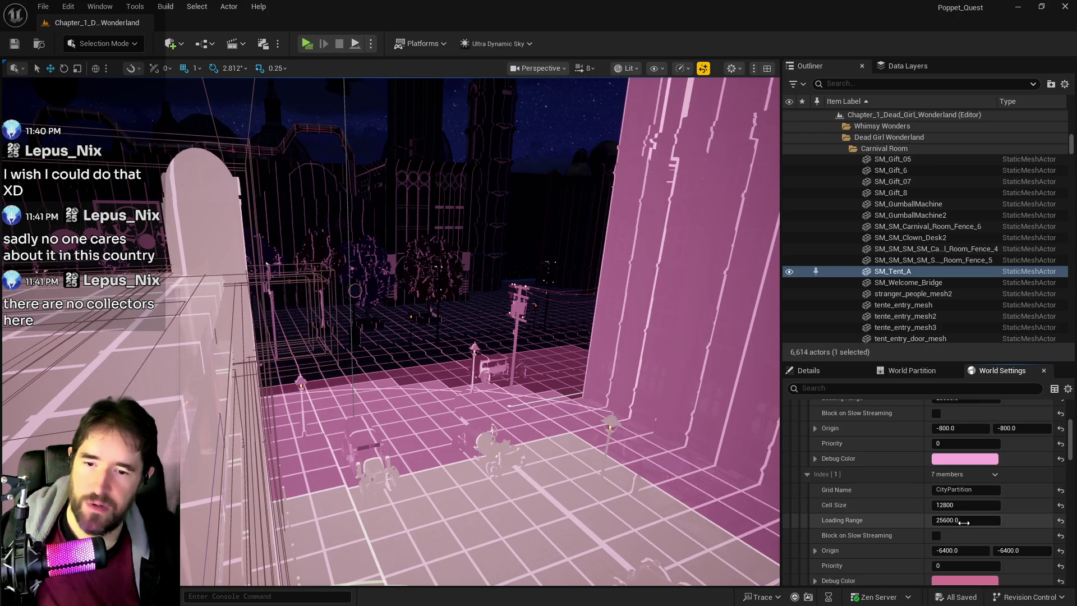
pyautogui.write('100')
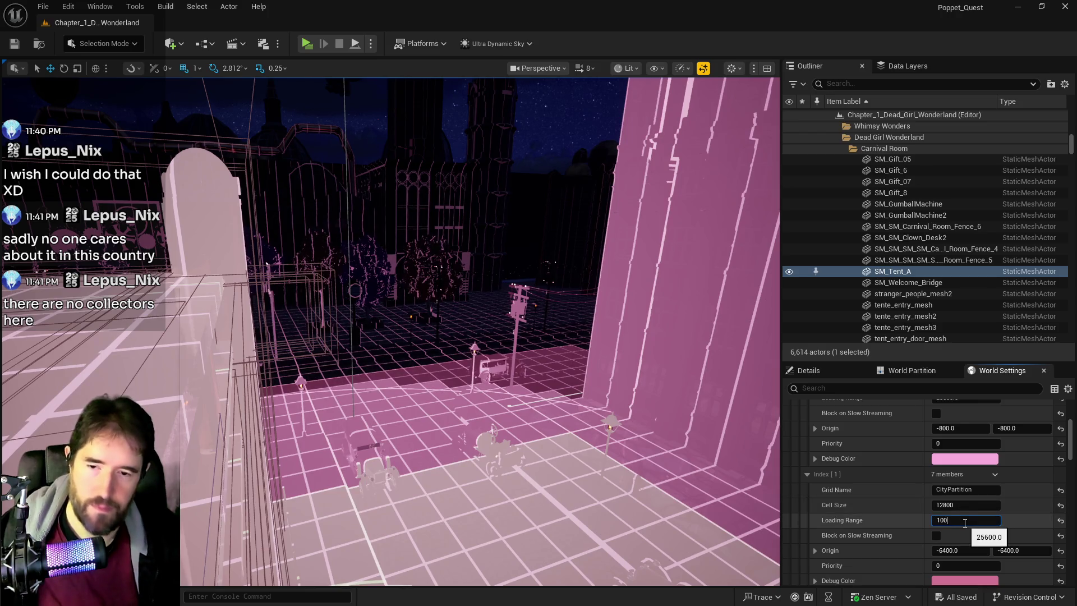
pyautogui.write('00.0')
pyautogui.press('Return')
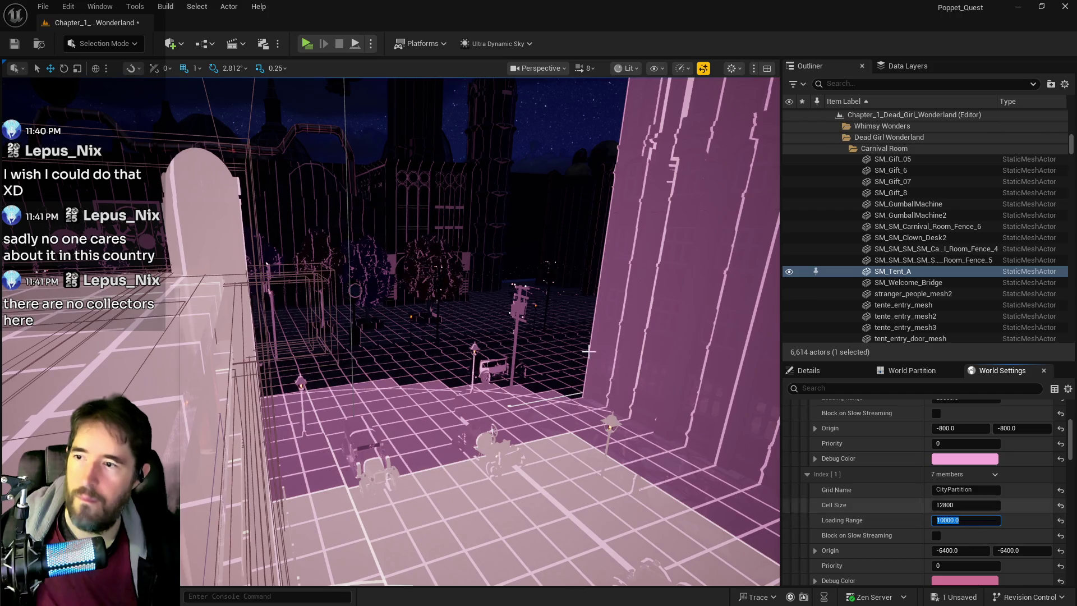
pyautogui.press('Up')
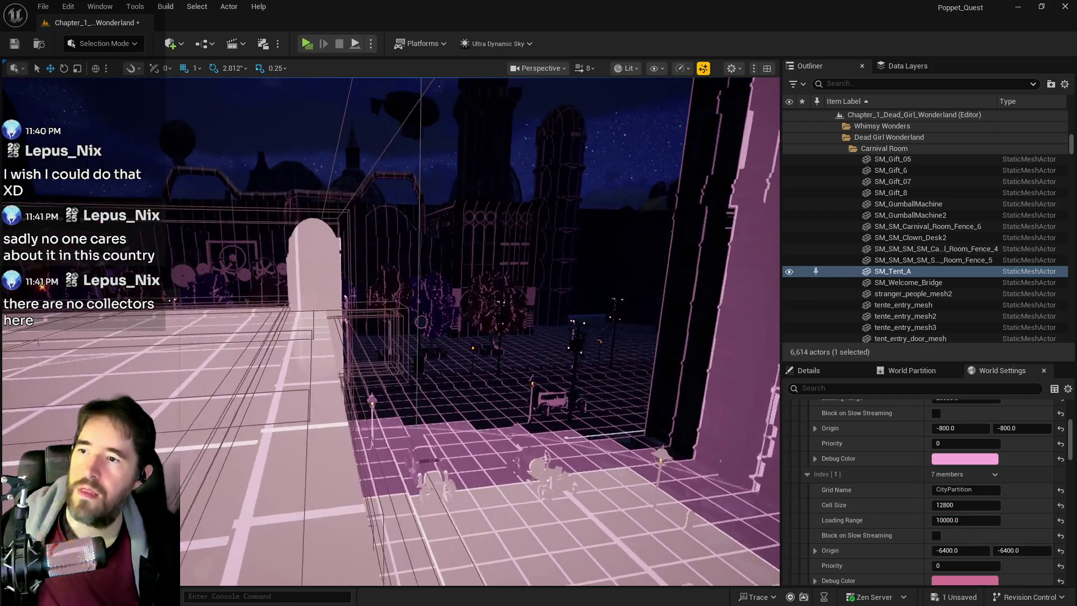
pyautogui.click(15, 43)
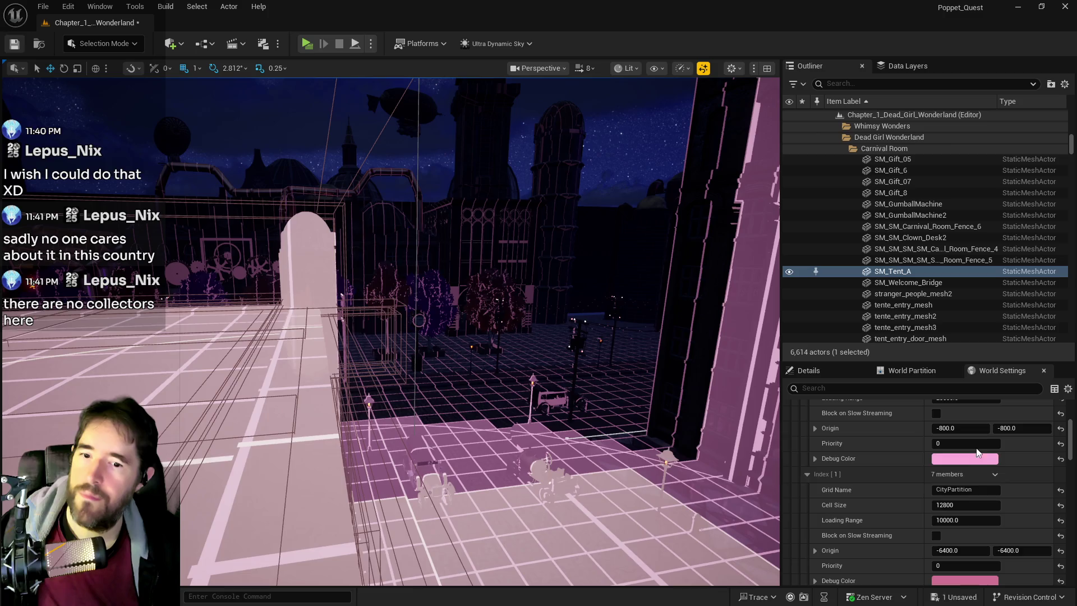
# Raise the CityPartition loading range to 150000, save, and start a play test
pyautogui.click(972, 521)
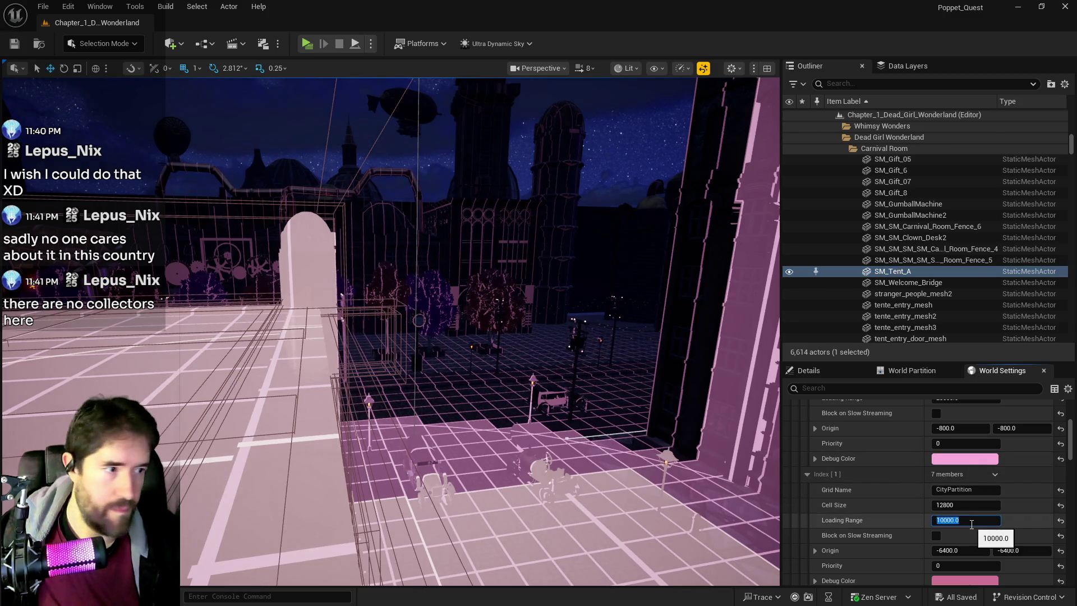
pyautogui.write('15000')
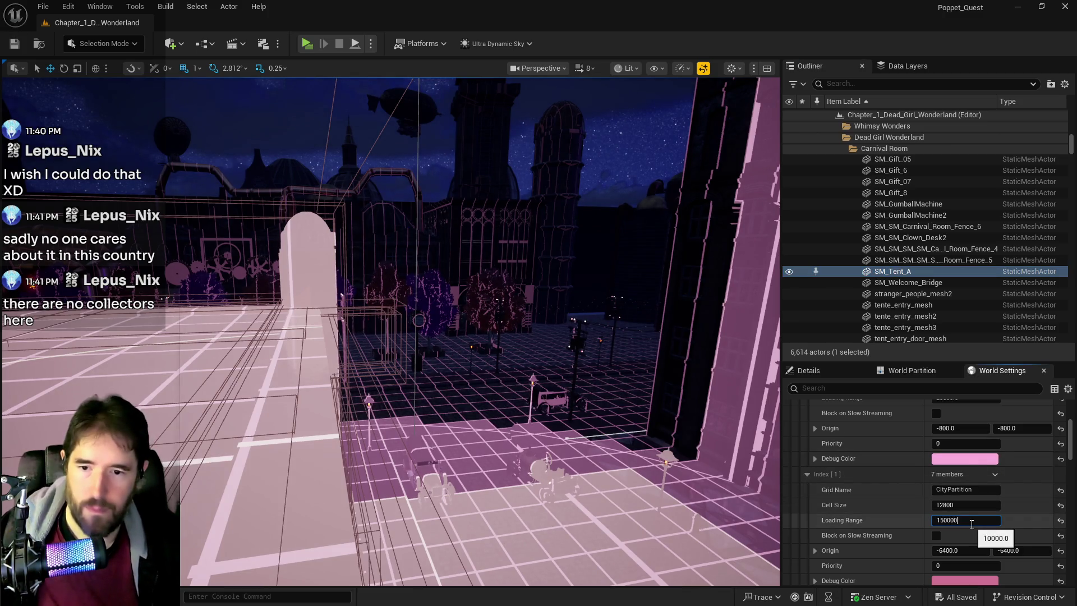
pyautogui.press('Return')
pyautogui.click(7, 45)
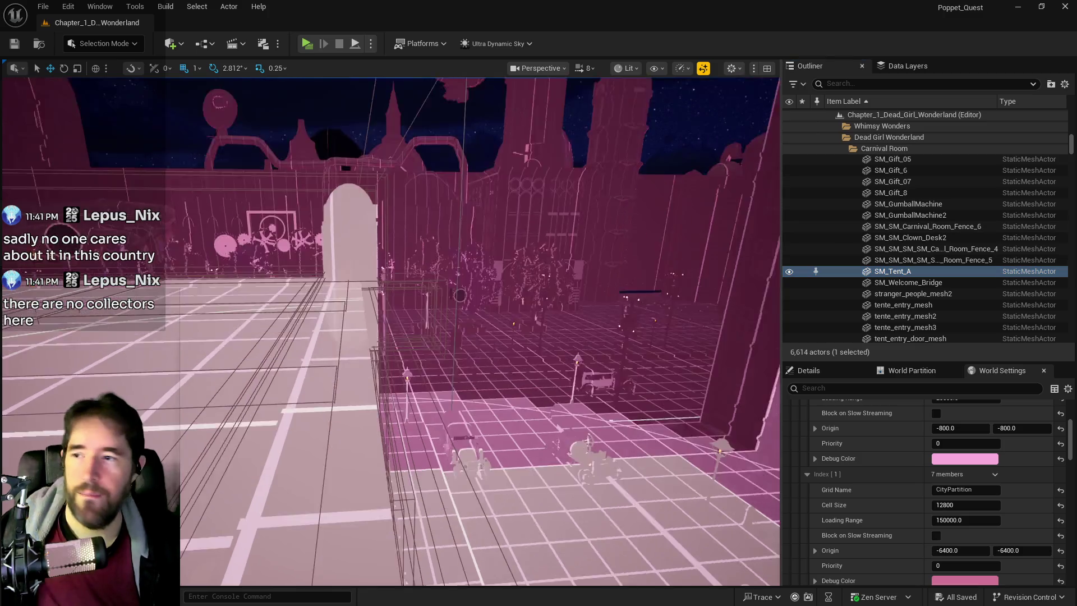
pyautogui.moveTo(390, 331)
pyautogui.mouseDown()
pyautogui.moveTo(353, 269)
pyautogui.moveTo(345, 53)
pyautogui.mouseUp()
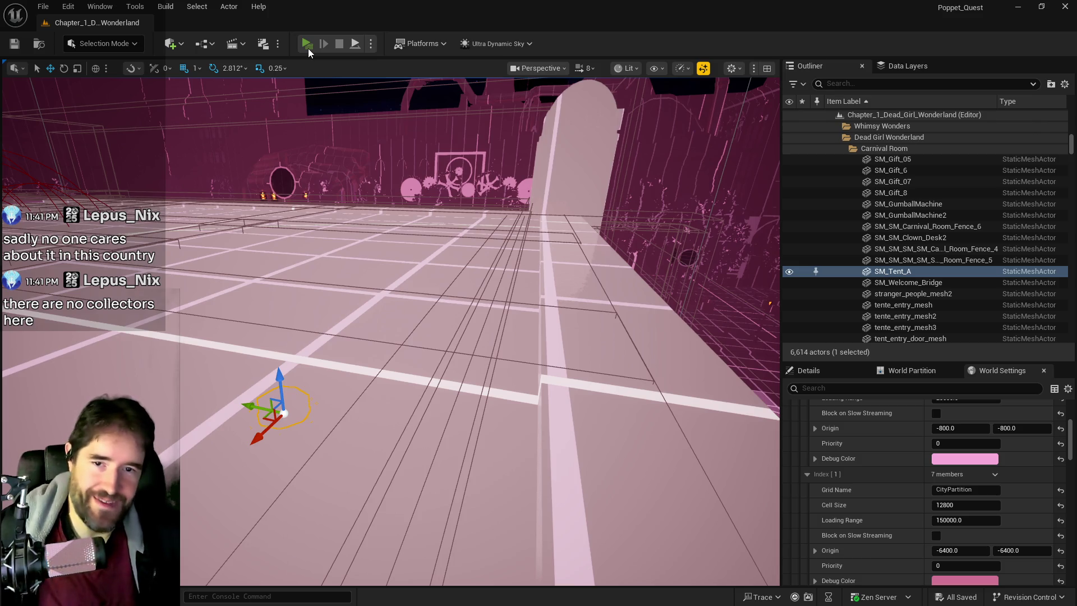
pyautogui.click(308, 49)
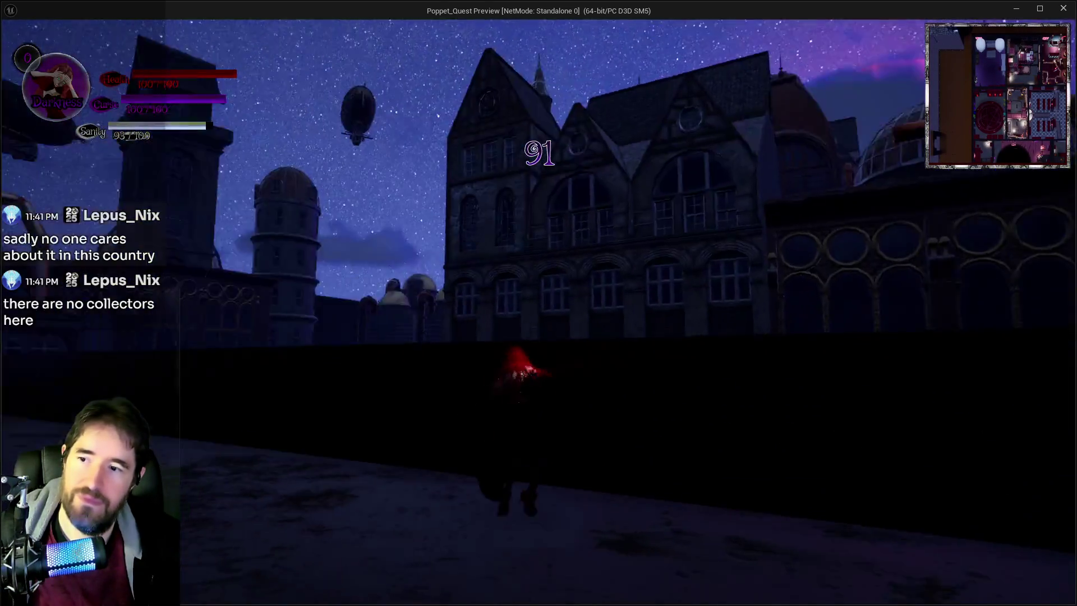
pyautogui.press('w')
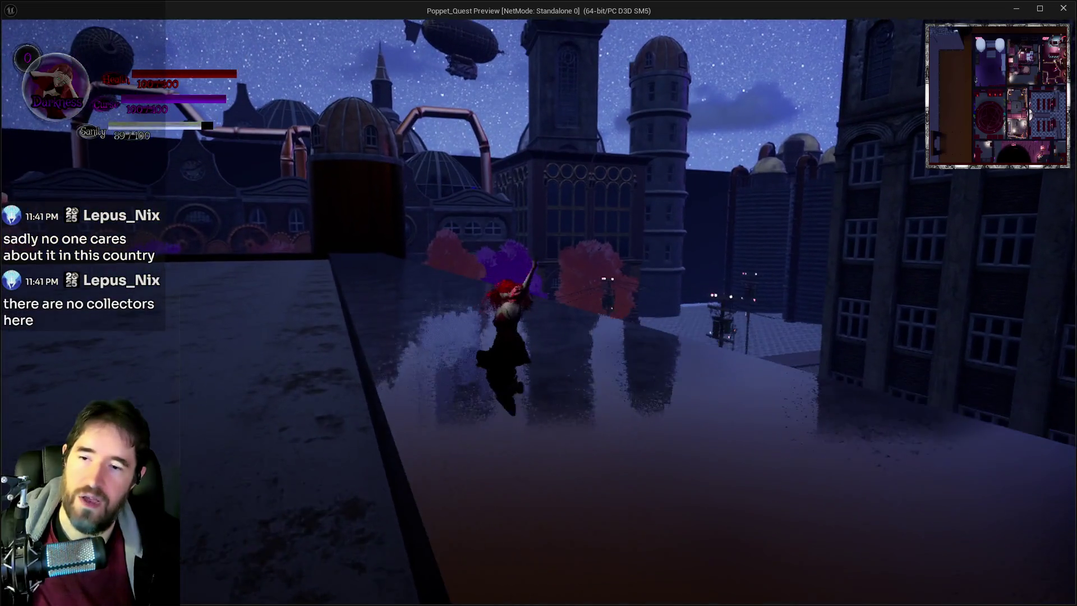
pyautogui.press('w')
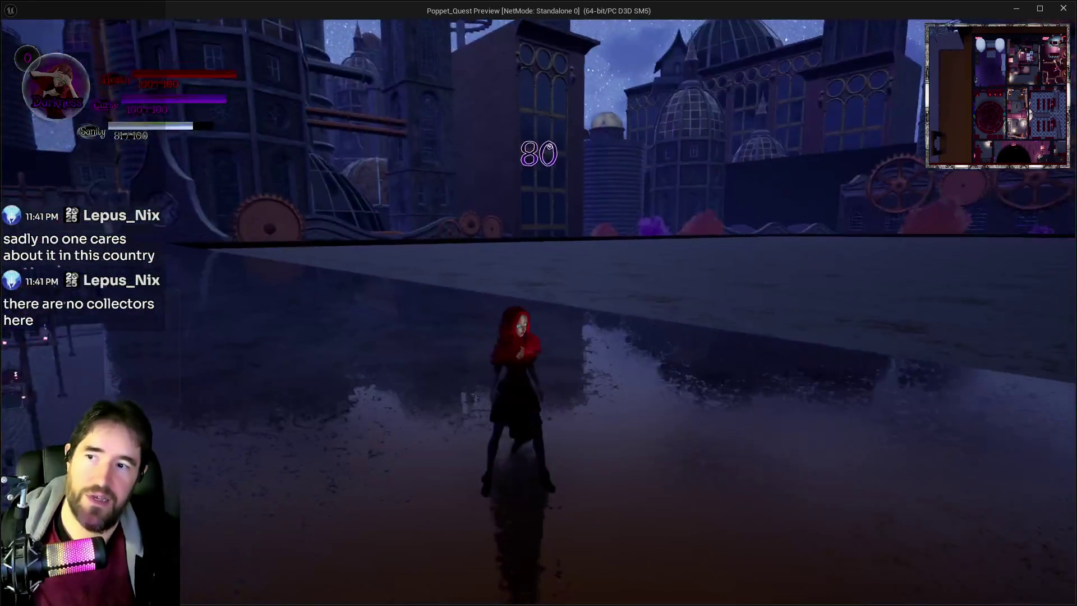
pyautogui.hotkey('alt', 'Tab')
pyautogui.press('Escape')
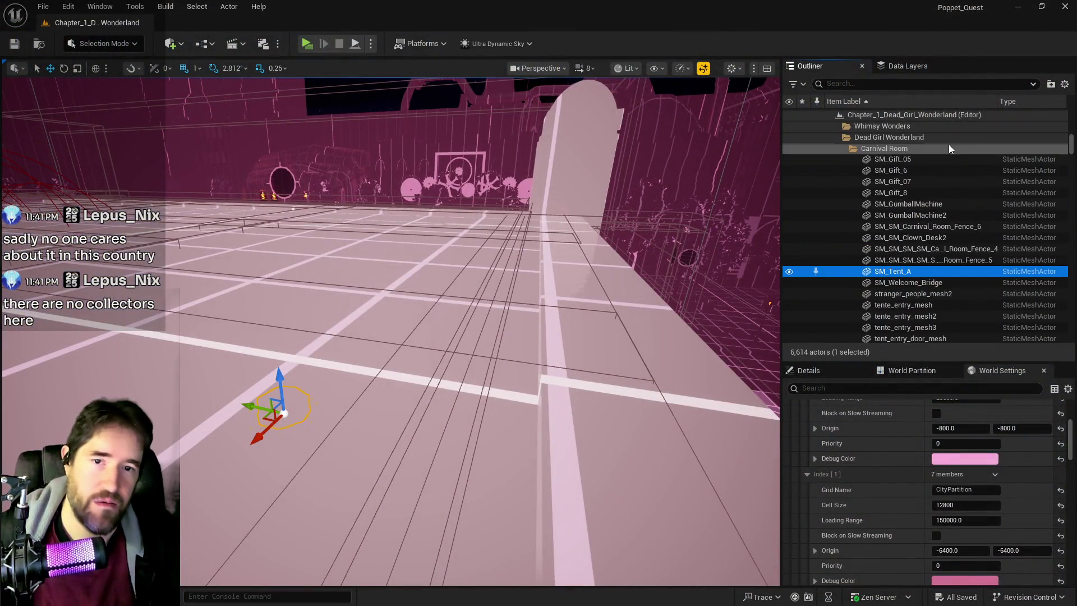
# Restore the BuildingPartition loading range to 25600
pyautogui.scroll(-4, 951, 518)
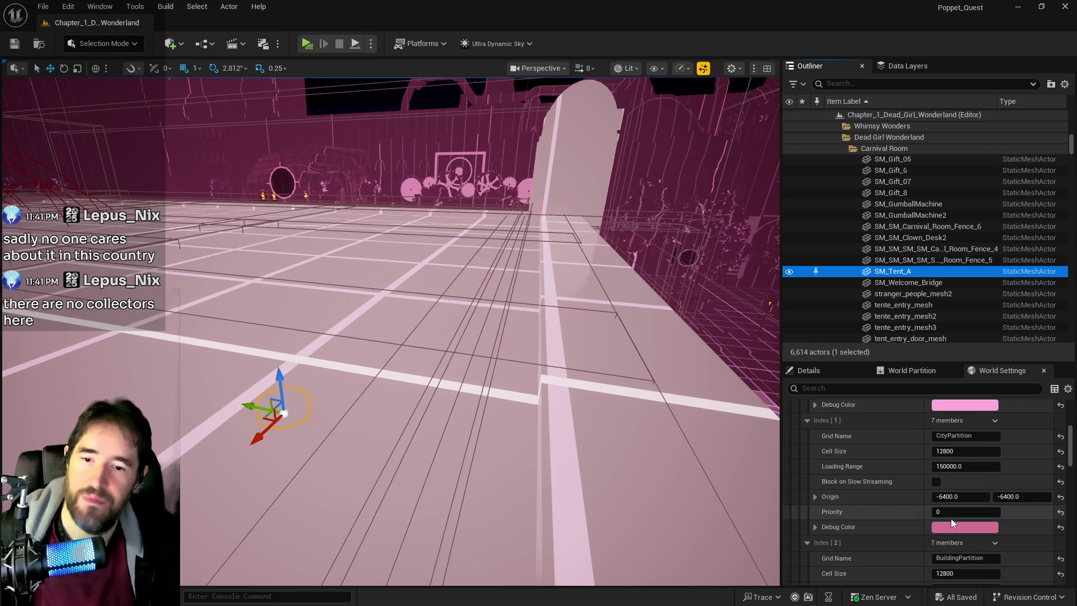
pyautogui.scroll(2, 928, 537)
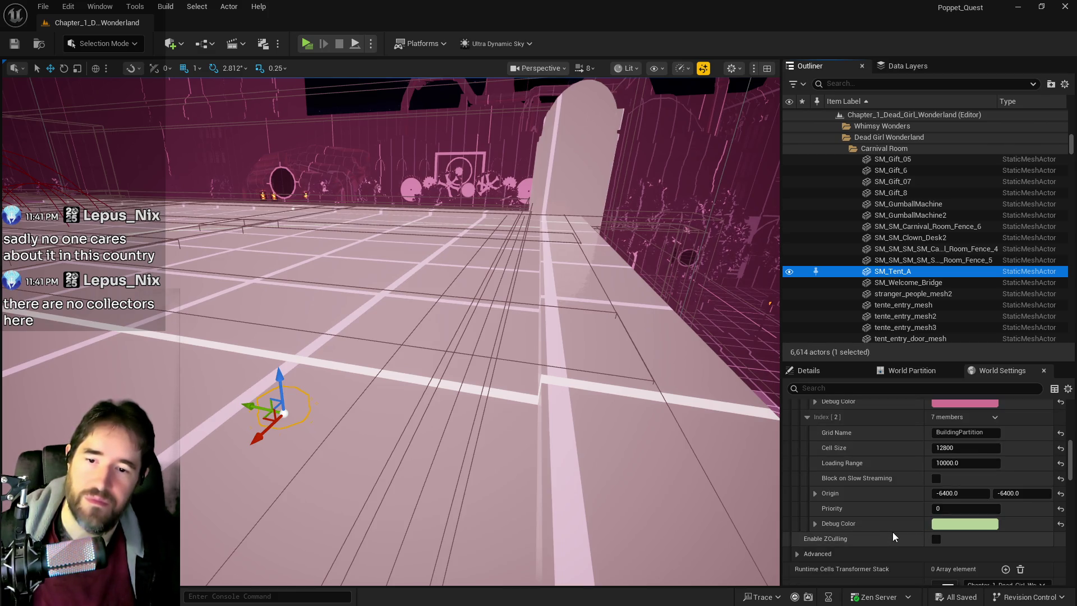
pyautogui.scroll(-2, 893, 532)
pyautogui.scroll(1, 894, 526)
pyautogui.scroll(3, 899, 518)
pyautogui.scroll(1, 899, 518)
pyautogui.click(959, 451)
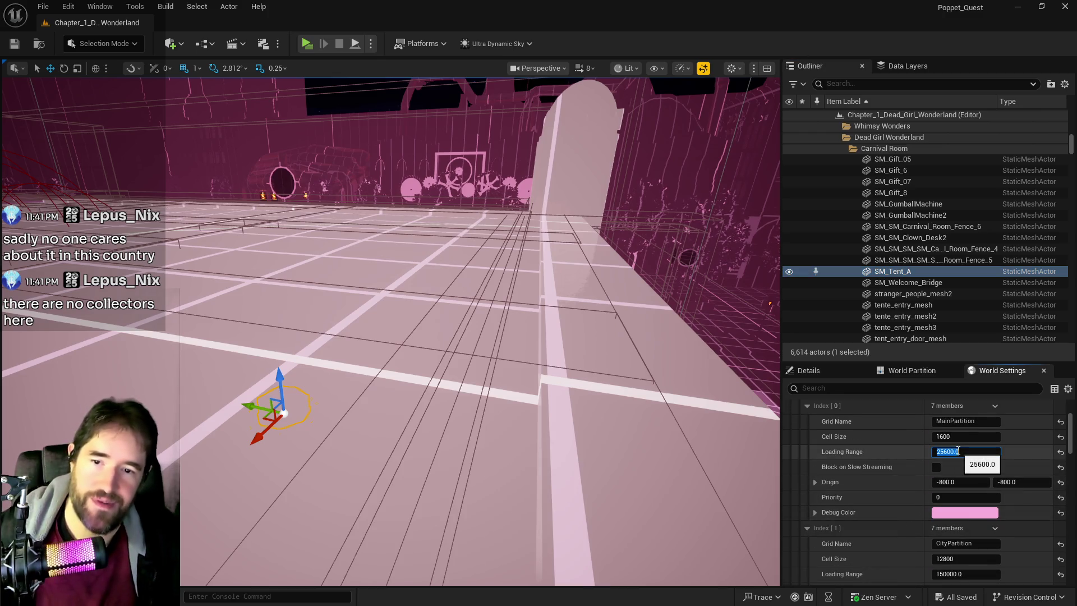
pyautogui.scroll(-3, 884, 497)
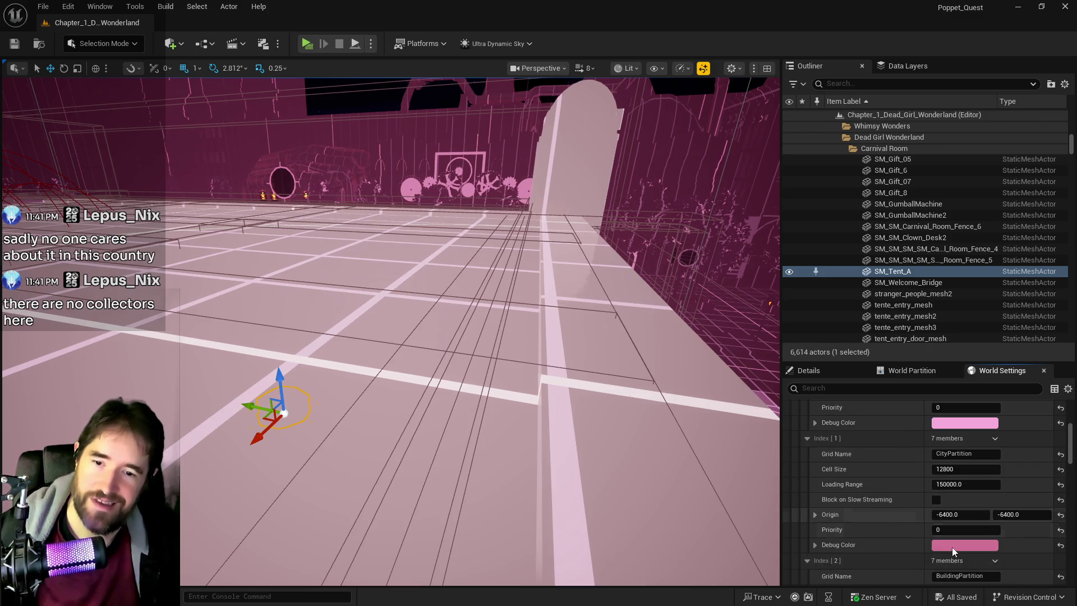
pyautogui.click(966, 516)
pyautogui.hotkey('ctrl', 'v')
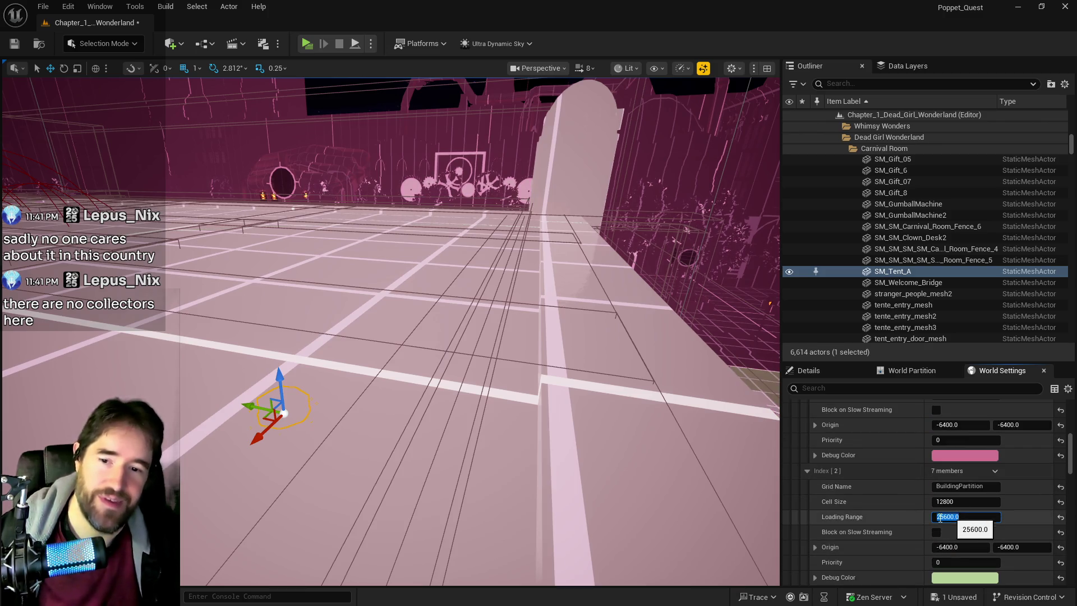
pyautogui.press('Return')
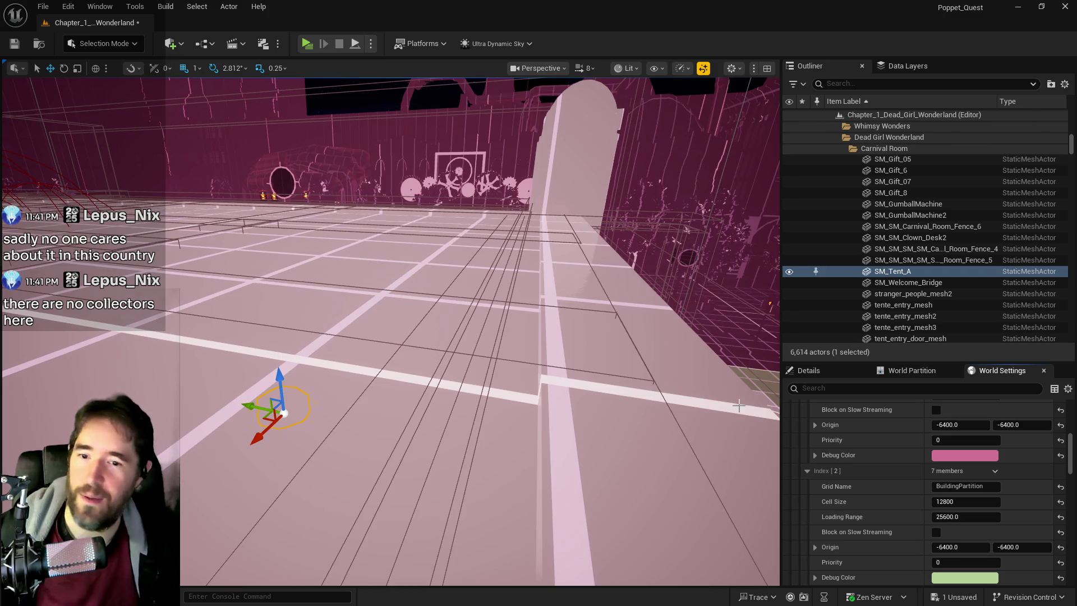
# Set the MainPartition loading range to 15000 and save the level
pyautogui.scroll(3, 900, 496)
pyautogui.scroll(4, 912, 499)
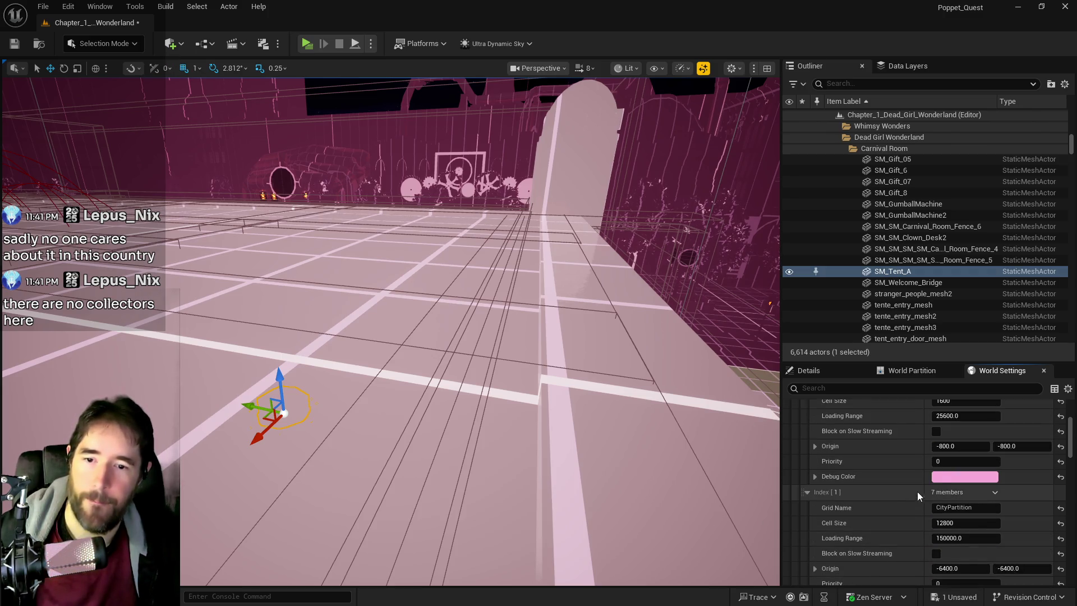
pyautogui.click(945, 469)
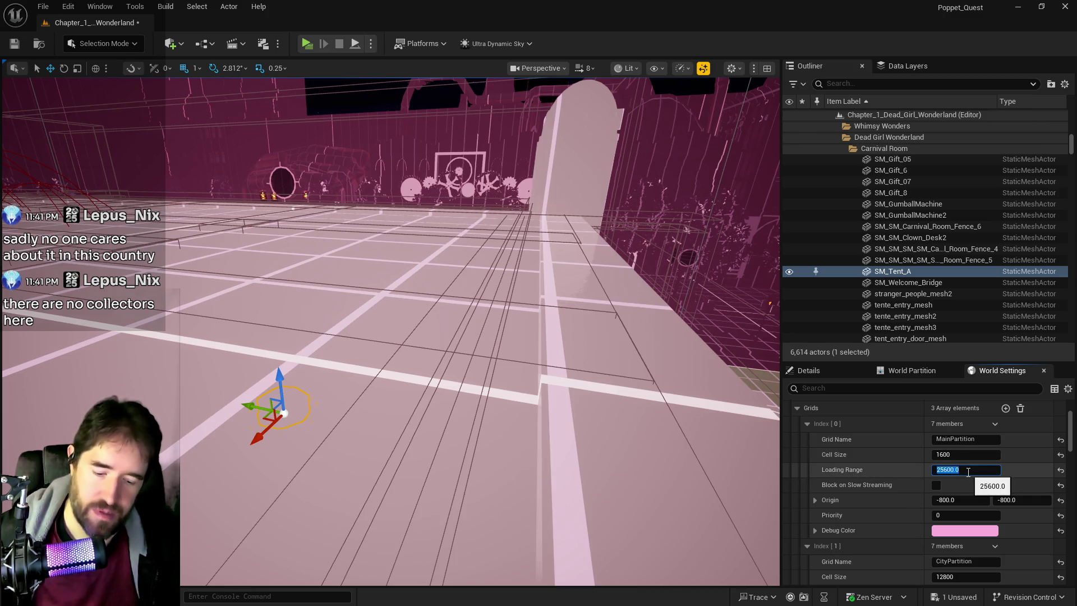
pyautogui.write('150')
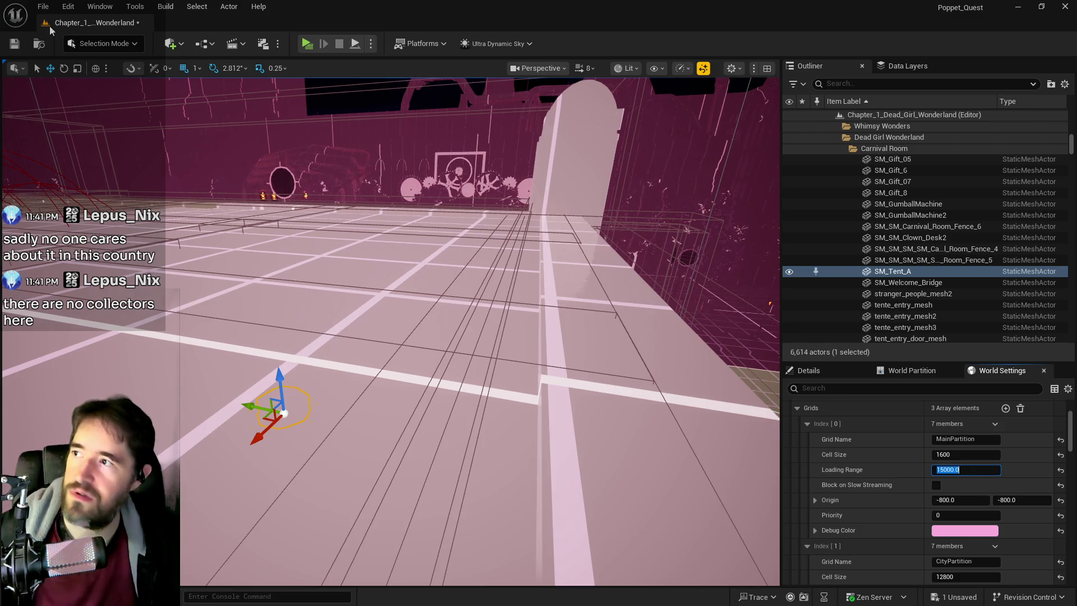
pyautogui.click(14, 43)
# Fly the camera to the Toy Maze and turn off Preview Grids in World Settings
pyautogui.moveTo(414, 320)
pyautogui.mouseDown()
pyautogui.moveTo(432, 303)
pyautogui.moveTo(409, 348)
pyautogui.moveTo(387, 354)
pyautogui.moveTo(459, 377)
pyautogui.mouseUp()
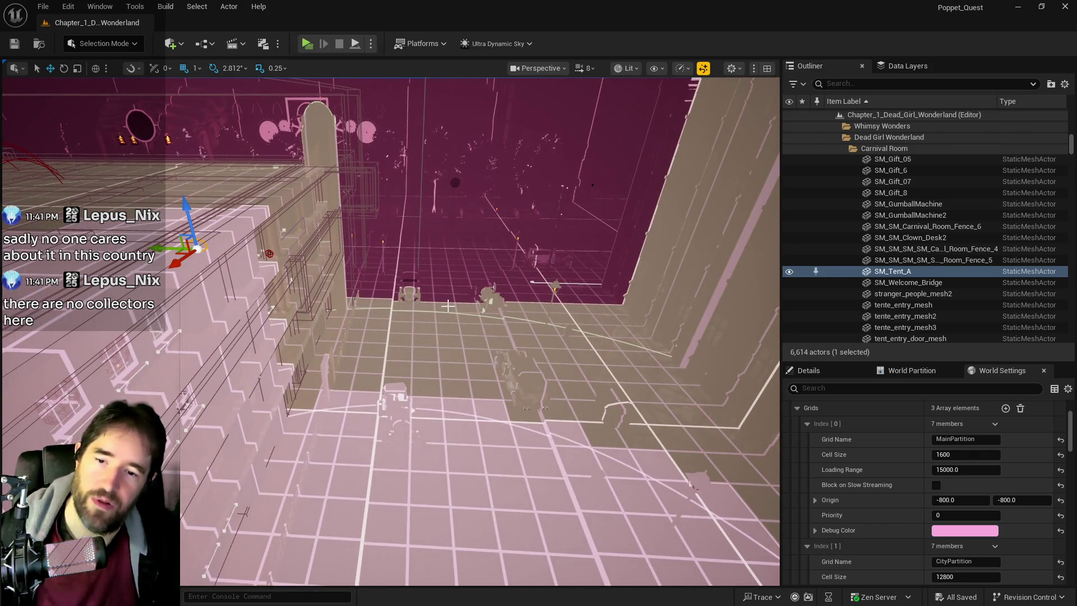
pyautogui.moveTo(425, 403)
pyautogui.mouseDown()
pyautogui.moveTo(425, 362)
pyautogui.moveTo(401, 342)
pyautogui.moveTo(361, 368)
pyautogui.mouseUp()
pyautogui.scroll(5, 842, 449)
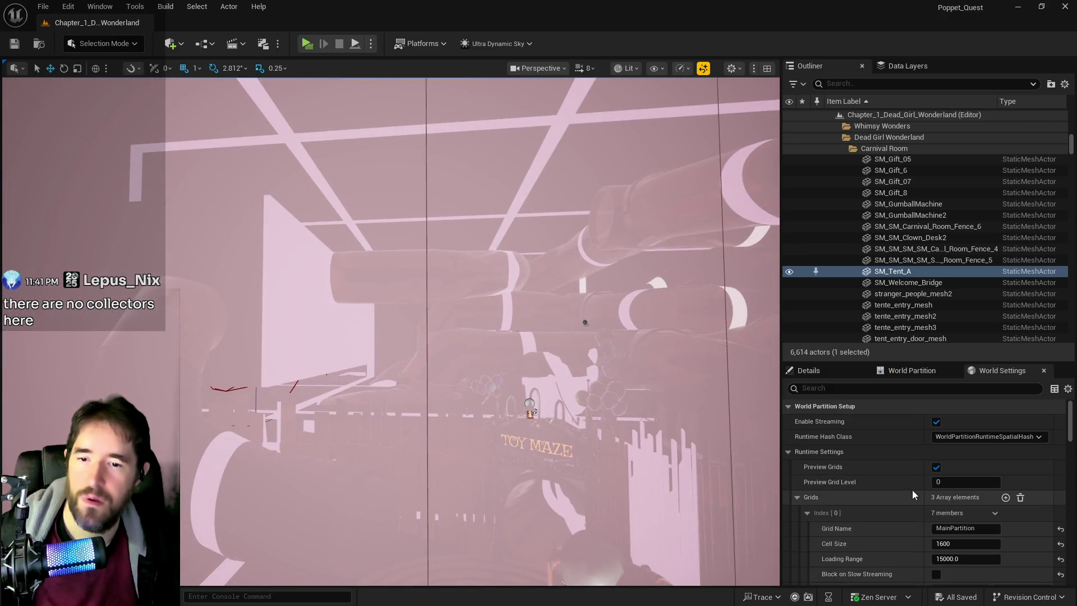
pyautogui.click(935, 467)
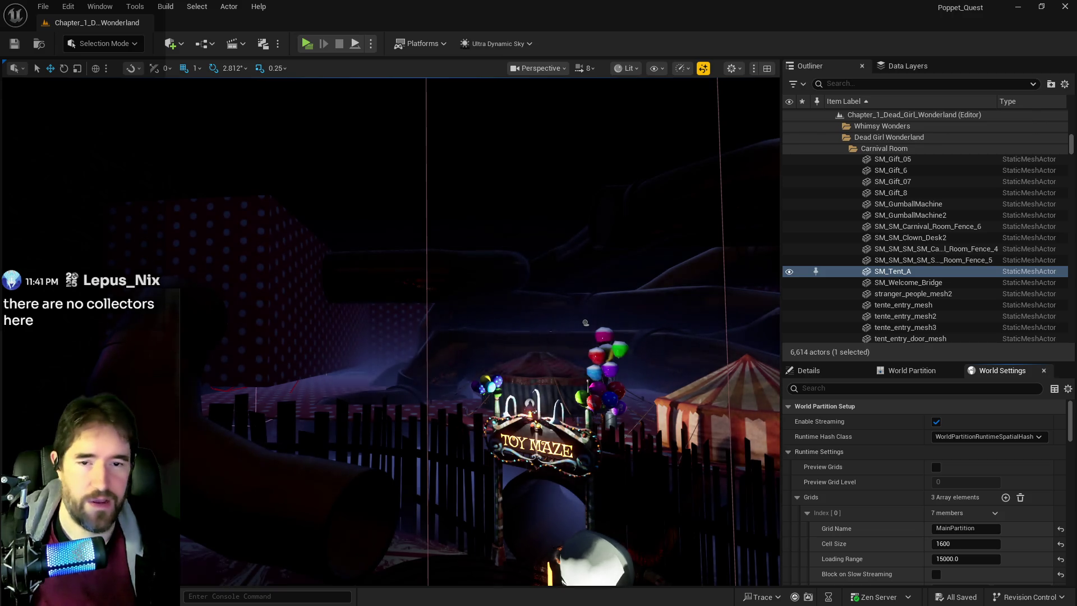
pyautogui.hotkey('alt', 'Tab')
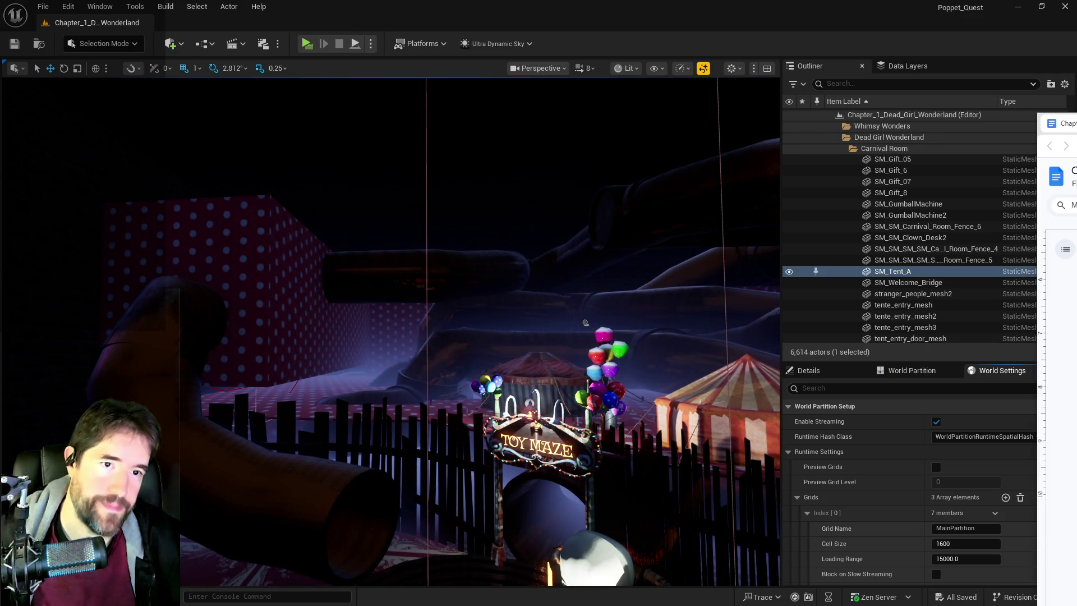
# Strike through note 4, 'The city's HLOD isn't working.', then move the notes aside
pyautogui.moveTo(1076, 125); pyautogui.dragTo(753, 169)
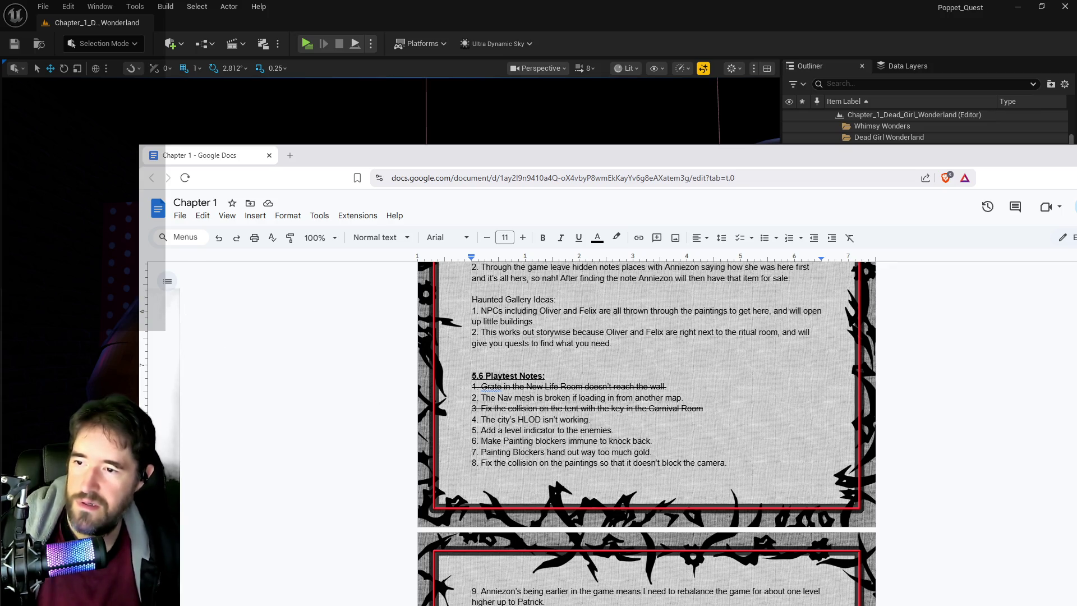
pyautogui.moveTo(594, 420); pyautogui.dragTo(472, 419)
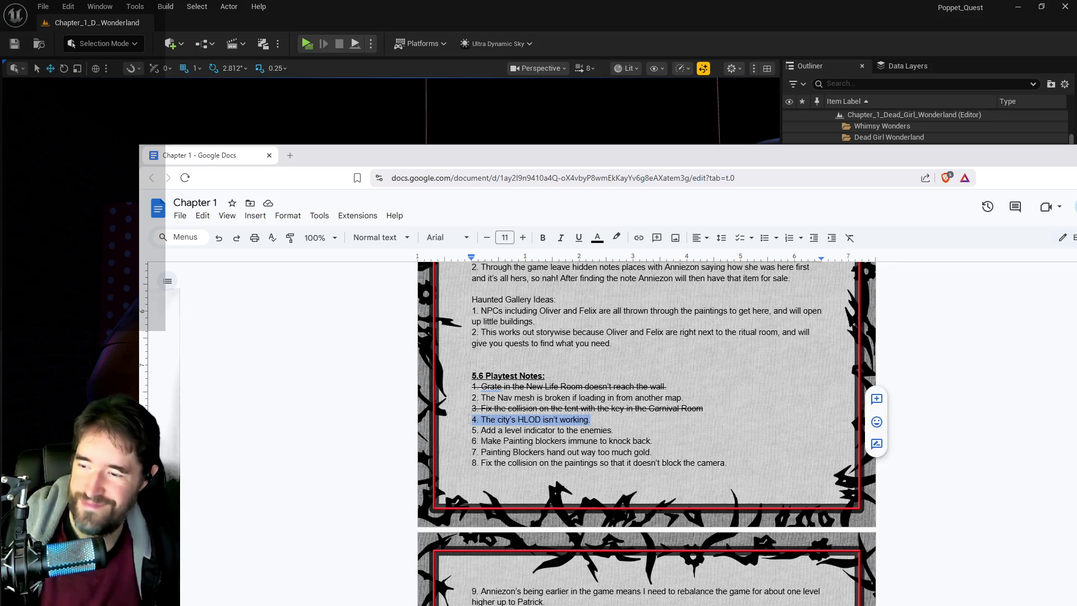
pyautogui.hotkey('alt', 'shift', '5')
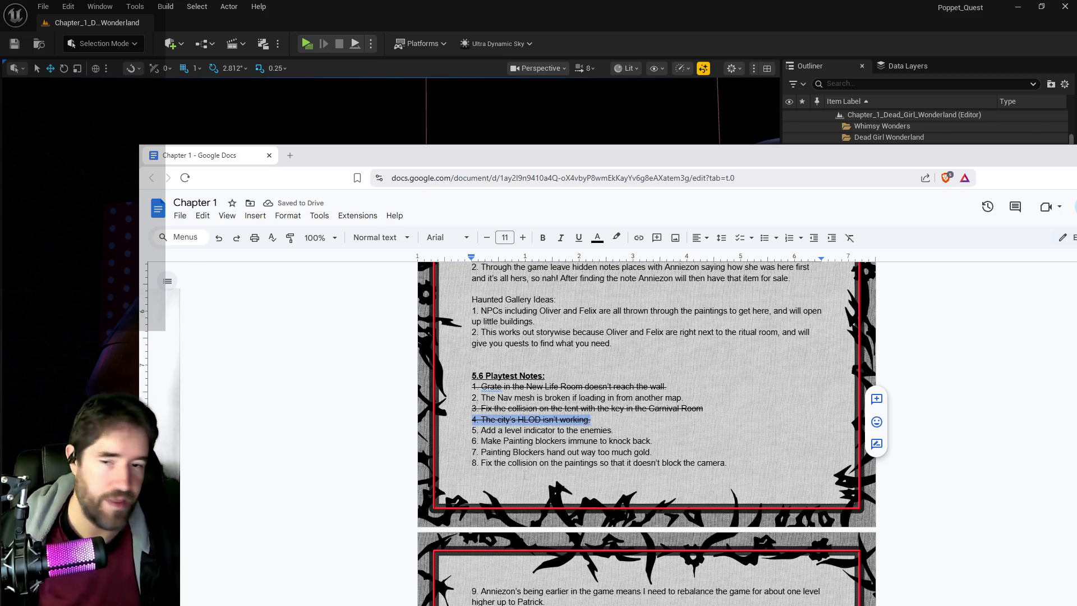
pyautogui.scroll(-2, 727, 525)
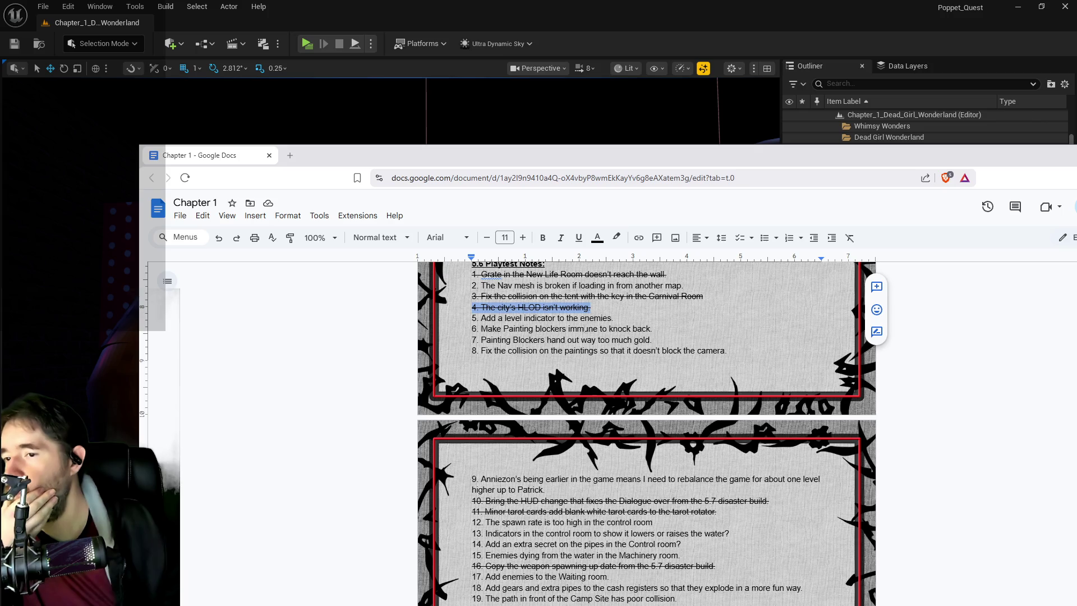
pyautogui.moveTo(613, 163); pyautogui.dragTo(896, 169)
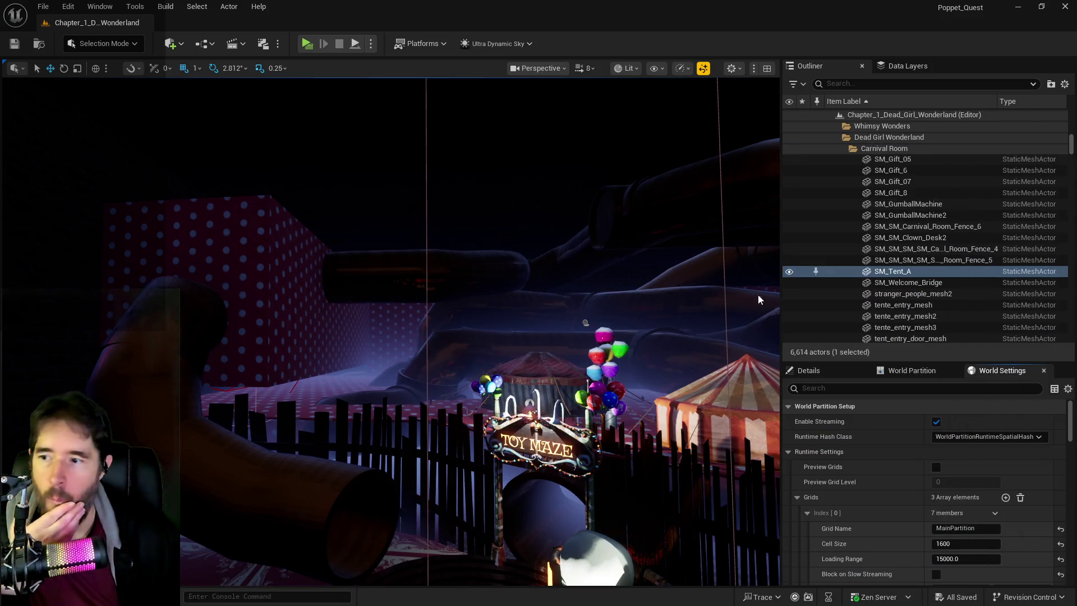
# Select the painting actor on the polka-dot wall and open its Blueprint full screen
pyautogui.moveTo(561, 336)
pyautogui.mouseDown()
pyautogui.moveTo(460, 270)
pyautogui.moveTo(393, 281)
pyautogui.moveTo(401, 293)
pyautogui.mouseUp()
pyautogui.click(539, 393)
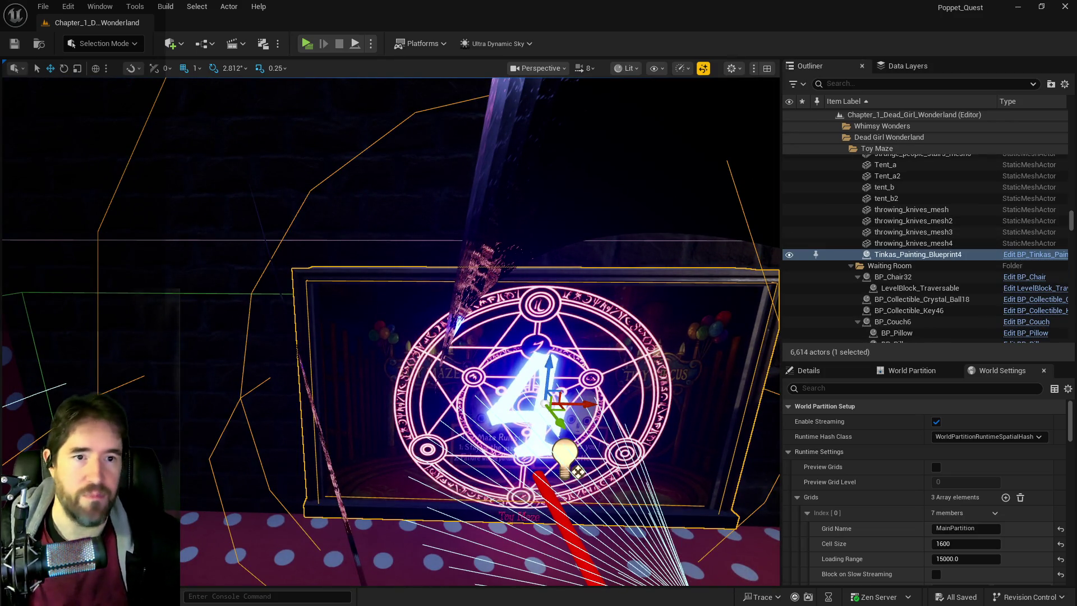
pyautogui.click(1035, 254)
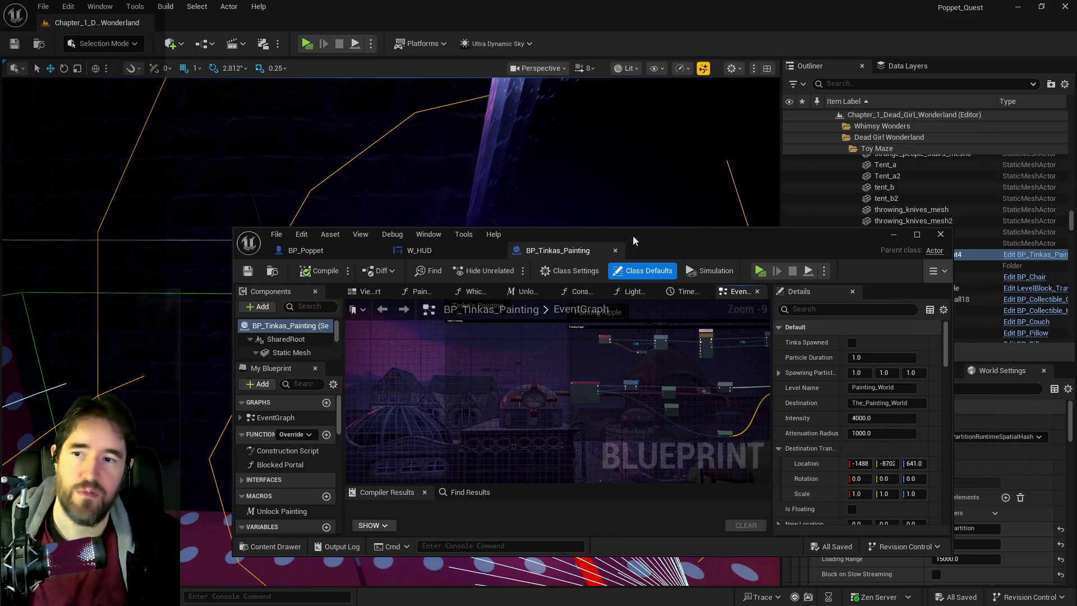
pyautogui.doubleClick(632, 235)
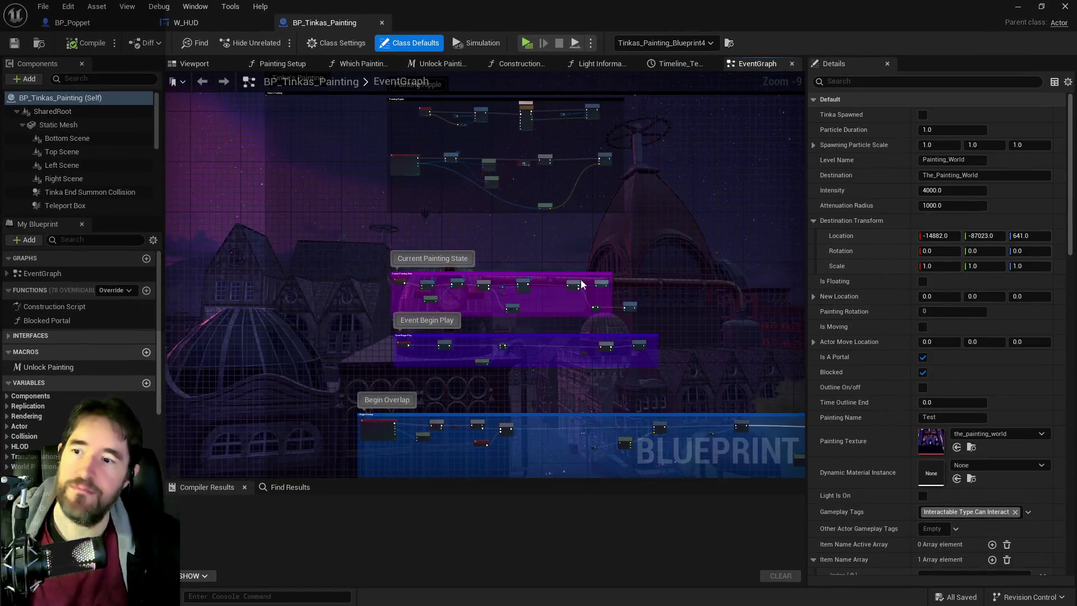
# Inspect the Current Painting State and Event Begin Play node groups in the EventGraph
pyautogui.scroll(5, 357, 300)
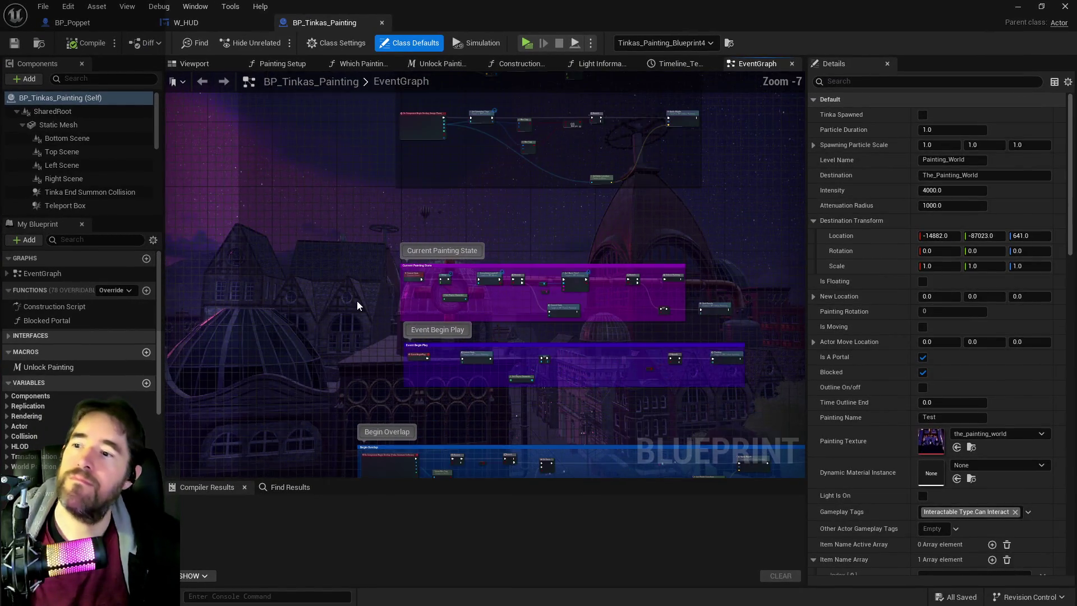
pyautogui.scroll(-2, 356, 301)
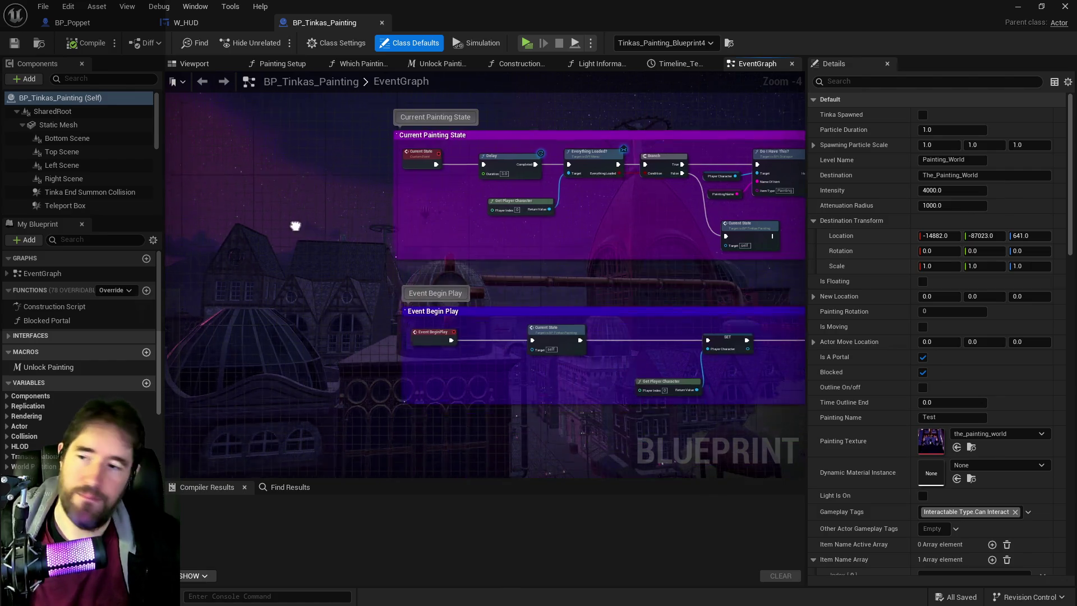
pyautogui.scroll(-1, 338, 284)
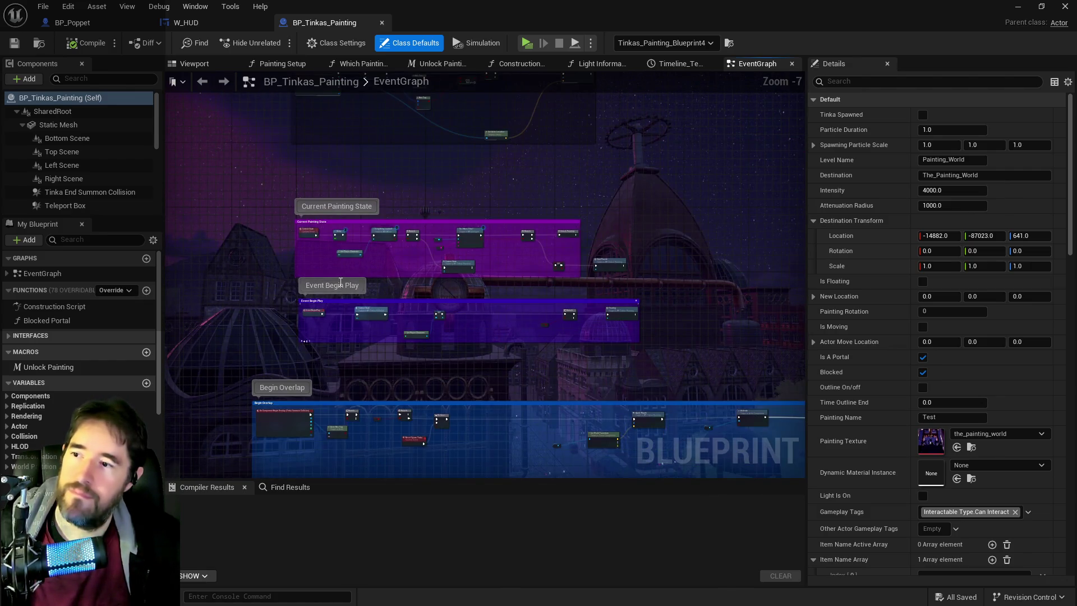
pyautogui.scroll(2, 342, 281)
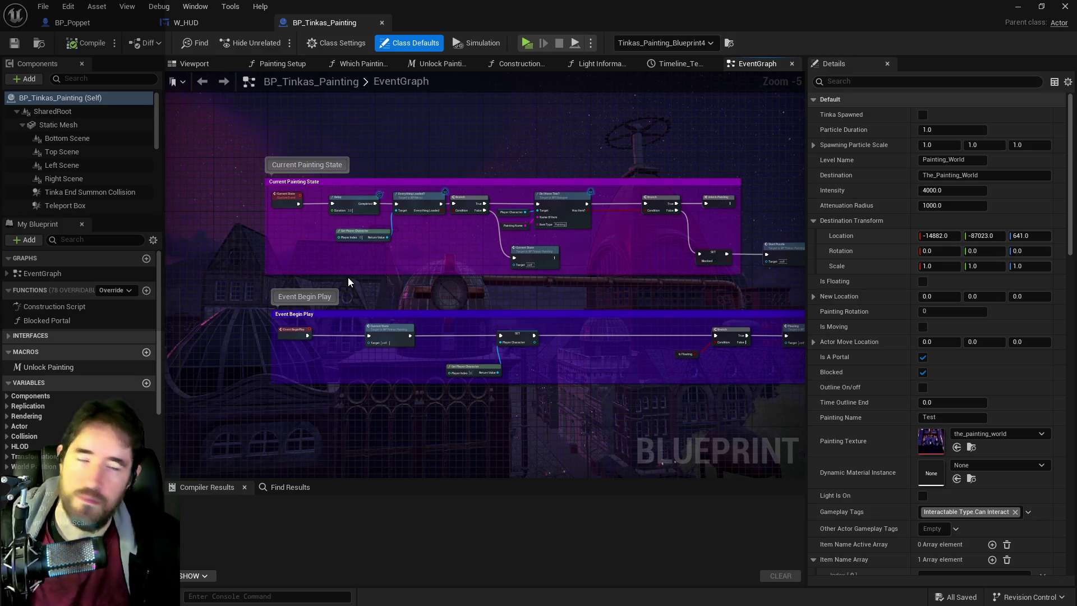
pyautogui.scroll(-2, 381, 274)
pyautogui.moveTo(277, 198); pyautogui.dragTo(651, 267)
pyautogui.scroll(6, 302, 265)
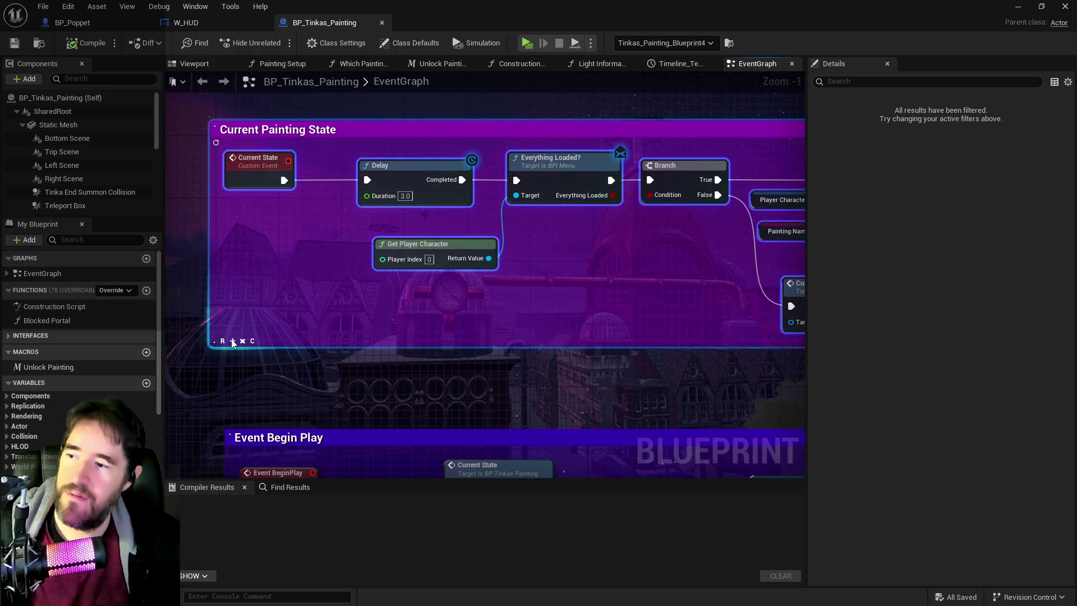
pyautogui.click(362, 373)
pyautogui.scroll(-4, 361, 373)
pyautogui.moveTo(493, 342)
pyautogui.mouseDown()
pyautogui.moveTo(349, 289)
pyautogui.moveTo(432, 320)
pyautogui.moveTo(373, 245)
pyautogui.mouseUp()
pyautogui.moveTo(191, 265); pyautogui.dragTo(666, 385)
pyautogui.scroll(2, 532, 312)
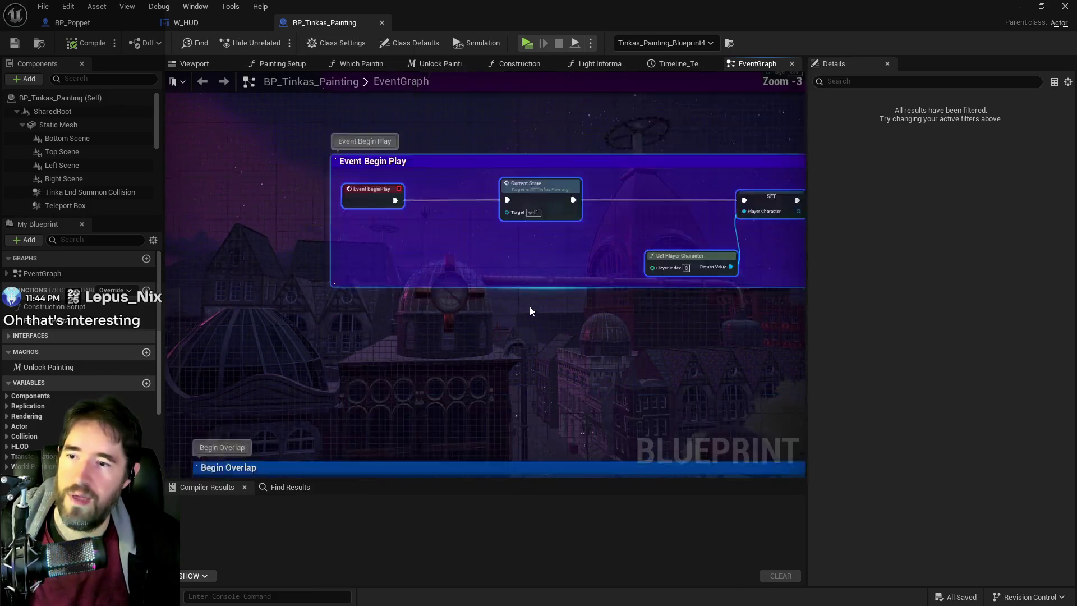
pyautogui.scroll(2, 530, 311)
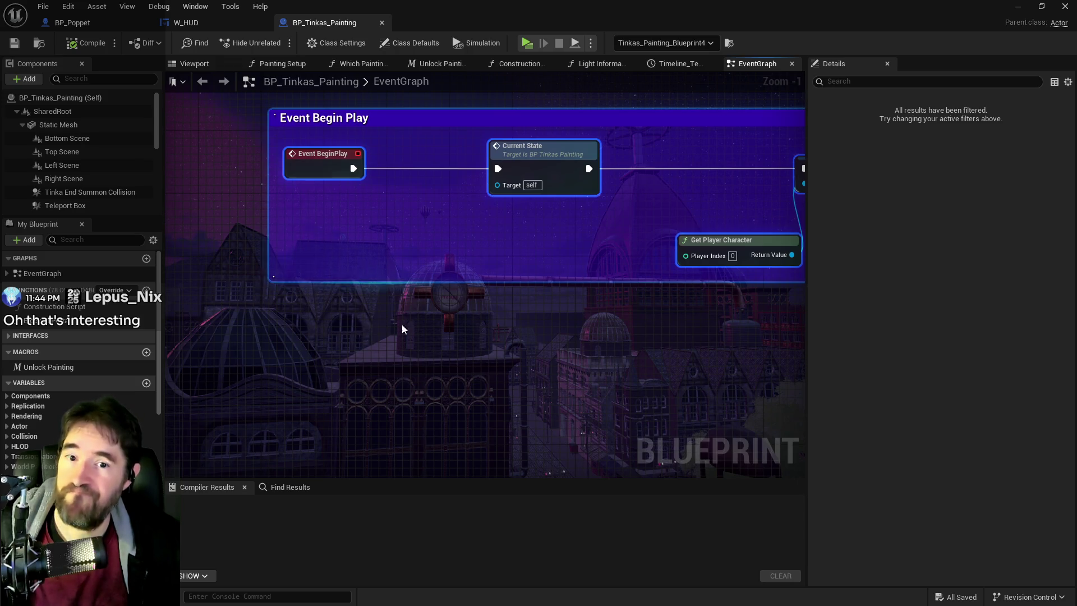
pyautogui.click(470, 341)
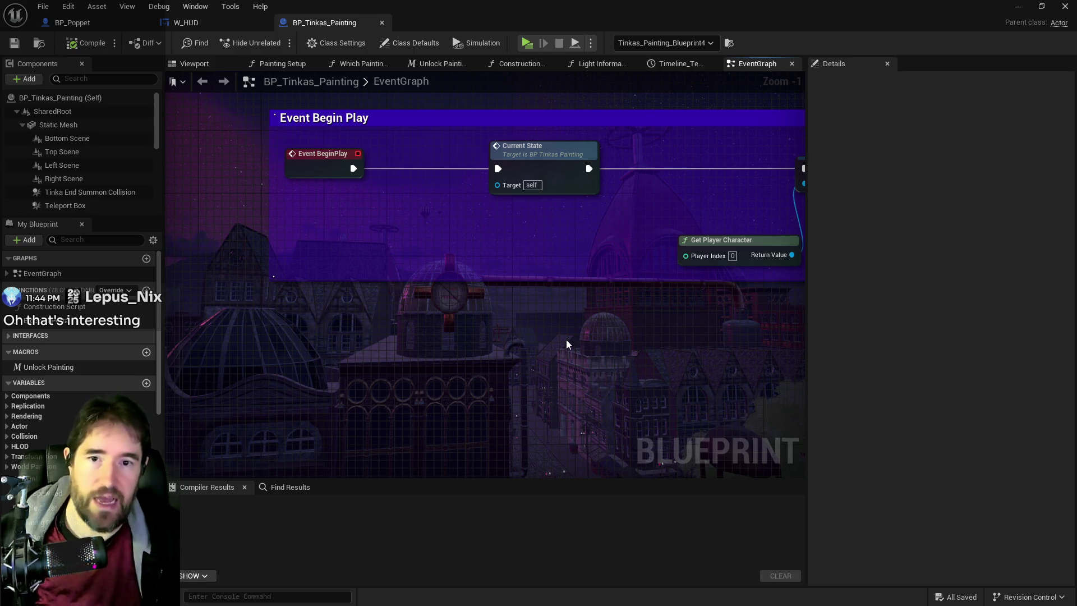
# Pan across the graph to the Begin Overlap and End Overlap comment sections
pyautogui.scroll(-1, 567, 336)
pyautogui.moveTo(564, 339)
pyautogui.mouseDown()
pyautogui.moveTo(357, 306)
pyautogui.moveTo(534, 338)
pyautogui.moveTo(526, 421)
pyautogui.moveTo(627, 404)
pyautogui.mouseUp()
pyautogui.scroll(-2, 503, 339)
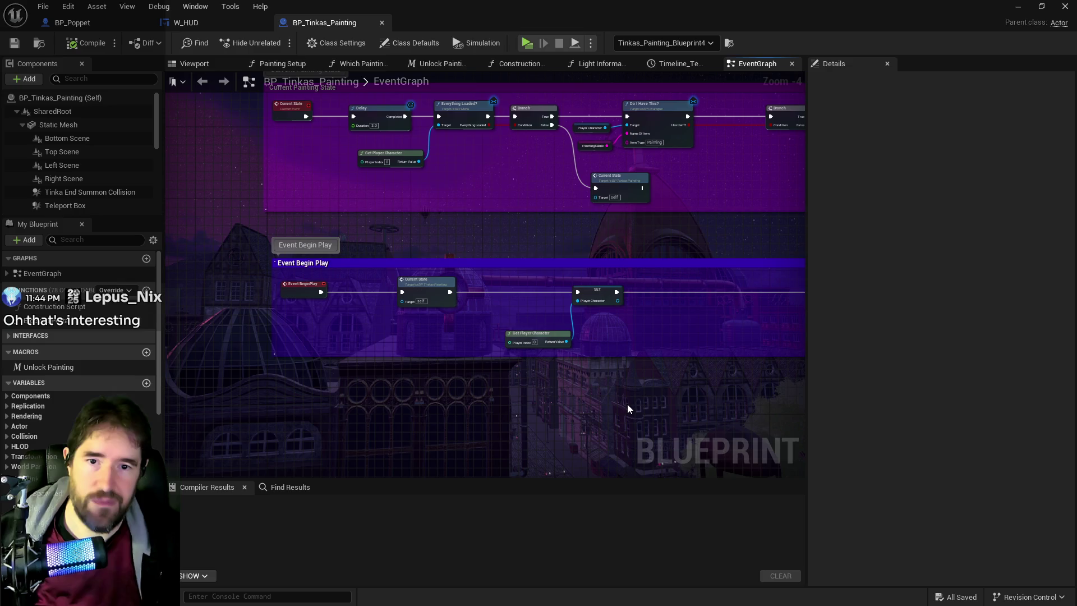
pyautogui.moveTo(627, 404)
pyautogui.mouseDown()
pyautogui.moveTo(520, 391)
pyautogui.moveTo(404, 420)
pyautogui.mouseUp()
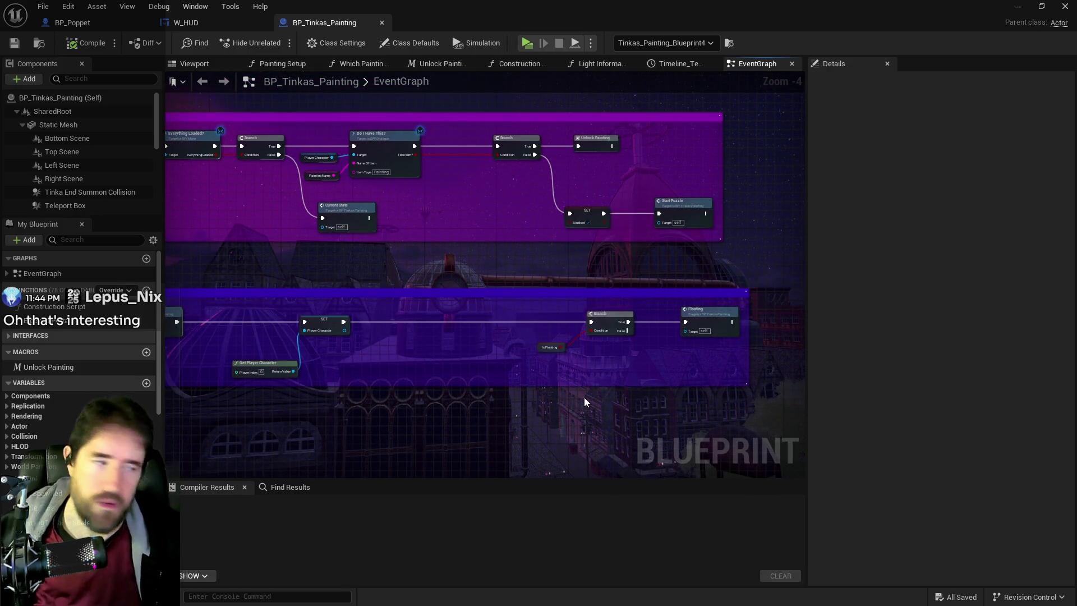
pyautogui.scroll(-1, 584, 398)
pyautogui.moveTo(584, 397); pyautogui.dragTo(806, 382)
pyautogui.moveTo(533, 396)
pyautogui.mouseDown()
pyautogui.moveTo(621, 396)
pyautogui.moveTo(572, 378)
pyautogui.mouseUp()
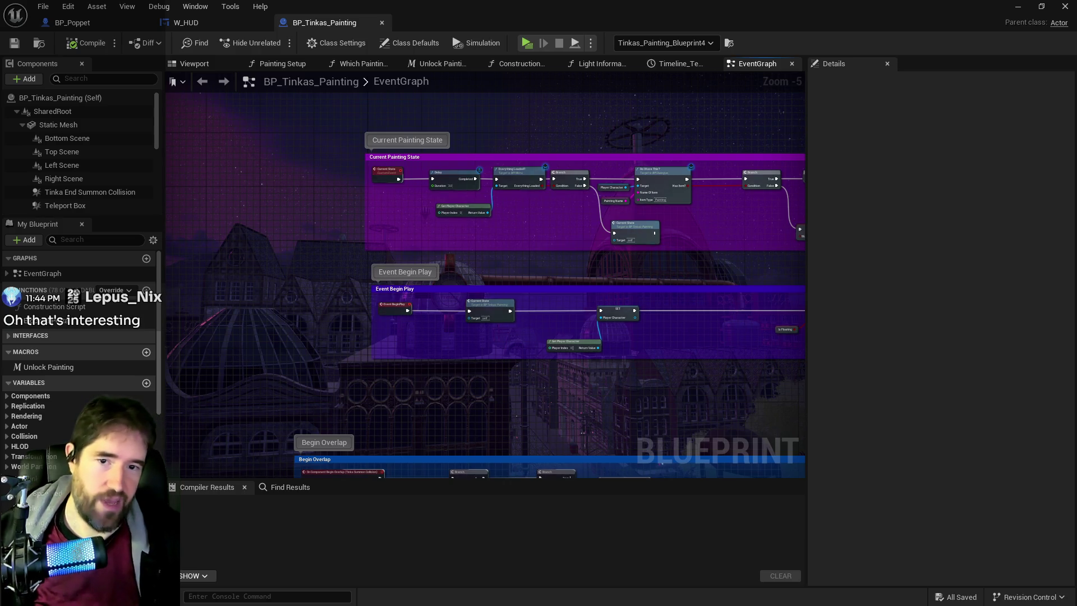
pyautogui.moveTo(544, 385); pyautogui.dragTo(554, 307)
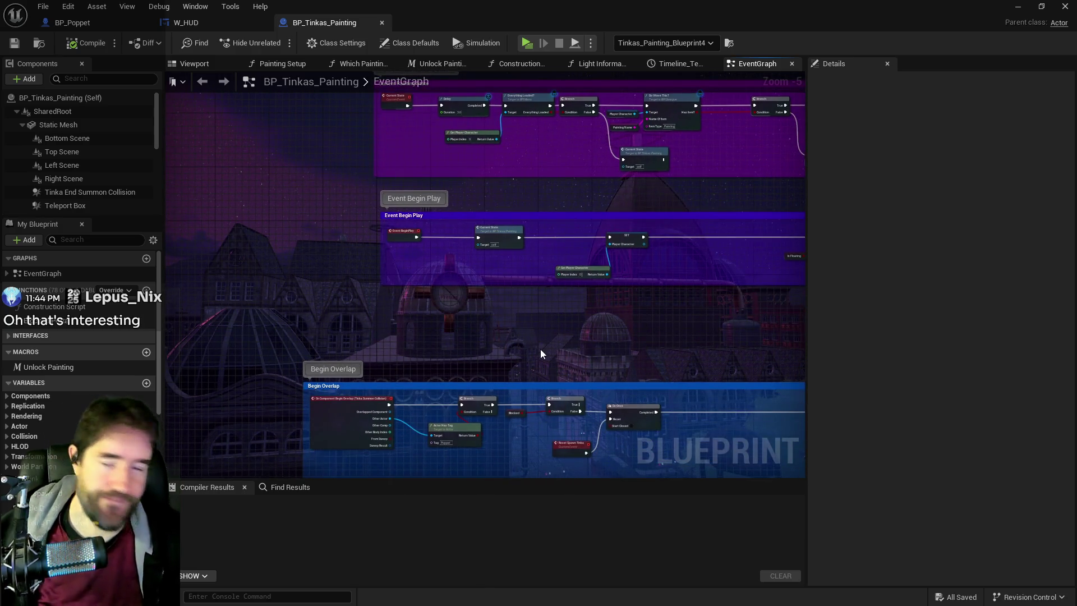
pyautogui.moveTo(541, 349); pyautogui.dragTo(585, 258)
pyautogui.moveTo(529, 427)
pyautogui.mouseDown()
pyautogui.moveTo(530, 318)
pyautogui.moveTo(513, 254)
pyautogui.mouseUp()
pyautogui.scroll(-1, 548, 335)
pyautogui.moveTo(549, 381)
pyautogui.mouseDown()
pyautogui.moveTo(433, 361)
pyautogui.moveTo(498, 348)
pyautogui.moveTo(534, 361)
pyautogui.moveTo(216, 411)
pyautogui.mouseUp()
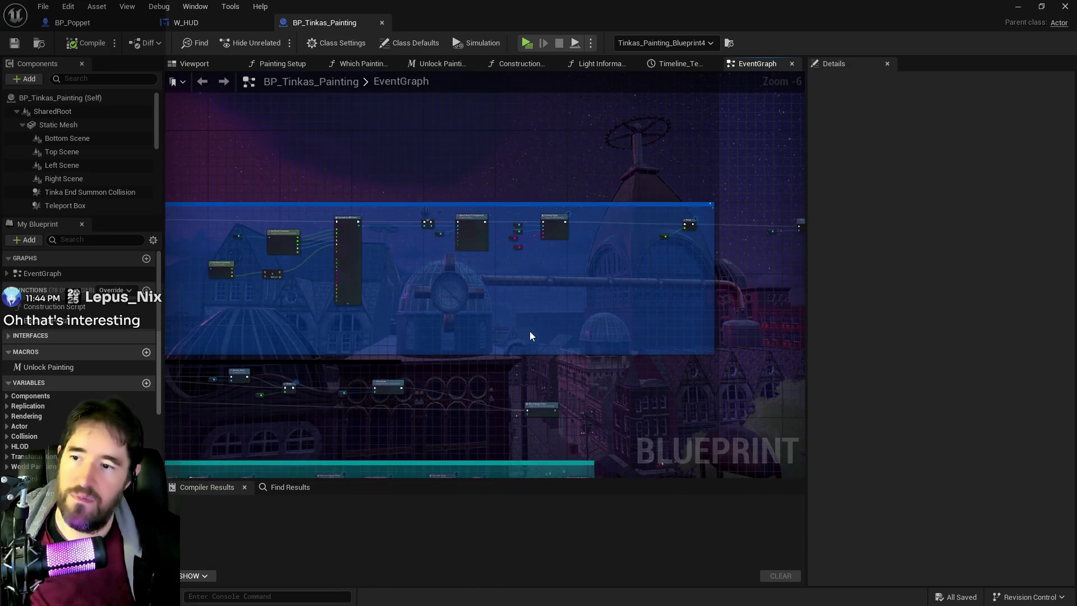
pyautogui.scroll(-1, 530, 331)
pyautogui.moveTo(602, 345)
pyautogui.mouseDown()
pyautogui.moveTo(459, 361)
pyautogui.moveTo(607, 320)
pyautogui.moveTo(731, 320)
pyautogui.mouseUp()
pyautogui.scroll(-1, 459, 361)
pyautogui.scroll(-2, 731, 320)
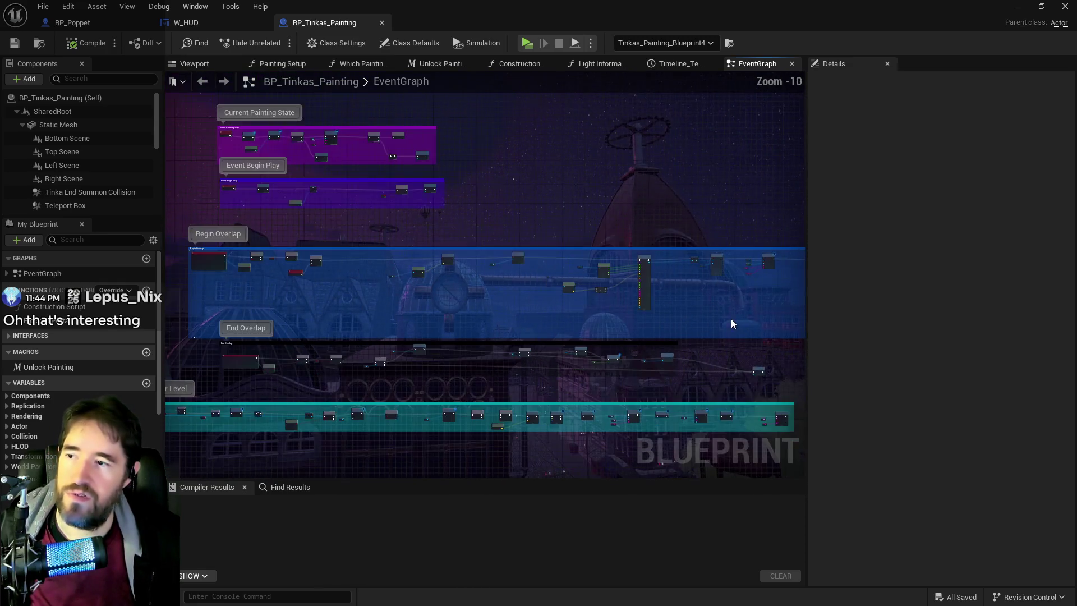
# Pull the stray Begin Overlap nodes back inside the comment box so it shrinks to fit
pyautogui.rightClick(731, 320)
pyautogui.click(417, 266)
pyautogui.moveTo(418, 266)
pyautogui.mouseDown()
pyautogui.moveTo(868, 342)
pyautogui.moveTo(739, 326)
pyautogui.moveTo(728, 310)
pyautogui.mouseUp()
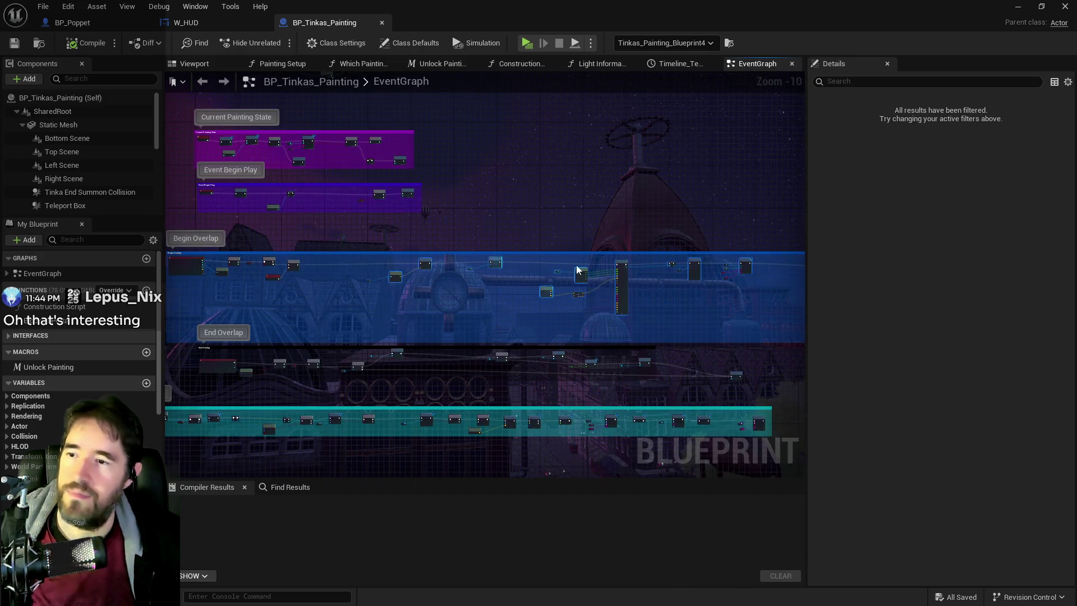
pyautogui.click(553, 275)
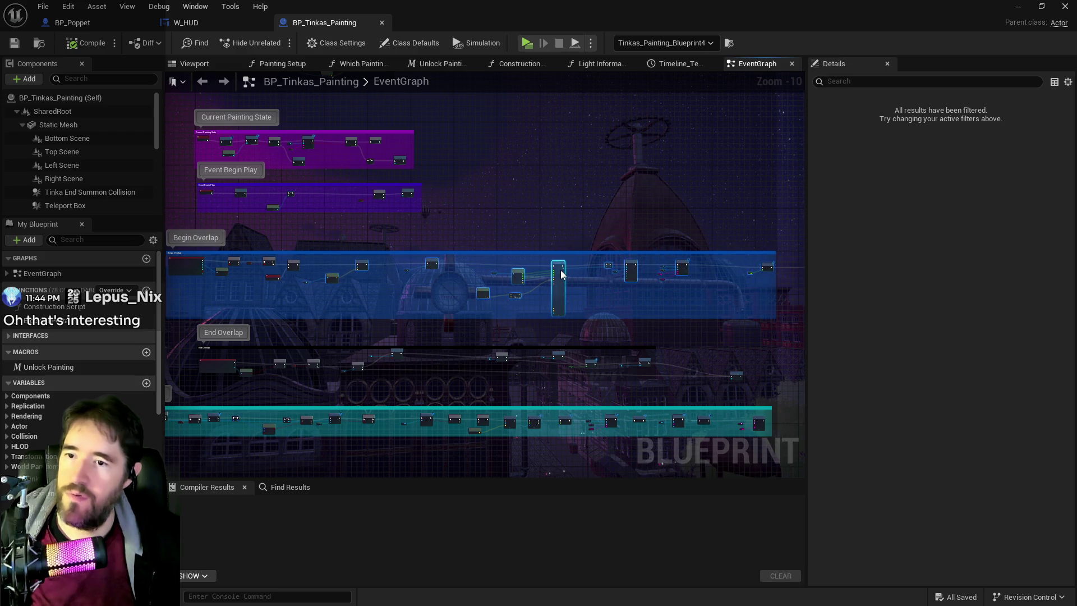
pyautogui.scroll(-1, 525, 282)
pyautogui.click(574, 268)
pyautogui.scroll(3, 622, 287)
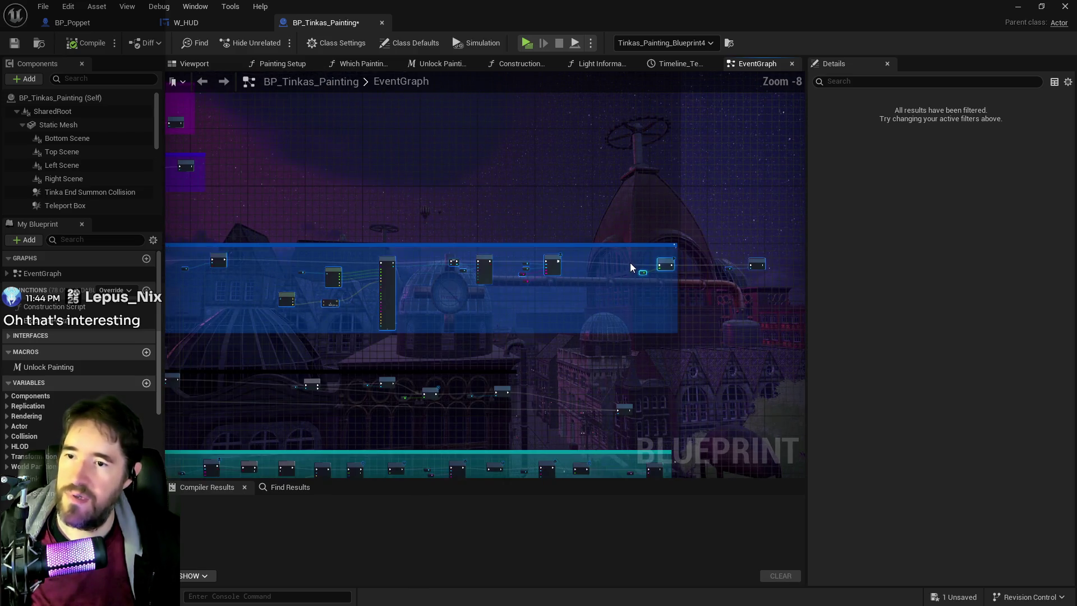
pyautogui.moveTo(667, 261); pyautogui.dragTo(616, 266)
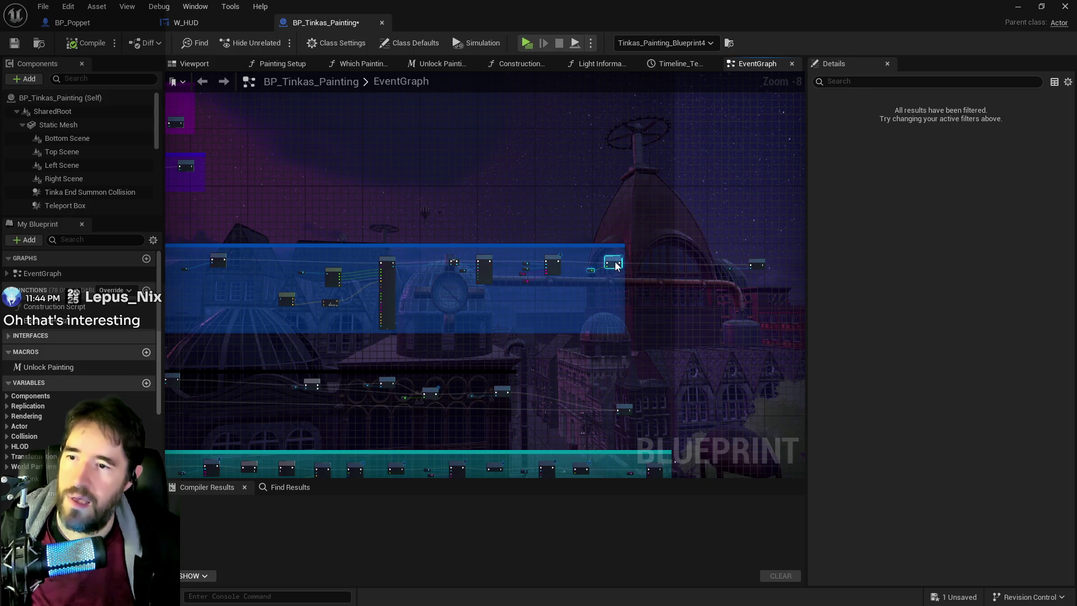
pyautogui.click(757, 265)
pyautogui.moveTo(757, 264); pyautogui.dragTo(645, 262)
pyautogui.scroll(-1, 636, 321)
pyautogui.moveTo(649, 315)
pyautogui.mouseDown()
pyautogui.moveTo(616, 289)
pyautogui.moveTo(204, 263)
pyautogui.moveTo(59, 281)
pyautogui.moveTo(393, 335)
pyautogui.mouseUp()
pyautogui.scroll(3, 393, 335)
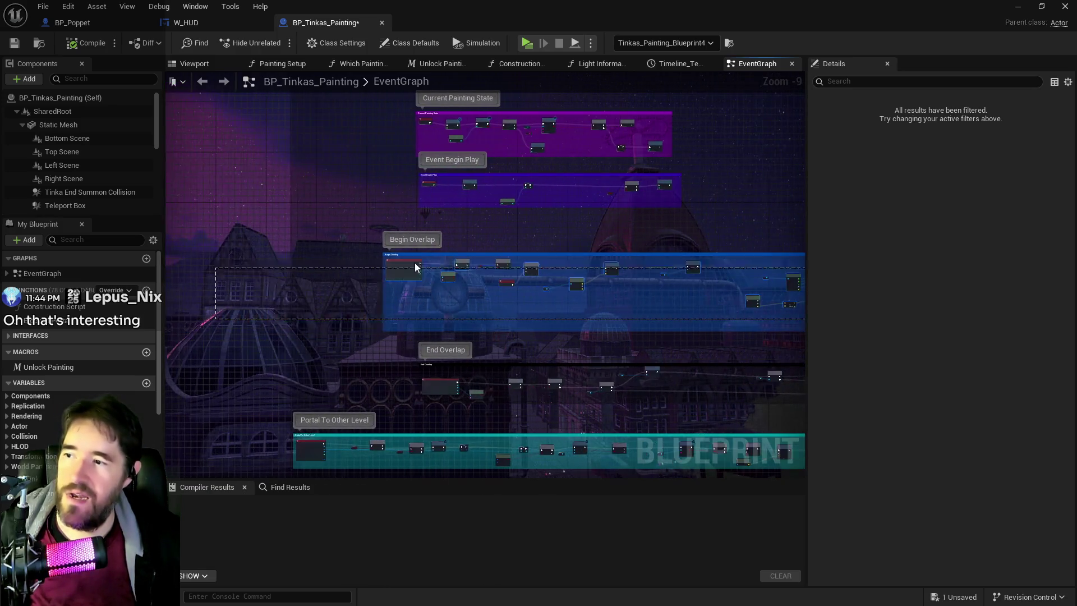
pyautogui.scroll(4, 393, 337)
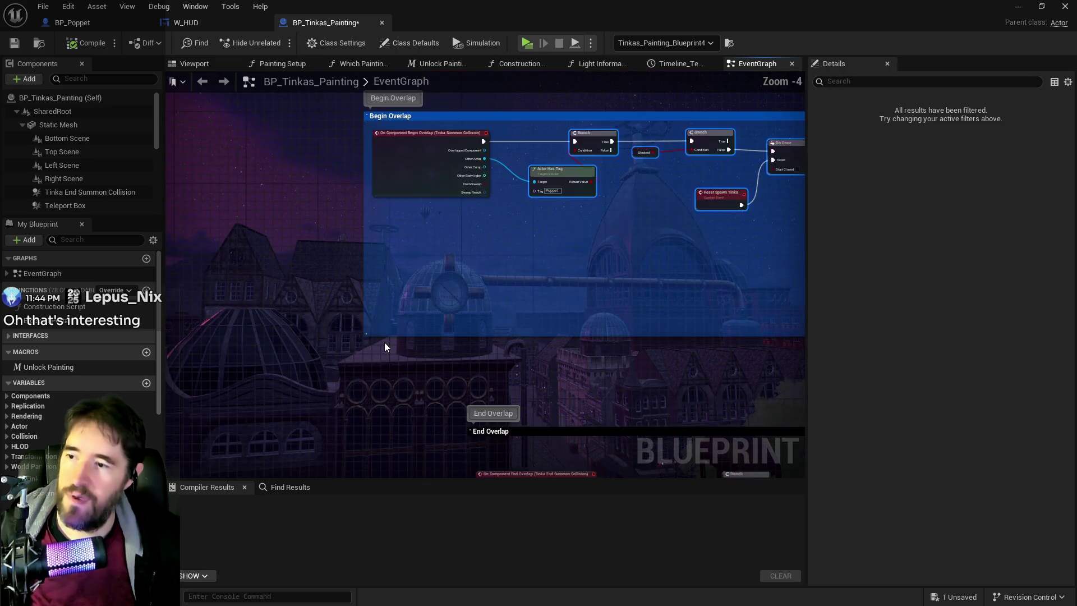
pyautogui.click(494, 302)
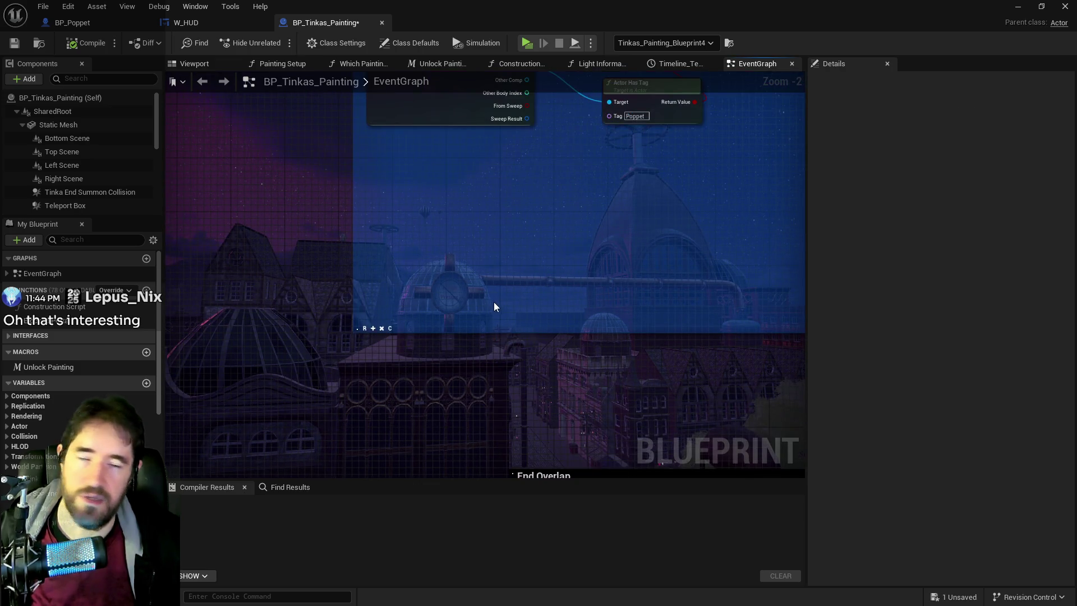
pyautogui.scroll(-6, 505, 303)
# Save BP_Tinkas_Painting and look over the Free Painting and Start Puzzle groups
pyautogui.hotkey('ctrl', 's')
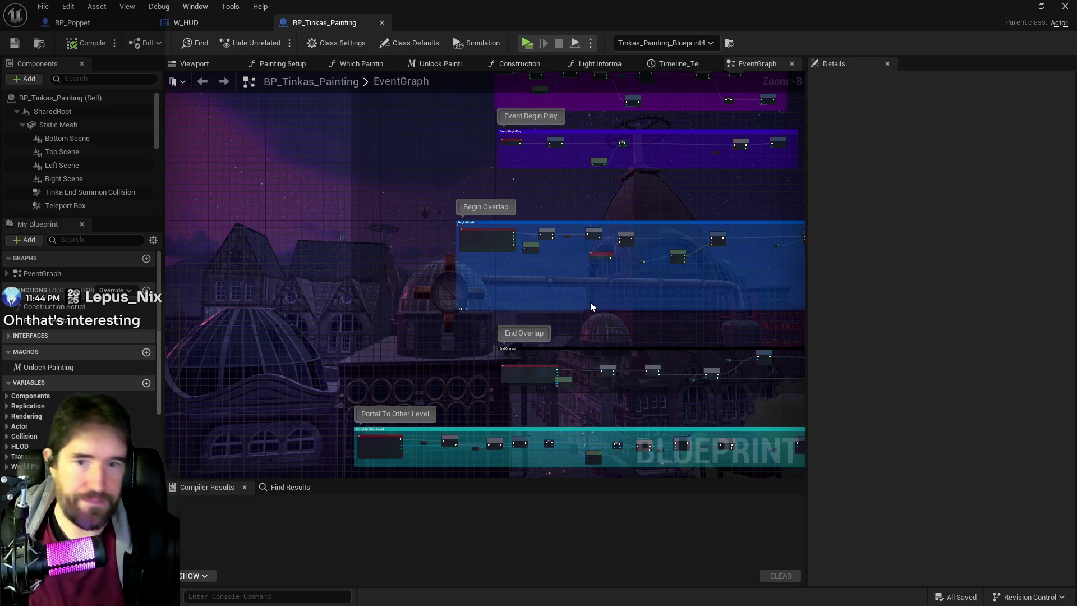
pyautogui.moveTo(692, 391)
pyautogui.mouseDown()
pyautogui.moveTo(654, 378)
pyautogui.moveTo(543, 277)
pyautogui.mouseUp()
pyautogui.moveTo(564, 362)
pyautogui.mouseDown()
pyautogui.moveTo(494, 371)
pyautogui.moveTo(477, 361)
pyautogui.moveTo(474, 267)
pyautogui.moveTo(518, 245)
pyautogui.mouseUp()
pyautogui.scroll(-2, 517, 245)
pyautogui.scroll(-1, 517, 250)
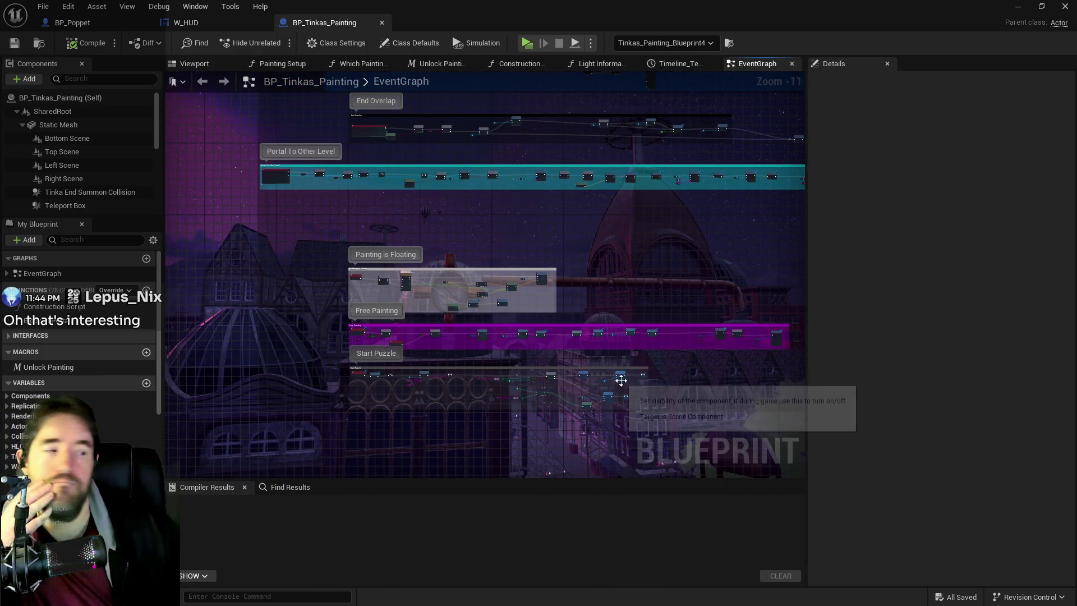
pyautogui.moveTo(645, 309)
pyautogui.mouseDown()
pyautogui.moveTo(589, 250)
pyautogui.moveTo(580, 421)
pyautogui.mouseUp()
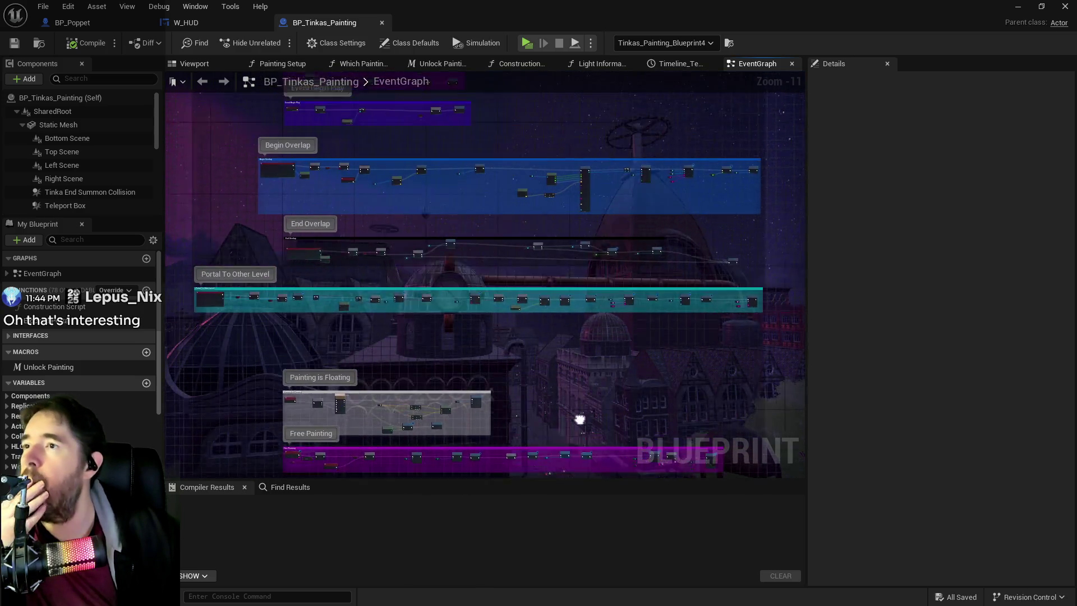
pyautogui.moveTo(572, 267)
pyautogui.mouseDown()
pyautogui.moveTo(551, 351)
pyautogui.moveTo(523, 382)
pyautogui.moveTo(574, 313)
pyautogui.moveTo(612, 297)
pyautogui.mouseUp()
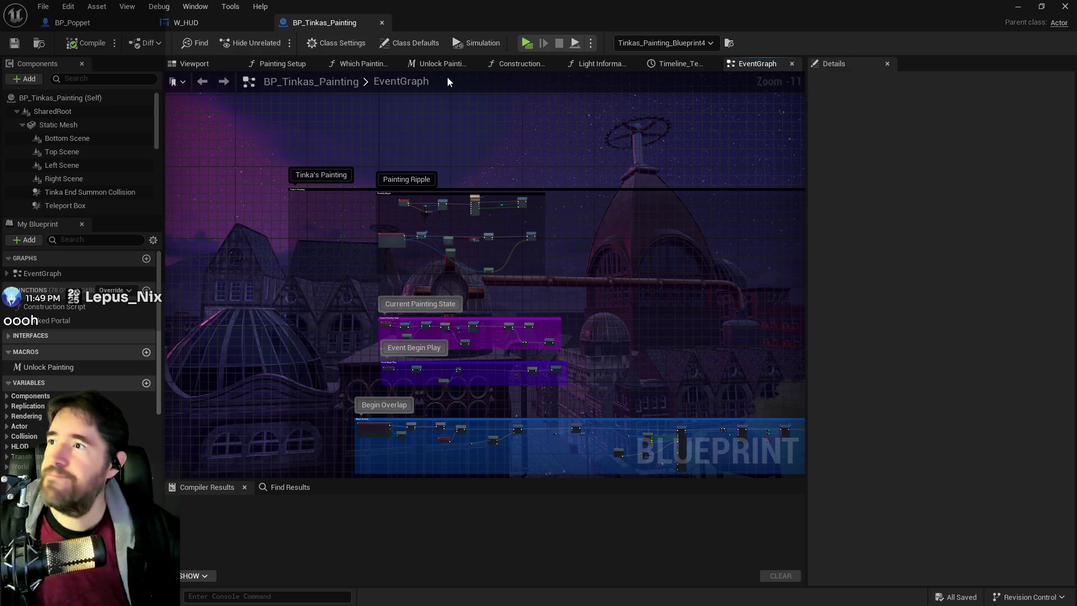
# Drag the BP_Tinkas_Painting editor into a smaller floating window over the level editor
pyautogui.moveTo(507, 26)
pyautogui.mouseDown()
pyautogui.moveTo(729, 188)
pyautogui.moveTo(1076, 281)
pyautogui.moveTo(715, 201)
pyautogui.moveTo(594, 228)
pyautogui.moveTo(617, 222)
pyautogui.moveTo(560, 216)
pyautogui.mouseUp()
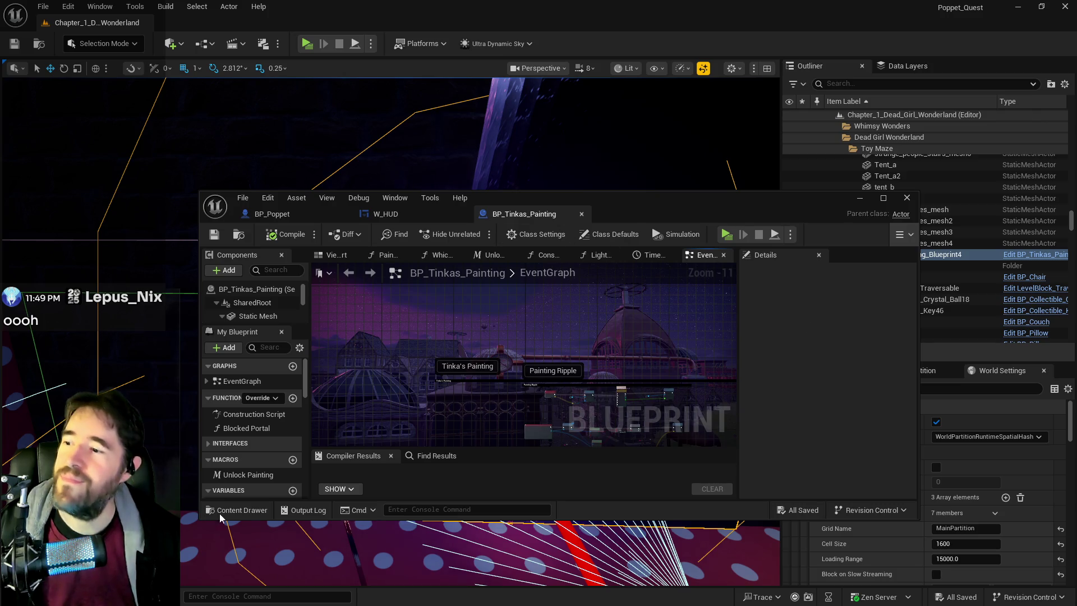
# Dock the Content Drawer as a full-screen browser and show the 2DSideScrollerBP Projectiles folder
pyautogui.hotkey('ctrl', 'space')
pyautogui.click(843, 404)
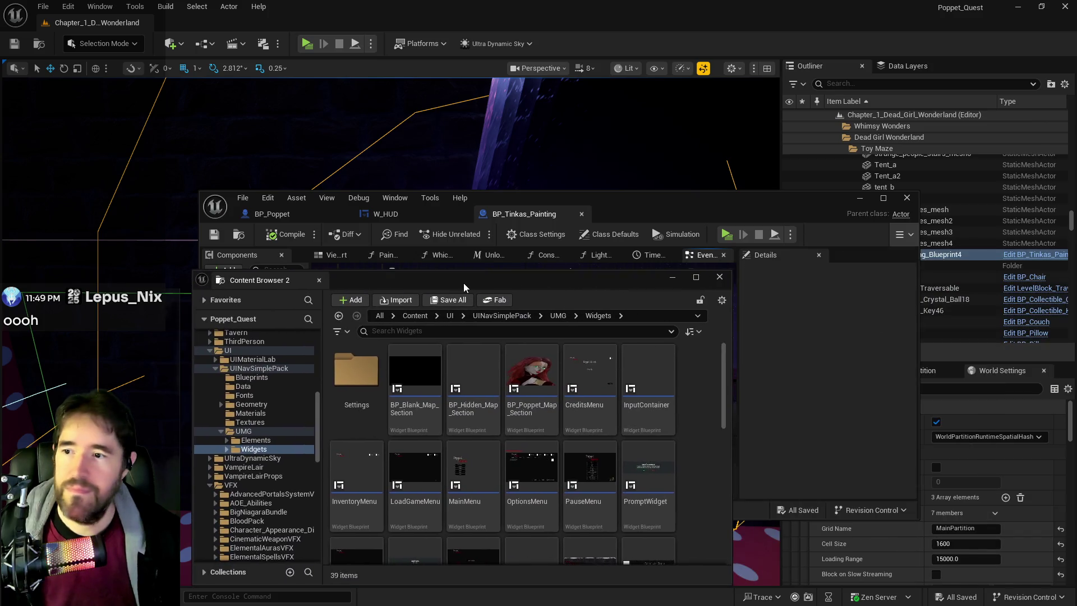
pyautogui.doubleClick(467, 278)
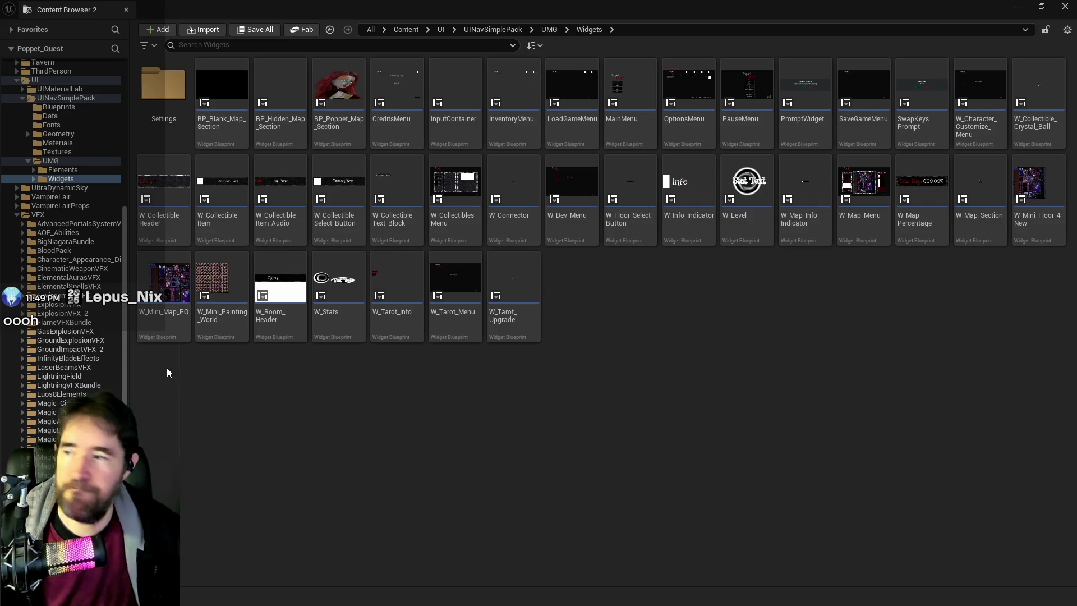
pyautogui.click(17, 215)
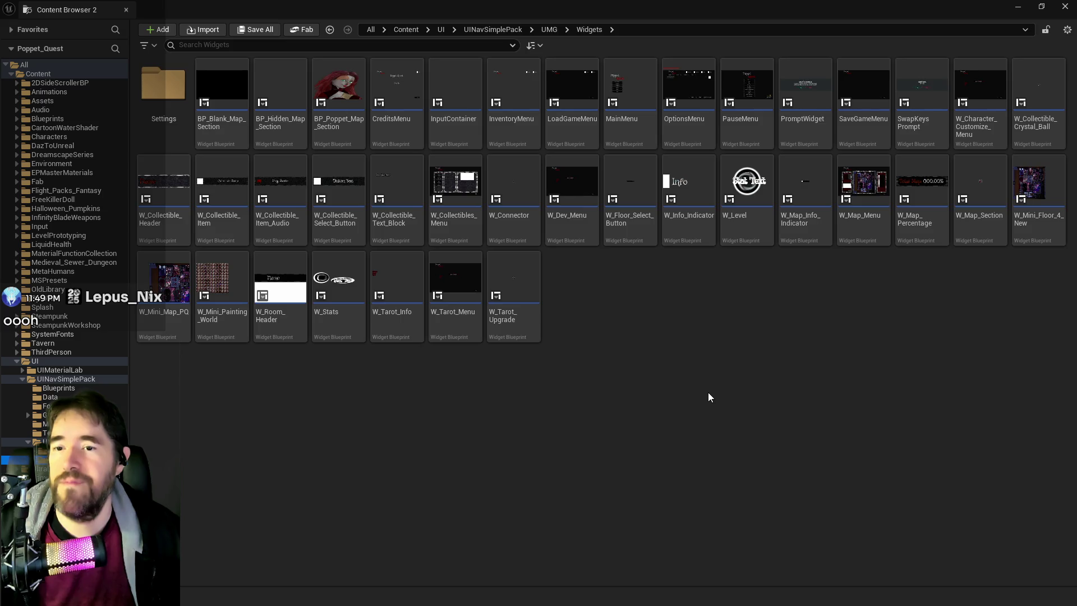
pyautogui.moveTo(447, 182)
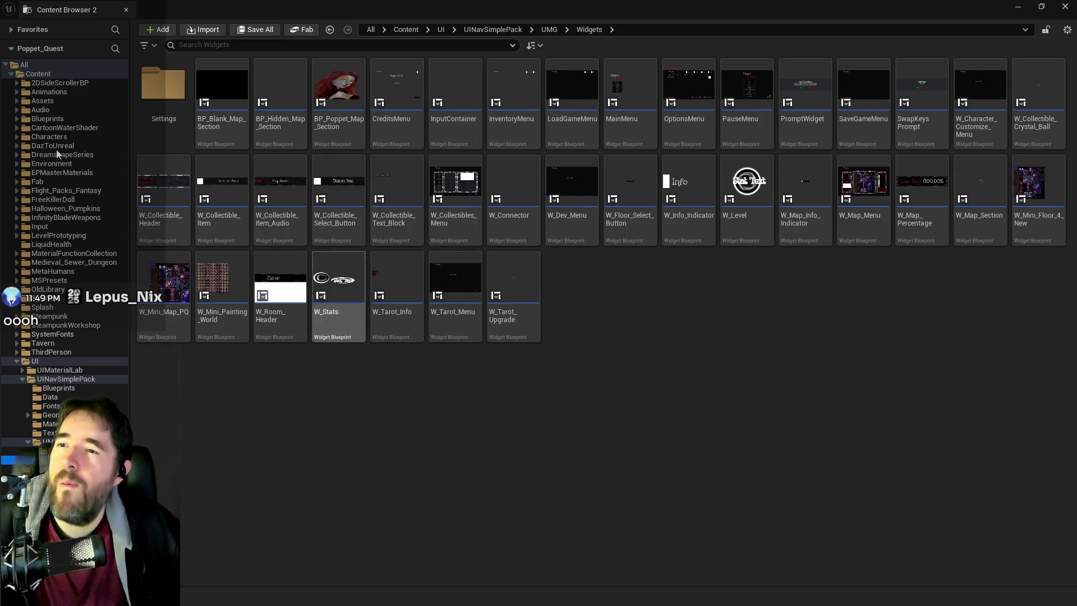
pyautogui.click(17, 83)
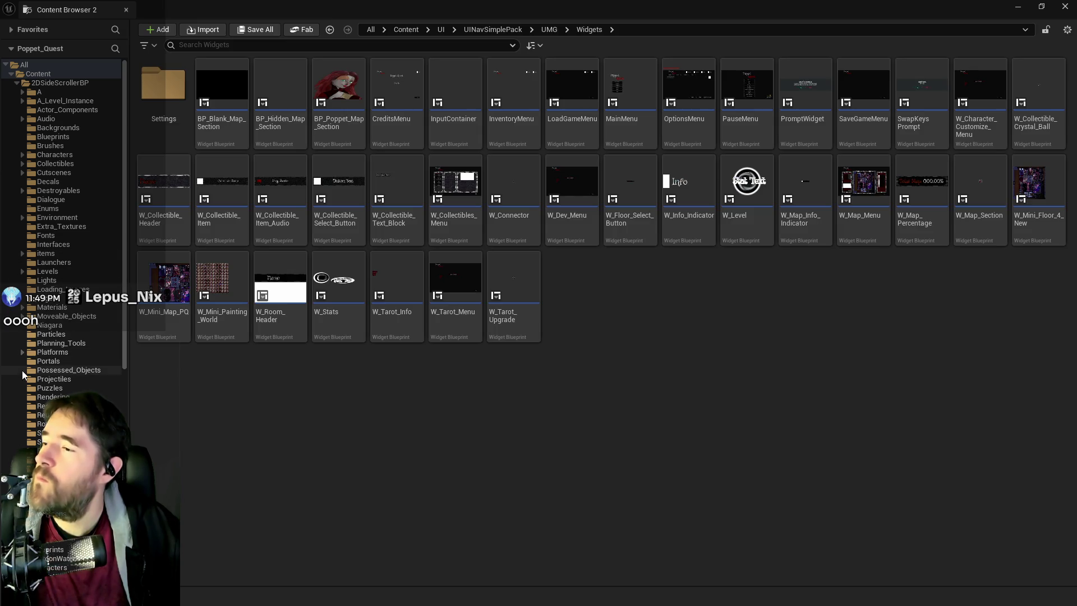
pyautogui.click(42, 378)
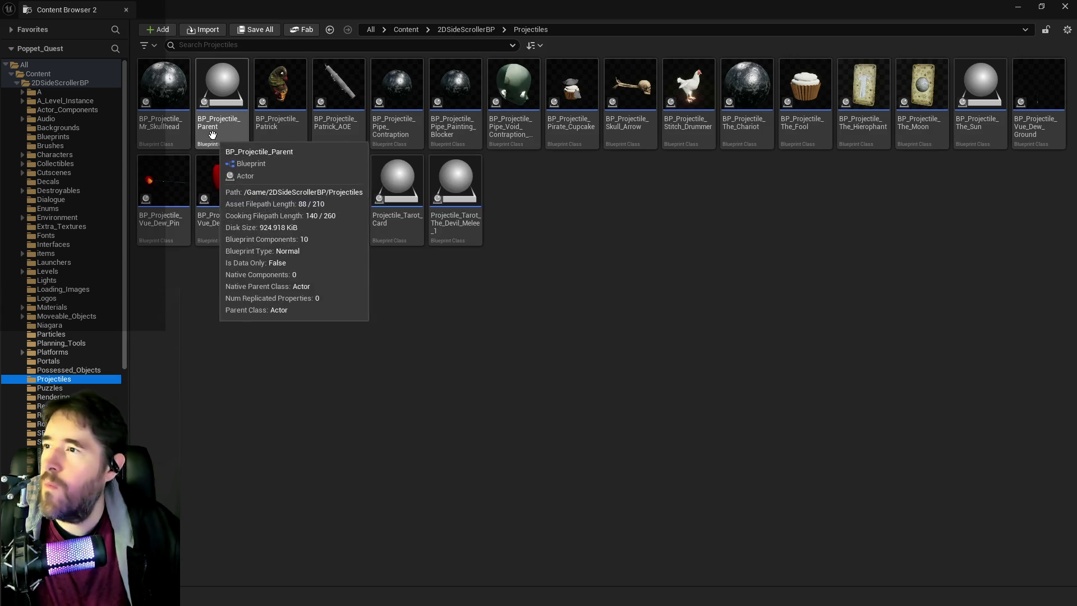
# Open BP_Projectile_Parent and select the Actor Has Tag node in its Projectile Collision Graph
pyautogui.doubleClick(241, 145)
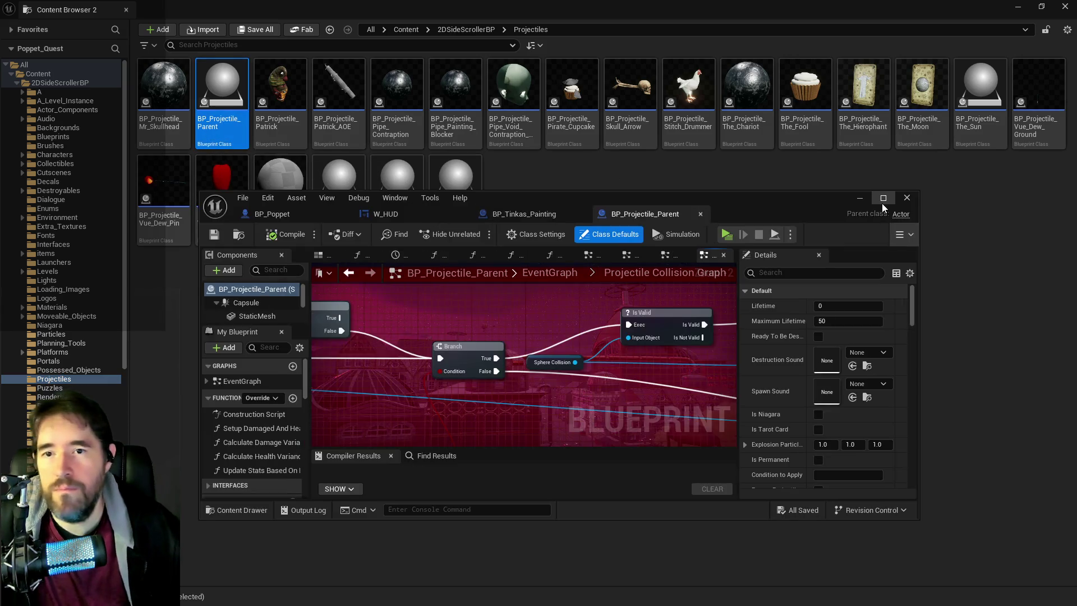
pyautogui.scroll(-3, 490, 331)
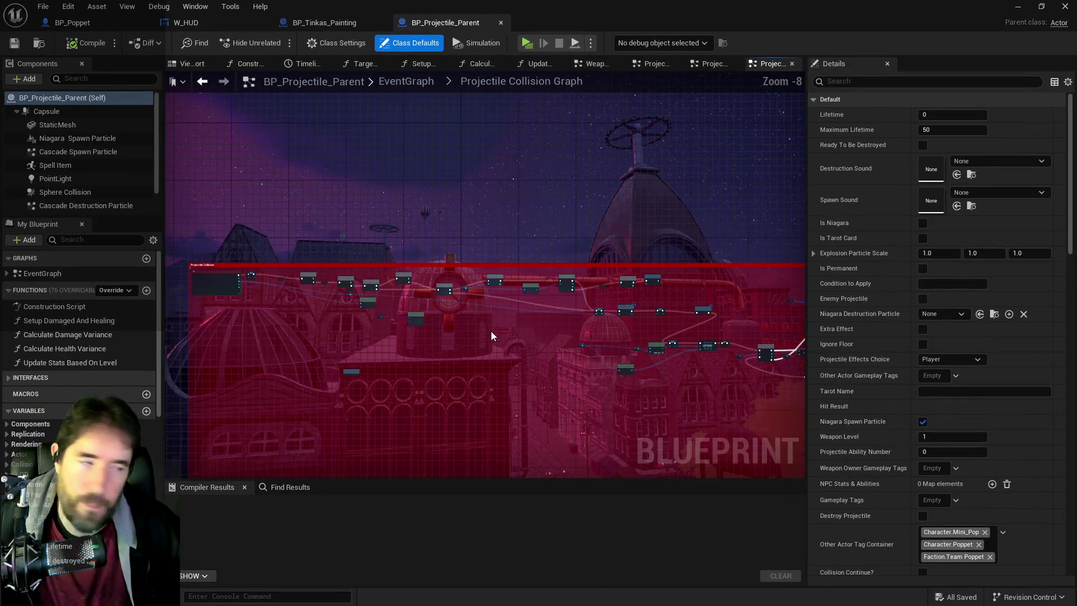
pyautogui.moveTo(491, 334)
pyautogui.mouseDown()
pyautogui.moveTo(456, 291)
pyautogui.moveTo(399, 351)
pyautogui.mouseUp()
pyautogui.scroll(2, 493, 334)
pyautogui.click(487, 333)
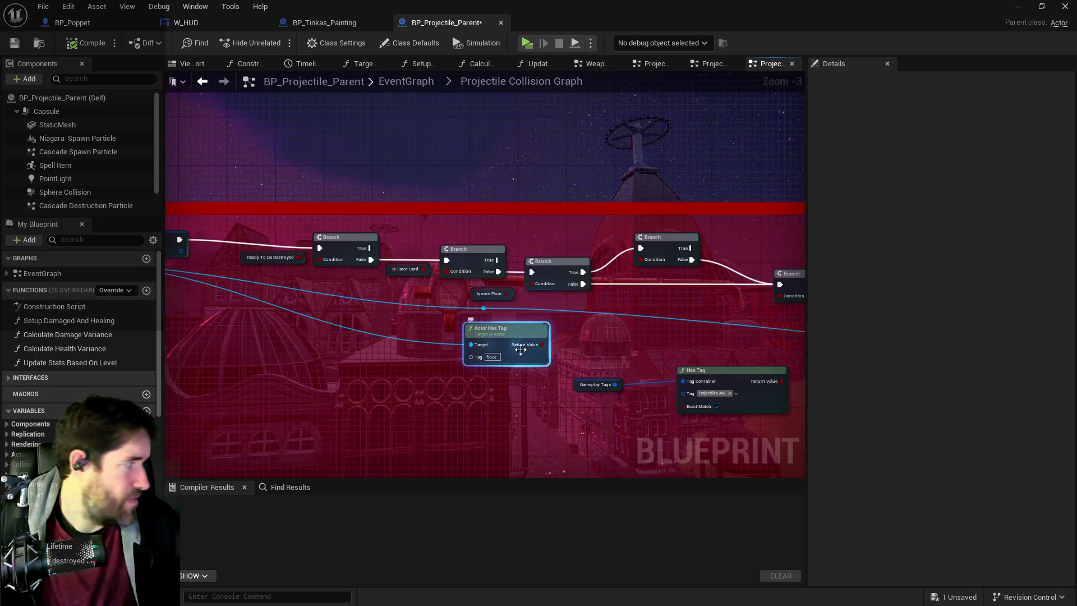
pyautogui.moveTo(597, 332); pyautogui.dragTo(399, 339)
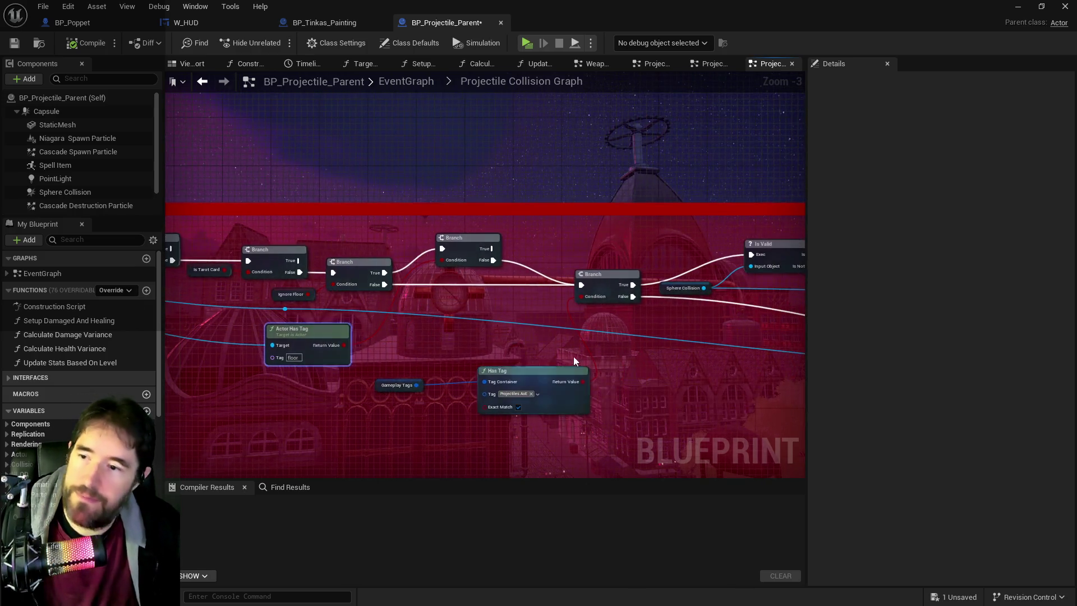
pyautogui.moveTo(574, 355); pyautogui.dragTo(416, 359)
pyautogui.moveTo(645, 364); pyautogui.dragTo(585, 368)
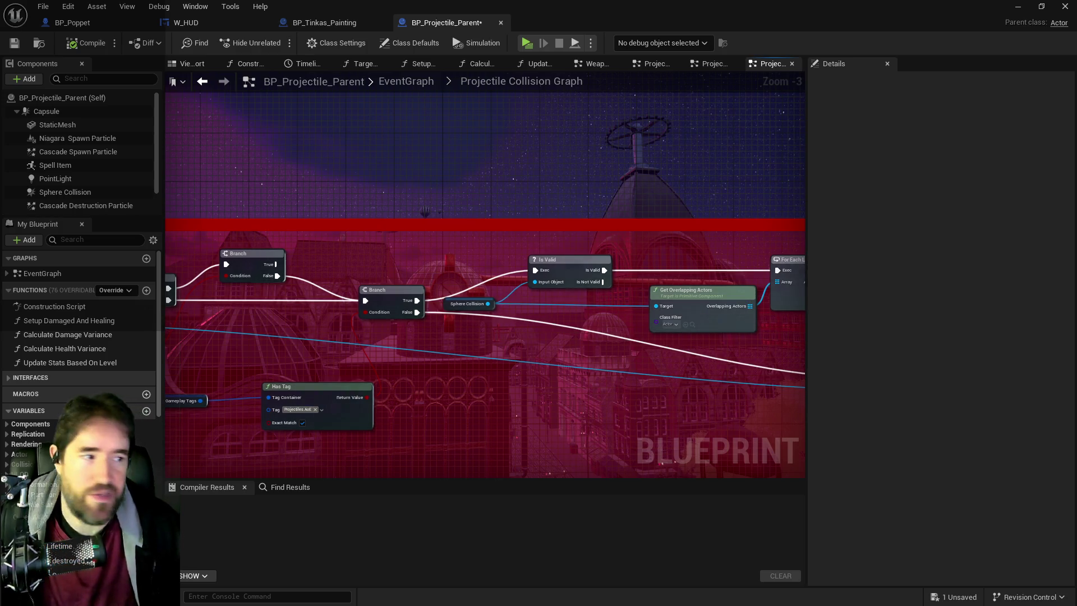
pyautogui.moveTo(690, 396); pyautogui.dragTo(406, 389)
pyautogui.moveTo(659, 340); pyautogui.dragTo(522, 338)
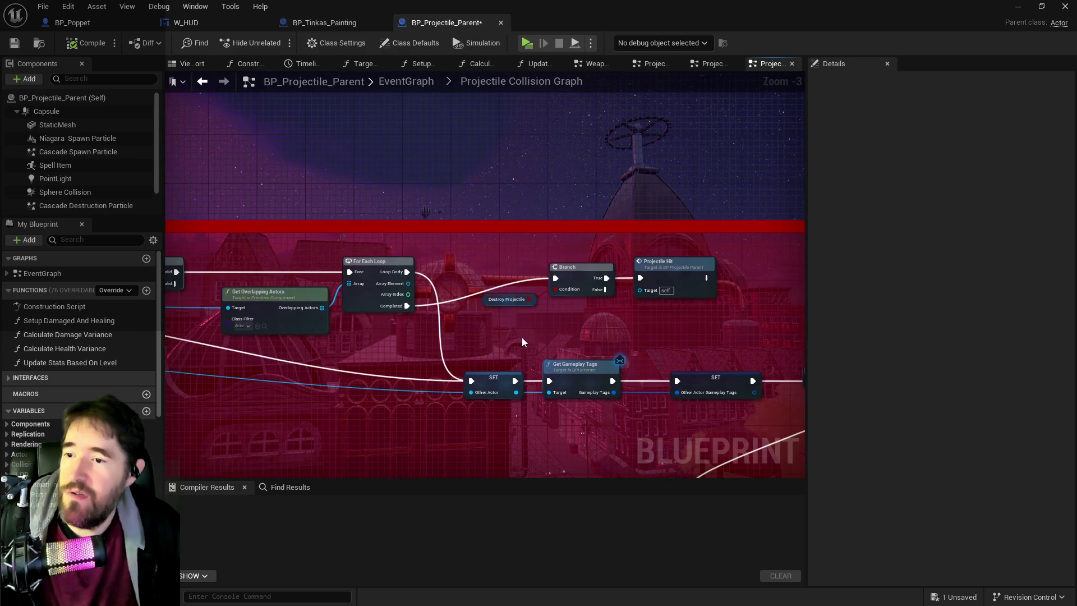
pyautogui.scroll(-3, 522, 338)
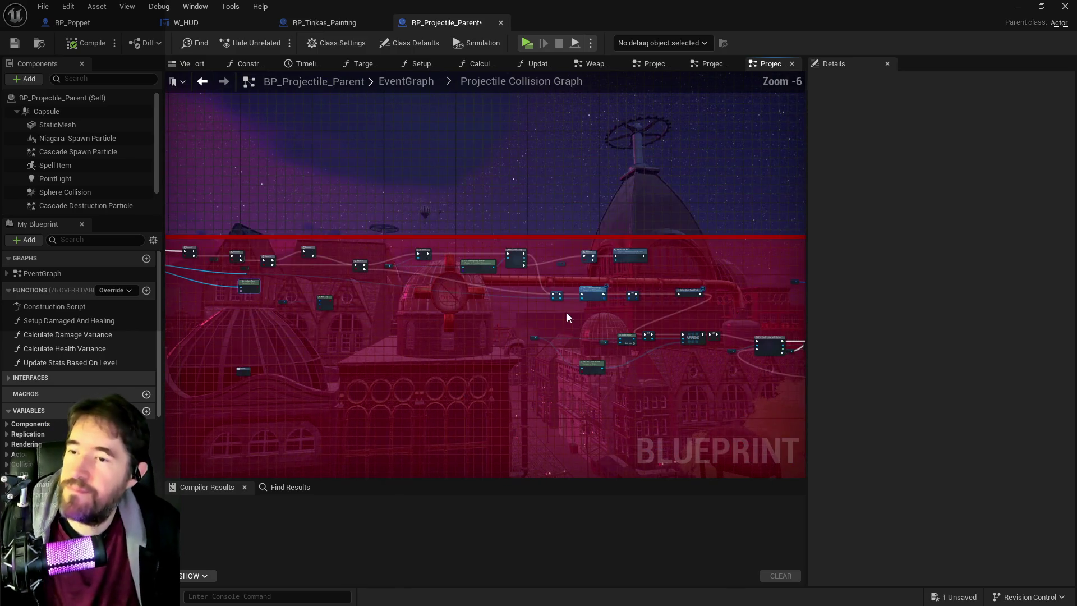
pyautogui.scroll(5, 540, 318)
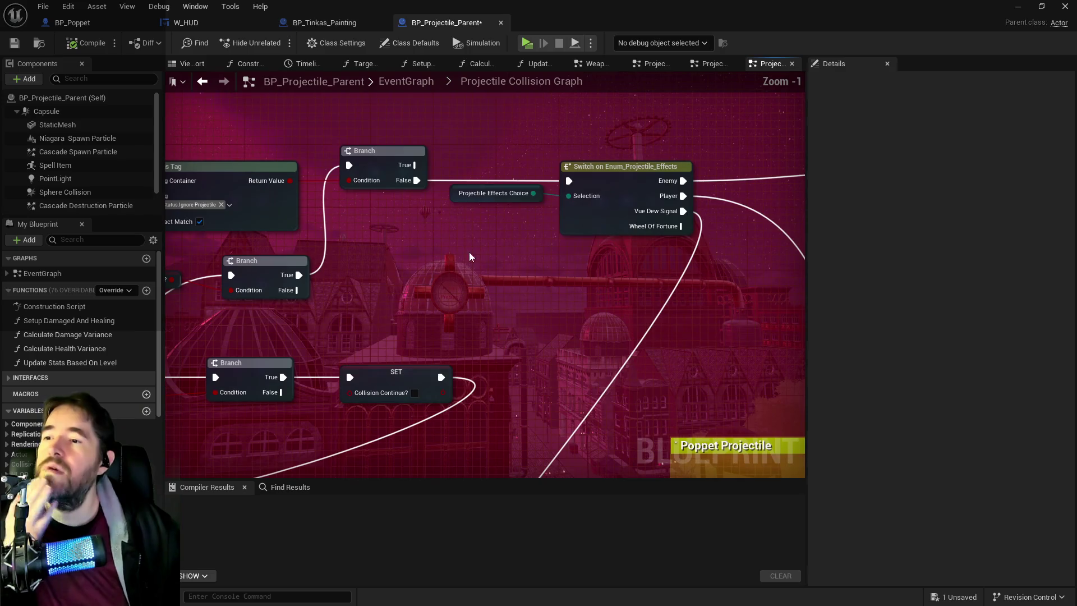
pyautogui.moveTo(653, 271)
pyautogui.mouseDown()
pyautogui.moveTo(312, 288)
pyautogui.moveTo(385, 284)
pyautogui.mouseUp()
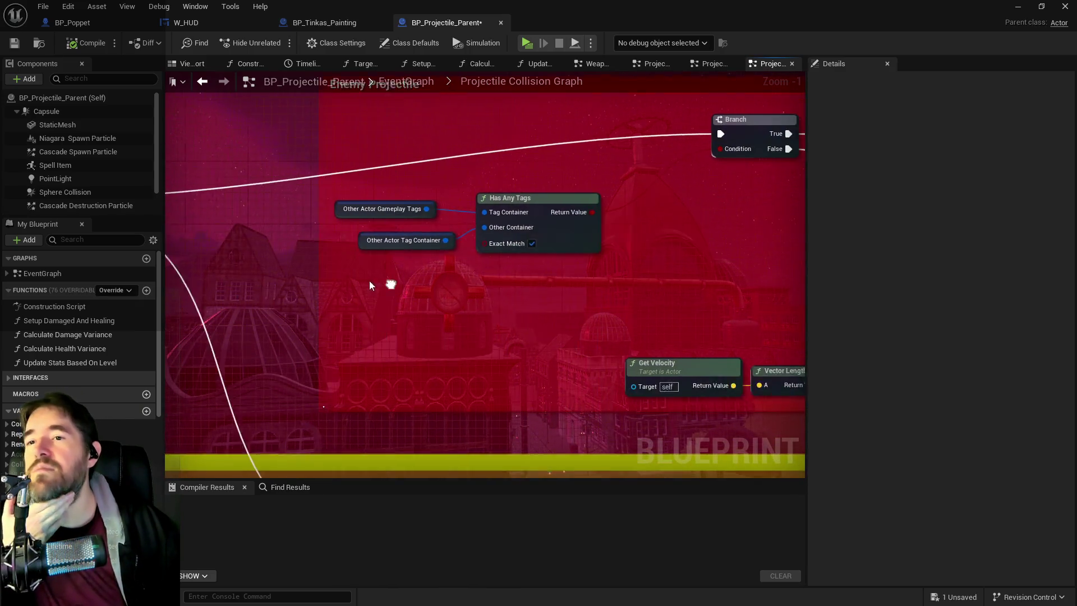
pyautogui.moveTo(594, 299); pyautogui.dragTo(312, 296)
pyautogui.scroll(-2, 477, 294)
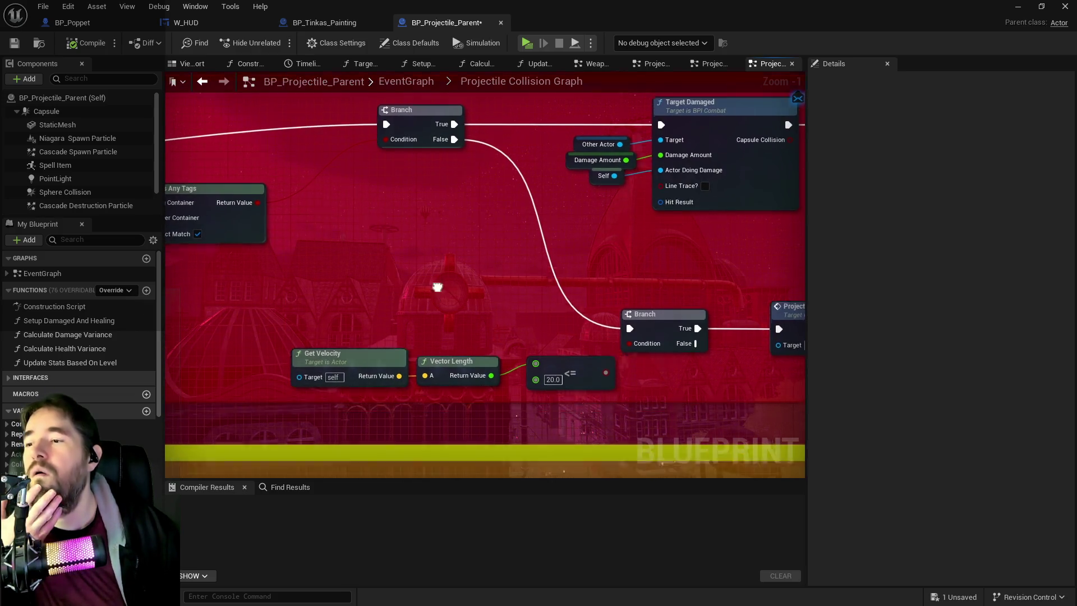
pyautogui.scroll(-2, 491, 248)
pyautogui.moveTo(490, 248); pyautogui.dragTo(709, 237)
pyautogui.scroll(4, 536, 164)
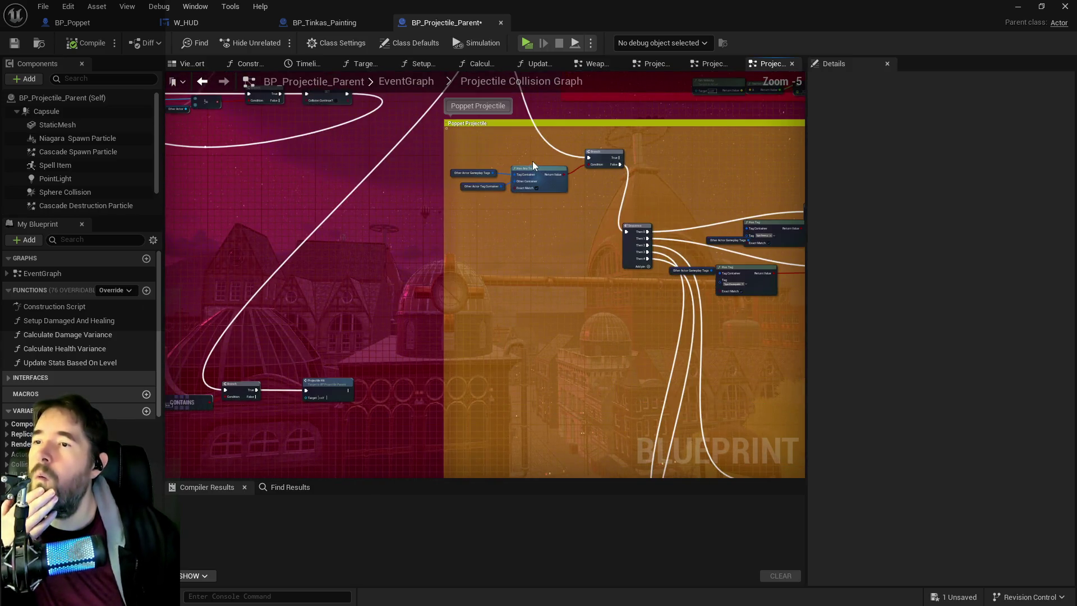
pyautogui.scroll(-2, 658, 271)
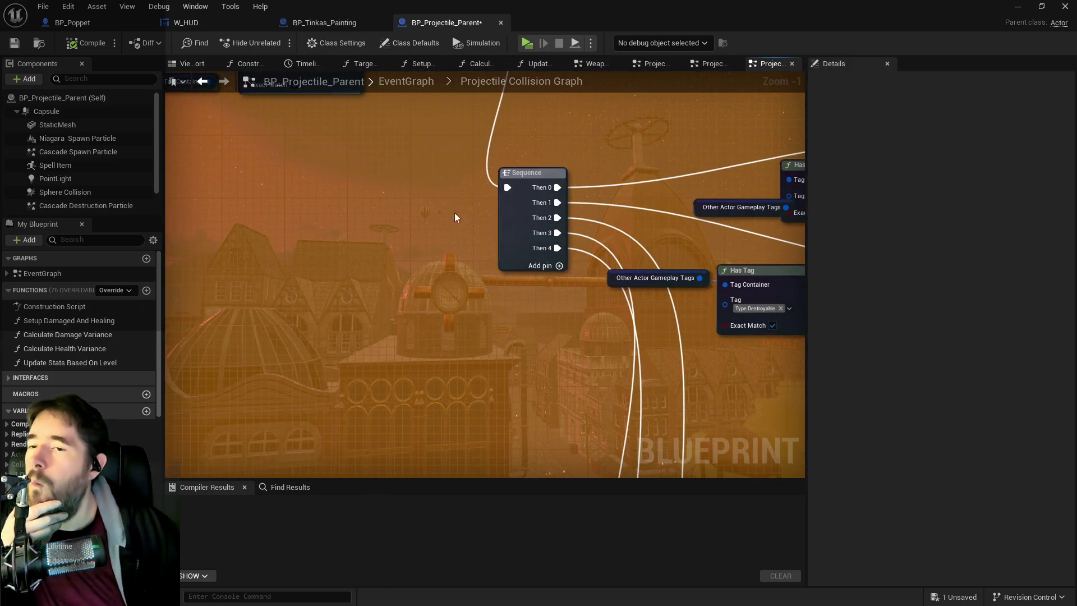
pyautogui.scroll(-2, 523, 210)
pyautogui.scroll(1, 523, 205)
pyautogui.moveTo(522, 206); pyautogui.dragTo(561, 140)
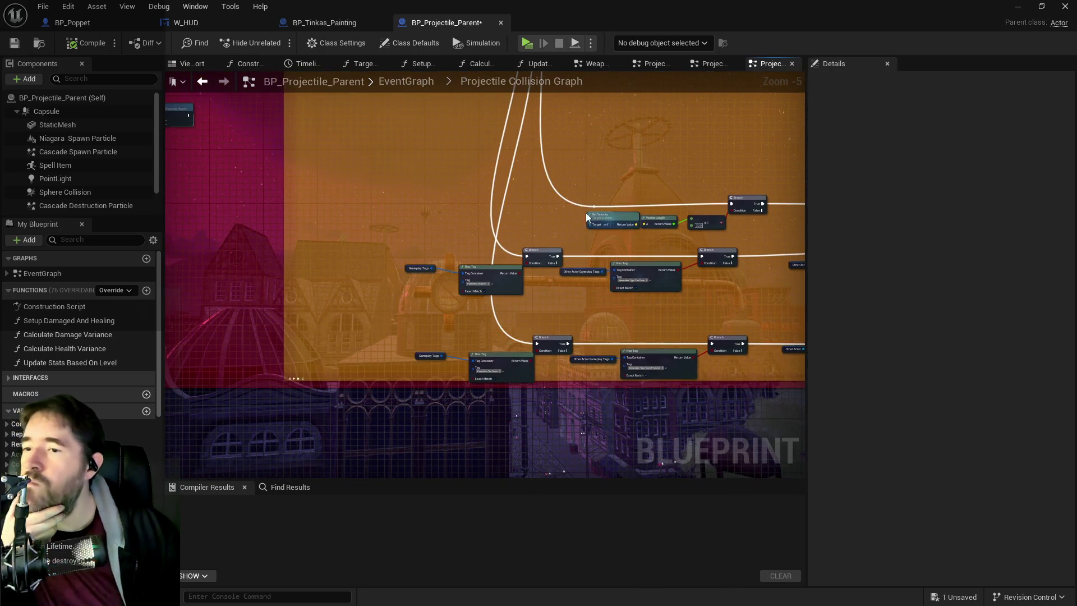
pyautogui.scroll(1, 615, 325)
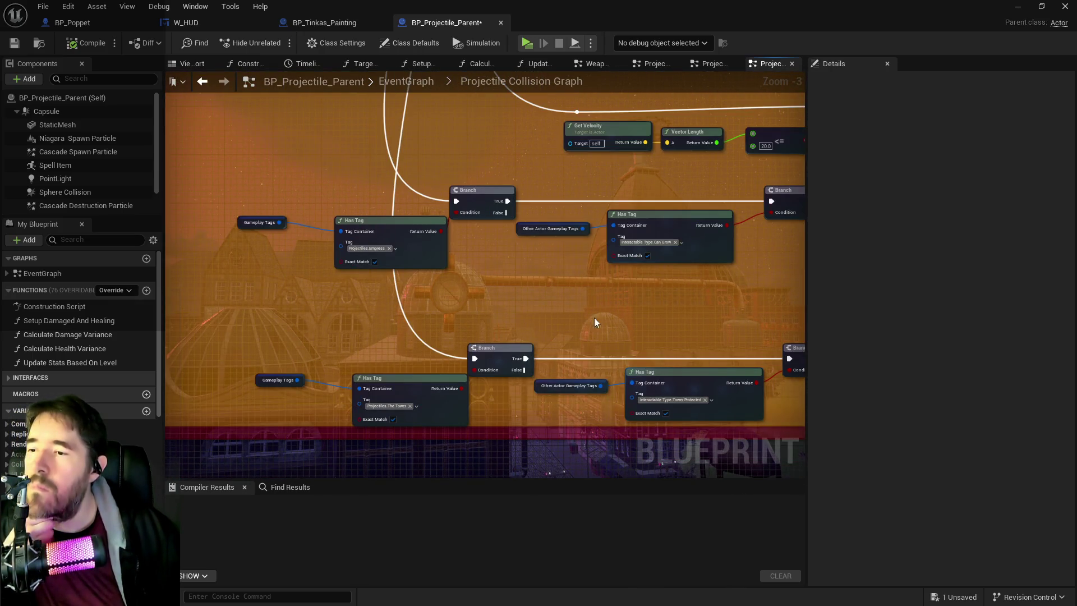
pyautogui.moveTo(572, 298)
pyautogui.mouseDown()
pyautogui.moveTo(596, 426)
pyautogui.moveTo(594, 360)
pyautogui.moveTo(470, 463)
pyautogui.moveTo(500, 378)
pyautogui.moveTo(341, 263)
pyautogui.mouseUp()
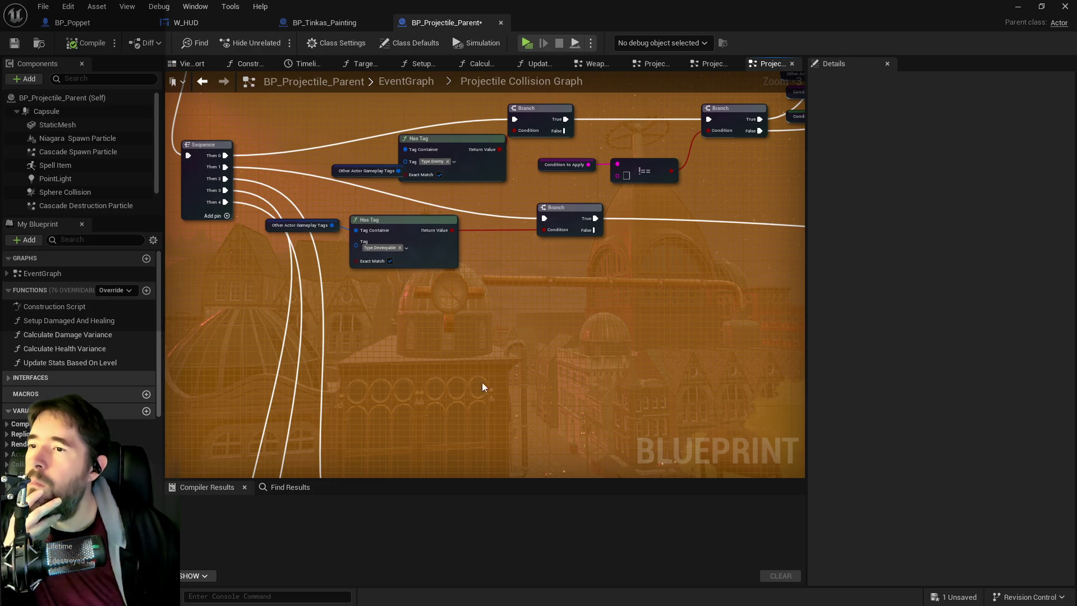
pyautogui.moveTo(507, 370); pyautogui.dragTo(533, 103)
pyautogui.moveTo(597, 260); pyautogui.dragTo(494, 176)
pyautogui.moveTo(536, 246)
pyautogui.mouseDown()
pyautogui.moveTo(719, 261)
pyautogui.moveTo(177, 232)
pyautogui.moveTo(176, 264)
pyautogui.mouseUp()
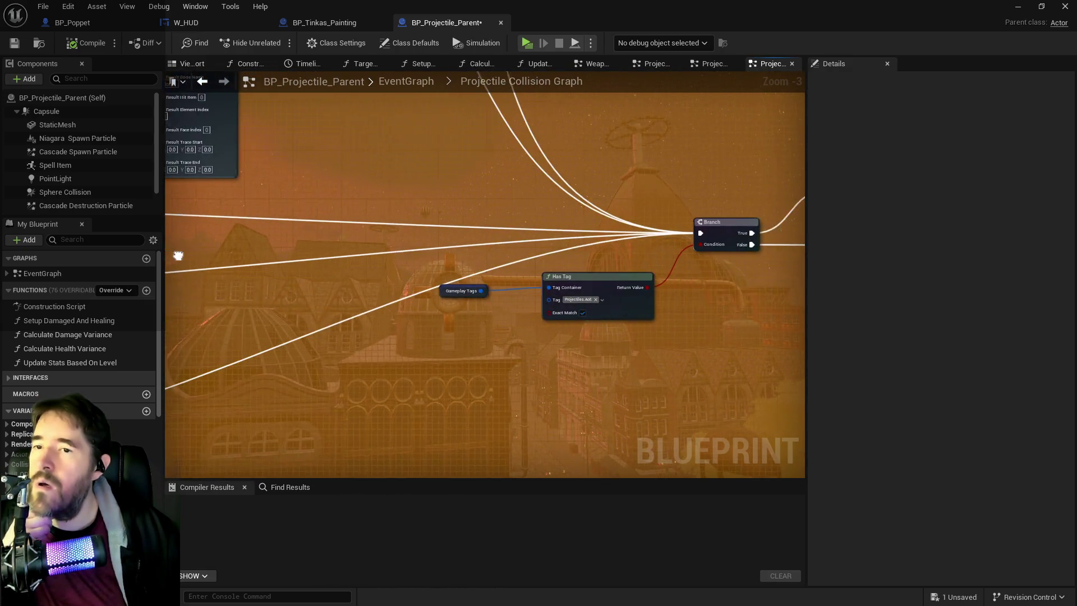
pyautogui.moveTo(503, 281); pyautogui.dragTo(372, 285)
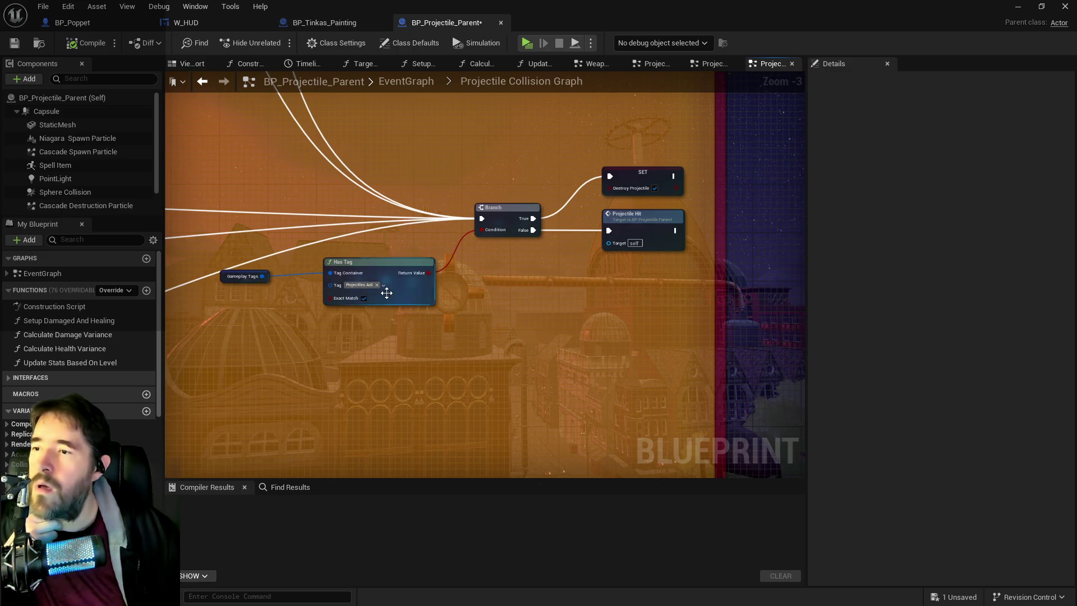
pyautogui.scroll(2, 434, 324)
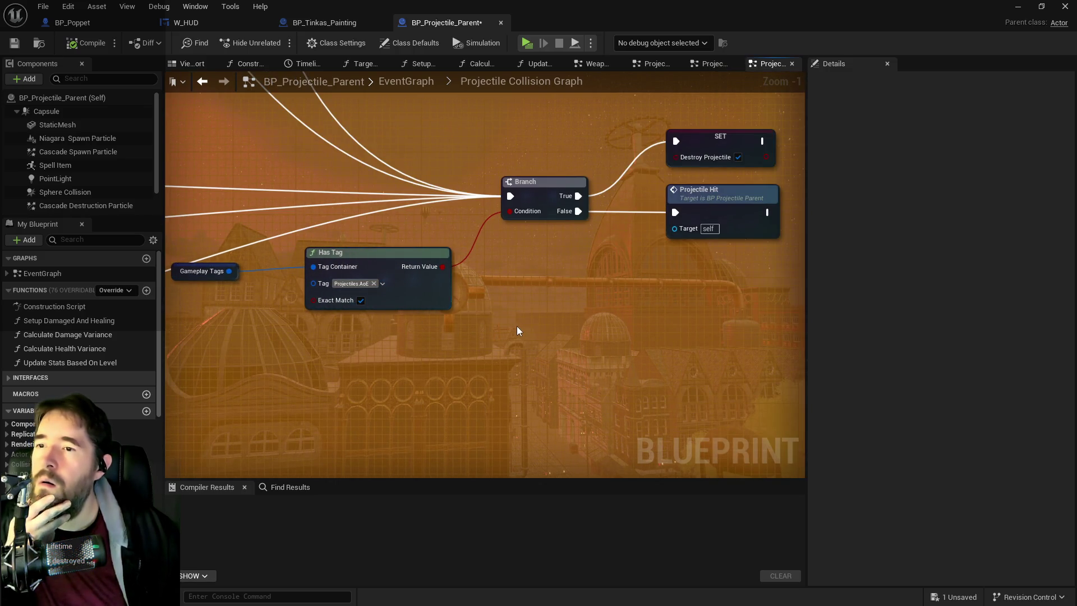
pyautogui.moveTo(516, 330)
pyautogui.mouseDown()
pyautogui.moveTo(596, 349)
pyautogui.moveTo(487, 347)
pyautogui.moveTo(681, 349)
pyautogui.moveTo(224, 303)
pyautogui.moveTo(574, 301)
pyautogui.mouseUp()
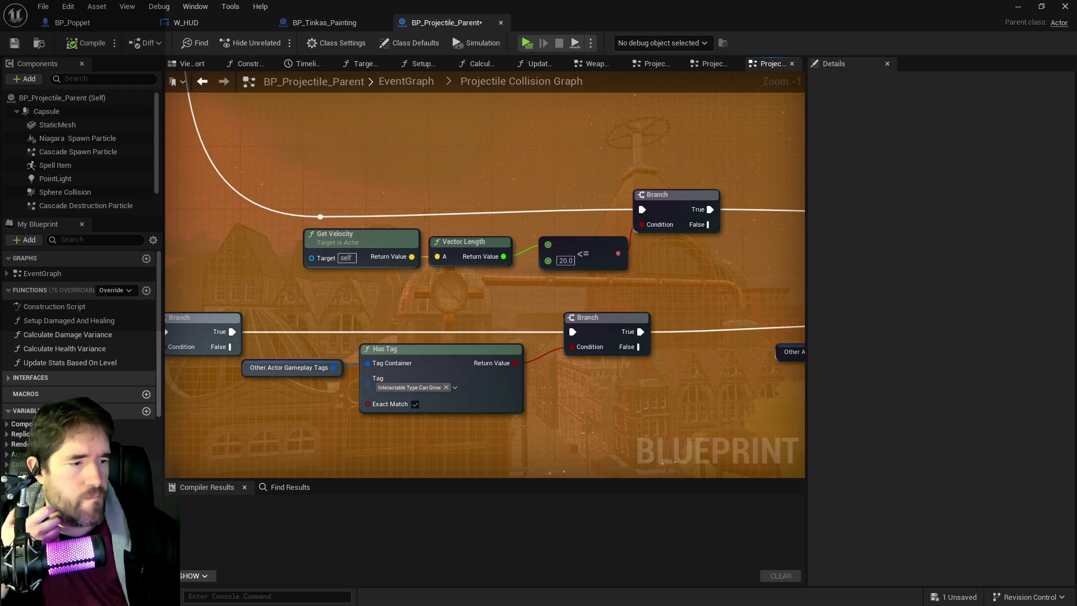
pyautogui.hotkey('ctrl', 'b')
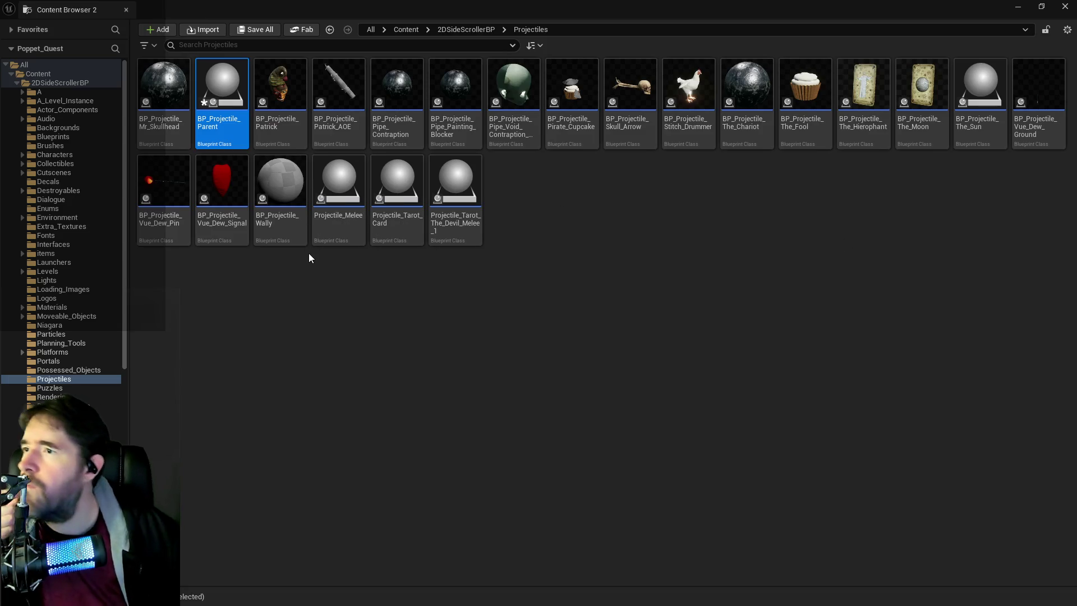
# Browse to Tarot_Weapons > Tarot_14_Temperance and open BP_Projectile_Temperance
pyautogui.scroll(-3, 56, 344)
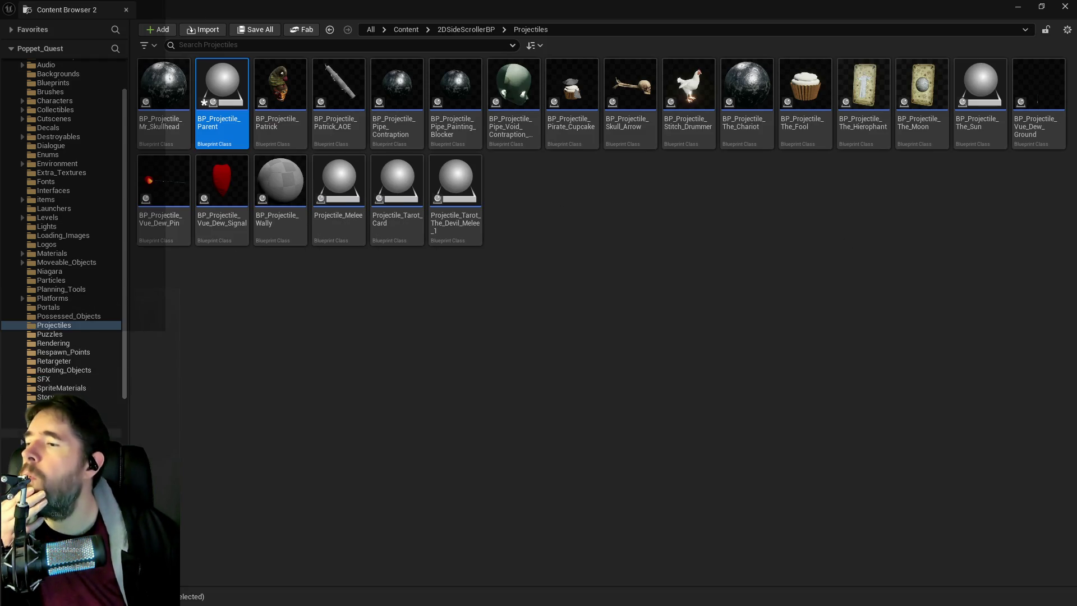
pyautogui.scroll(-3, 64, 218)
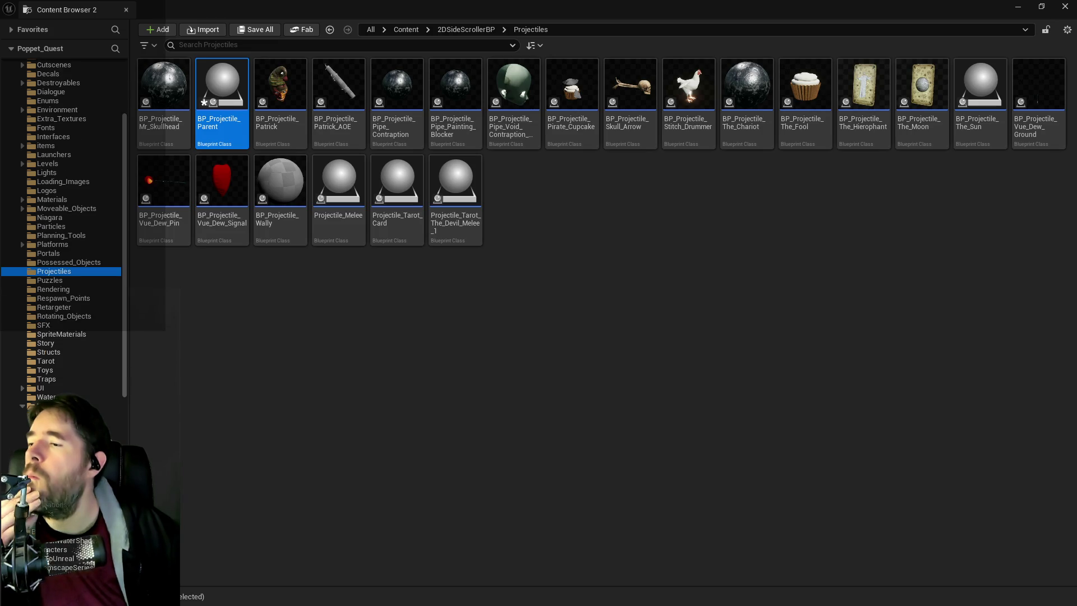
pyautogui.click(56, 478)
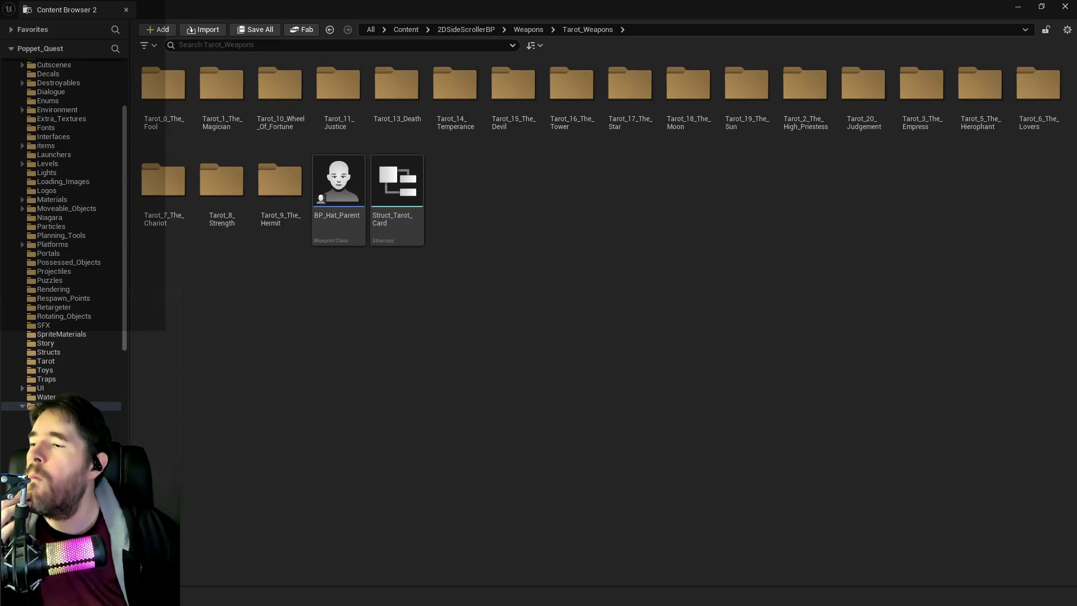
pyautogui.scroll(-4, 61, 336)
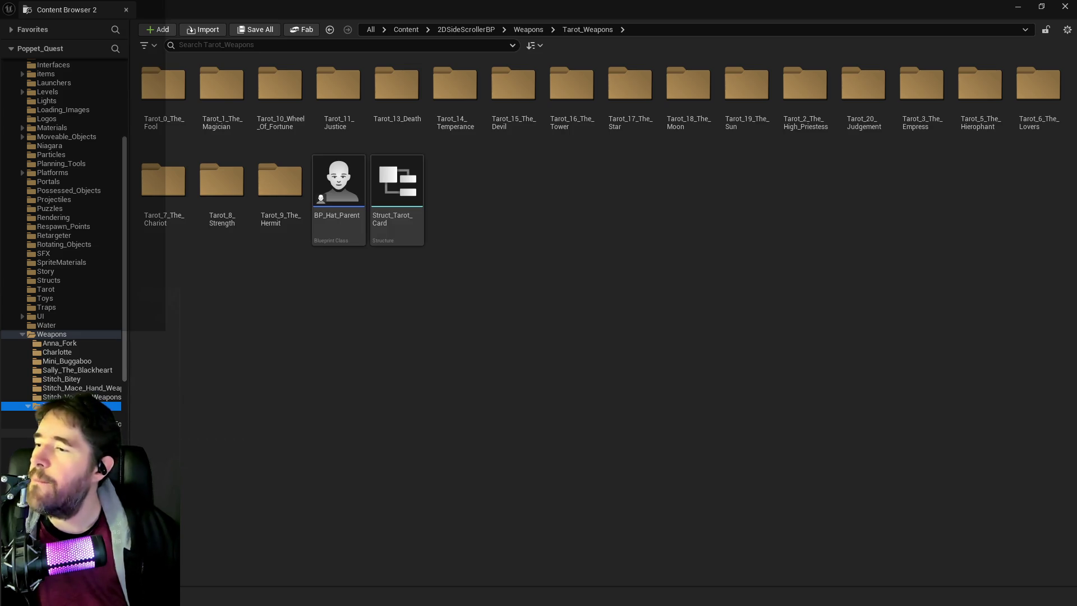
pyautogui.scroll(-3, 84, 426)
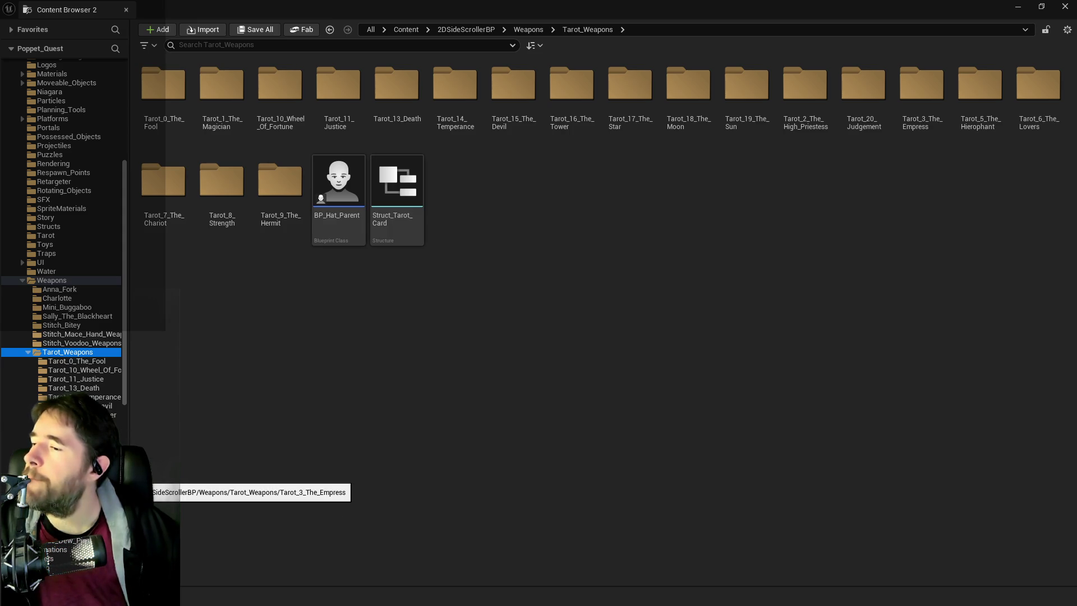
pyautogui.click(78, 397)
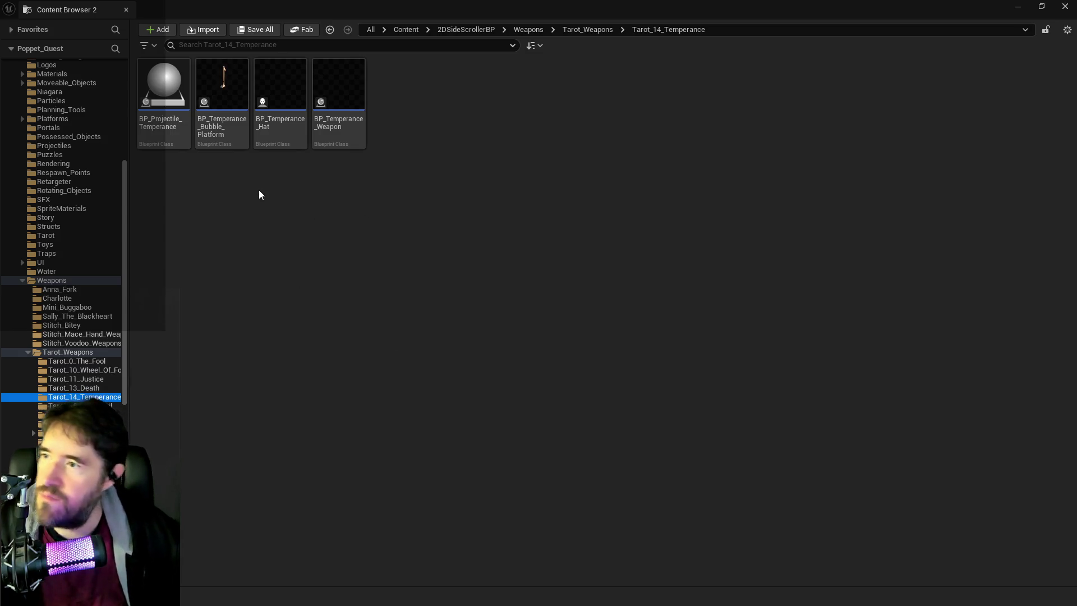
pyautogui.doubleClick(167, 133)
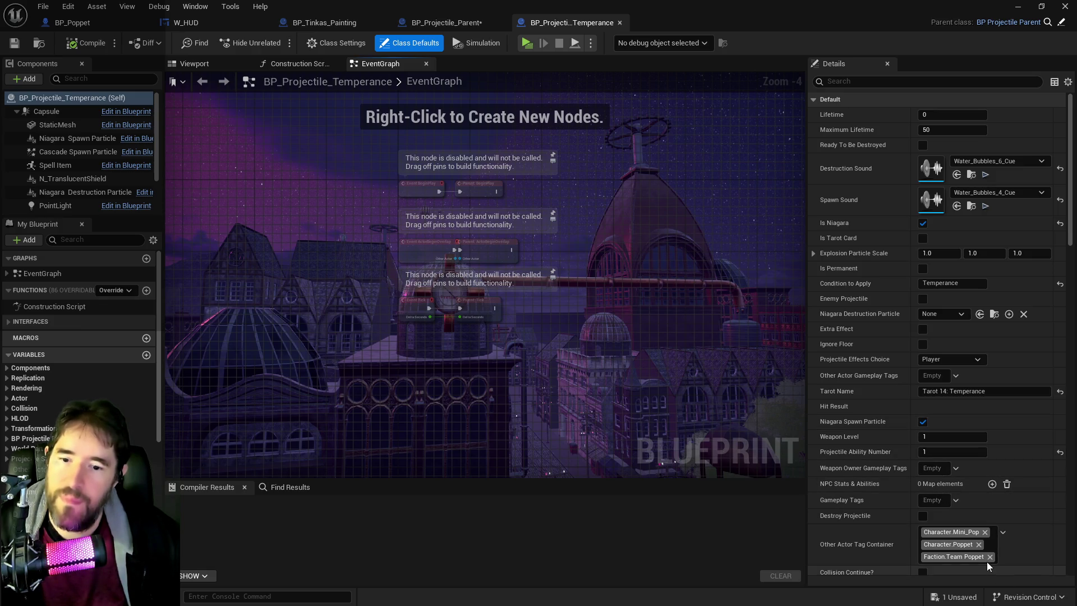
pyautogui.scroll(-2, 981, 562)
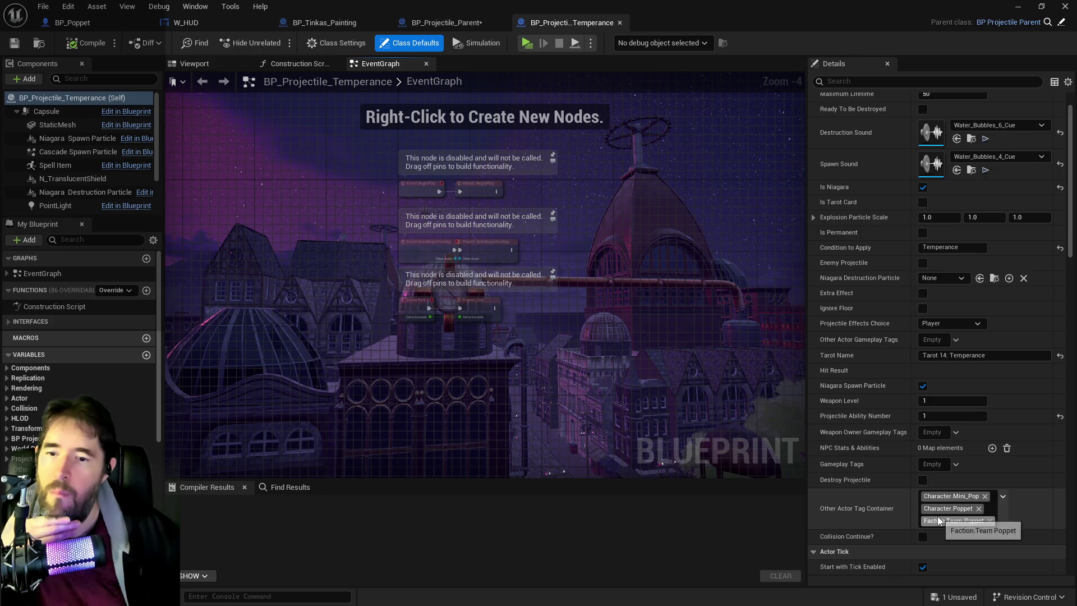
pyautogui.scroll(-3, 953, 539)
pyautogui.click(454, 23)
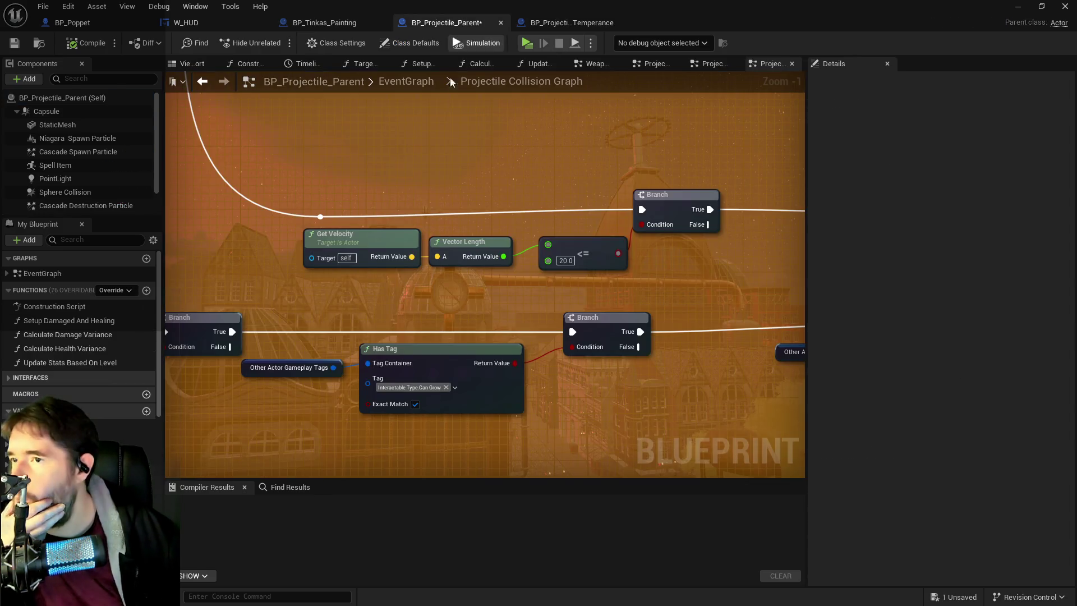
pyautogui.moveTo(511, 473)
pyautogui.mouseDown()
pyautogui.moveTo(339, 211)
pyautogui.moveTo(372, 290)
pyautogui.mouseUp()
pyautogui.scroll(4, 372, 291)
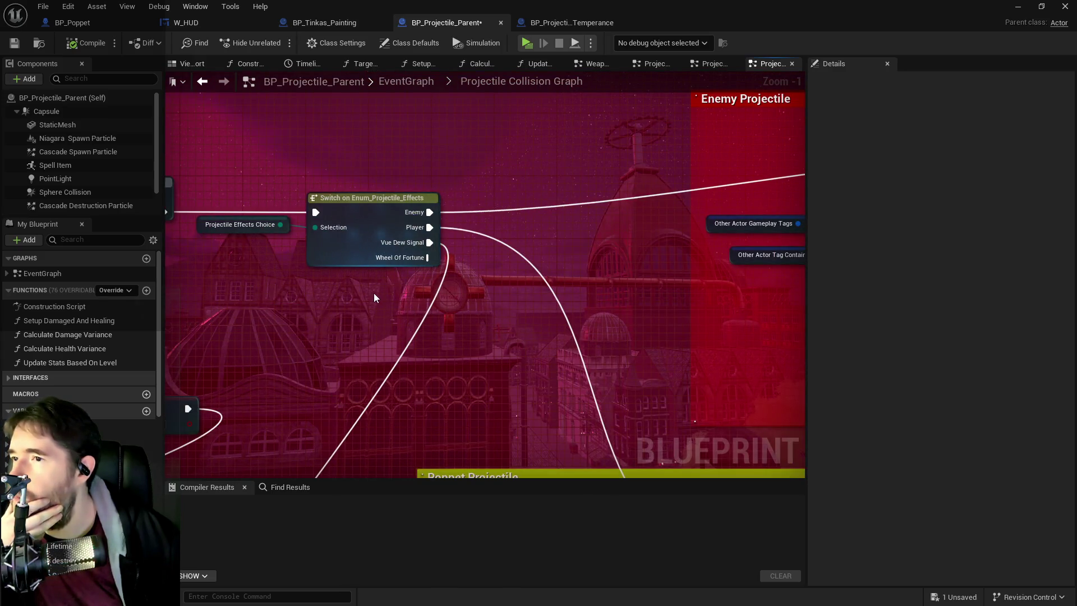
pyautogui.moveTo(544, 337); pyautogui.dragTo(512, 258)
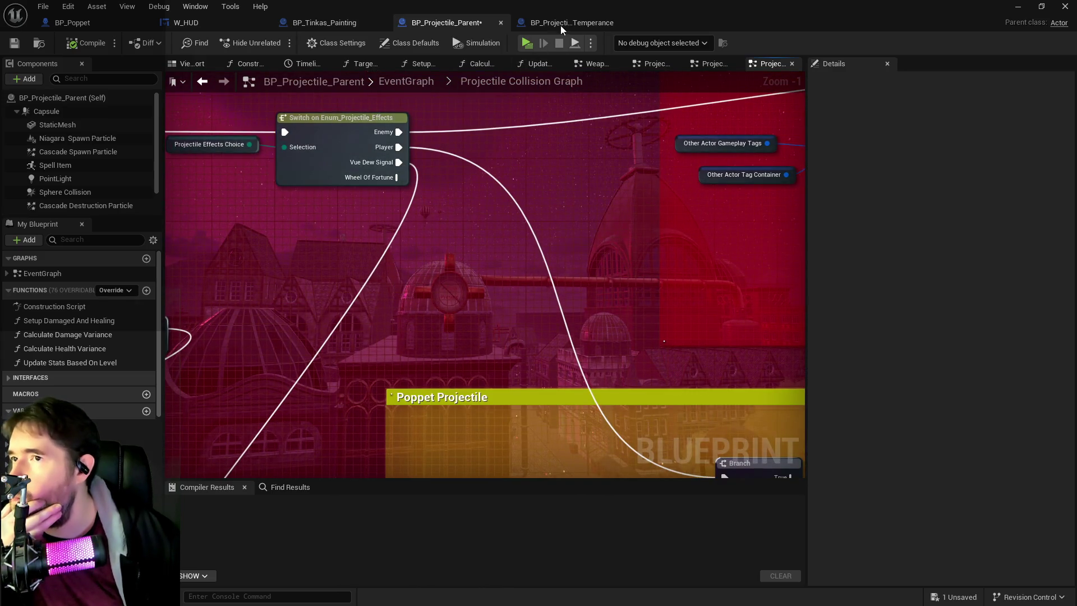
pyautogui.click(565, 22)
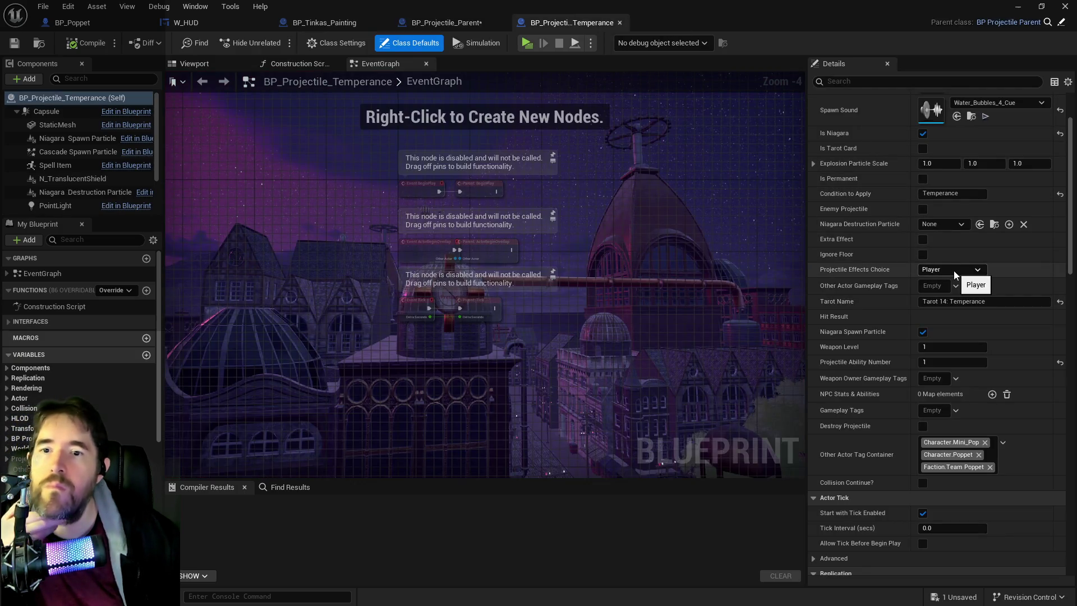
pyautogui.click(432, 22)
pyautogui.scroll(-2, 407, 223)
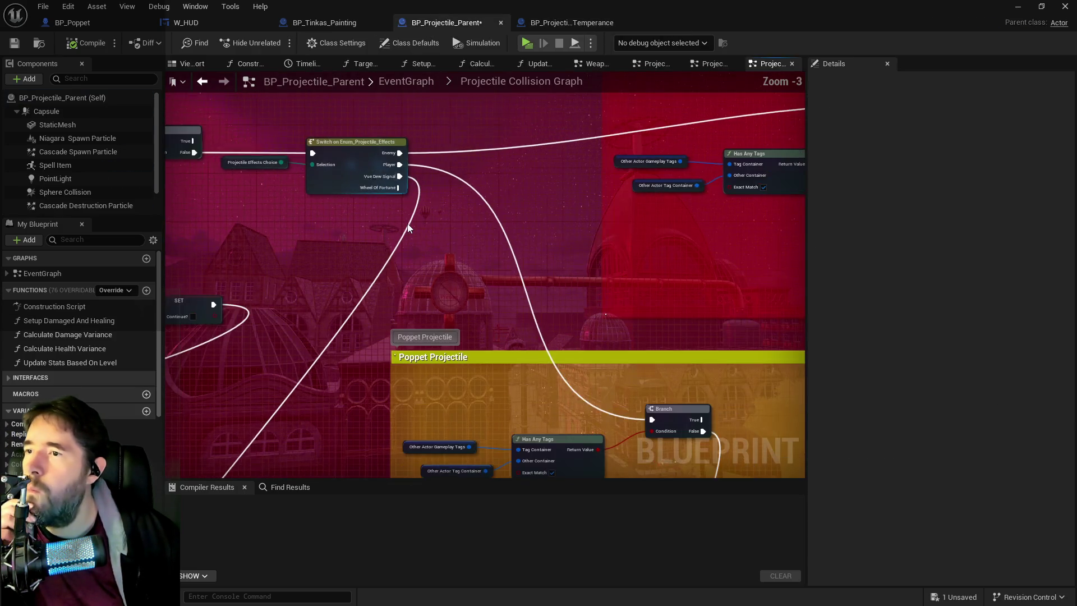
pyautogui.moveTo(421, 231)
pyautogui.mouseDown()
pyautogui.moveTo(421, 149)
pyautogui.moveTo(534, 194)
pyautogui.mouseUp()
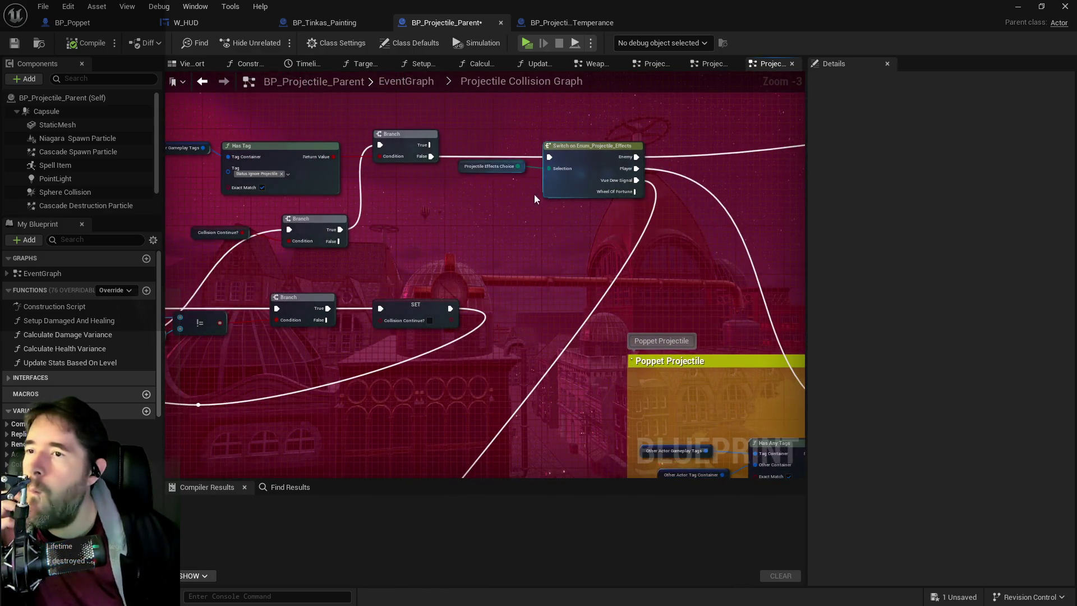
pyautogui.moveTo(551, 234)
pyautogui.mouseDown()
pyautogui.moveTo(686, 241)
pyautogui.moveTo(443, 159)
pyautogui.moveTo(488, 170)
pyautogui.moveTo(362, 185)
pyautogui.mouseUp()
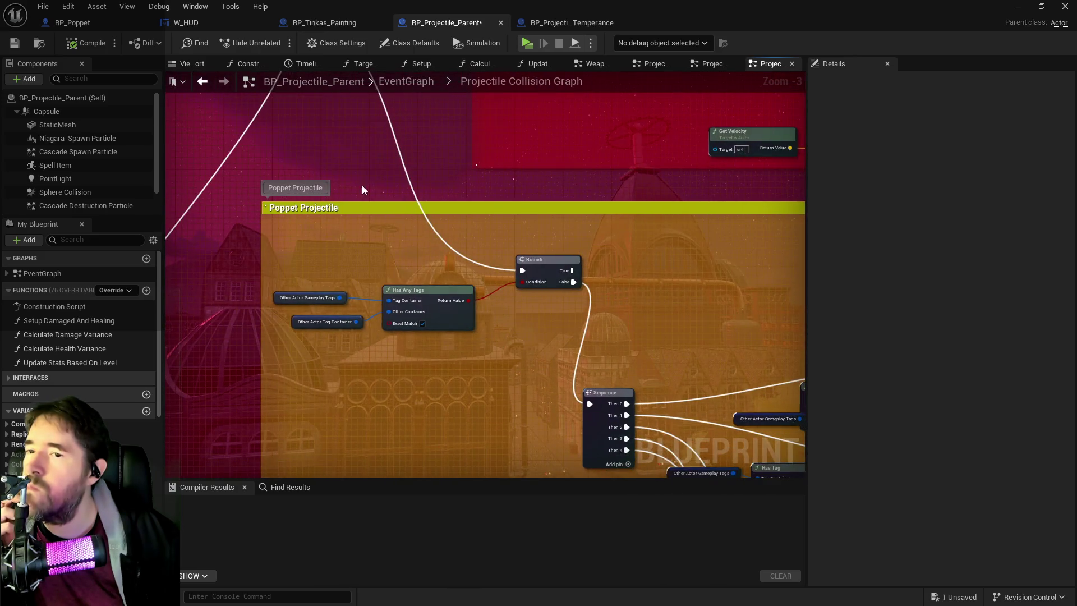
pyautogui.scroll(2, 503, 317)
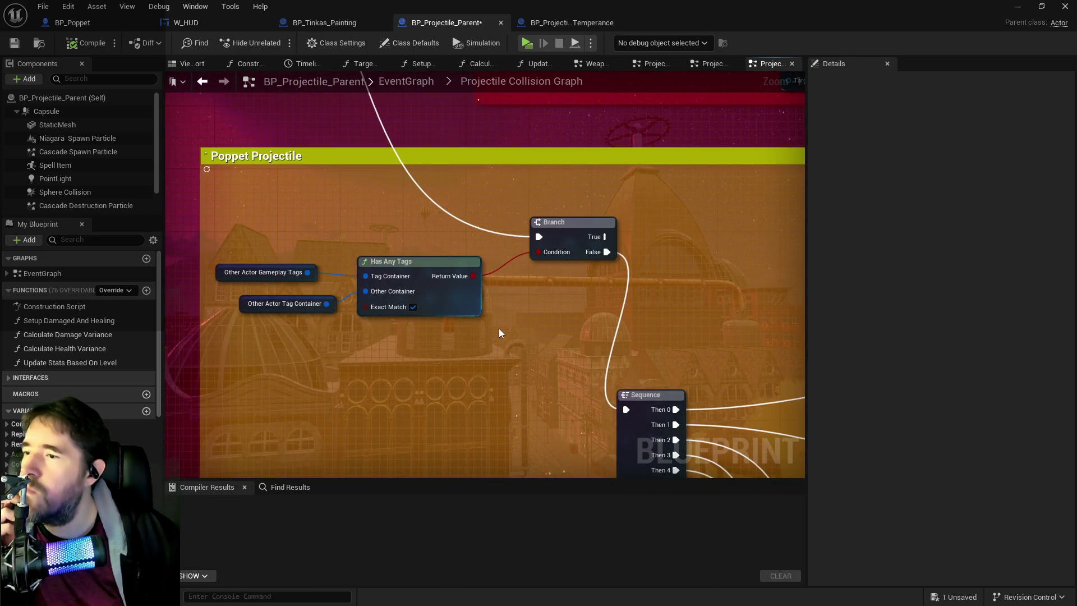
pyautogui.click(245, 310)
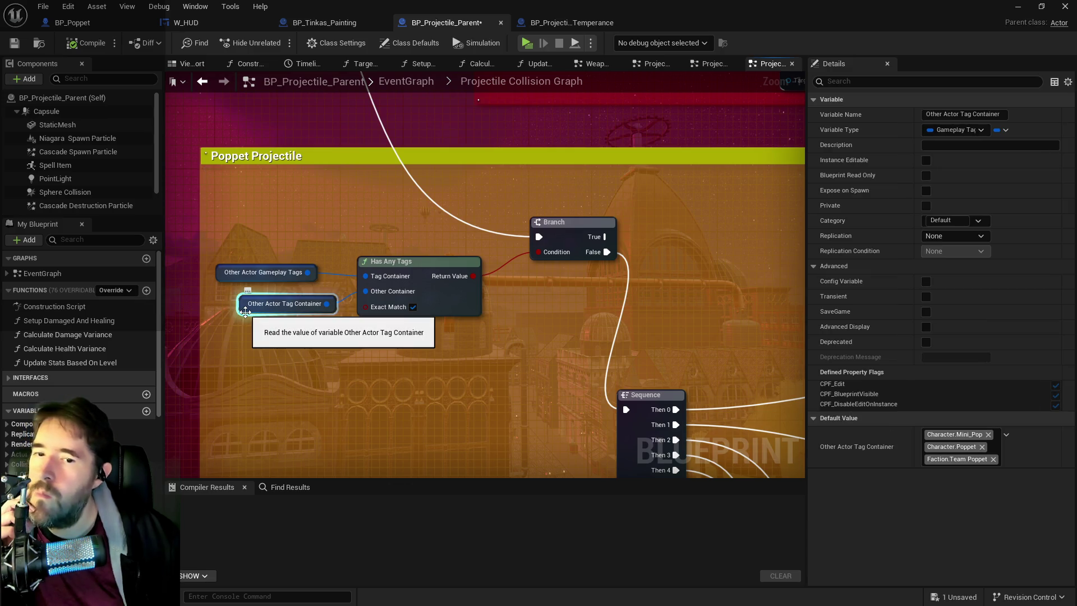
pyautogui.click(222, 273)
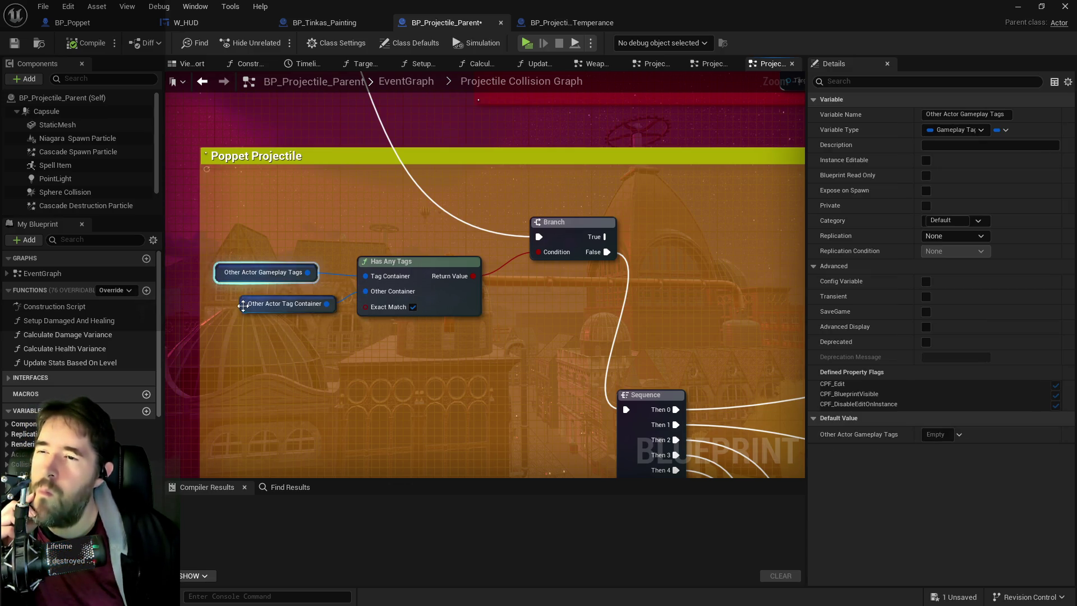
pyautogui.click(245, 309)
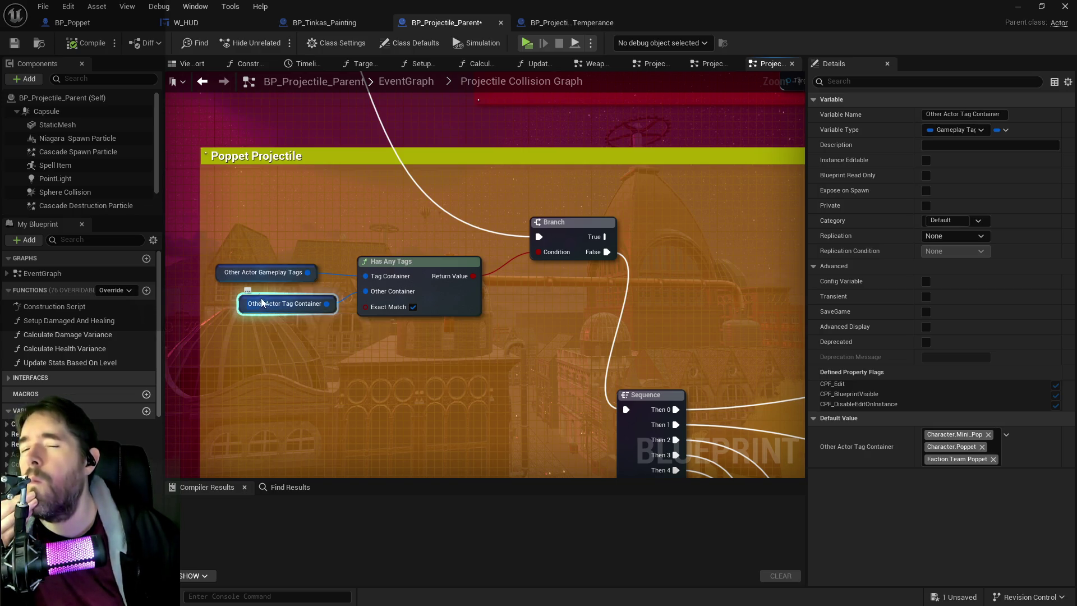
pyautogui.scroll(-1, 286, 257)
pyautogui.moveTo(614, 477)
pyautogui.mouseDown()
pyautogui.moveTo(555, 366)
pyautogui.moveTo(418, 262)
pyautogui.mouseUp()
pyautogui.moveTo(547, 269)
pyautogui.mouseDown()
pyautogui.moveTo(457, 308)
pyautogui.moveTo(284, 262)
pyautogui.moveTo(361, 277)
pyautogui.moveTo(476, 269)
pyautogui.moveTo(429, 272)
pyautogui.moveTo(530, 476)
pyautogui.moveTo(505, 298)
pyautogui.moveTo(386, 255)
pyautogui.mouseUp()
pyautogui.click(386, 256)
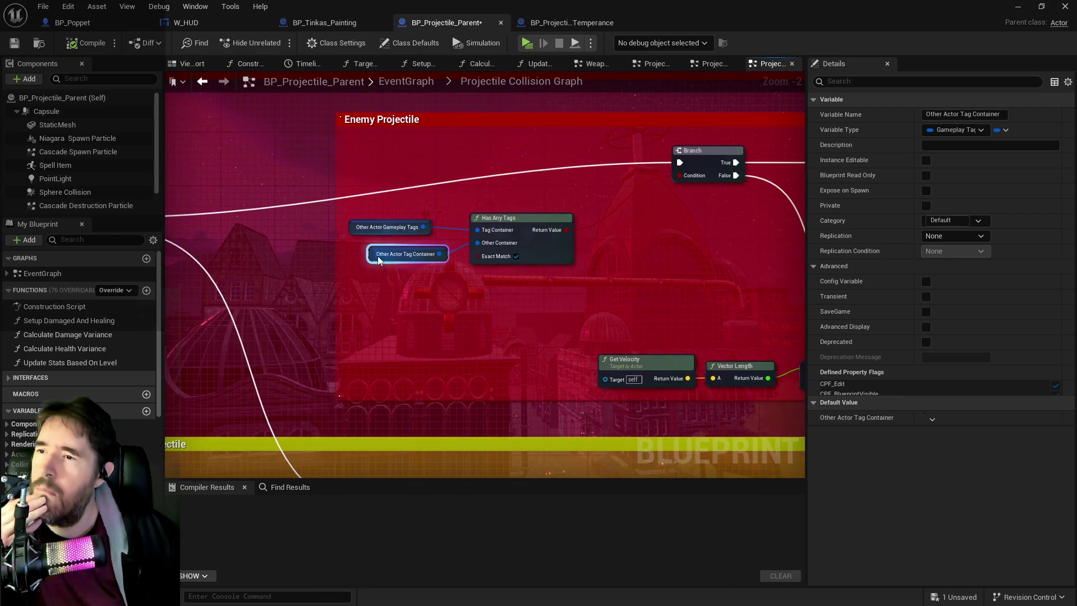
pyautogui.moveTo(394, 325)
pyautogui.mouseDown()
pyautogui.moveTo(404, 135)
pyautogui.moveTo(289, 365)
pyautogui.moveTo(557, 259)
pyautogui.moveTo(300, 239)
pyautogui.mouseUp()
pyautogui.moveTo(395, 261); pyautogui.dragTo(481, 239)
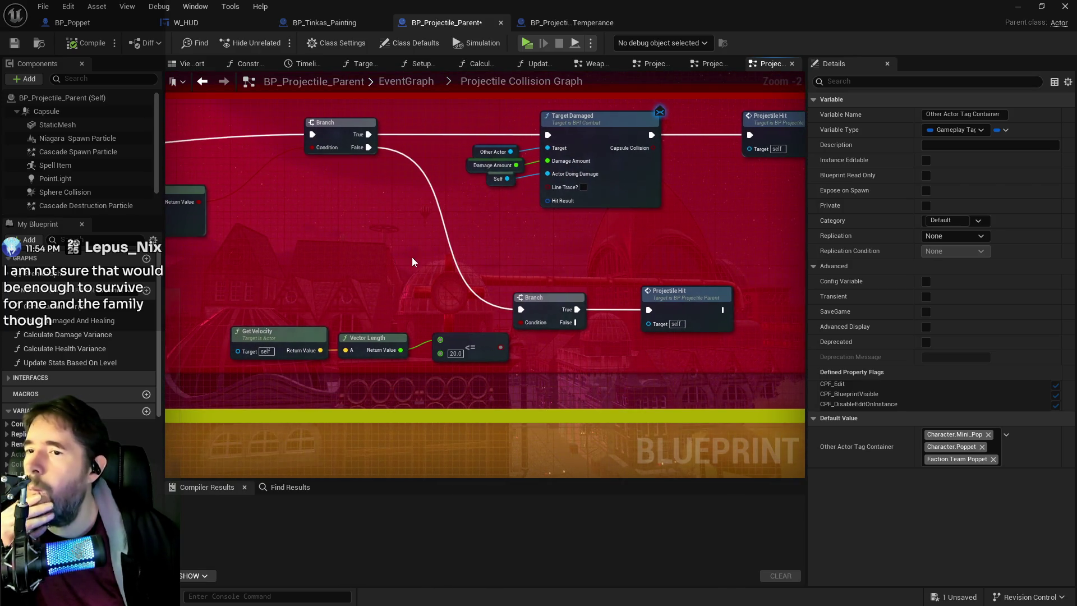
pyautogui.moveTo(386, 268)
pyautogui.mouseDown()
pyautogui.moveTo(563, 285)
pyautogui.moveTo(563, 73)
pyautogui.mouseUp()
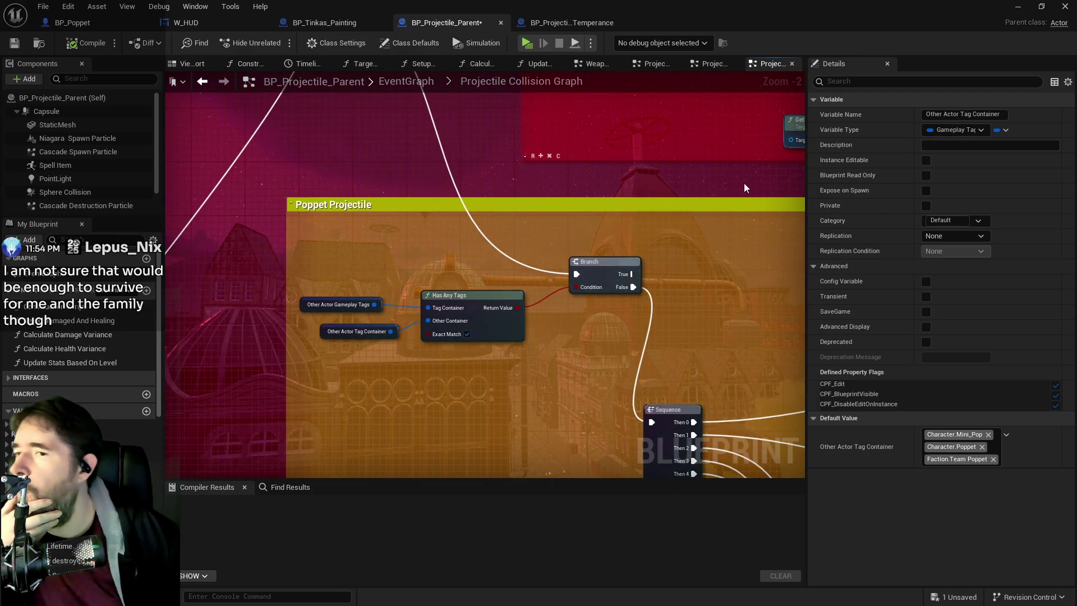
pyautogui.moveTo(645, 283); pyautogui.dragTo(457, 163)
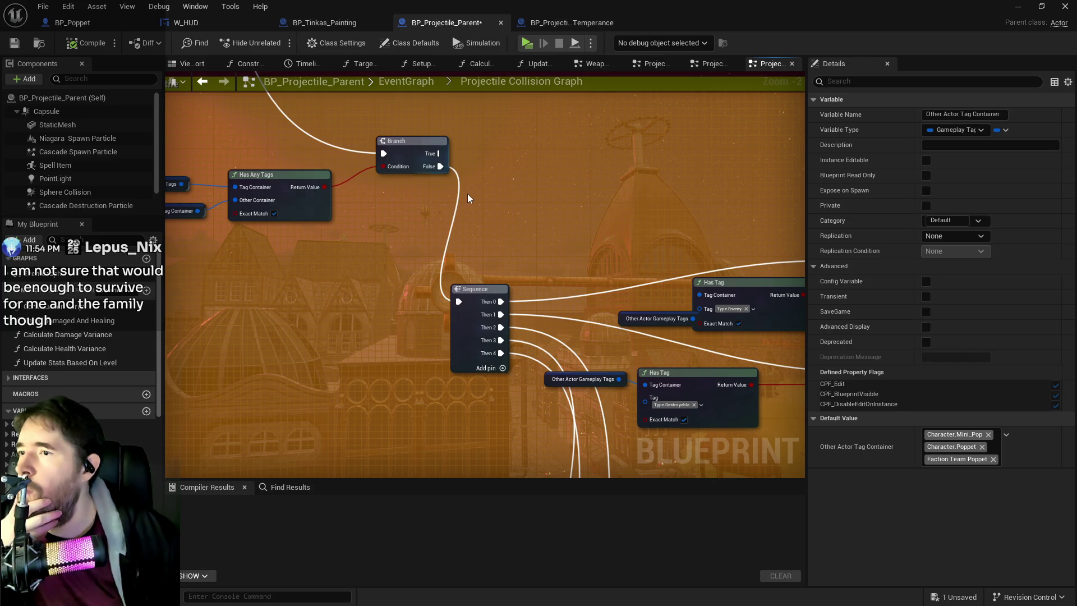
pyautogui.moveTo(447, 217); pyautogui.dragTo(592, 281)
pyautogui.click(309, 274)
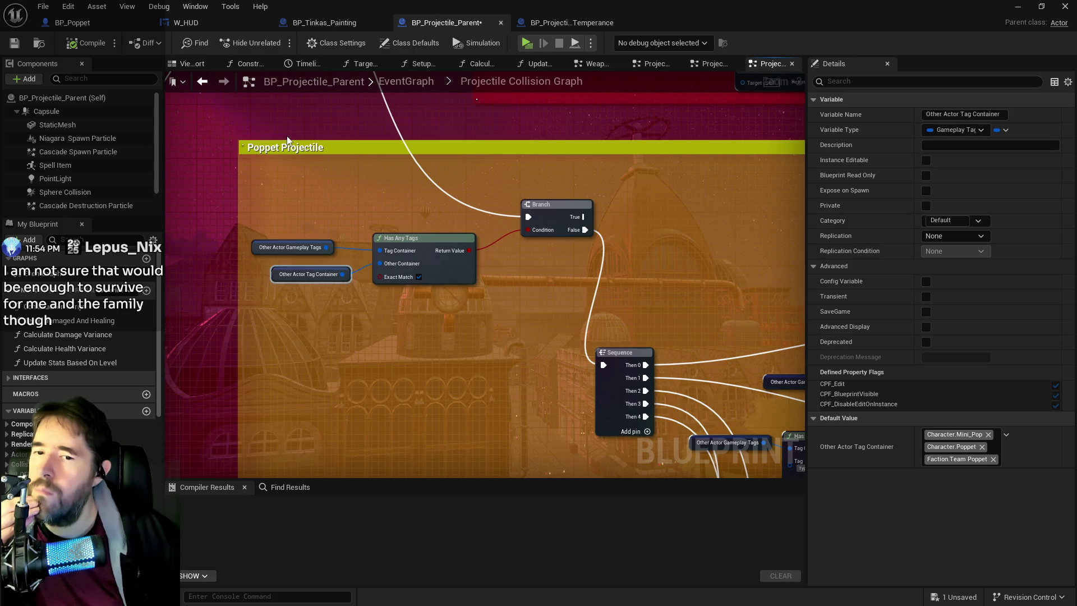
pyautogui.click(555, 24)
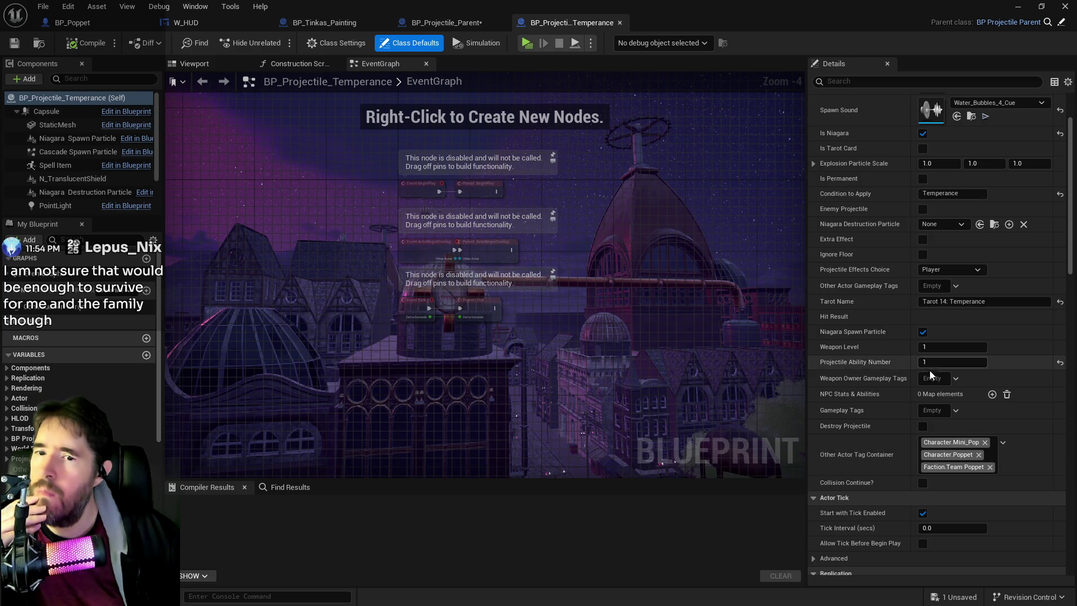
pyautogui.click(443, 23)
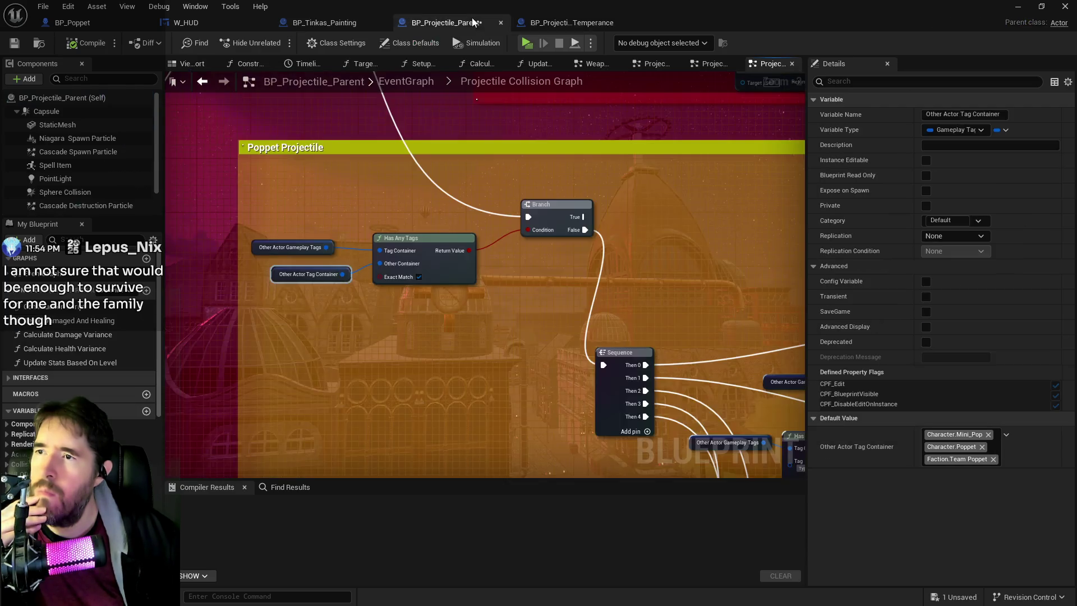
pyautogui.click(263, 246)
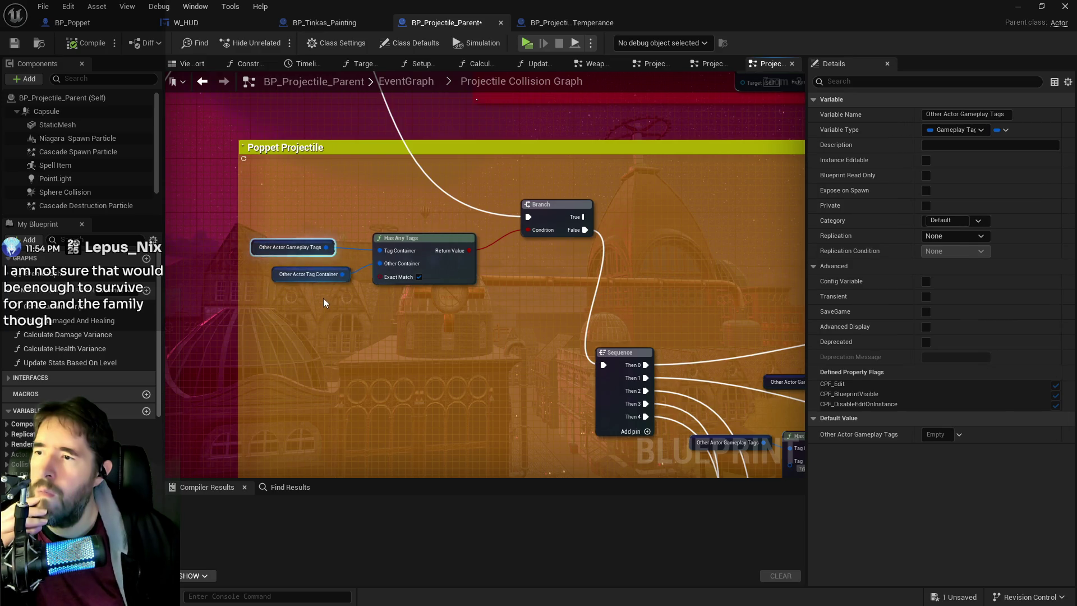
pyautogui.click(567, 22)
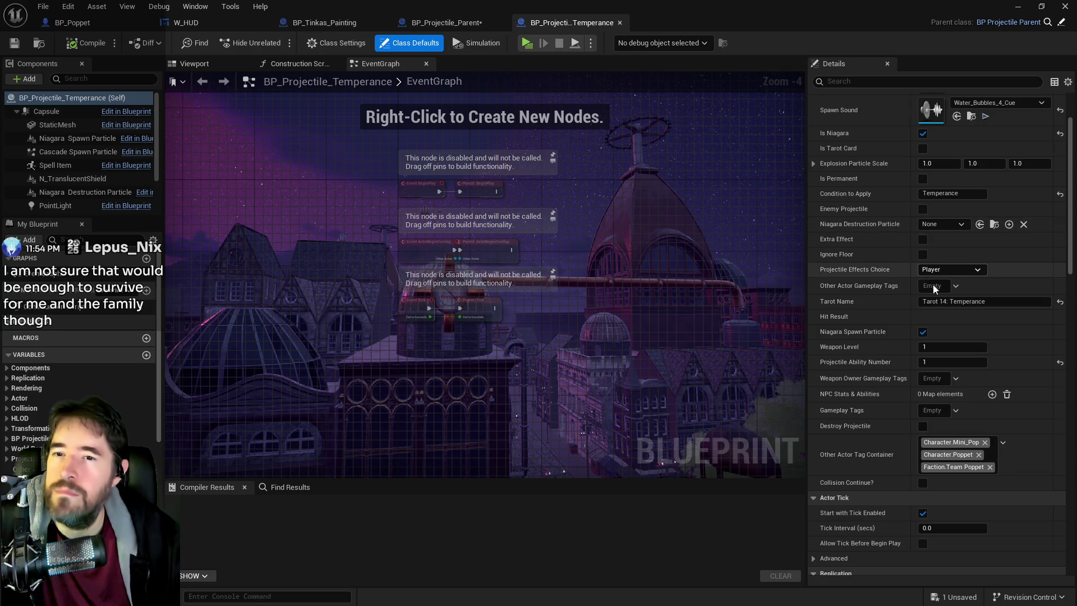
# Switch back to the BP_Projectile_Parent editor tab
pyautogui.click(449, 26)
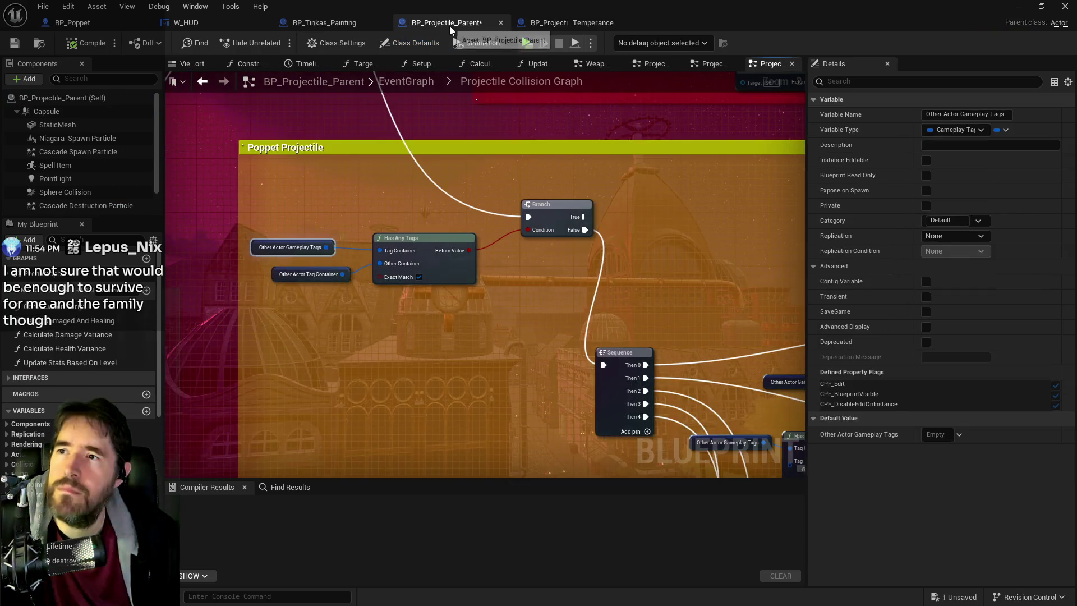
# Add a 30-second Print String 'Projectile 1' wired into the Branch
pyautogui.rightClick(471, 372)
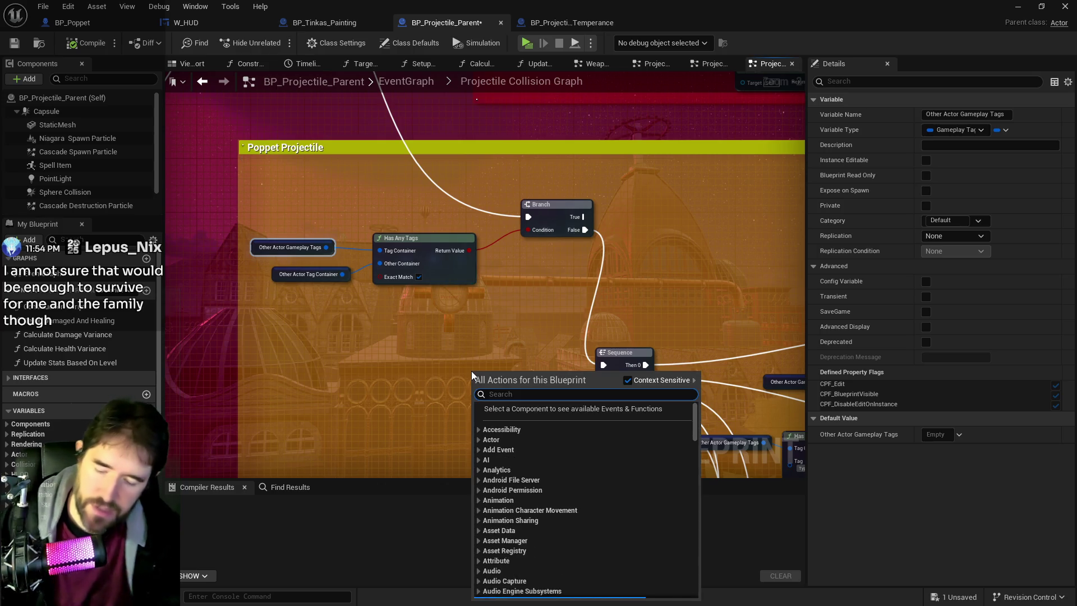
pyautogui.write('print string')
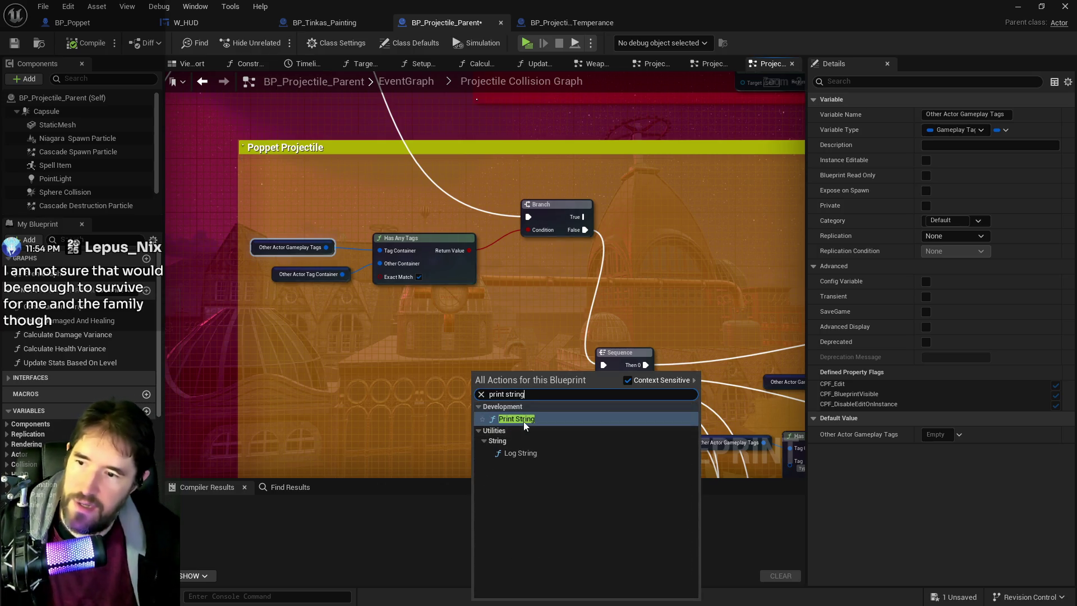
pyautogui.click(524, 422)
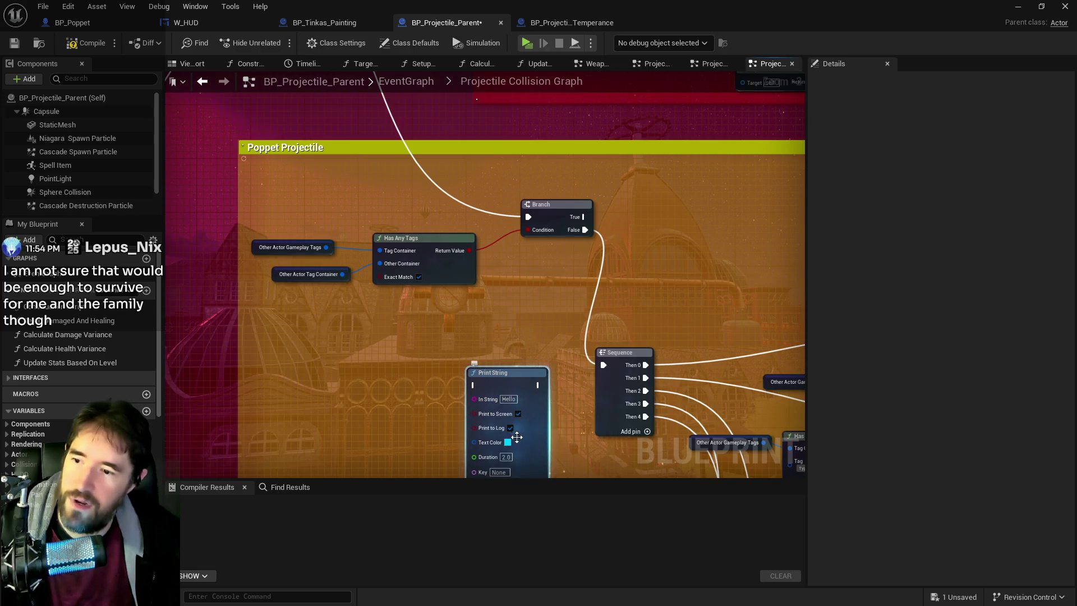
pyautogui.click(506, 457)
pyautogui.write('30')
pyautogui.press('Return')
pyautogui.scroll(-2, 375, 365)
pyautogui.scroll(3, 375, 364)
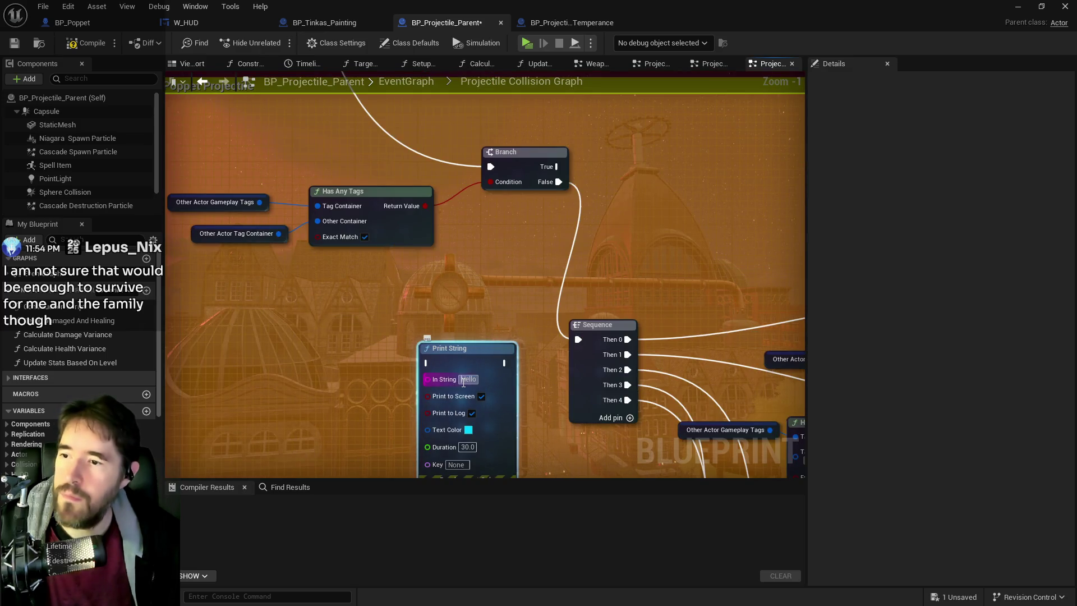
pyautogui.write('Projec')
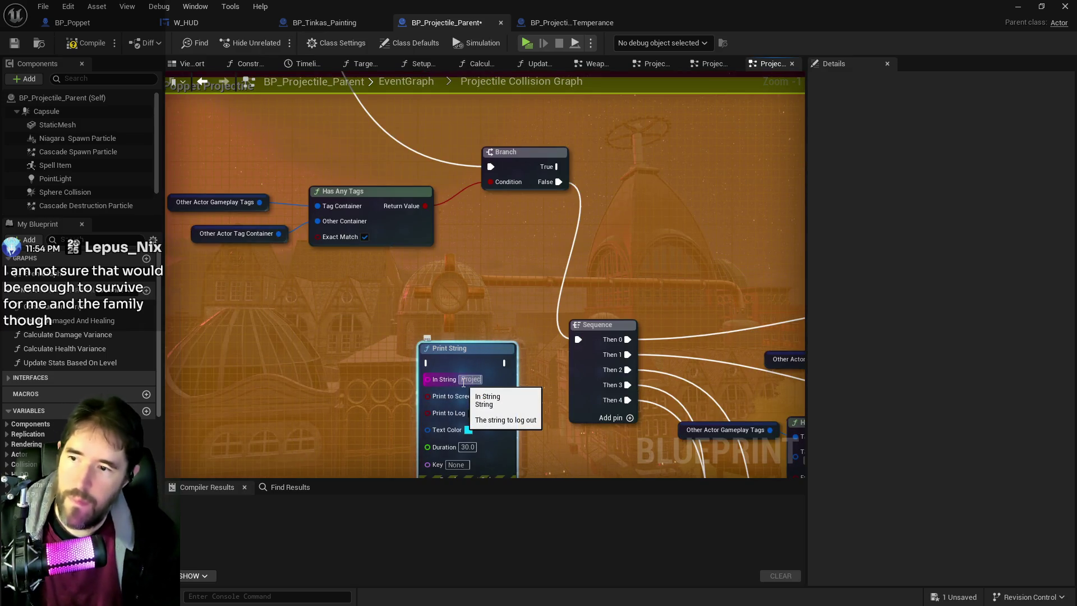
pyautogui.write('tile')
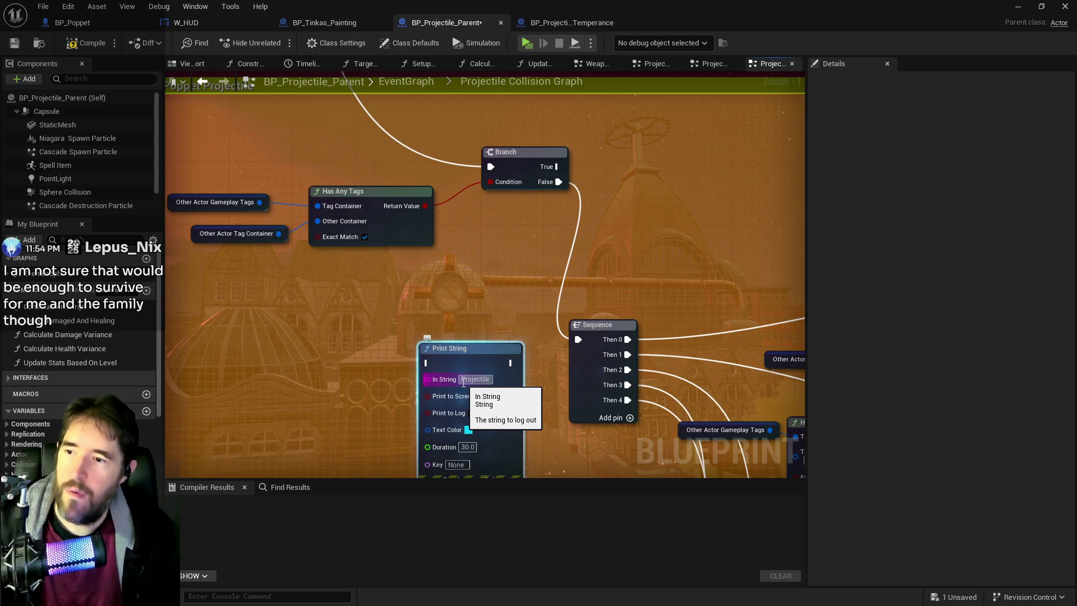
pyautogui.write(' 1')
pyautogui.press('Return')
pyautogui.scroll(-2, 376, 375)
pyautogui.moveTo(408, 357)
pyautogui.mouseDown()
pyautogui.moveTo(372, 227)
pyautogui.moveTo(381, 93)
pyautogui.moveTo(435, 317)
pyautogui.moveTo(420, 178)
pyautogui.mouseUp()
pyautogui.moveTo(343, 142)
pyautogui.mouseDown()
pyautogui.moveTo(385, 203)
pyautogui.moveTo(389, 190)
pyautogui.mouseUp()
pyautogui.moveTo(459, 191)
pyautogui.mouseDown()
pyautogui.moveTo(573, 335)
pyautogui.moveTo(603, 393)
pyautogui.mouseUp()
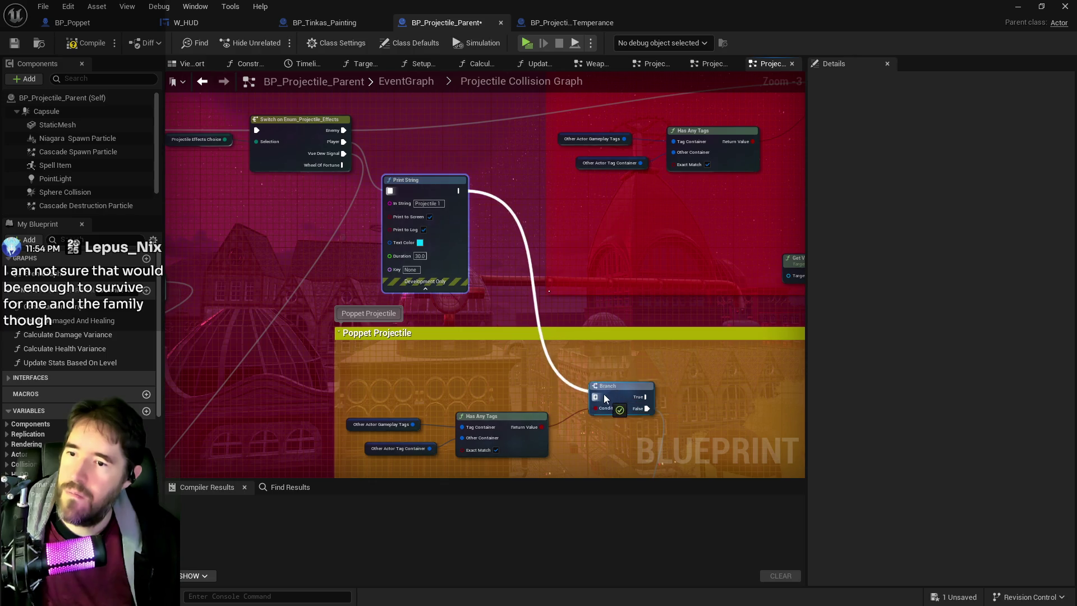
pyautogui.moveTo(500, 274); pyautogui.dragTo(494, 196)
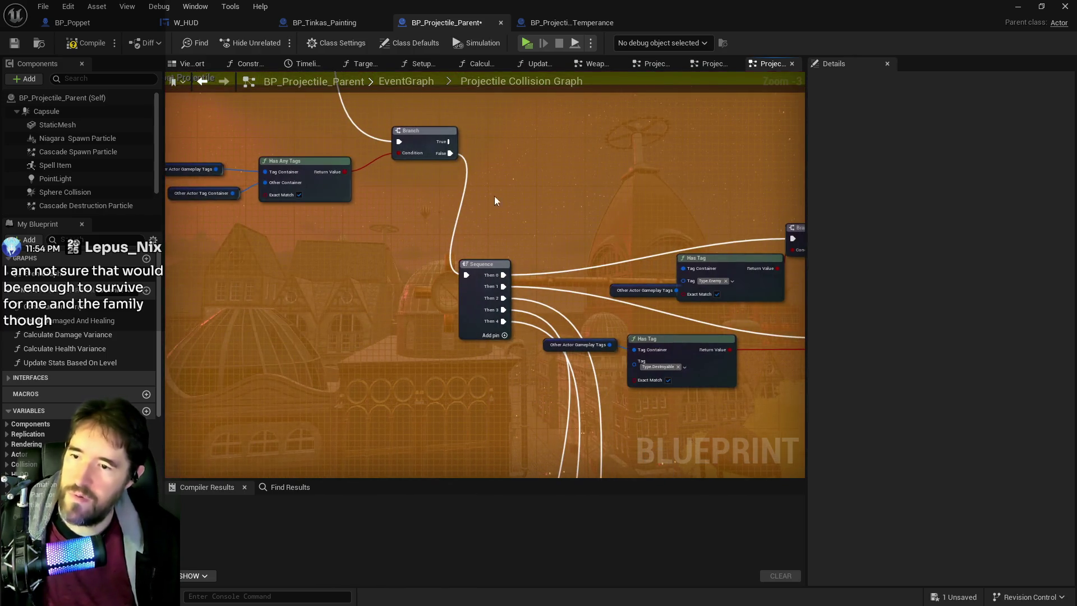
# Duplicate it as 'Projectile 2' between the Branch's False output and the Sequence
pyautogui.hotkey('ctrl', 'v')
pyautogui.moveTo(453, 238); pyautogui.dragTo(394, 238)
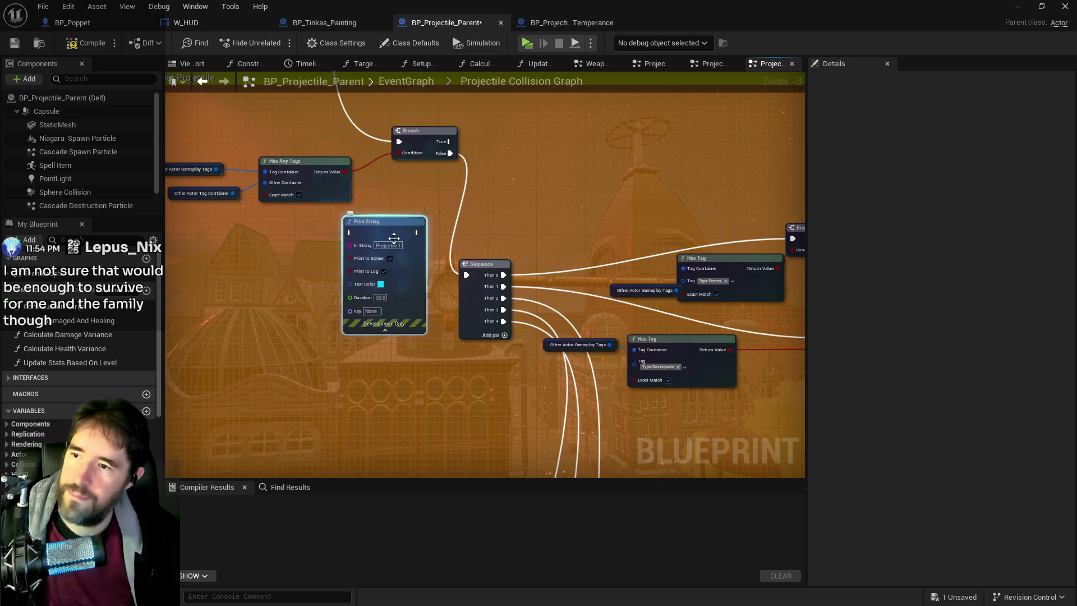
pyautogui.click(396, 246)
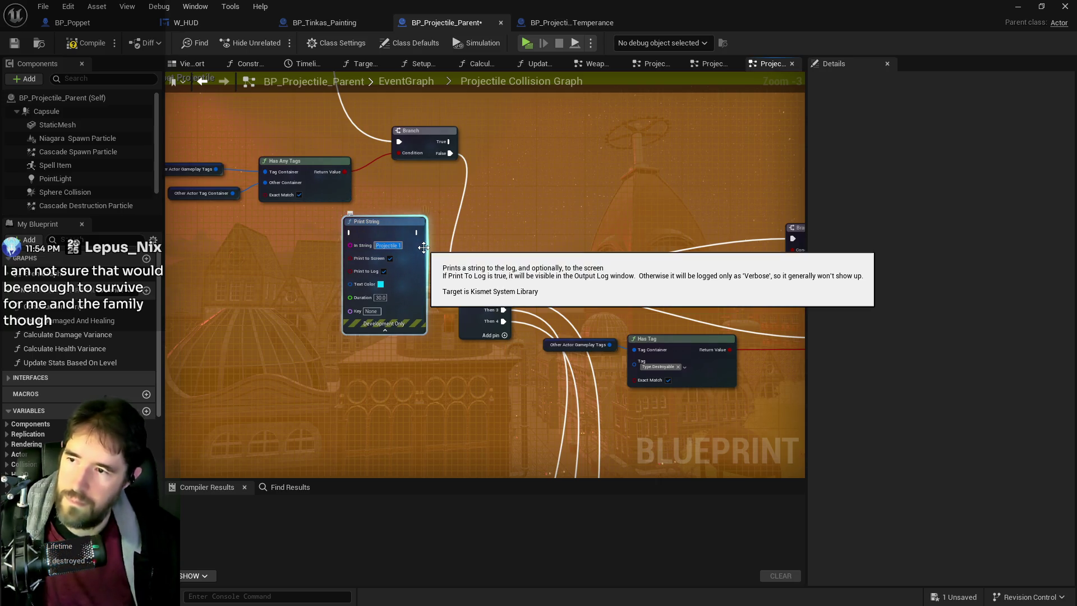
pyautogui.press('BackSpace')
pyautogui.write('2')
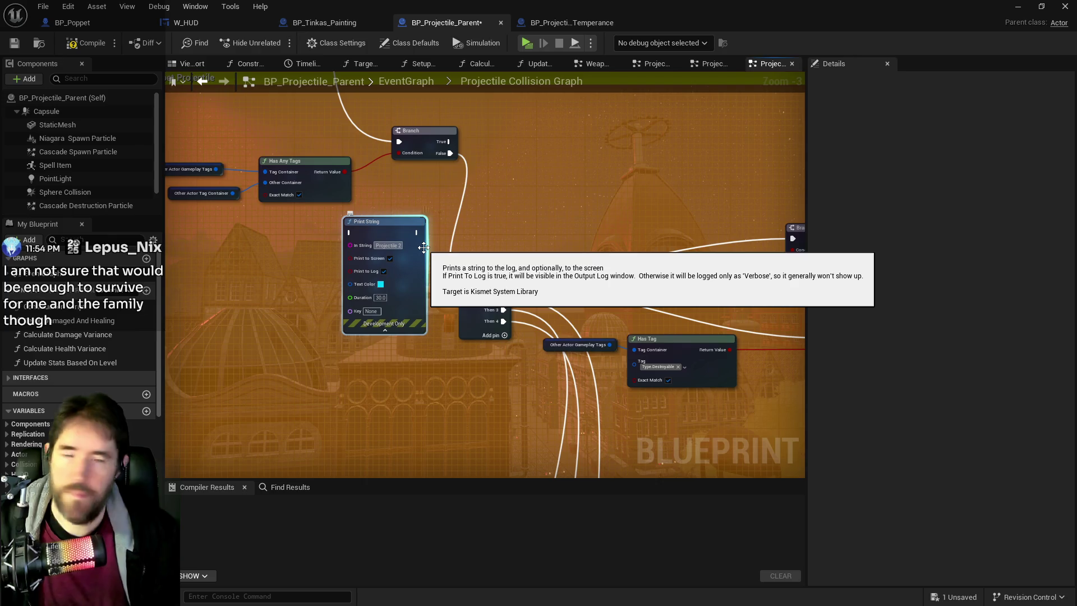
pyautogui.moveTo(451, 153)
pyautogui.mouseDown()
pyautogui.moveTo(426, 191)
pyautogui.moveTo(351, 232)
pyautogui.mouseUp()
pyautogui.moveTo(419, 232); pyautogui.dragTo(464, 275)
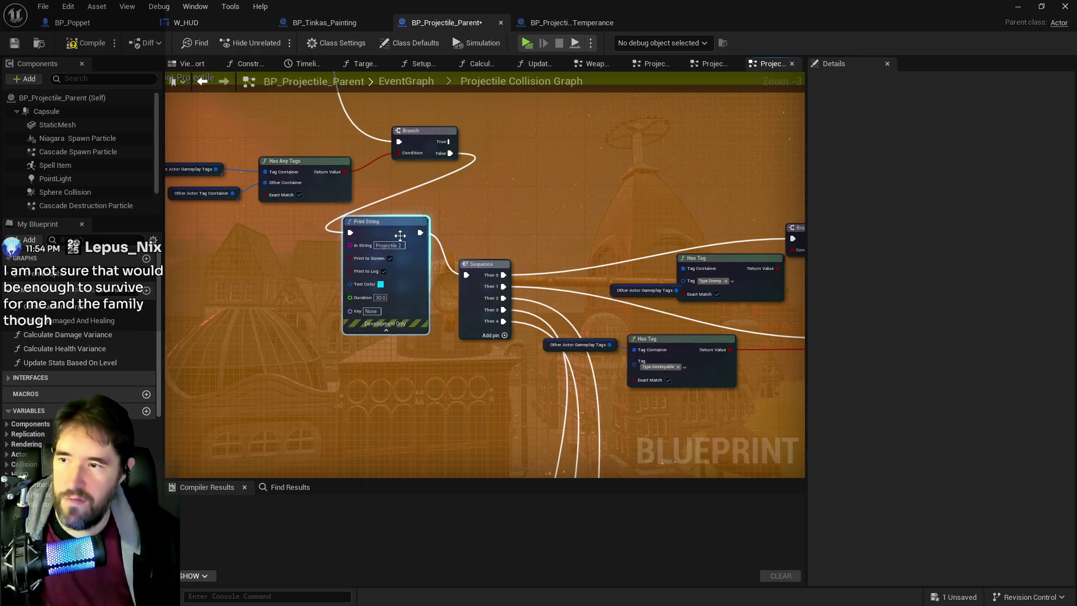
pyautogui.scroll(-2, 421, 236)
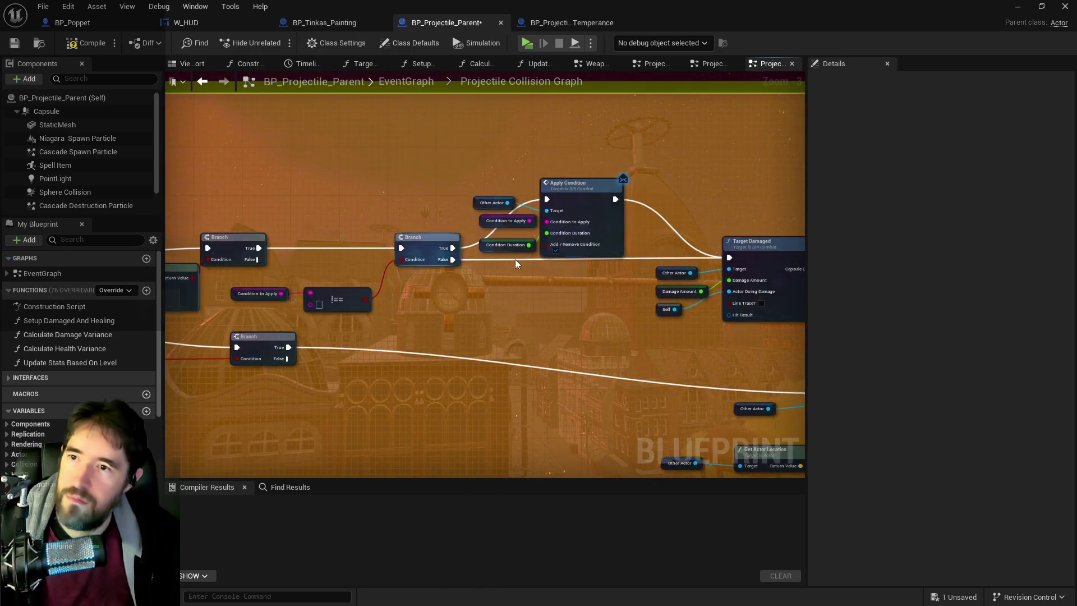
pyautogui.moveTo(538, 268); pyautogui.dragTo(471, 247)
pyautogui.scroll(2, 479, 211)
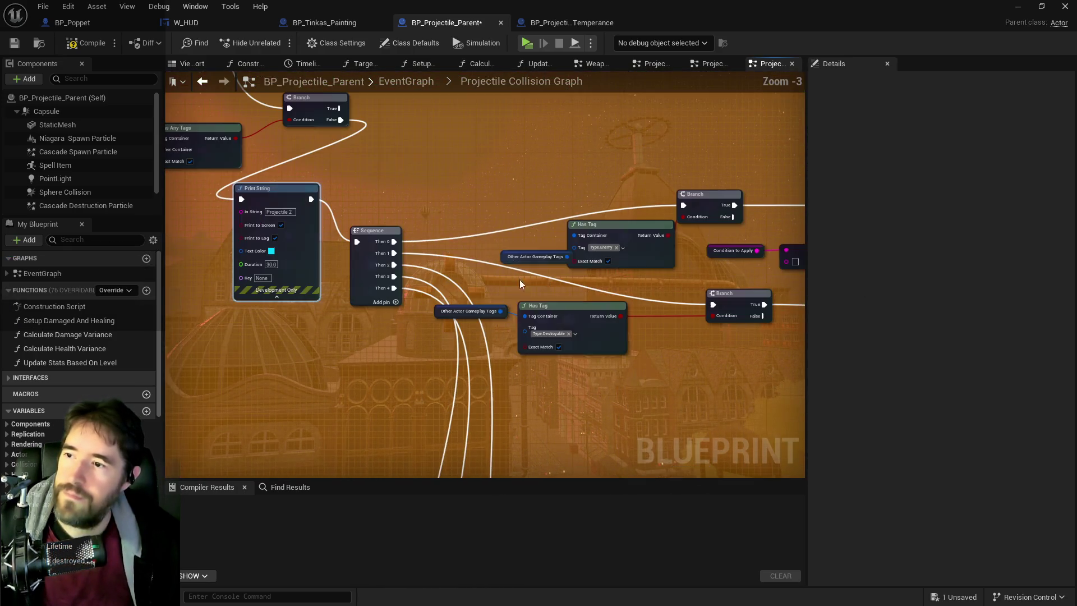
# Review the collision graph, compile BP_Projectile_Parent, and return to the level editor
pyautogui.moveTo(519, 314)
pyautogui.mouseDown()
pyautogui.moveTo(584, 313)
pyautogui.moveTo(411, 282)
pyautogui.mouseUp()
pyautogui.moveTo(619, 320)
pyautogui.mouseDown()
pyautogui.moveTo(594, 279)
pyautogui.moveTo(476, 260)
pyautogui.moveTo(654, 230)
pyautogui.moveTo(584, 292)
pyautogui.moveTo(649, 197)
pyautogui.moveTo(624, 376)
pyautogui.mouseUp()
pyautogui.moveTo(599, 205)
pyautogui.mouseDown()
pyautogui.moveTo(688, 230)
pyautogui.moveTo(662, 202)
pyautogui.moveTo(682, 190)
pyautogui.mouseUp()
pyautogui.moveTo(561, 241)
pyautogui.mouseDown()
pyautogui.moveTo(351, 219)
pyautogui.moveTo(710, 211)
pyautogui.moveTo(474, 277)
pyautogui.moveTo(354, 262)
pyautogui.mouseUp()
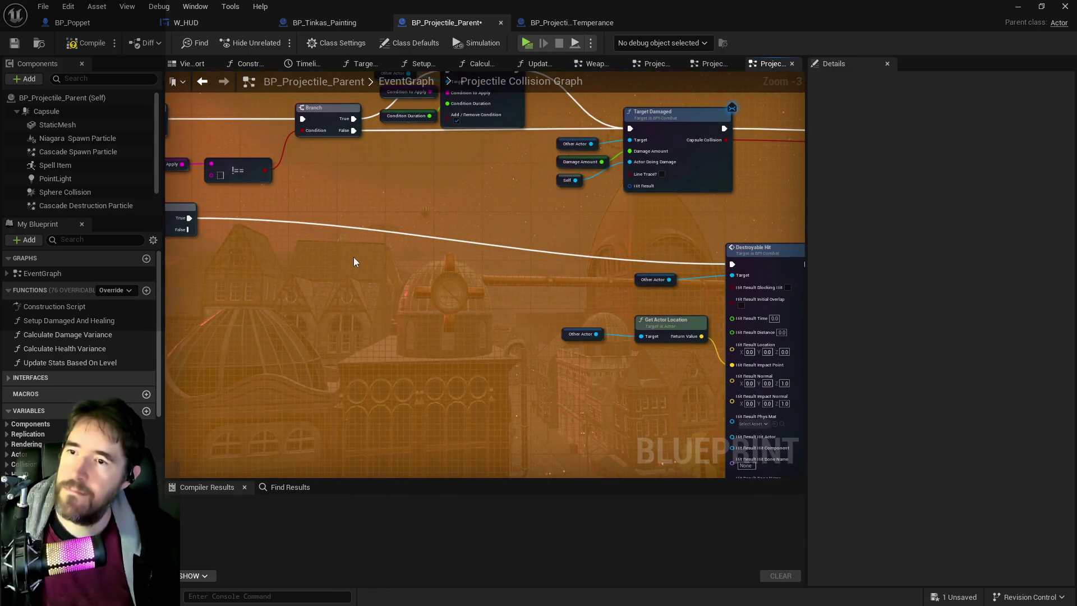
pyautogui.moveTo(177, 158); pyautogui.dragTo(650, 202)
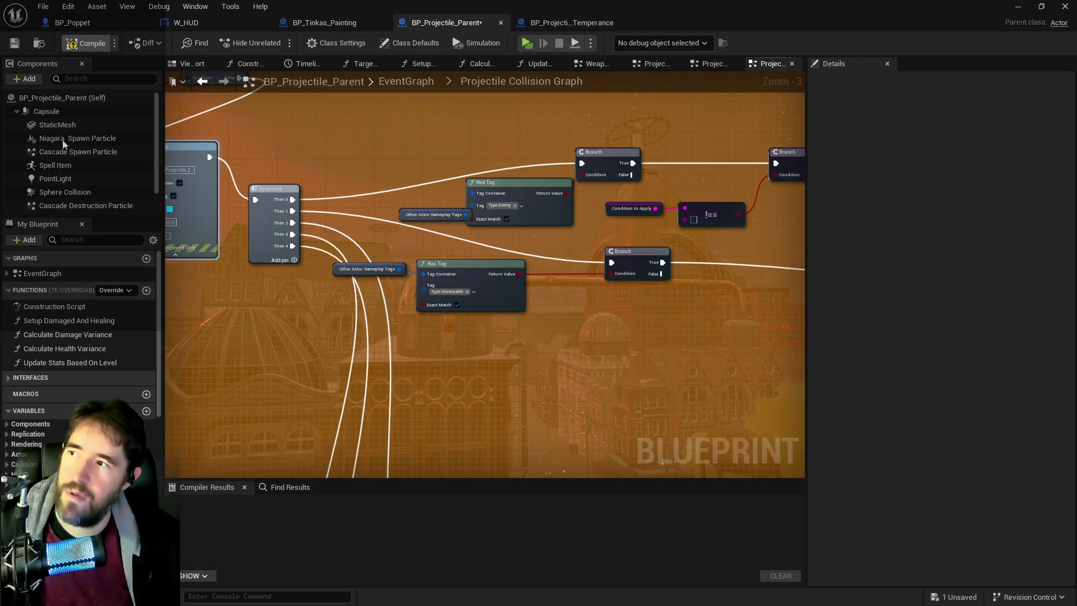
pyautogui.click(22, 49)
pyautogui.hotkey('alt', 'Tab')
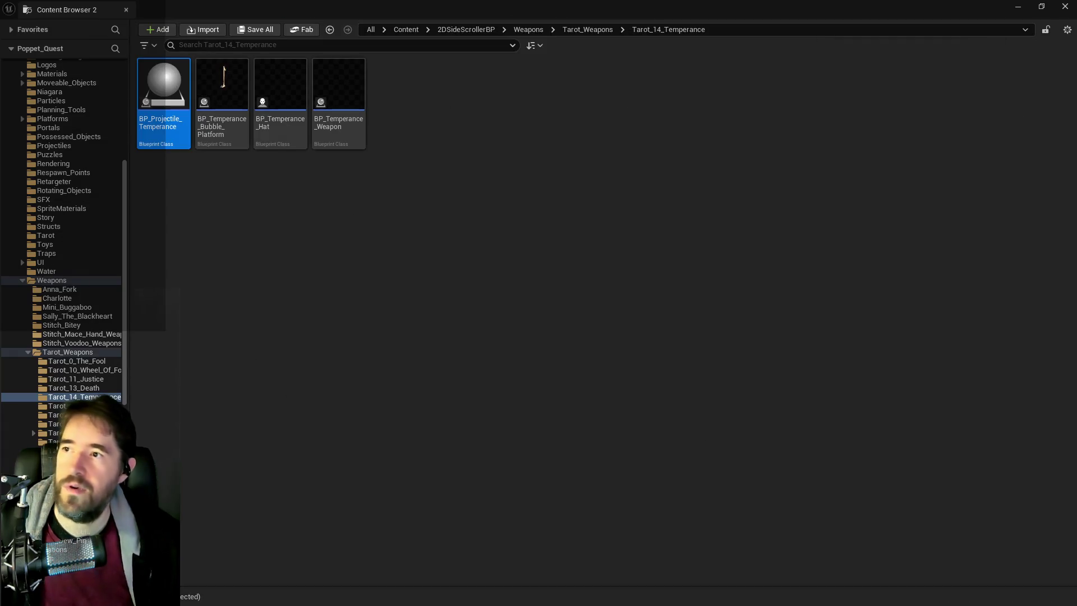
pyautogui.hotkey('alt', 'Tab')
# Fly the viewport camera forward into the carpeted room by the dark door
pyautogui.press('w')
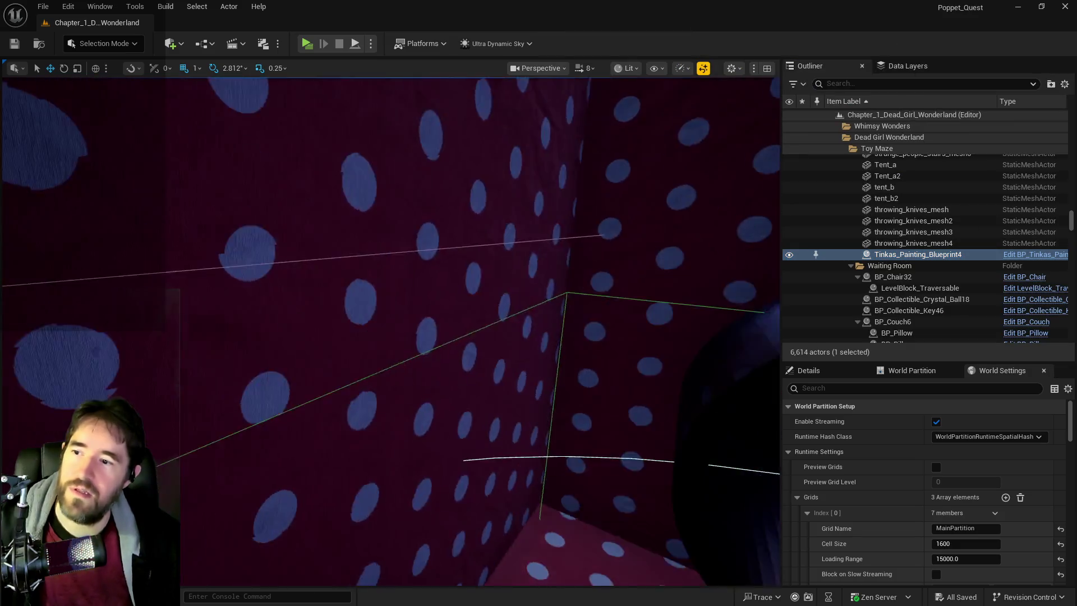
pyautogui.press('w')
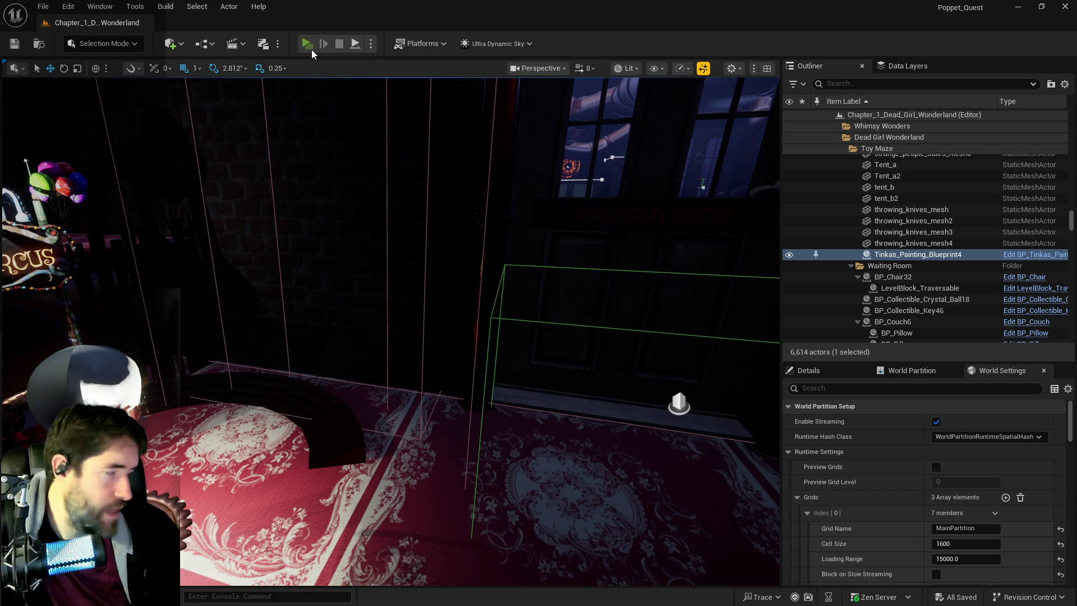
# Play the level, run through the Toy Maze, and pick from the card selection menu
pyautogui.click(310, 48)
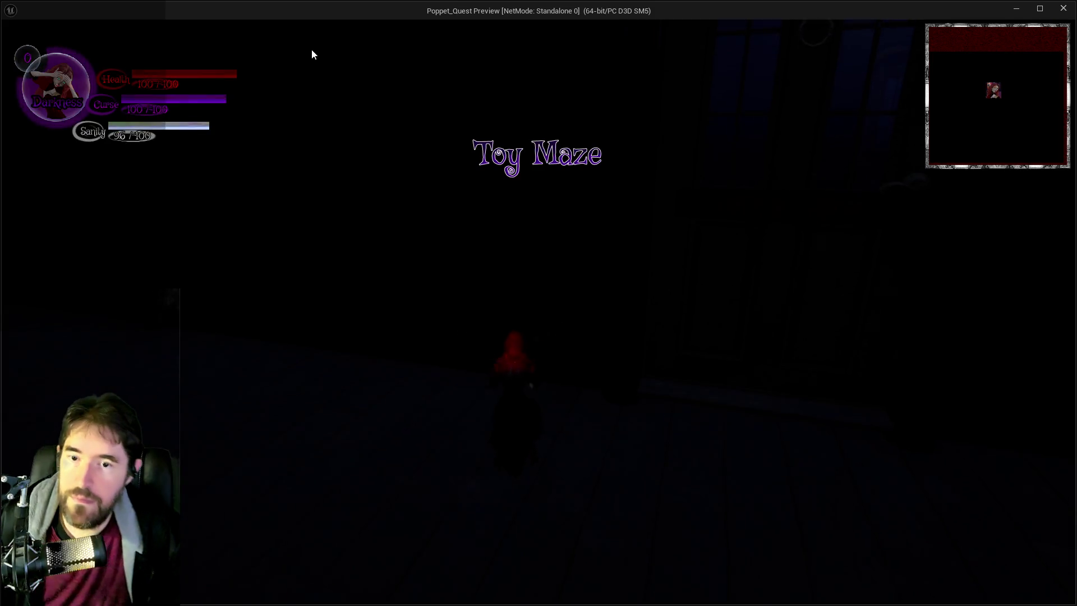
pyautogui.click(435, 180)
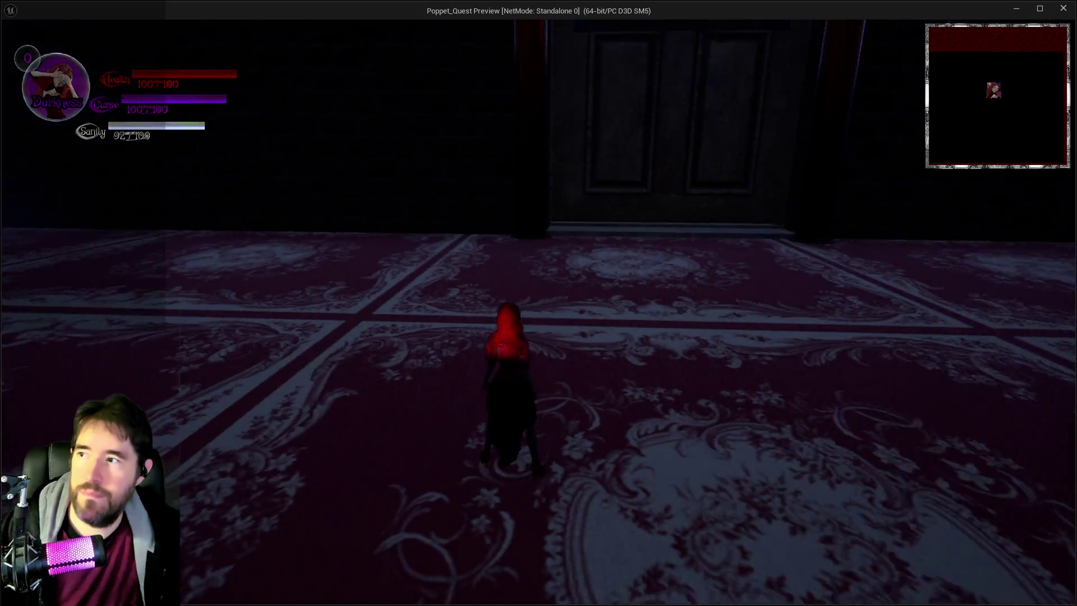
pyautogui.press('w')
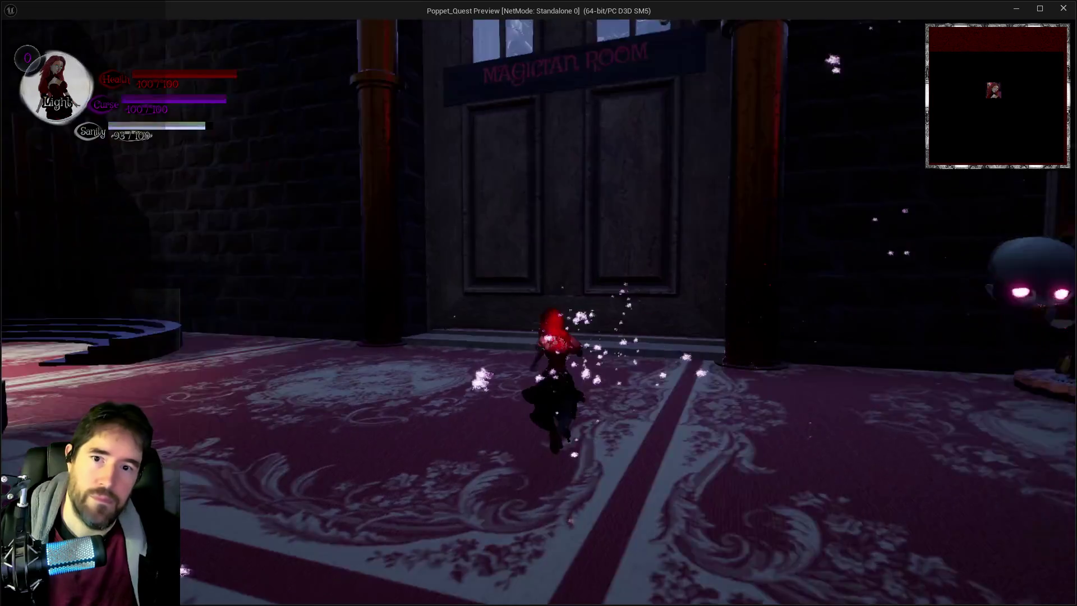
pyautogui.press('w')
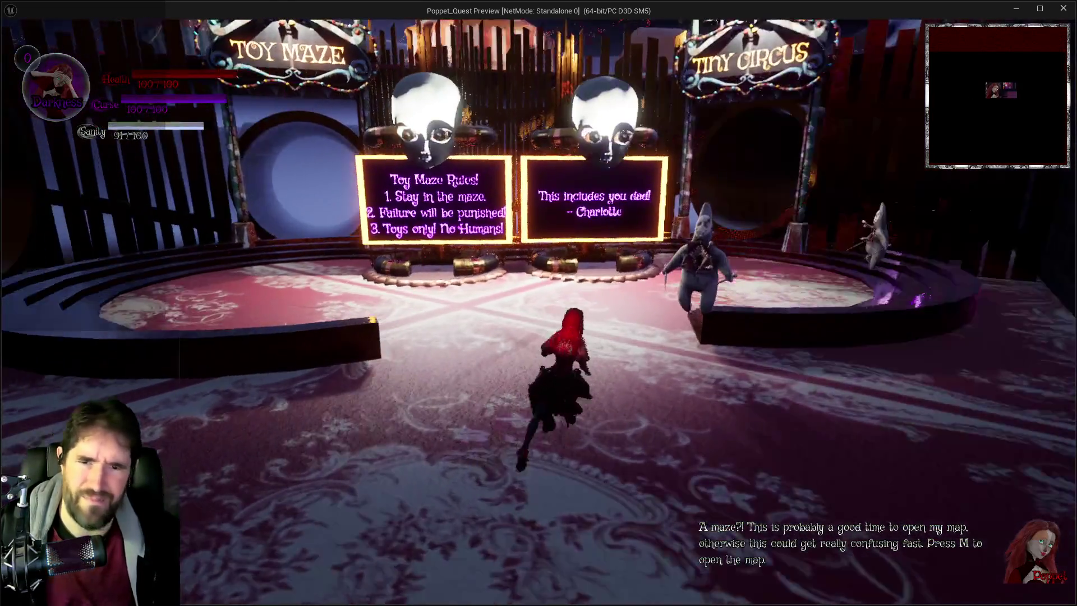
pyautogui.press('w')
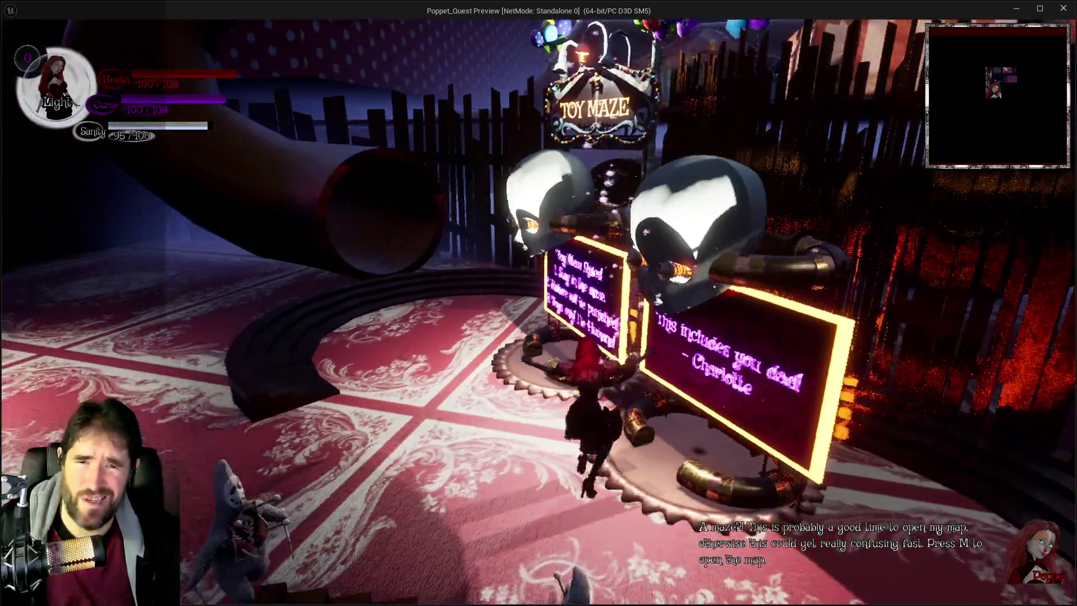
pyautogui.press('w')
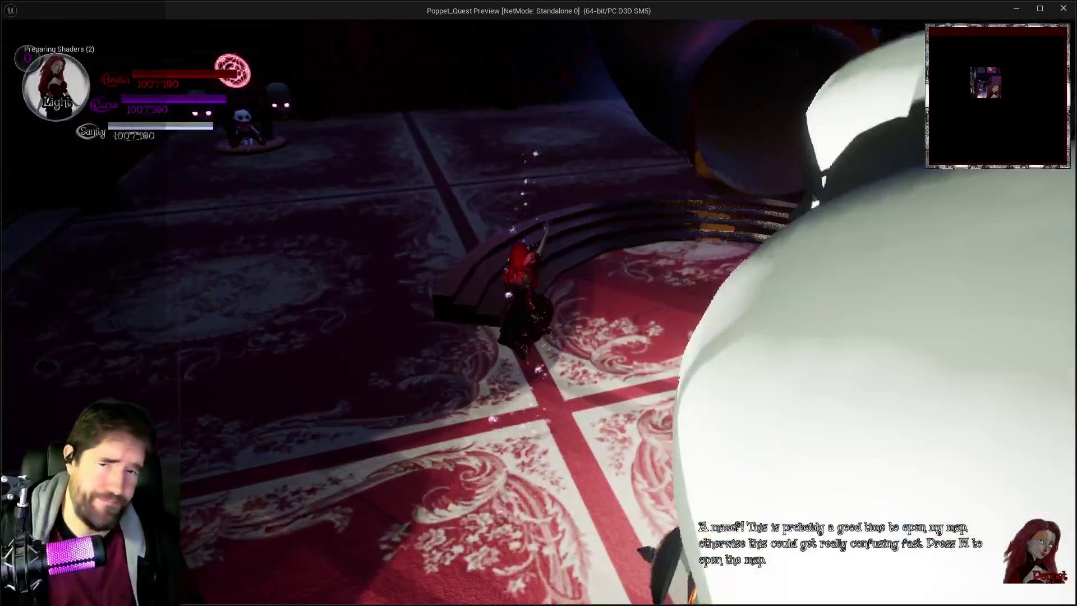
pyautogui.press('w')
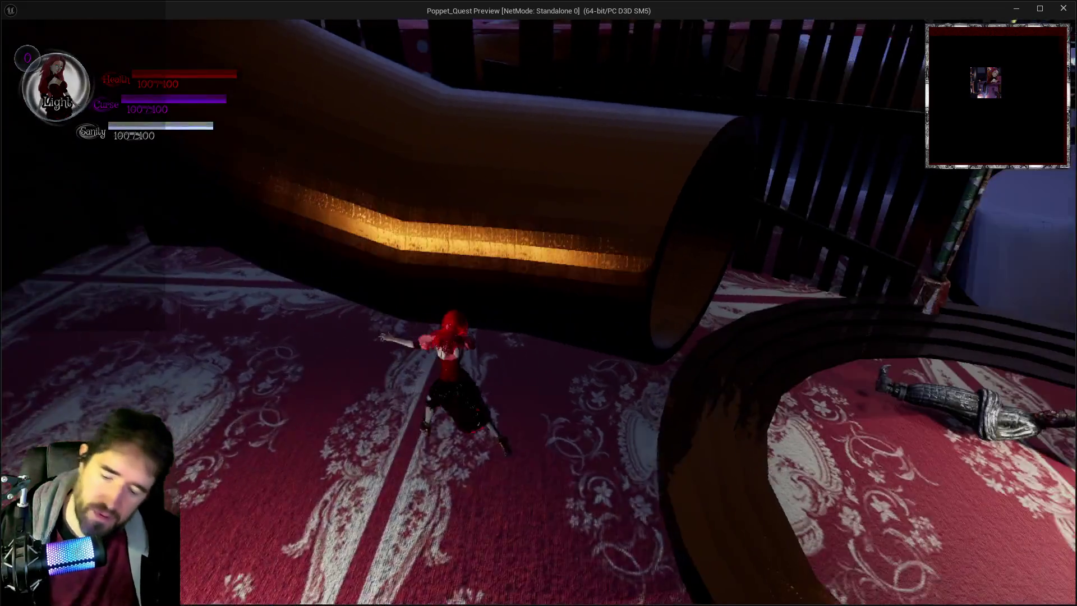
pyautogui.press('Tab')
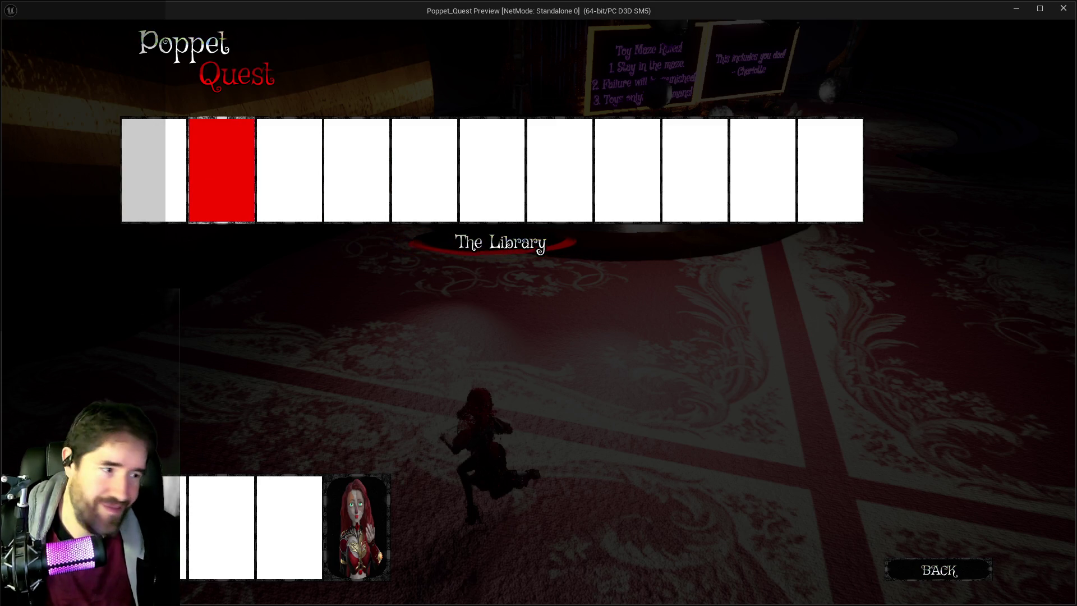
pyautogui.click(222, 179)
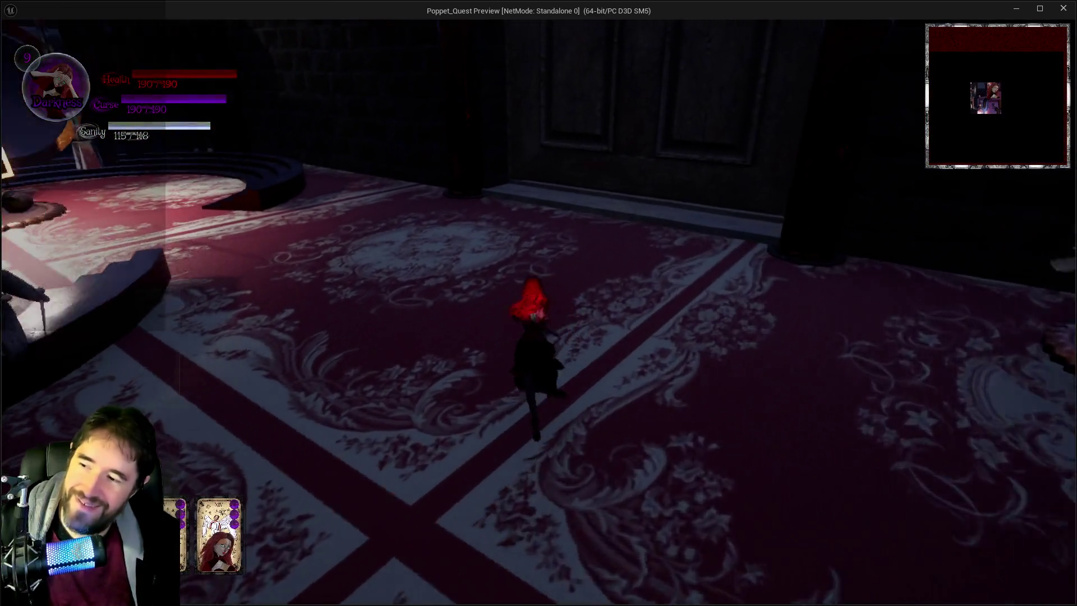
# Fight the doll enemies in the circus maze room, then switch back to the editor
pyautogui.press('w')
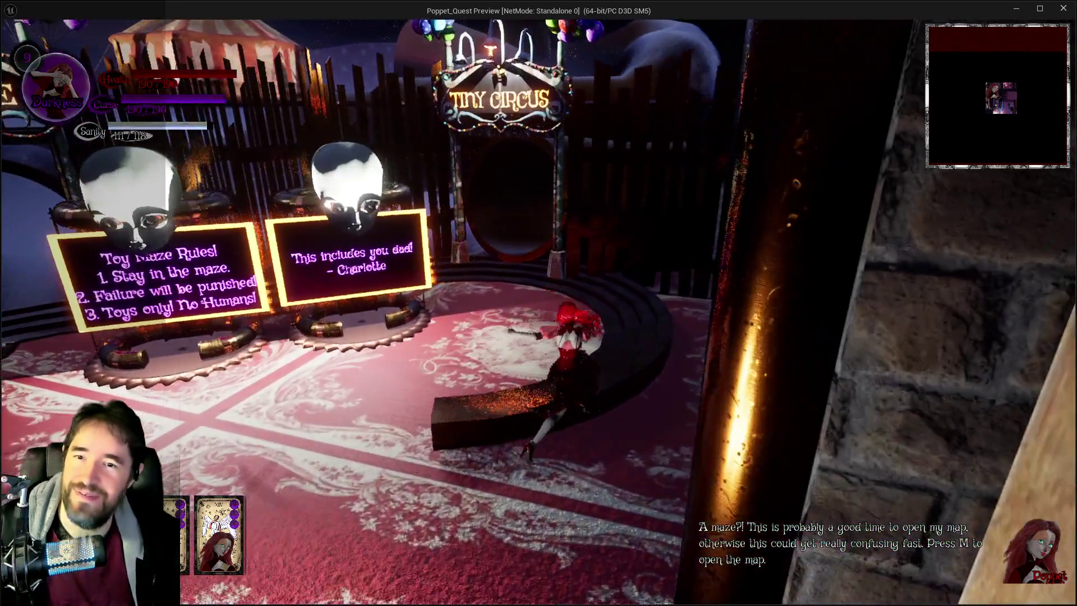
pyautogui.press('w')
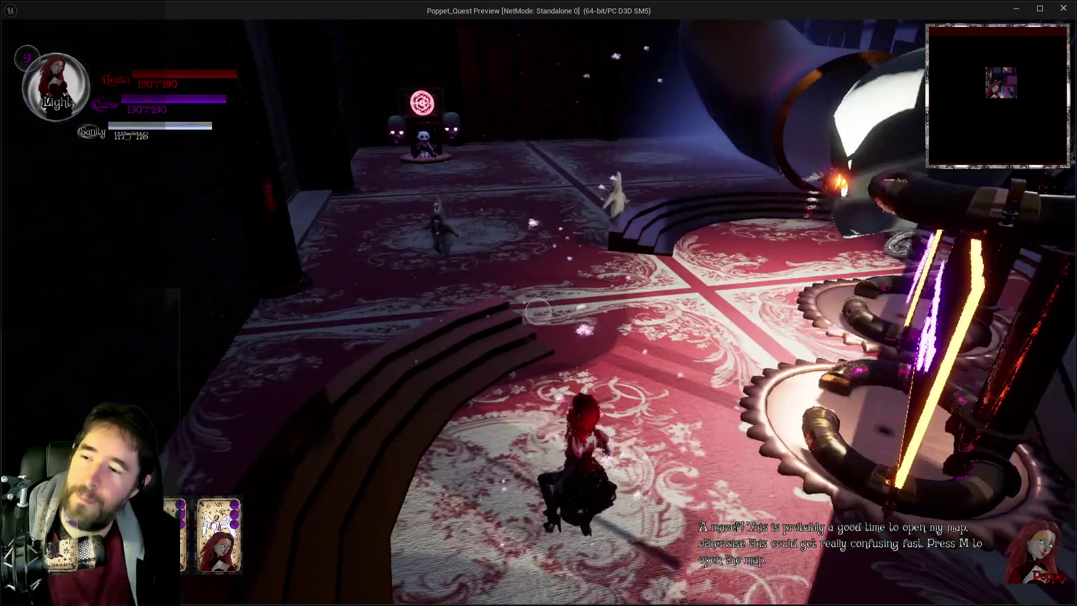
pyautogui.press('w')
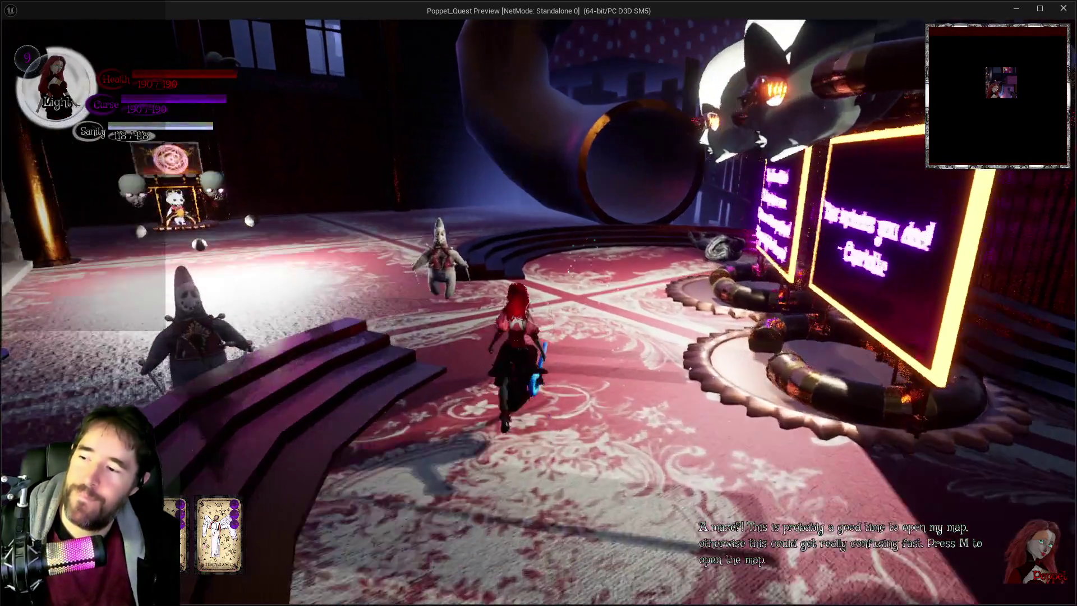
pyautogui.press('w')
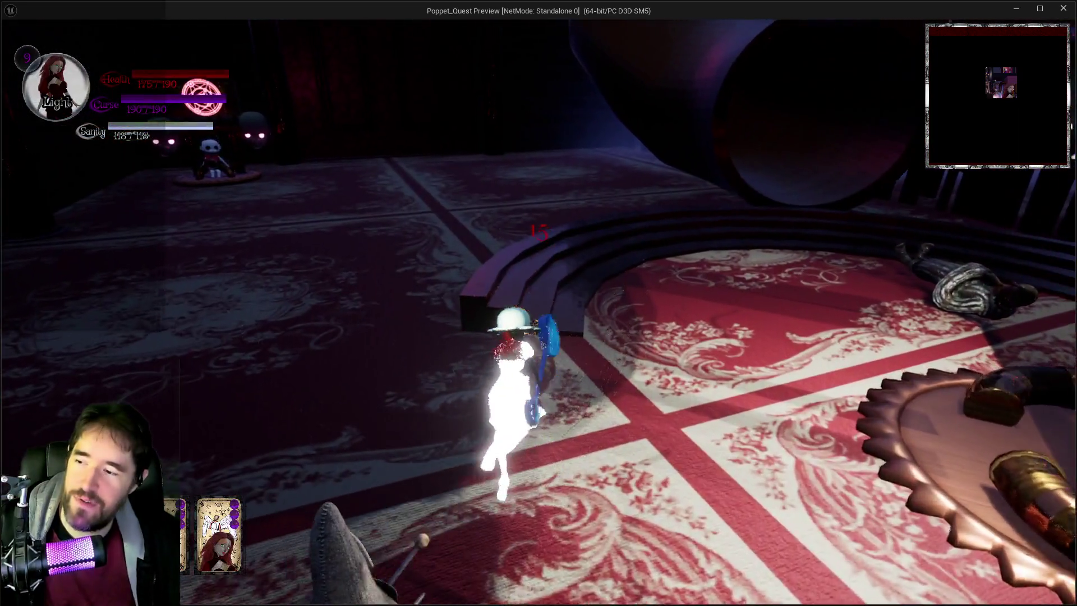
pyautogui.press('w')
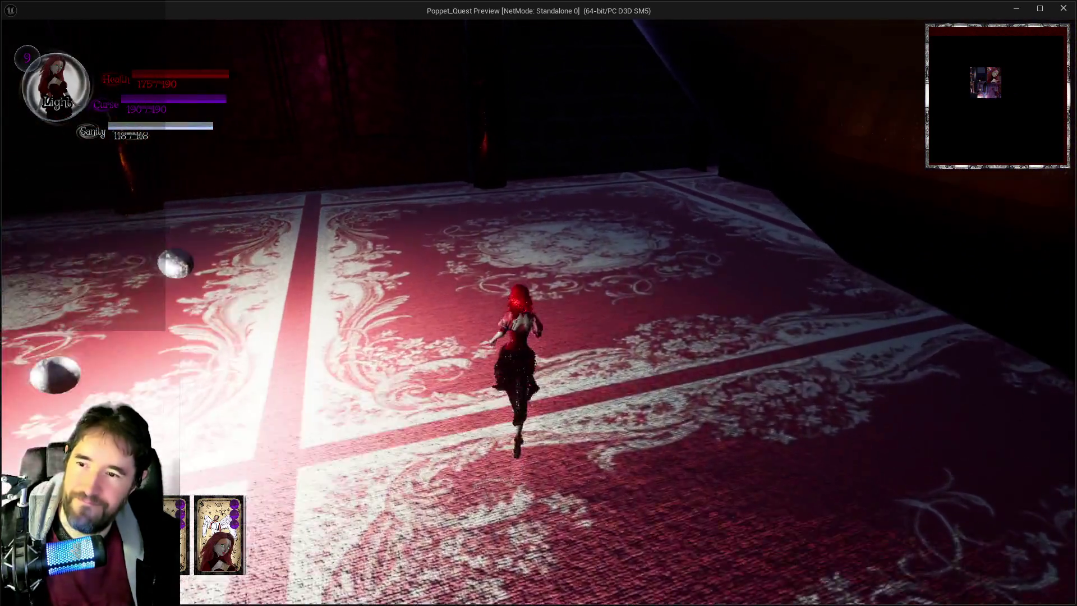
pyautogui.press('w')
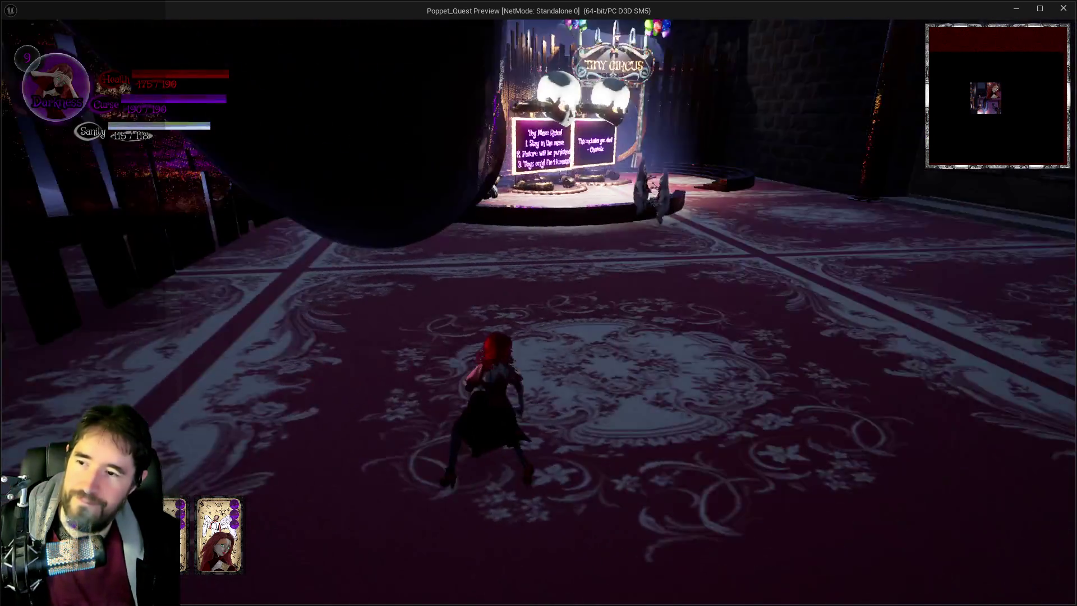
pyautogui.press('w')
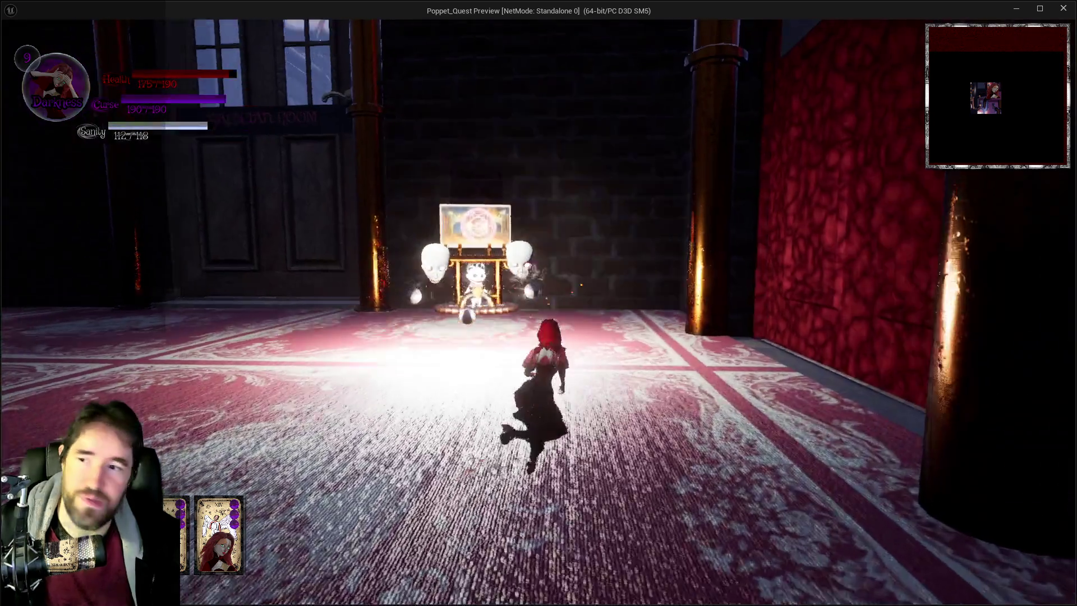
pyautogui.press('w')
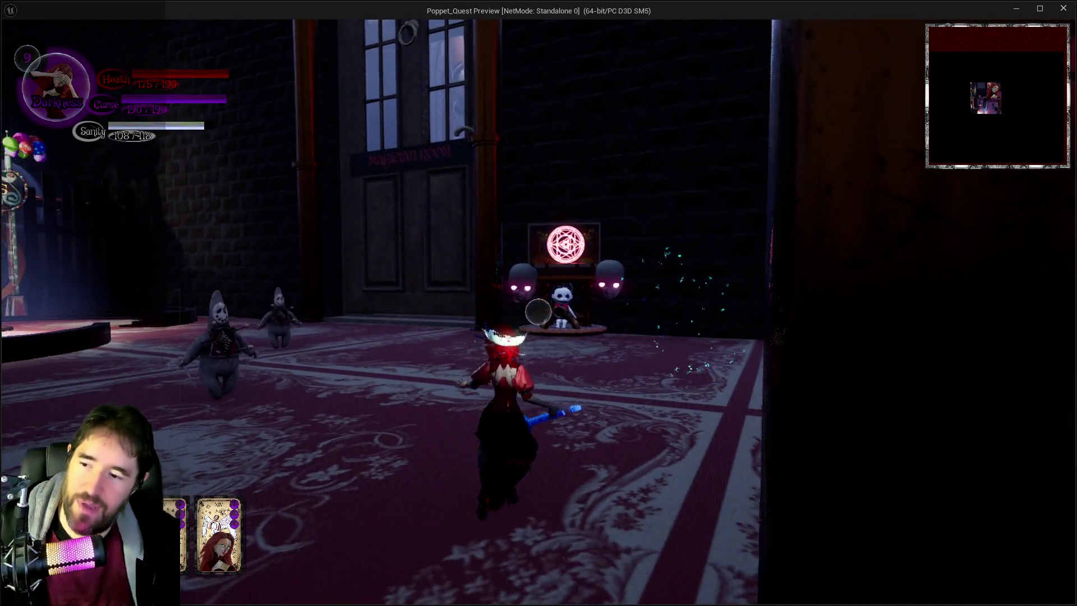
pyautogui.press('w')
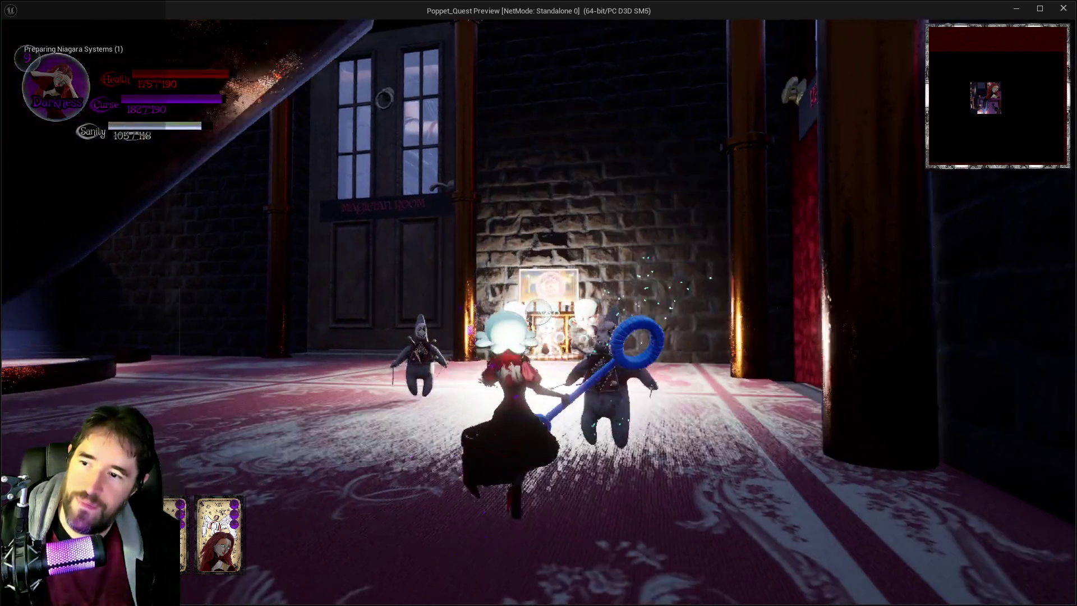
pyautogui.press('w')
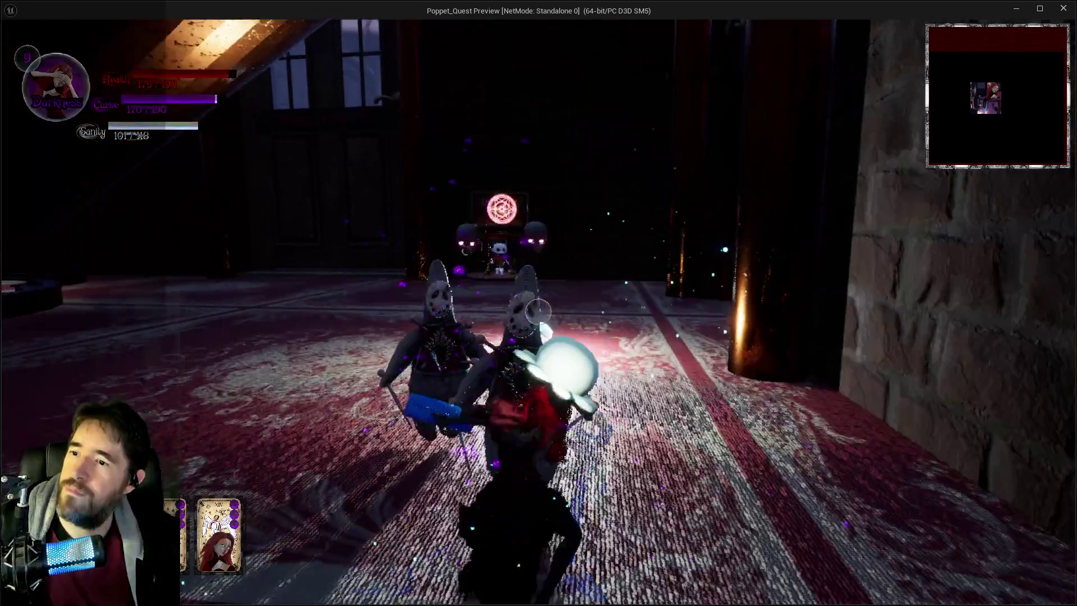
pyautogui.press('w')
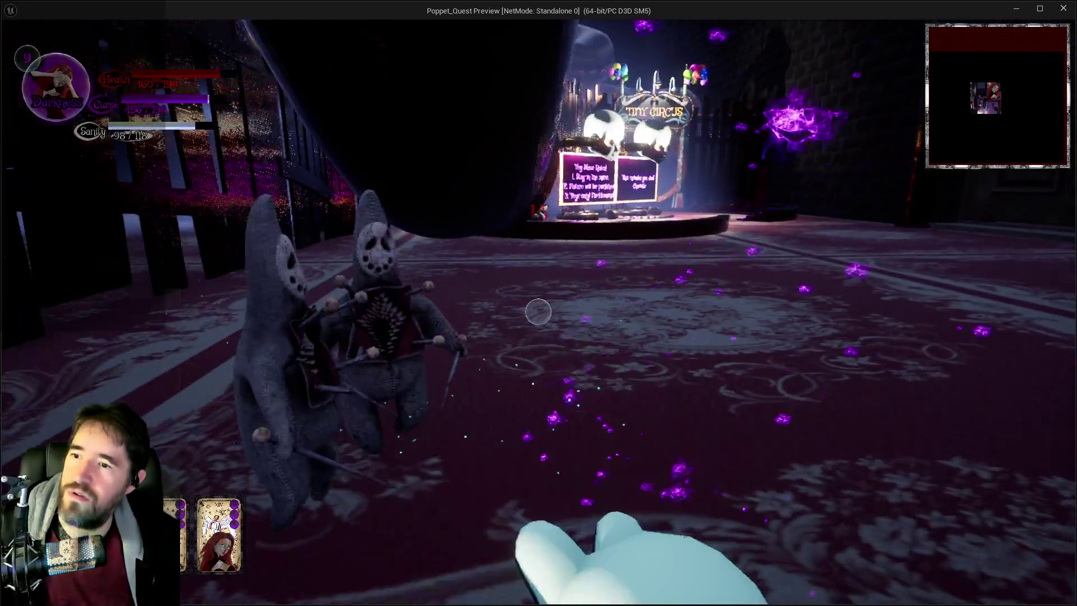
pyautogui.hotkey('alt', 'Tab')
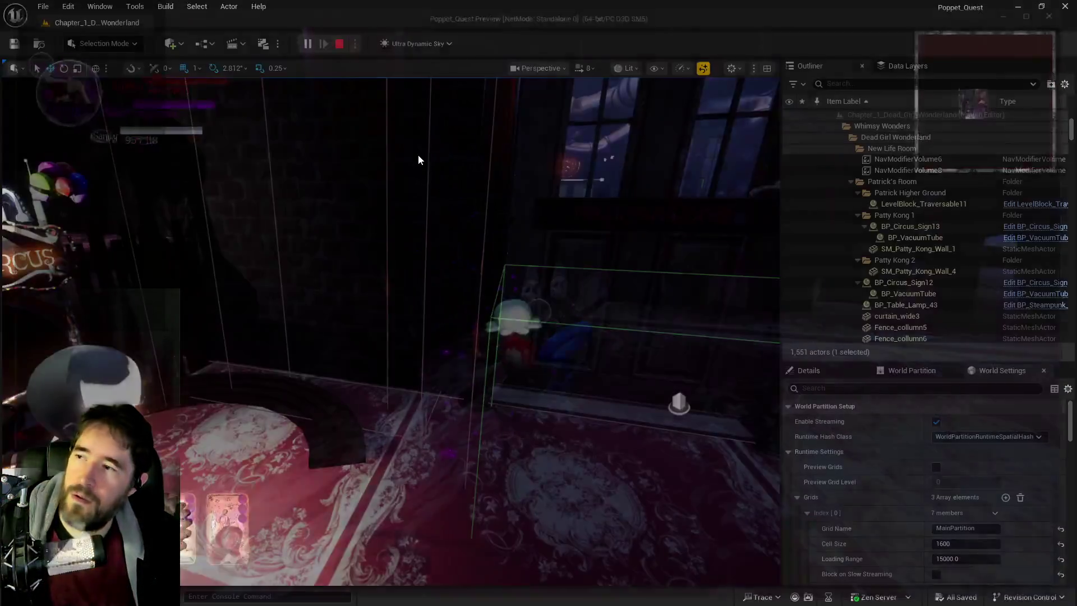
# Stop play, return to BP_Projectile_Parent and look over the Enemy Projectile, Has Tag and Make Array nodes
pyautogui.press('Escape')
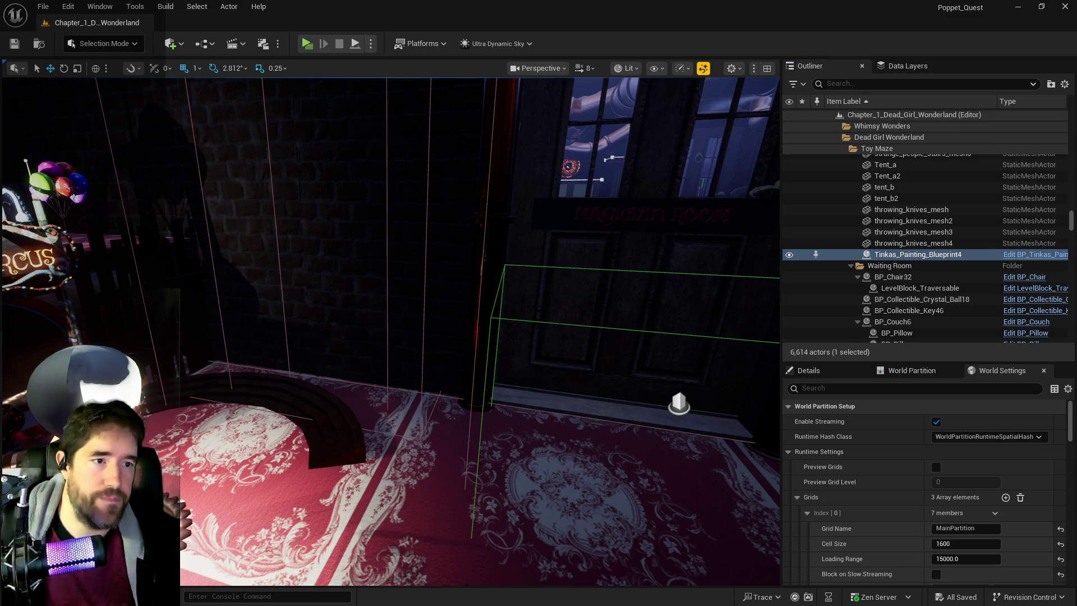
pyautogui.hotkey('alt', 'Tab')
pyautogui.doubleClick(777, 207)
pyautogui.scroll(4, 608, 335)
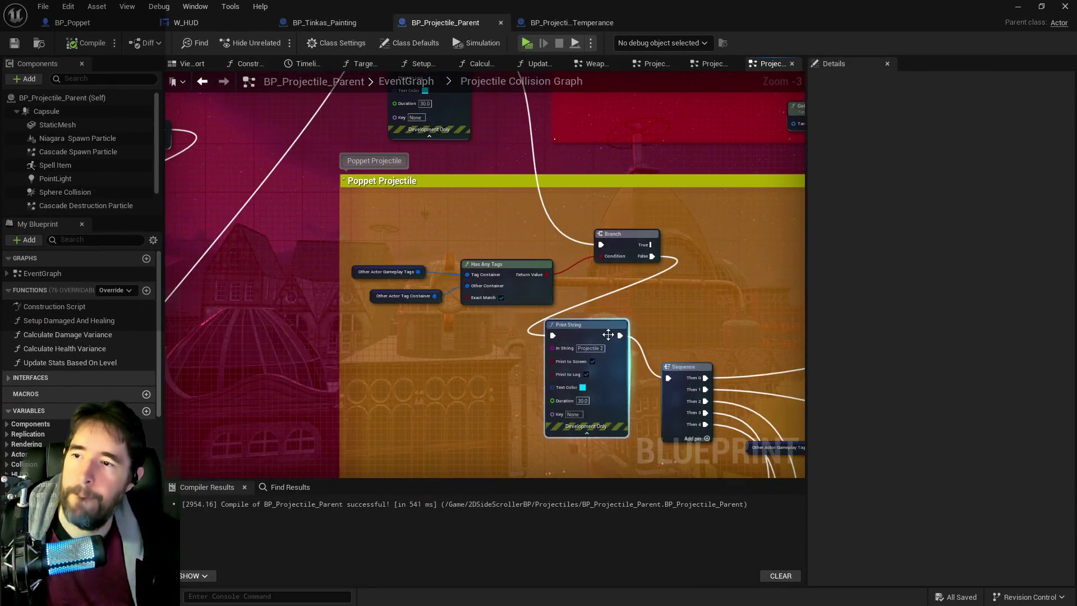
pyautogui.moveTo(608, 335); pyautogui.dragTo(679, 459)
pyautogui.moveTo(523, 256)
pyautogui.mouseDown()
pyautogui.moveTo(584, 316)
pyautogui.moveTo(681, 293)
pyautogui.moveTo(656, 295)
pyautogui.moveTo(806, 318)
pyautogui.mouseUp()
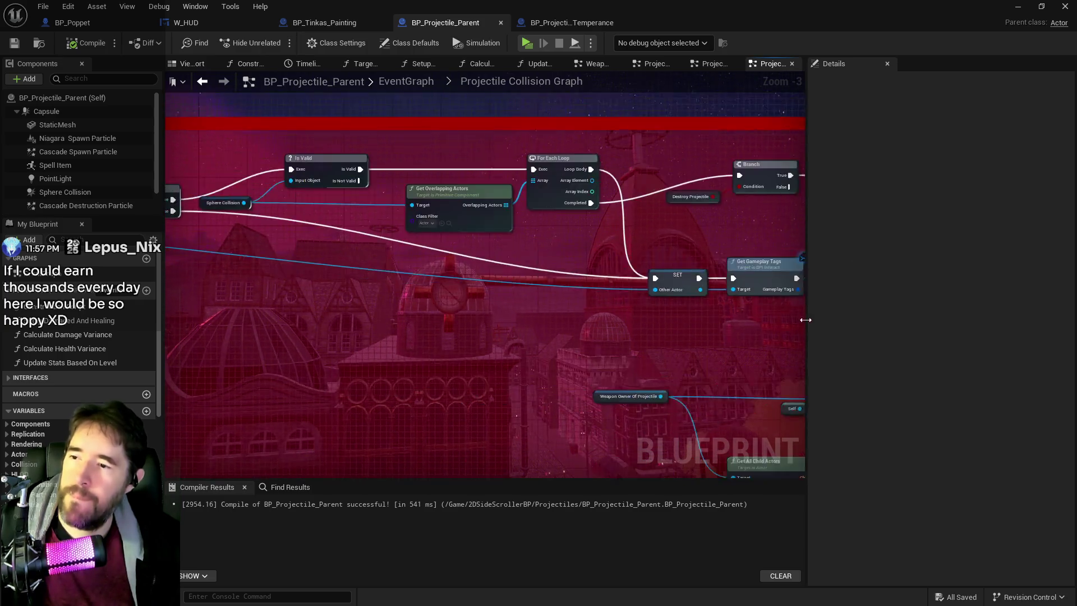
pyautogui.moveTo(370, 324)
pyautogui.mouseDown()
pyautogui.moveTo(576, 270)
pyautogui.moveTo(417, 281)
pyautogui.moveTo(462, 306)
pyautogui.moveTo(477, 353)
pyautogui.moveTo(546, 395)
pyautogui.moveTo(729, 404)
pyautogui.moveTo(584, 344)
pyautogui.moveTo(550, 316)
pyautogui.moveTo(712, 308)
pyautogui.moveTo(449, 336)
pyautogui.moveTo(413, 308)
pyautogui.moveTo(326, 289)
pyautogui.mouseUp()
# Paste the copied 'Projectile 1' Print String node beside the Begin Overlap event
pyautogui.rightClick(258, 265)
pyautogui.press('Escape')
pyautogui.moveTo(340, 245)
pyautogui.mouseDown()
pyautogui.moveTo(505, 224)
pyautogui.moveTo(730, 247)
pyautogui.moveTo(797, 337)
pyautogui.mouseUp()
pyautogui.moveTo(466, 374); pyautogui.dragTo(588, 349)
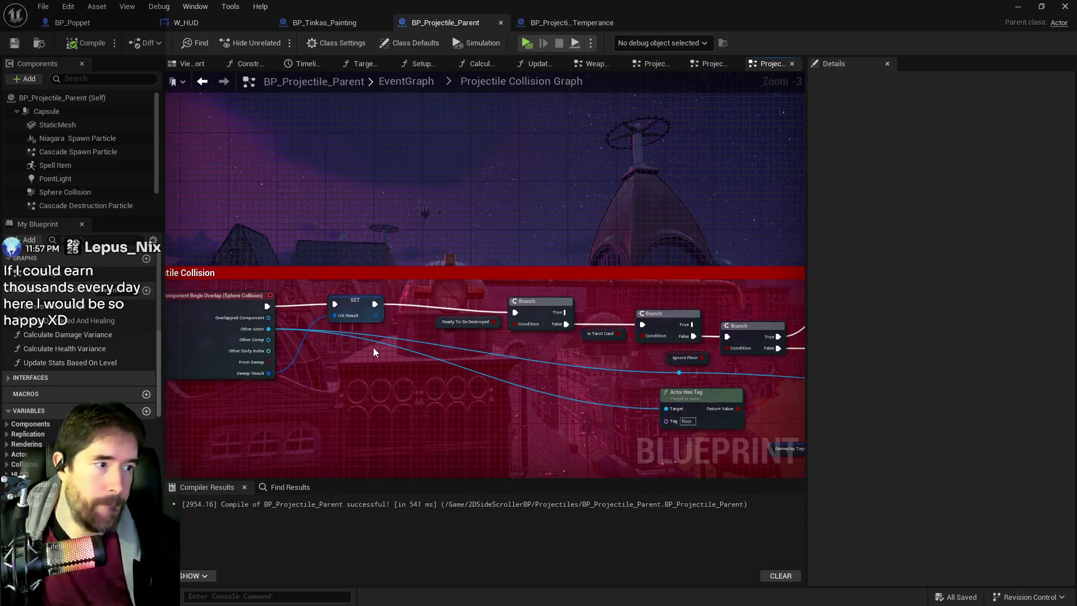
pyautogui.hotkey('ctrl', 'v')
pyautogui.scroll(3, 318, 349)
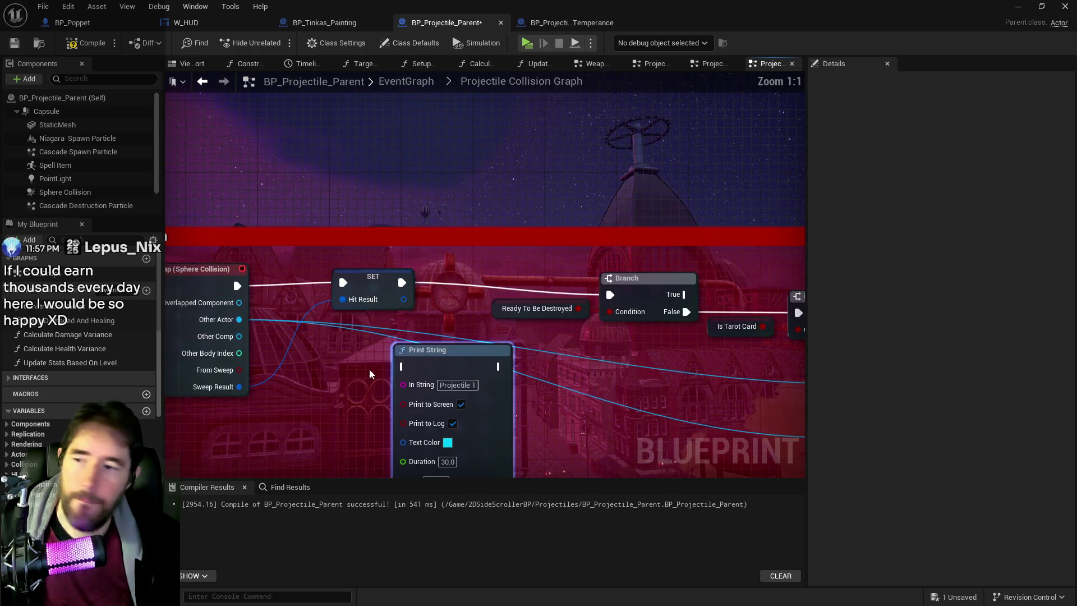
# Wire the Projectile 1 Print String between SET Hit Result and the Branch
pyautogui.click(405, 307)
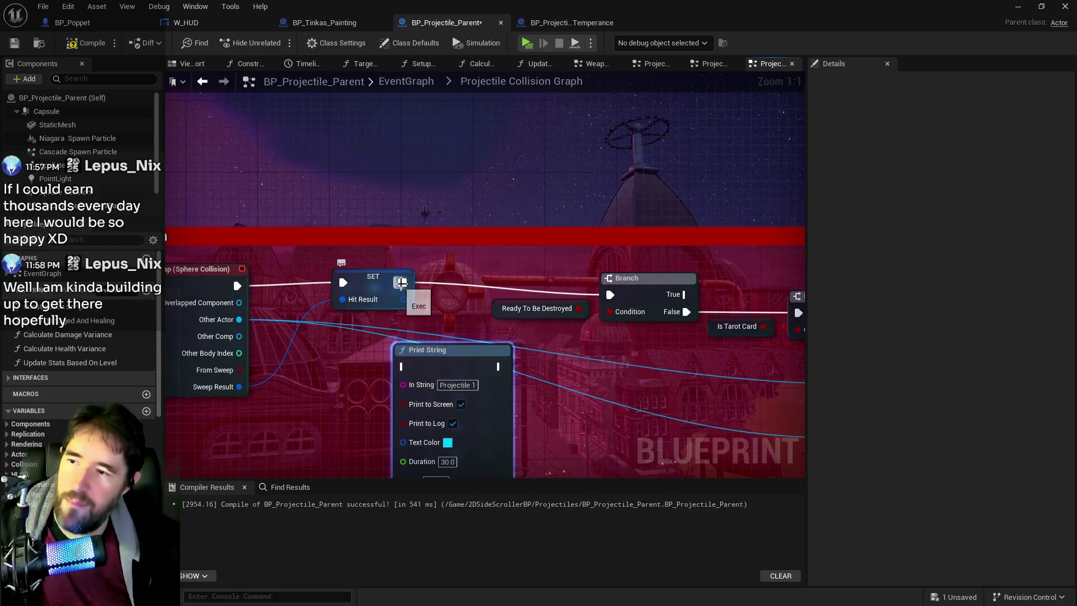
pyautogui.moveTo(402, 282); pyautogui.dragTo(403, 366)
pyautogui.moveTo(492, 367)
pyautogui.mouseDown()
pyautogui.moveTo(561, 281)
pyautogui.moveTo(611, 295)
pyautogui.mouseUp()
# Paste another Print String over the Branch nodes and pull a wire from the Branch's False output
pyautogui.moveTo(565, 381)
pyautogui.mouseDown()
pyautogui.moveTo(499, 316)
pyautogui.moveTo(392, 312)
pyautogui.moveTo(509, 326)
pyautogui.mouseUp()
pyautogui.hotkey('ctrl', 'v')
pyautogui.moveTo(477, 287)
pyautogui.mouseDown()
pyautogui.moveTo(434, 270)
pyautogui.moveTo(452, 251)
pyautogui.moveTo(444, 289)
pyautogui.moveTo(433, 277)
pyautogui.mouseUp()
pyautogui.scroll(-1, 414, 243)
pyautogui.moveTo(280, 276); pyautogui.dragTo(395, 280)
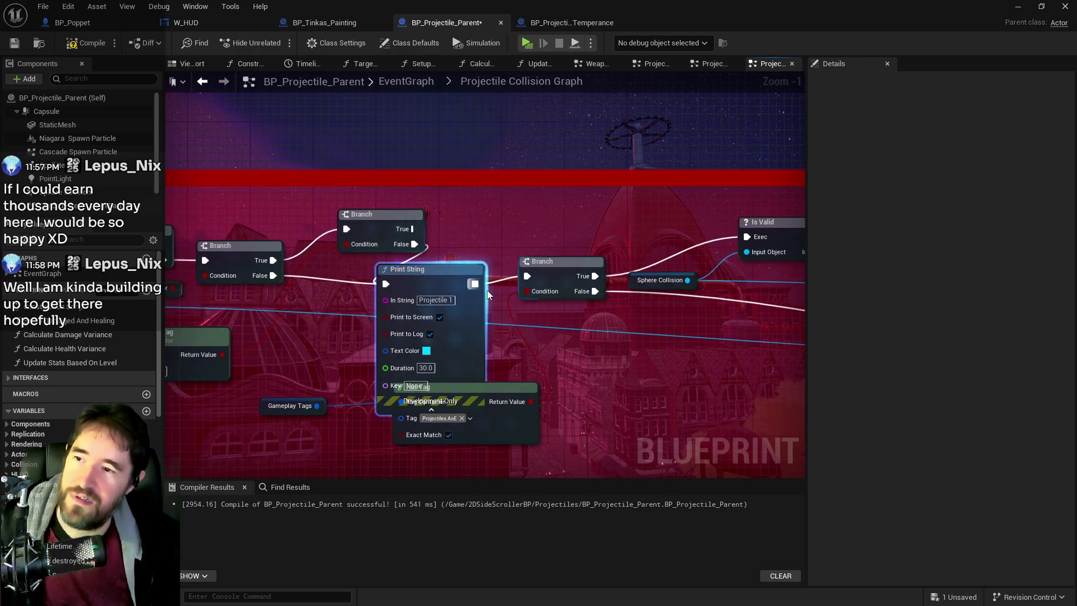
# Connect Delay Until Next Tick's Completed output and paste another Print String near For Each Loop with Break
pyautogui.moveTo(488, 296)
pyautogui.mouseDown()
pyautogui.moveTo(574, 339)
pyautogui.moveTo(782, 342)
pyautogui.moveTo(264, 372)
pyautogui.moveTo(330, 393)
pyautogui.mouseUp()
pyautogui.moveTo(552, 384)
pyautogui.mouseDown()
pyautogui.moveTo(570, 356)
pyautogui.moveTo(662, 378)
pyautogui.mouseUp()
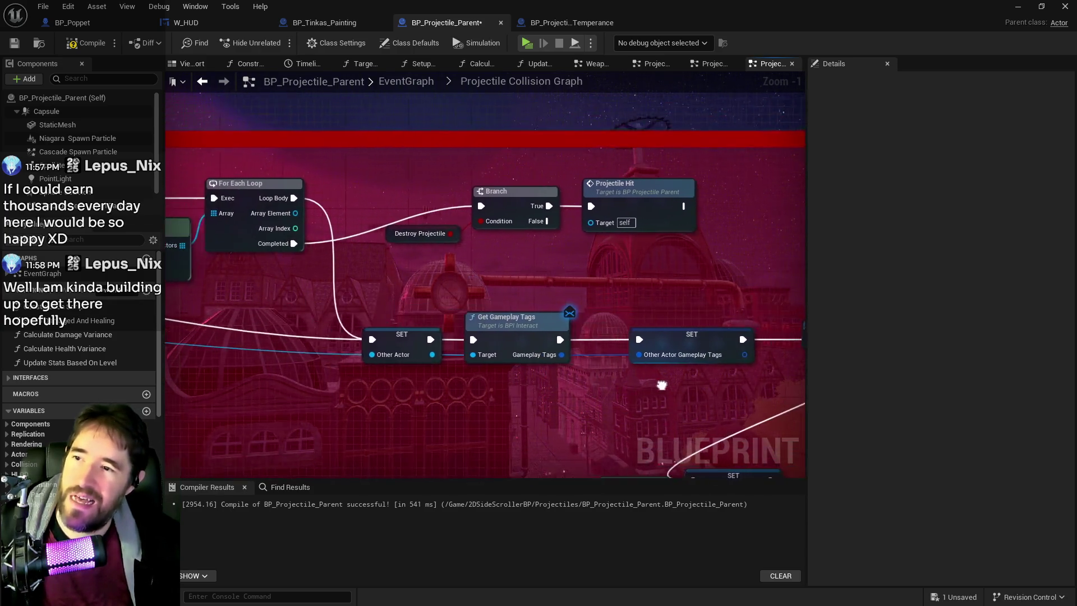
pyautogui.scroll(-3, 597, 420)
pyautogui.moveTo(598, 420); pyautogui.dragTo(473, 295)
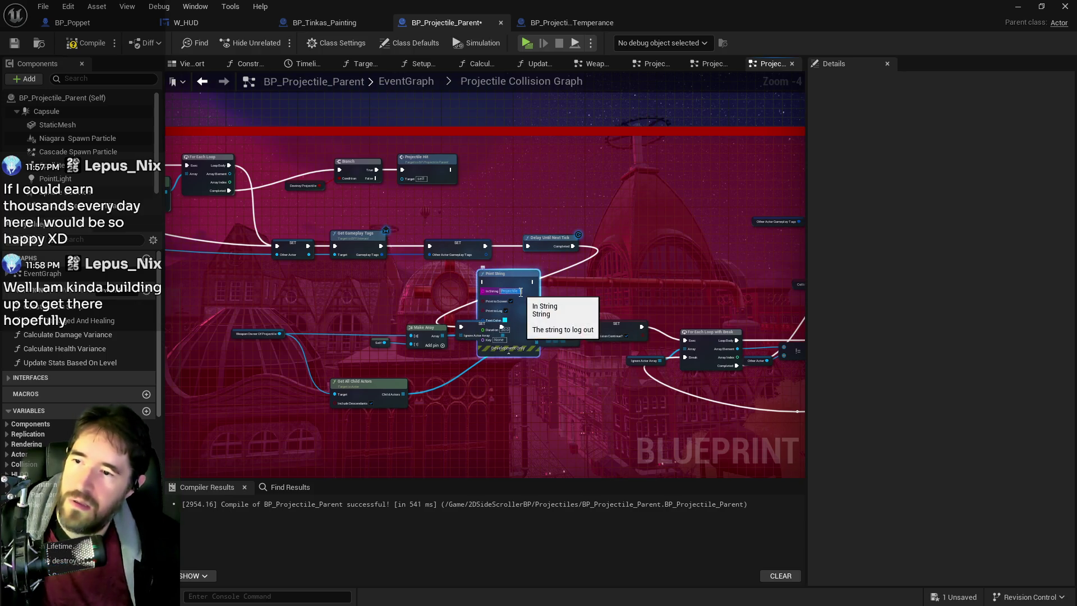
pyautogui.scroll(3, 521, 292)
pyautogui.moveTo(608, 220)
pyautogui.mouseDown()
pyautogui.moveTo(445, 271)
pyautogui.moveTo(456, 274)
pyautogui.mouseUp()
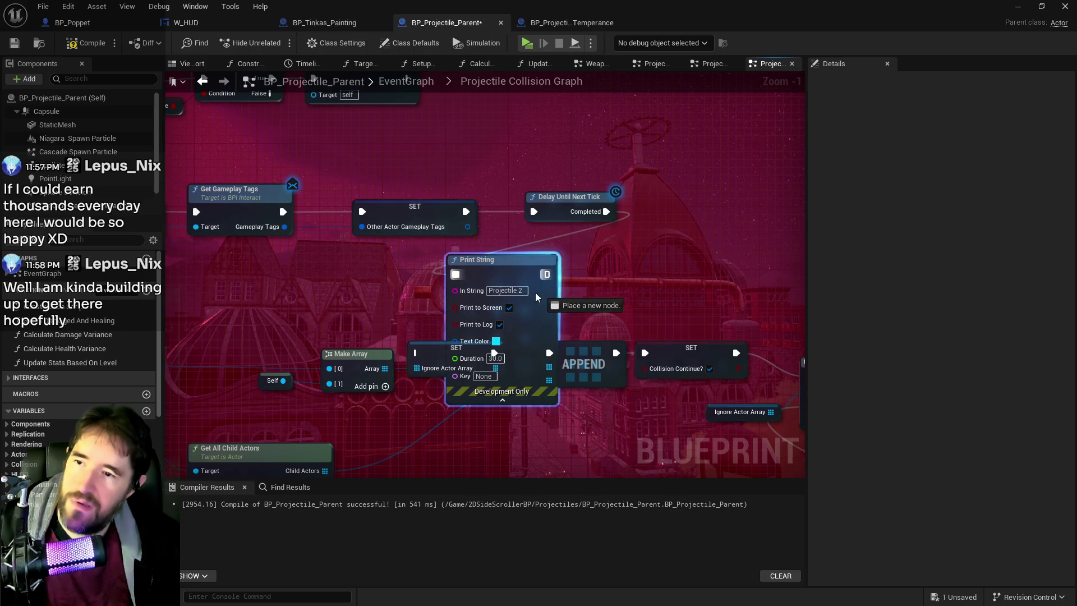
pyautogui.moveTo(608, 313); pyautogui.dragTo(360, 288)
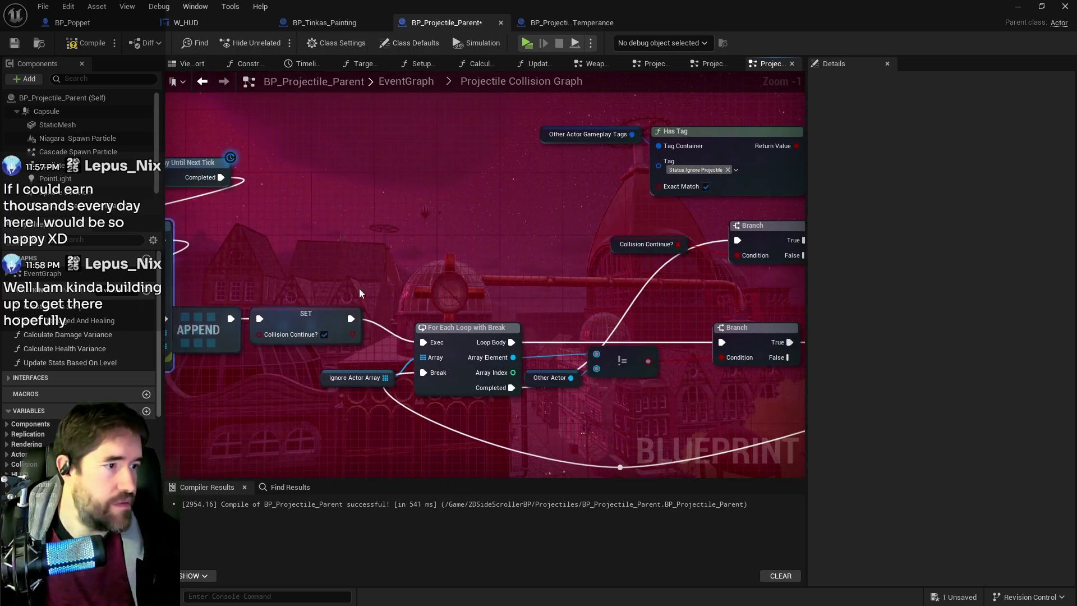
pyautogui.moveTo(581, 325)
pyautogui.mouseDown()
pyautogui.moveTo(528, 335)
pyautogui.moveTo(505, 292)
pyautogui.moveTo(370, 314)
pyautogui.moveTo(348, 335)
pyautogui.moveTo(390, 369)
pyautogui.mouseUp()
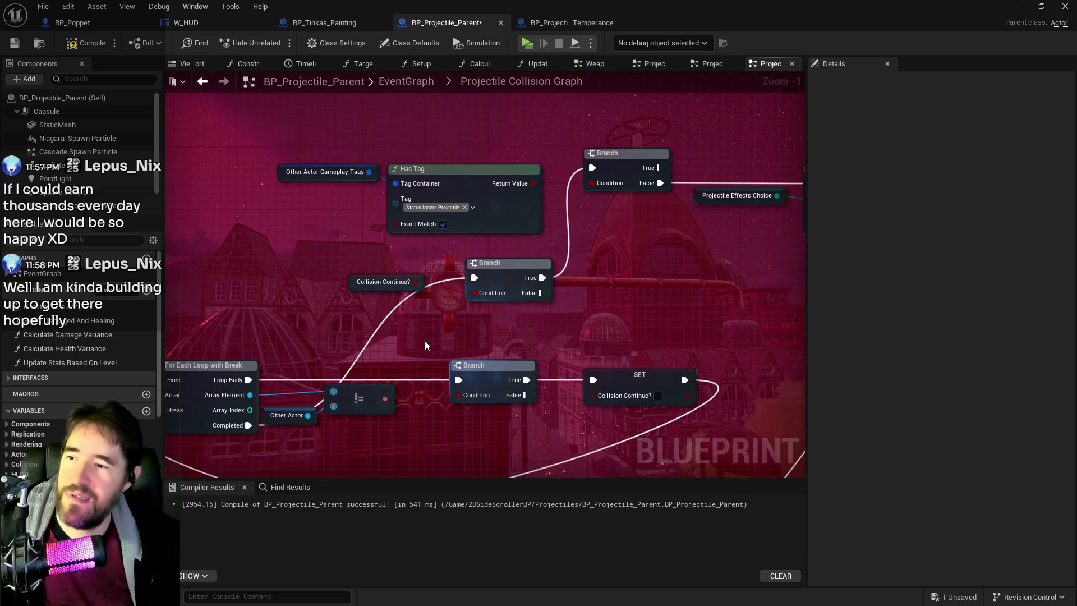
pyautogui.hotkey('ctrl', 'v')
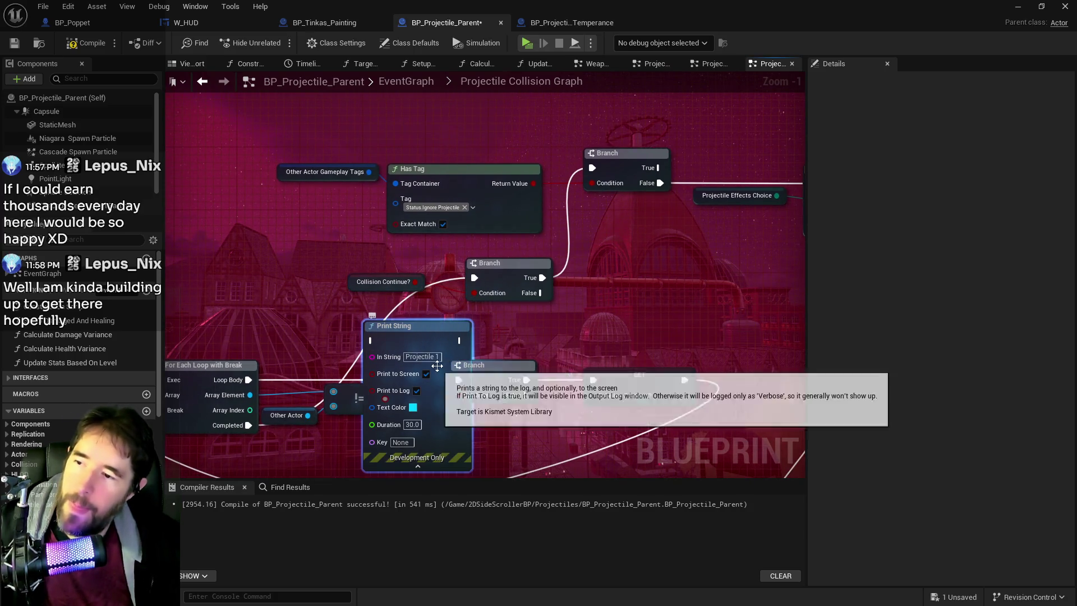
# Route the loop's Completed output through a Print String into the upper Branch
pyautogui.moveTo(341, 332)
pyautogui.mouseDown()
pyautogui.moveTo(221, 128)
pyautogui.moveTo(291, 133)
pyautogui.mouseUp()
pyautogui.moveTo(702, 393); pyautogui.dragTo(225, 303)
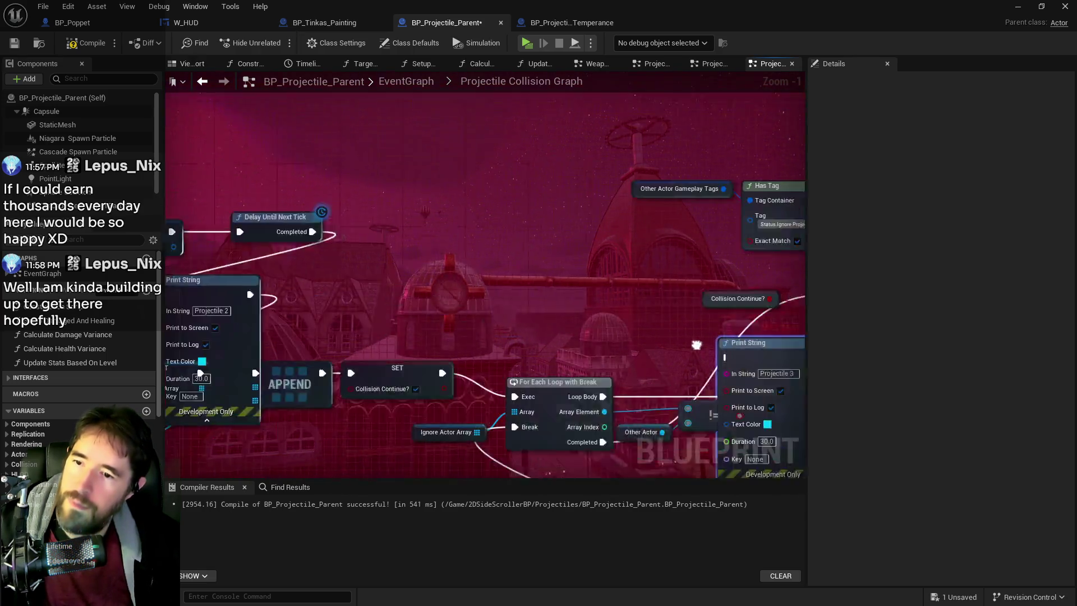
pyautogui.moveTo(668, 370); pyautogui.dragTo(510, 323)
pyautogui.scroll(1, 478, 345)
pyautogui.moveTo(362, 410)
pyautogui.mouseDown()
pyautogui.moveTo(426, 382)
pyautogui.moveTo(508, 315)
pyautogui.mouseUp()
pyautogui.moveTo(608, 315)
pyautogui.mouseDown()
pyautogui.moveTo(626, 286)
pyautogui.moveTo(624, 243)
pyautogui.moveTo(517, 274)
pyautogui.moveTo(470, 357)
pyautogui.moveTo(346, 299)
pyautogui.moveTo(320, 320)
pyautogui.moveTo(398, 348)
pyautogui.moveTo(591, 329)
pyautogui.moveTo(703, 288)
pyautogui.moveTo(797, 297)
pyautogui.moveTo(875, 281)
pyautogui.mouseUp()
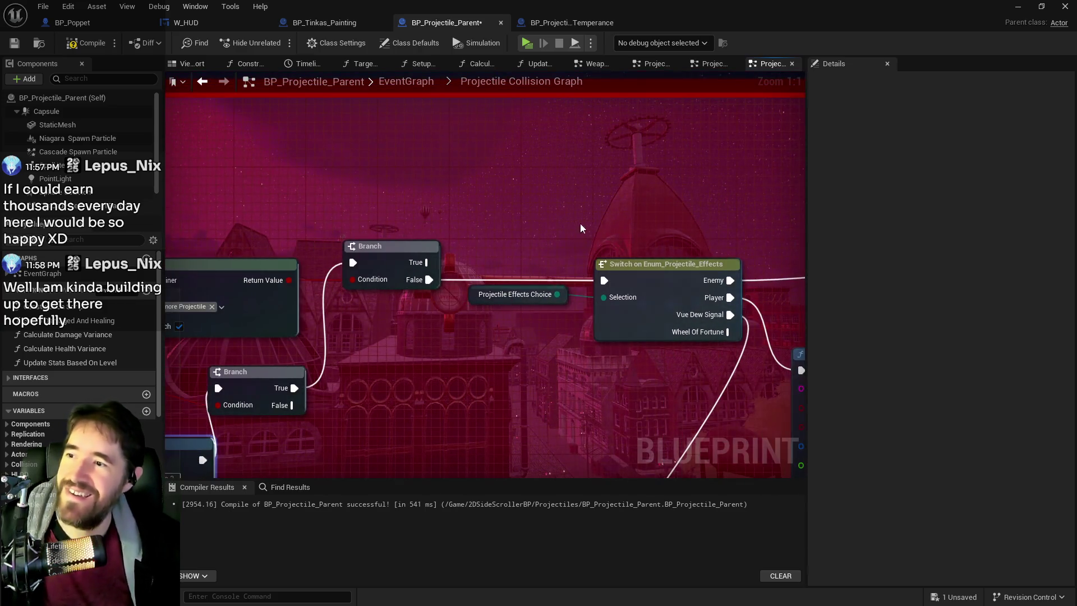
# Paste a Print String beside the Branch and set its In String to Projectile 4
pyautogui.moveTo(534, 230)
pyautogui.mouseDown()
pyautogui.moveTo(413, 230)
pyautogui.moveTo(603, 254)
pyautogui.mouseUp()
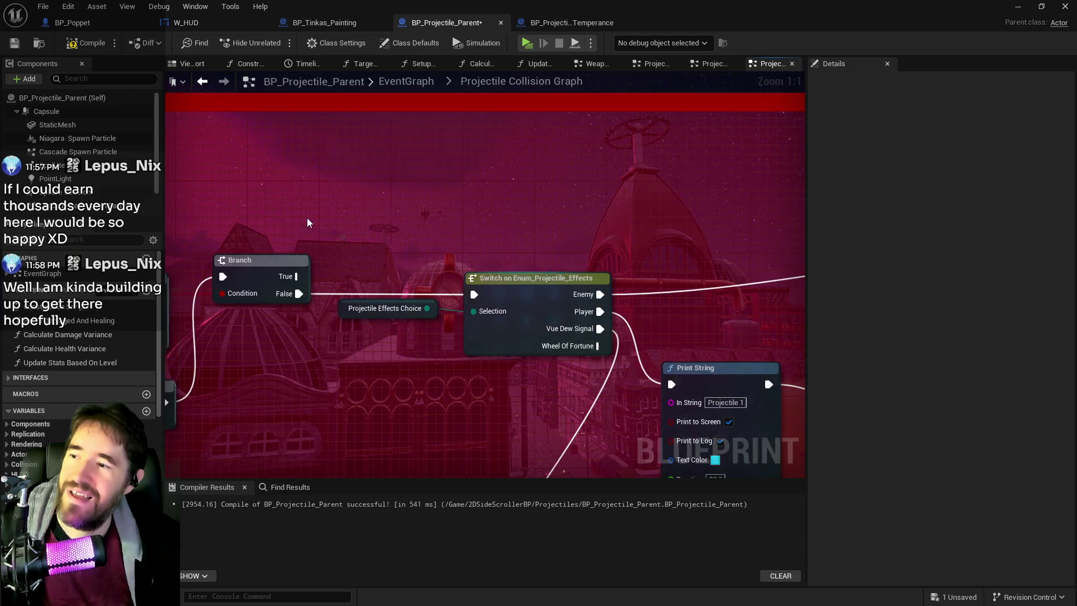
pyautogui.hotkey('ctrl', 'v')
pyautogui.moveTo(380, 231); pyautogui.dragTo(399, 212)
pyautogui.doubleClick(401, 250)
pyautogui.write('4')
pyautogui.press('Return')
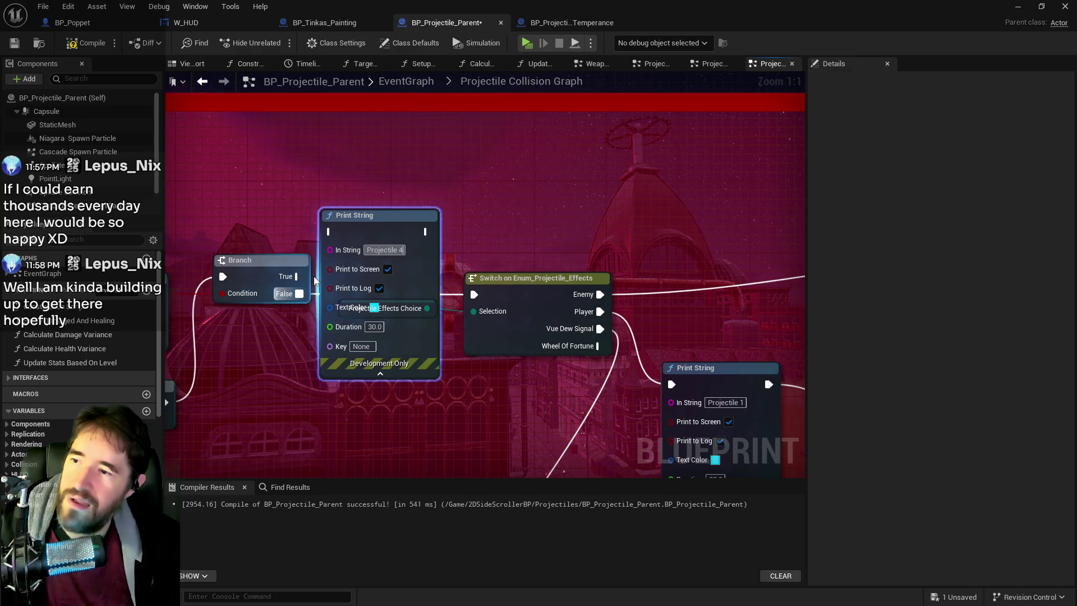
# Wire the Branch's False output through the Projectile 4 Print String into the effects Switch
pyautogui.moveTo(299, 294); pyautogui.dragTo(331, 232)
pyautogui.moveTo(430, 232); pyautogui.dragTo(472, 295)
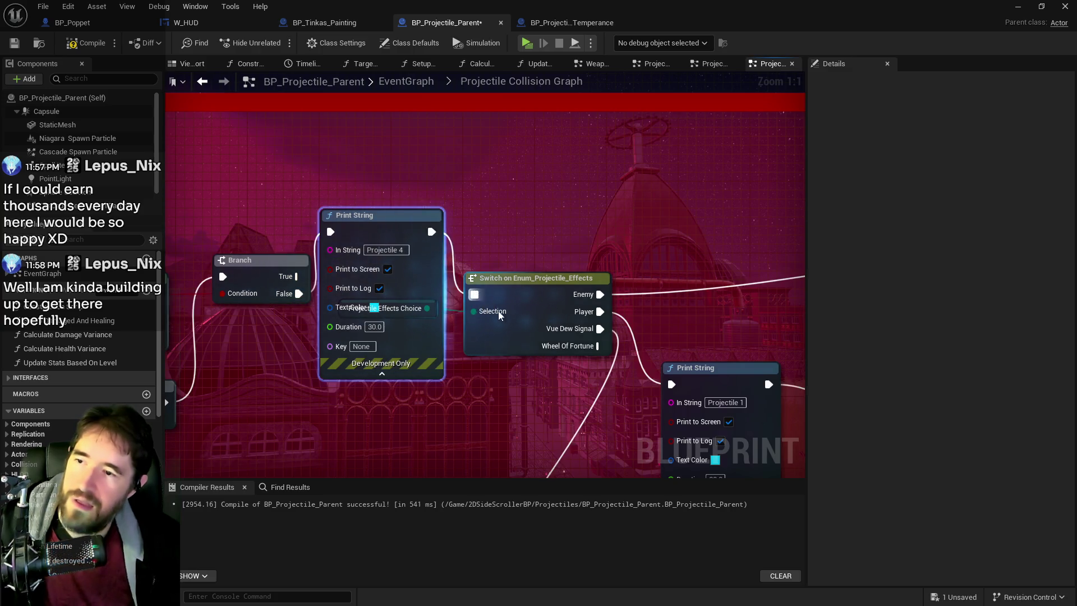
pyautogui.moveTo(765, 375); pyautogui.dragTo(563, 273)
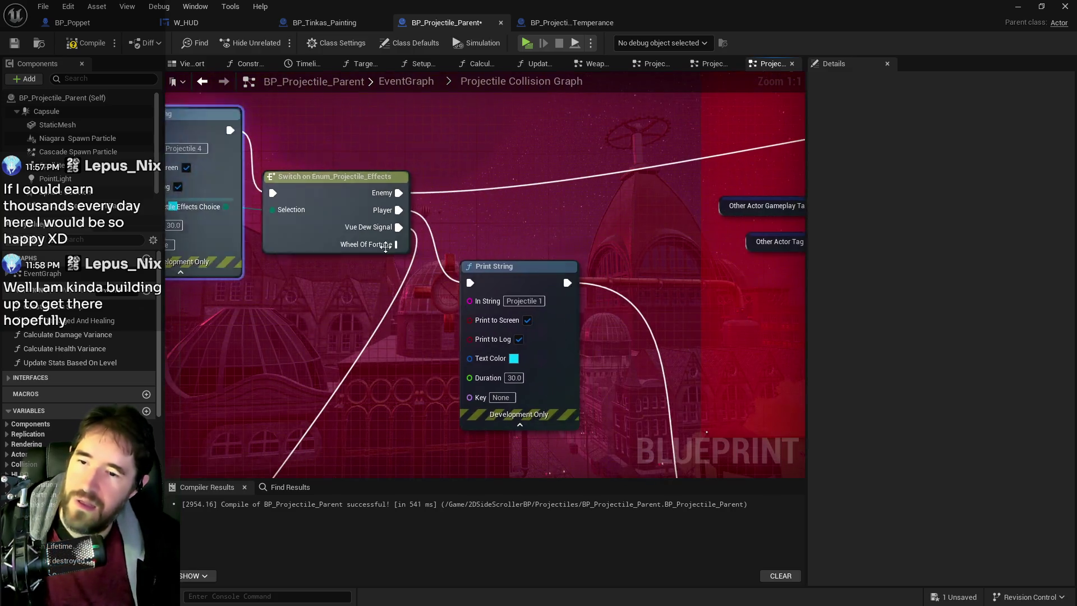
# Set the remaining Print Strings to Projectile 5 and Projectile 6, then compile and save
pyautogui.doubleClick(541, 302)
pyautogui.write('5')
pyautogui.moveTo(595, 289); pyautogui.dragTo(492, 183)
pyautogui.scroll(-2, 596, 289)
pyautogui.moveTo(574, 379); pyautogui.dragTo(533, 318)
pyautogui.scroll(2, 494, 344)
pyautogui.doubleClick(460, 349)
pyautogui.write('6')
pyautogui.press('Return')
pyautogui.click(374, 357)
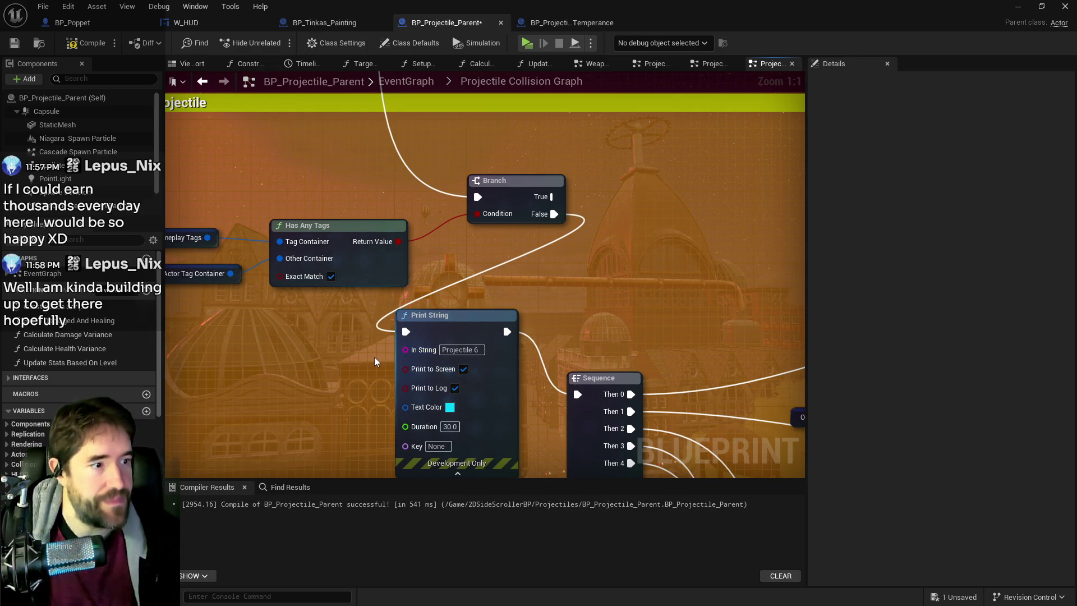
pyautogui.hotkey('ctrl', 's')
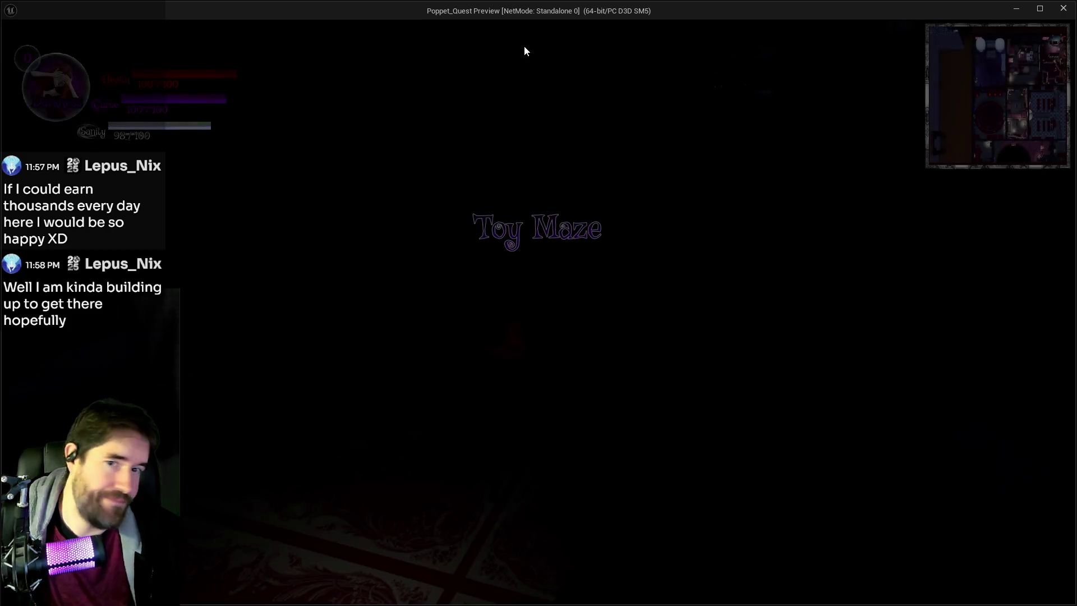
# Start playing and pick the Vue Dew card from the card menu
pyautogui.click(524, 45)
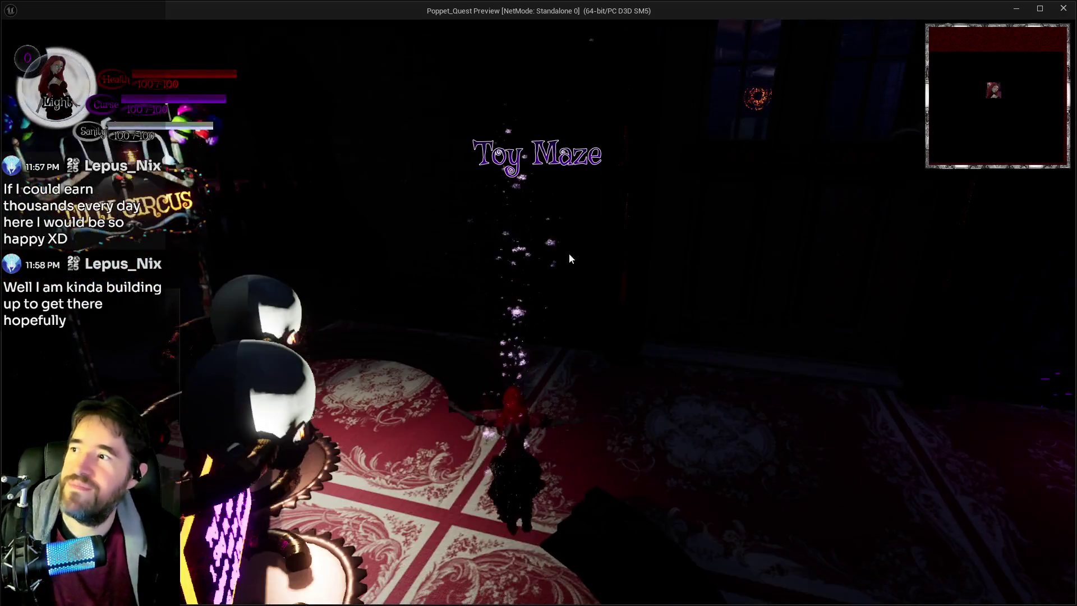
pyautogui.press('Tab')
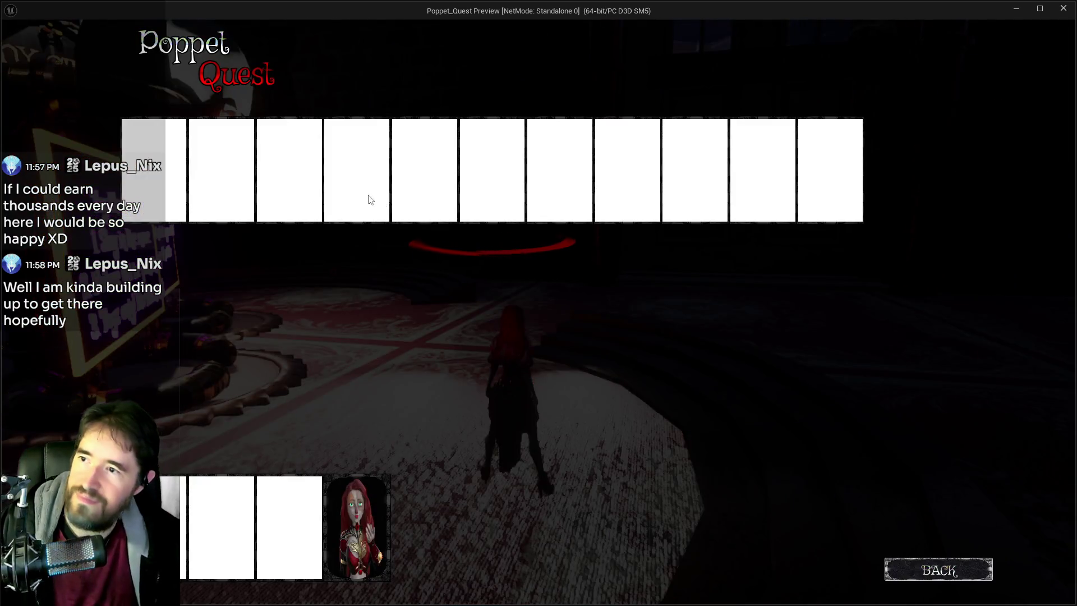
pyautogui.click(368, 200)
pyautogui.click(360, 180)
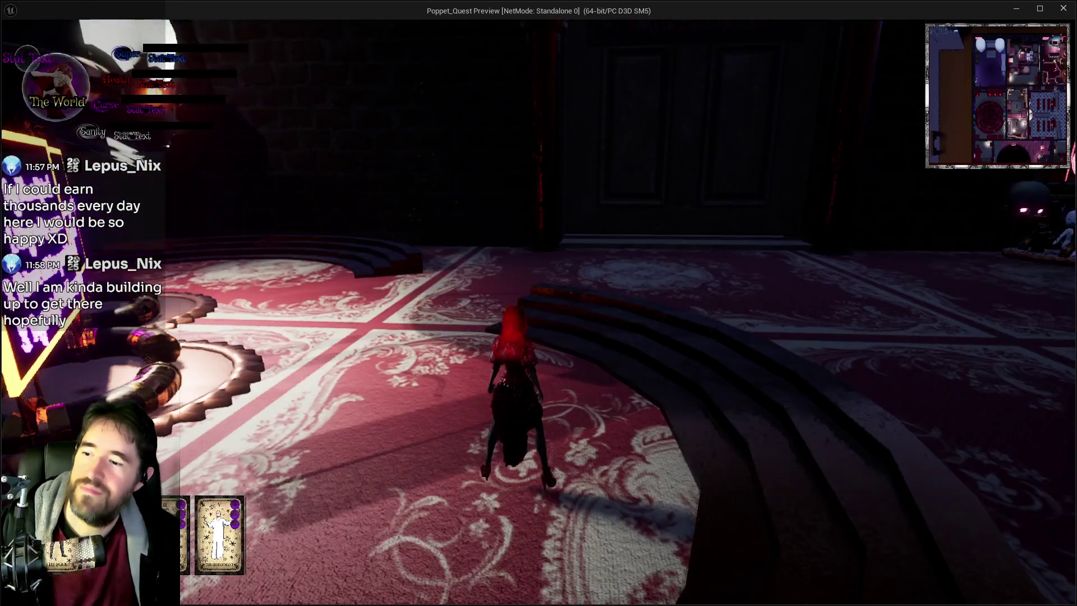
# Run through the hall fighting plush enemies to trigger projectile hits, then stop the session
pyautogui.press('w')
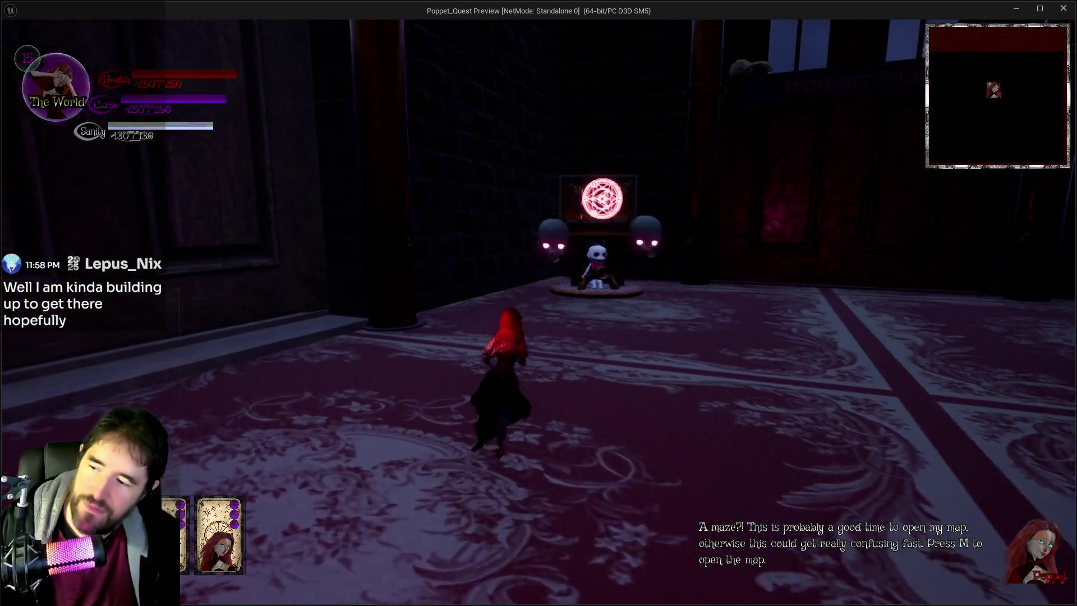
pyautogui.press('w')
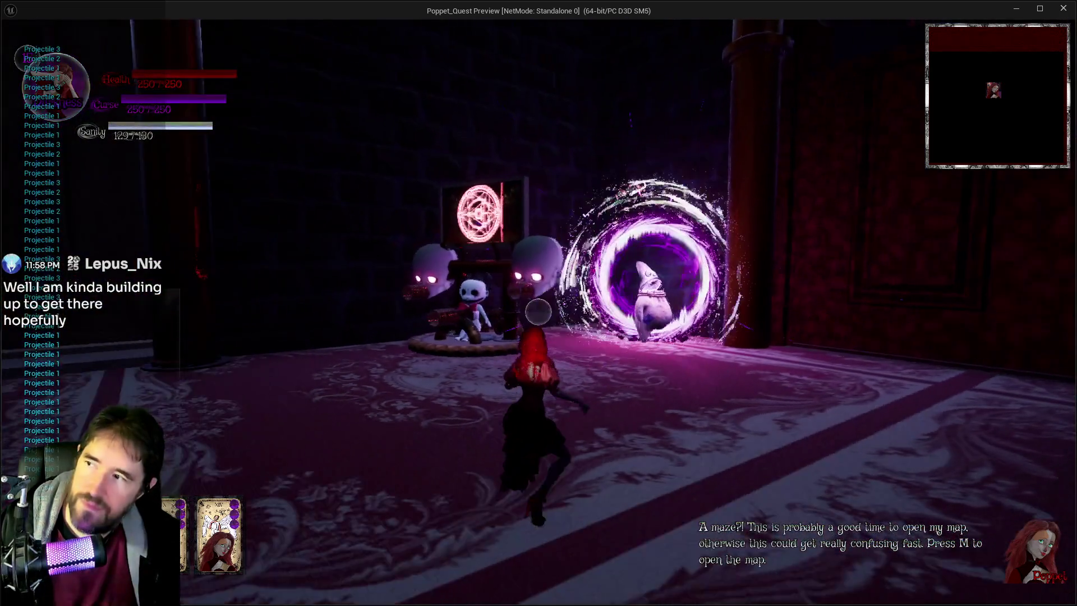
pyautogui.press('w')
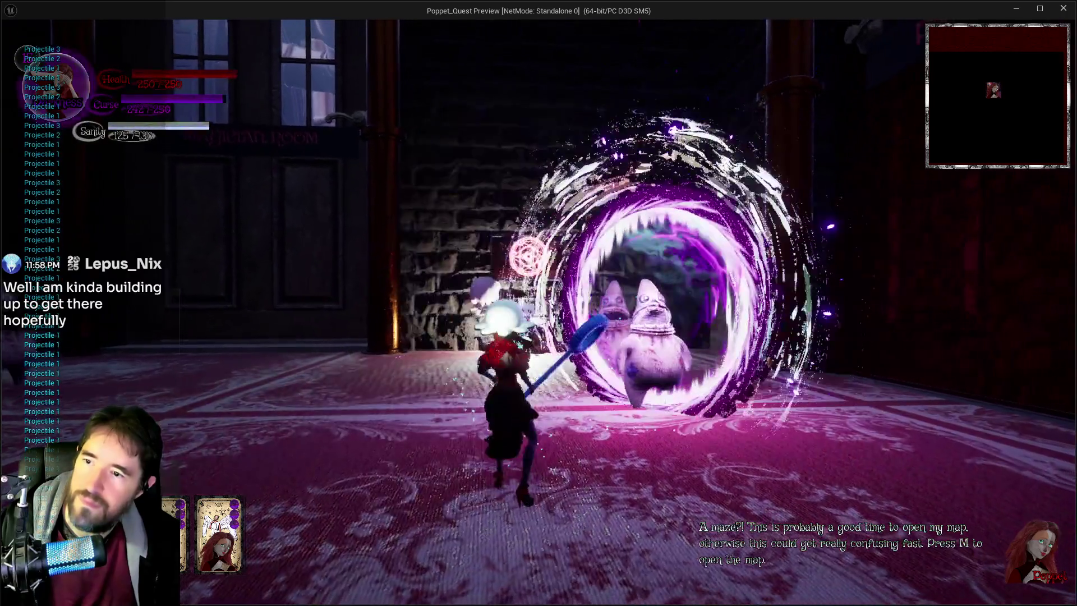
pyautogui.press('w')
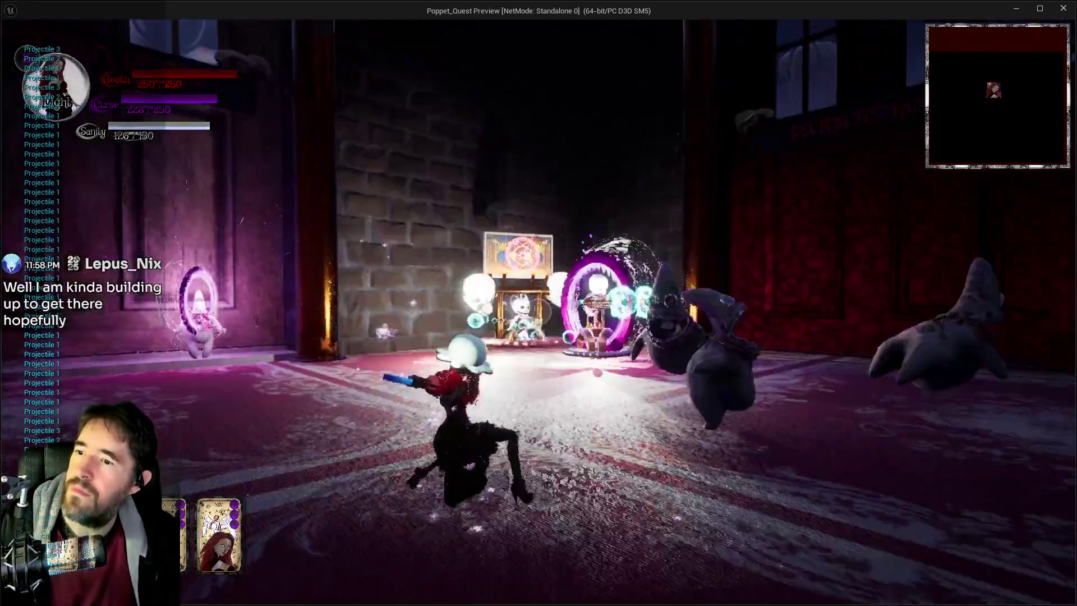
pyautogui.press('w')
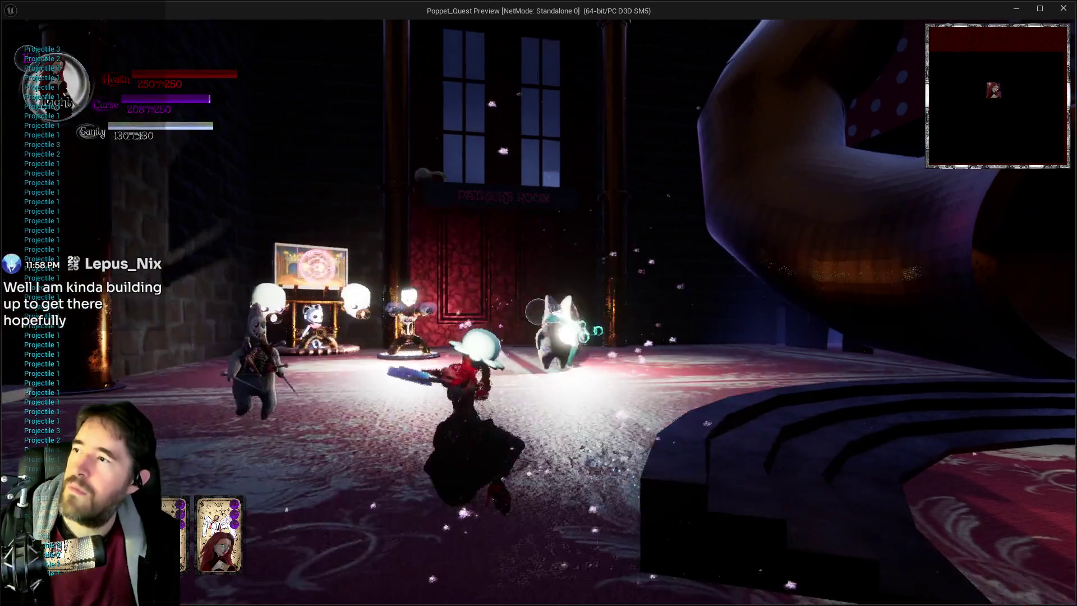
pyautogui.press('w')
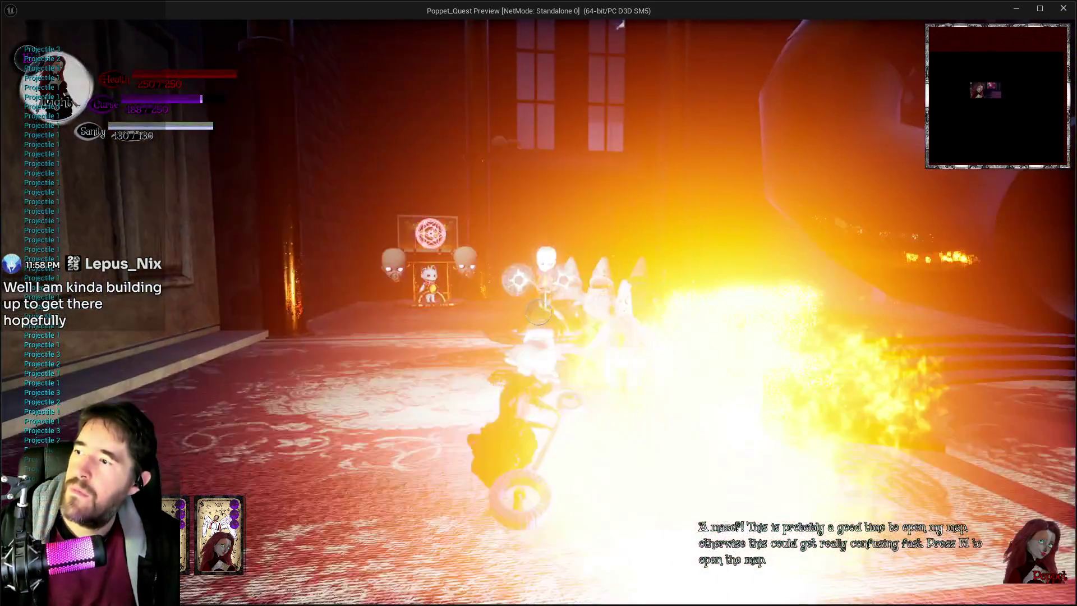
pyautogui.press('w')
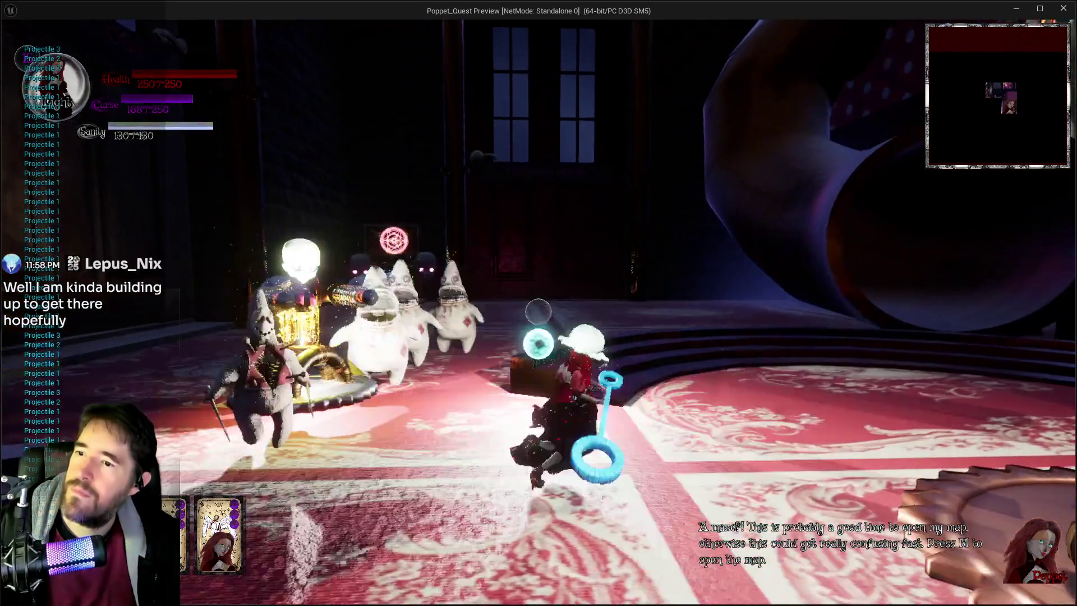
pyautogui.press('w')
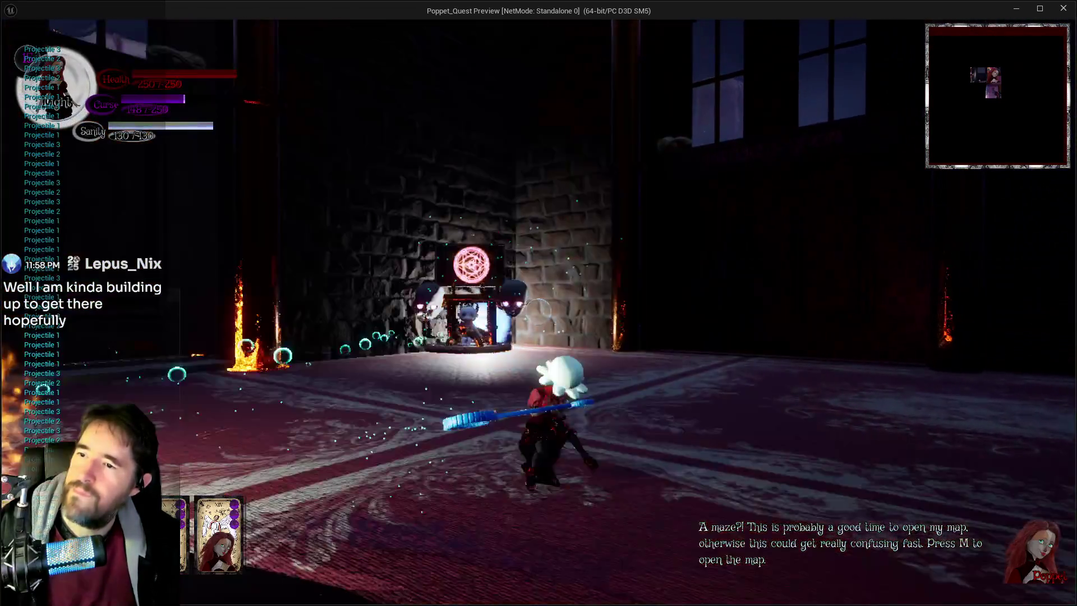
pyautogui.hotkey('alt', 'Tab')
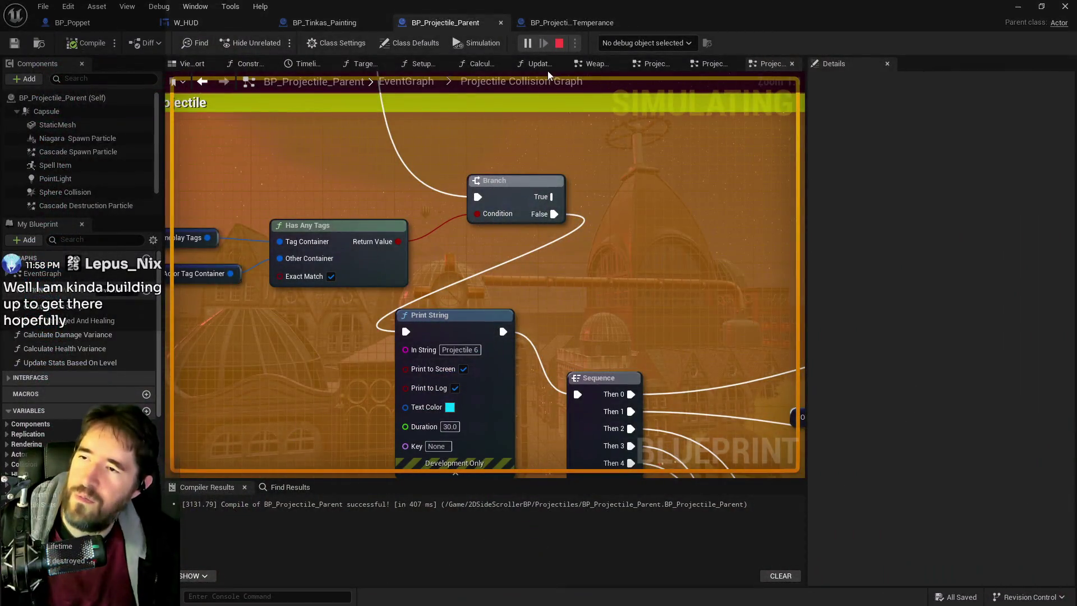
pyautogui.press('Escape')
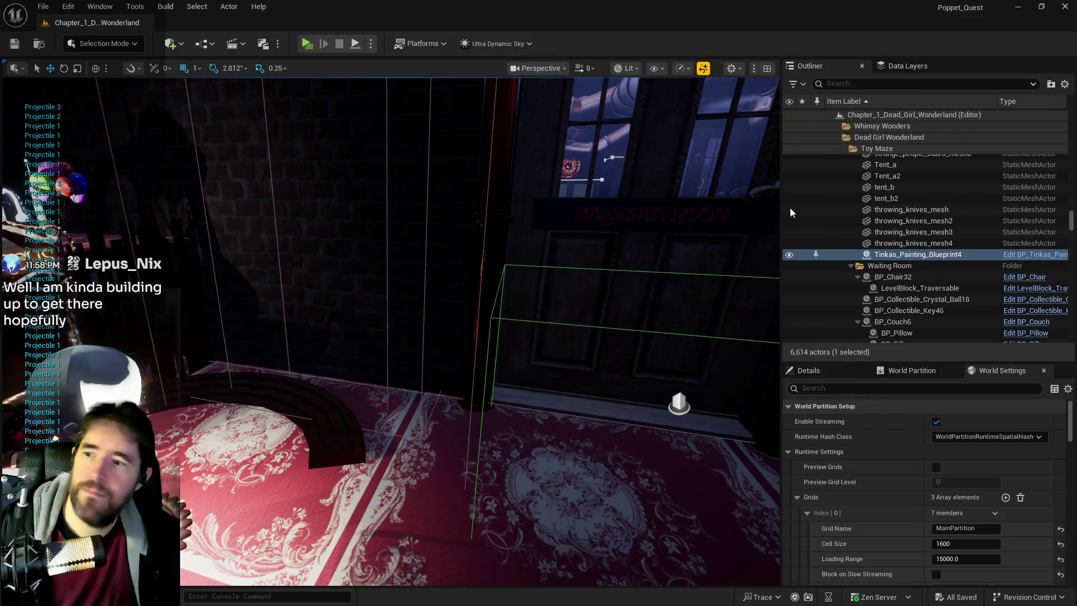
# Start another playtest in a different room and choose the Vue Dew card
pyautogui.moveTo(393, 280); pyautogui.dragTo(298, 276)
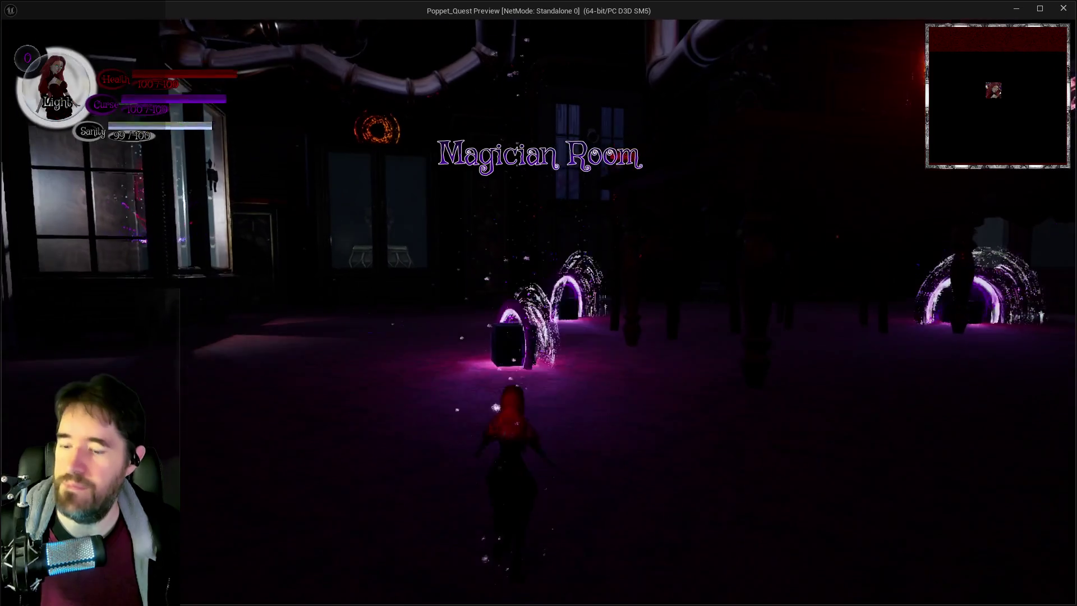
pyautogui.press('Tab')
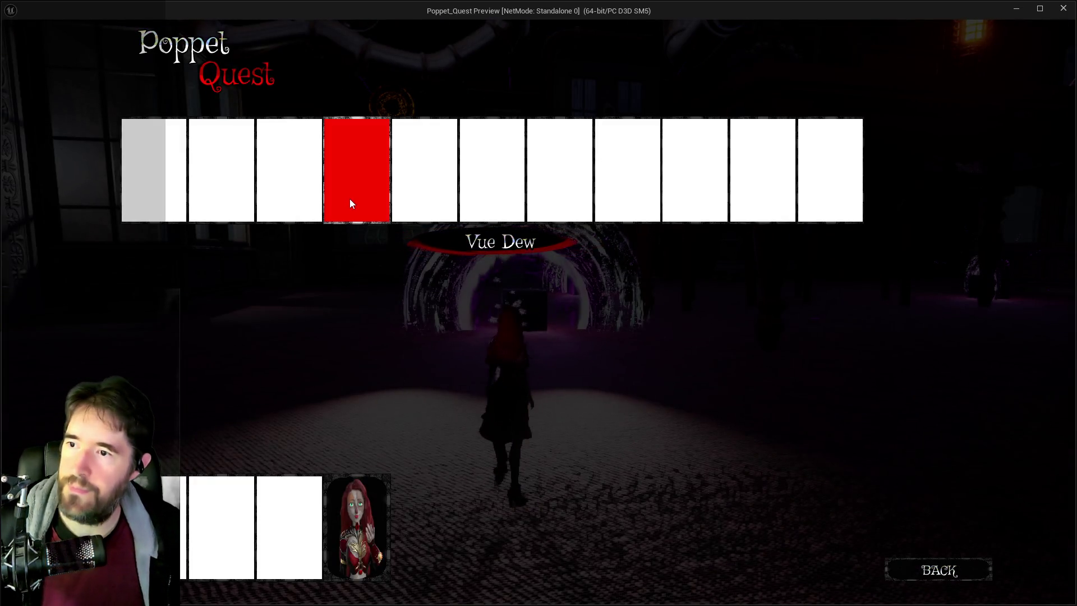
pyautogui.click(349, 198)
# Fire projectiles at the rat and other enemies, then return to the BP_Projectile_Parent editor
pyautogui.press('w')
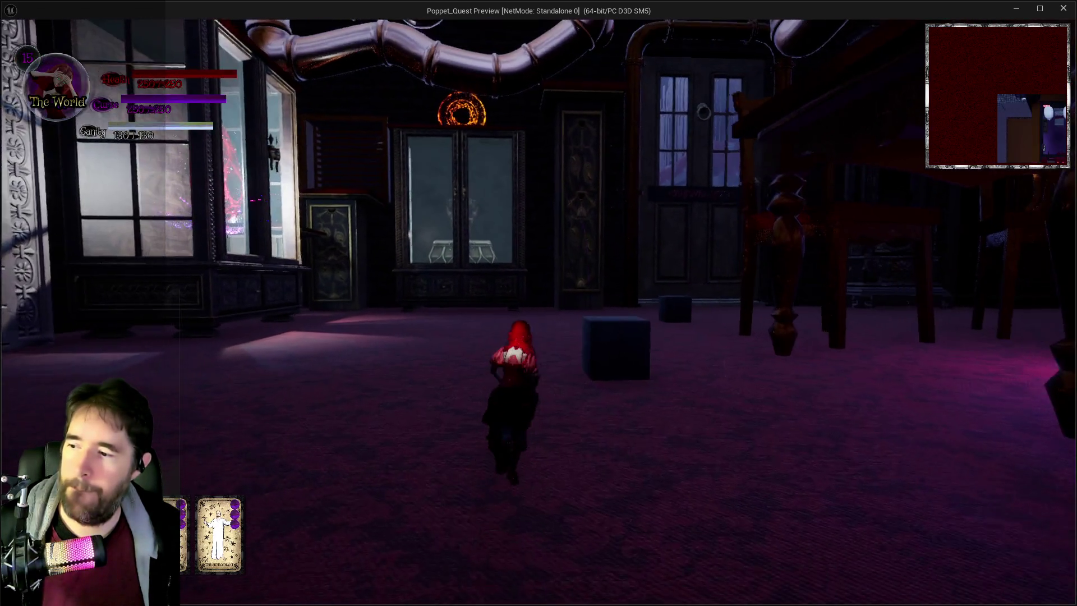
pyautogui.press('w')
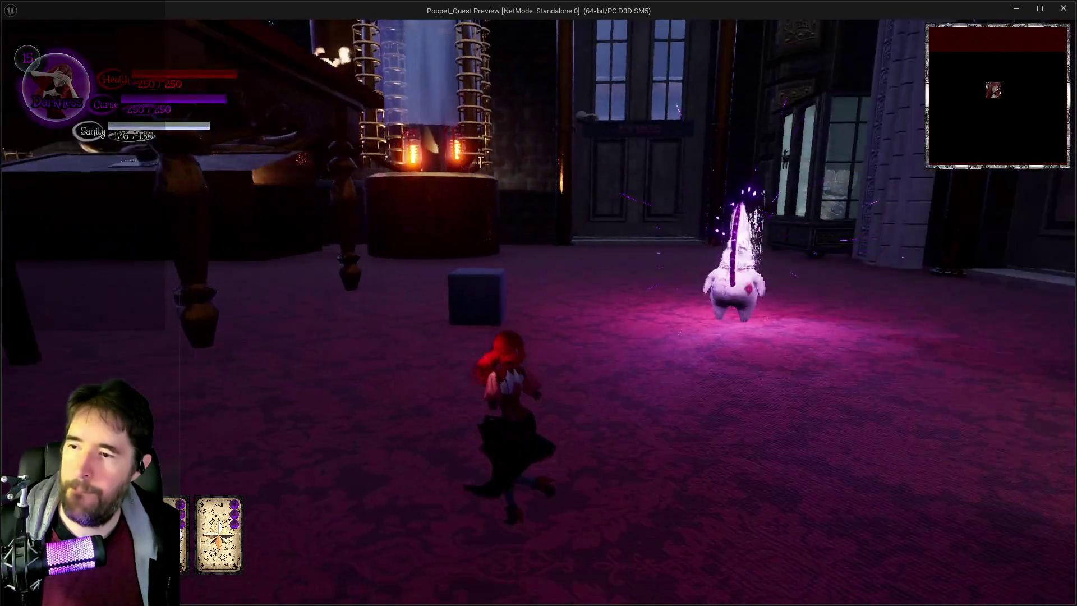
pyautogui.click(538, 303)
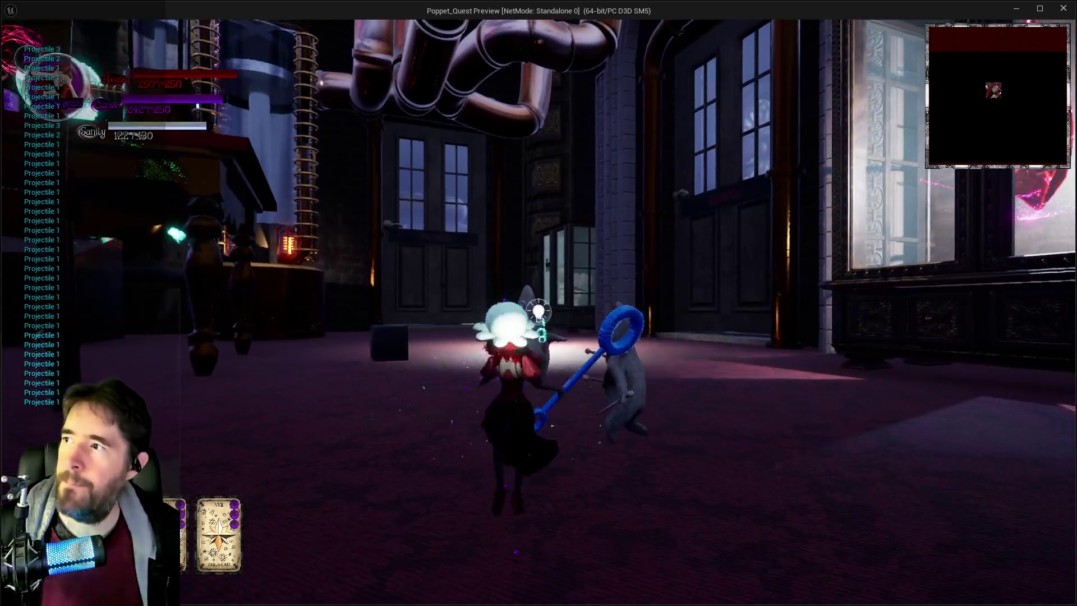
pyautogui.click(539, 312)
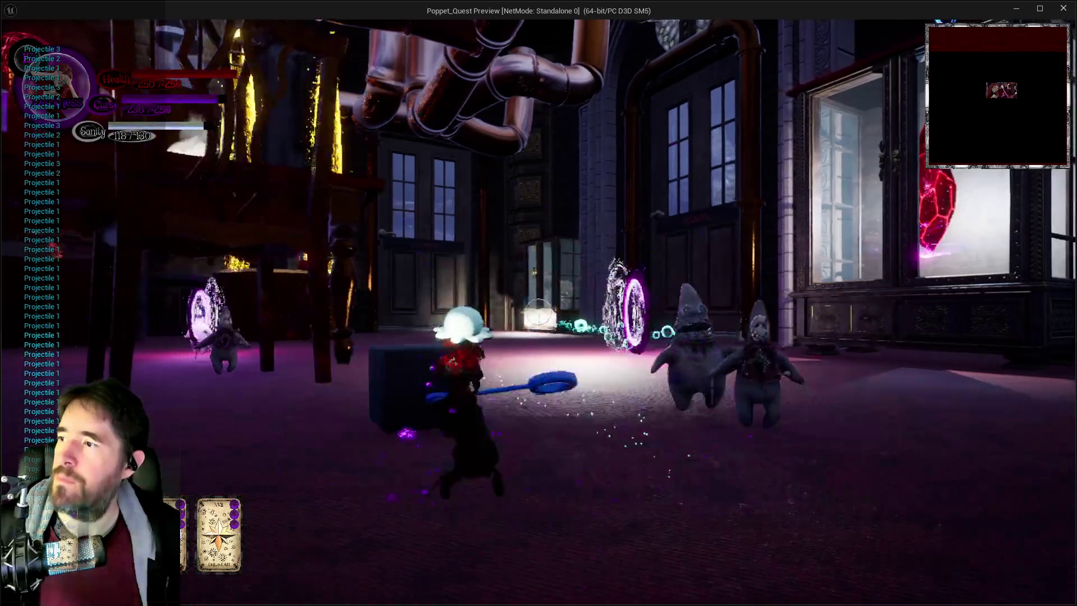
pyautogui.click(539, 311)
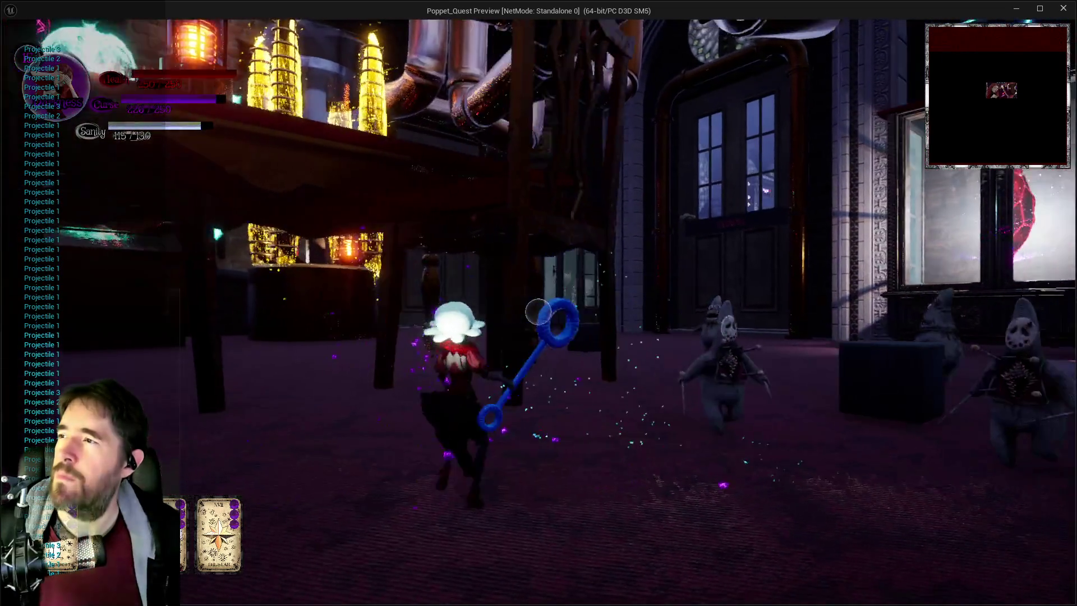
pyautogui.click(538, 312)
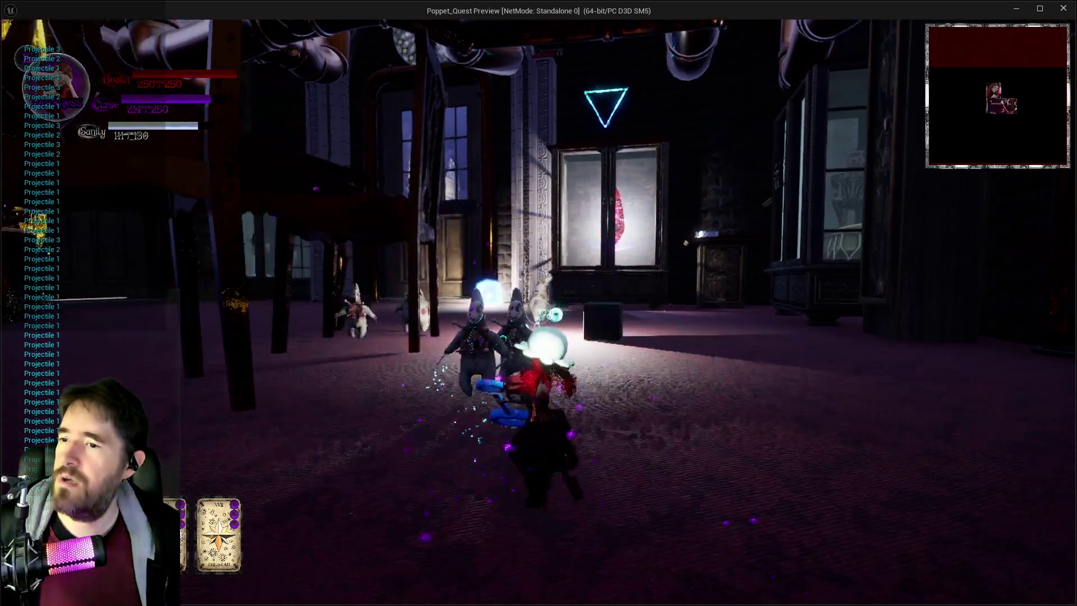
pyautogui.click(537, 312)
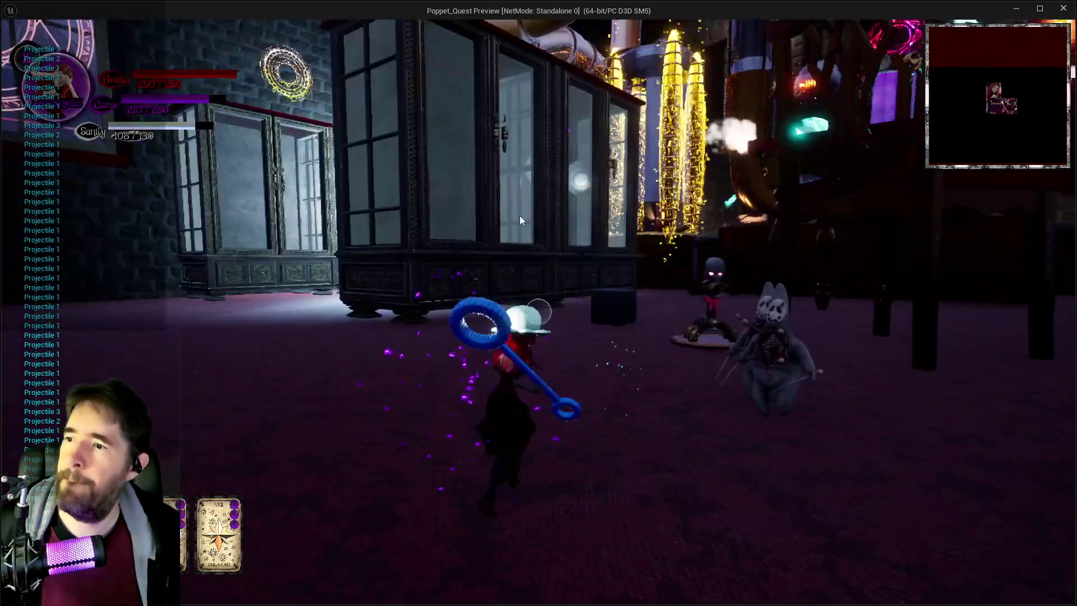
pyautogui.hotkey('alt', 'Tab')
pyautogui.click(1032, 240)
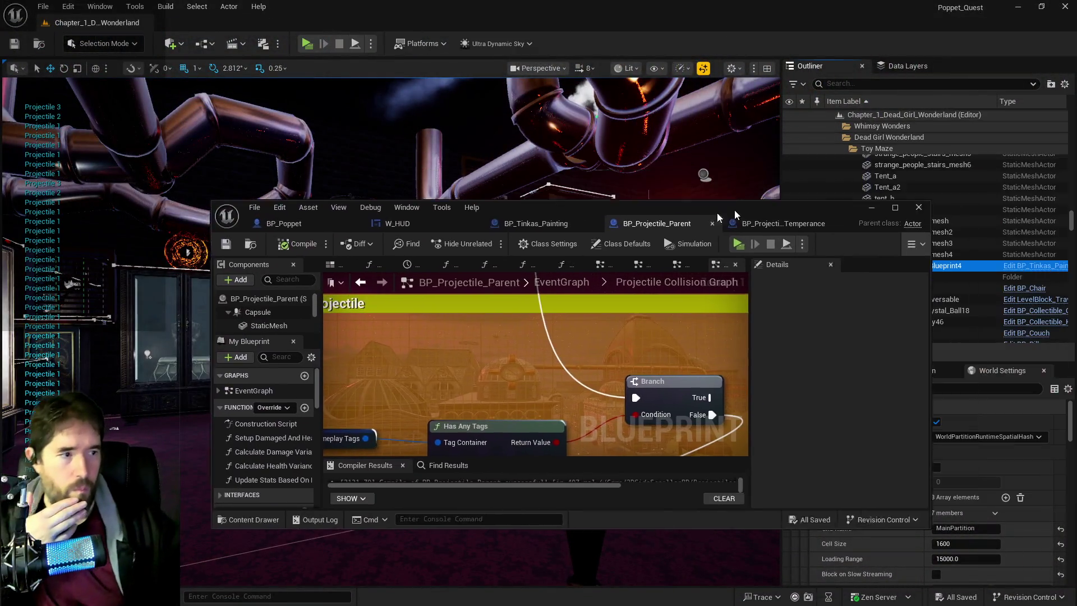
# Move the Projectile 3 Print String node above the For Each Loop
pyautogui.scroll(-3, 399, 276)
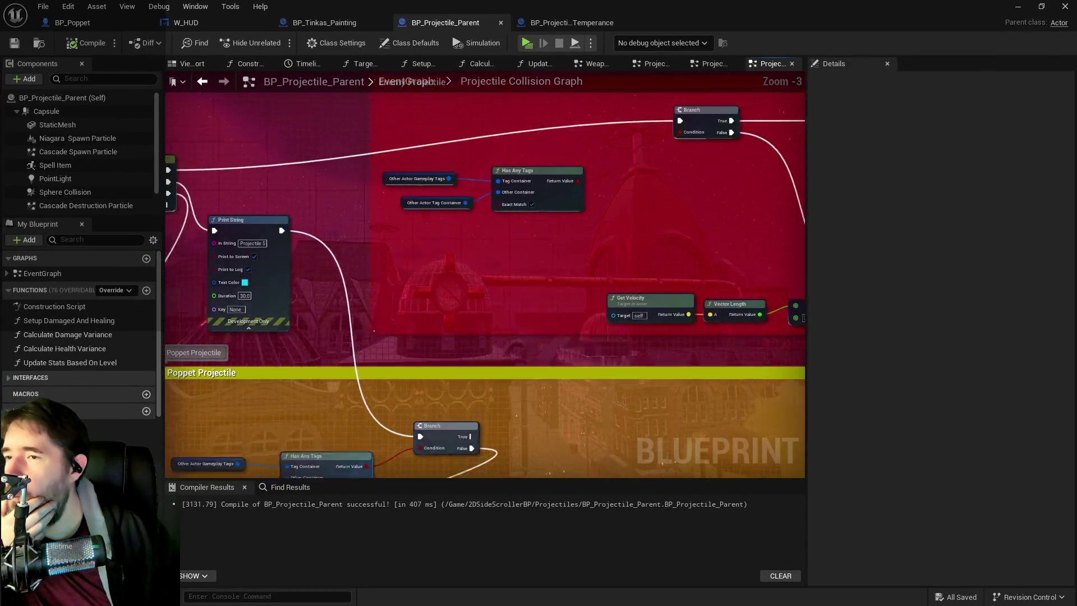
pyautogui.moveTo(163, 448)
pyautogui.mouseDown()
pyautogui.moveTo(190, 436)
pyautogui.moveTo(235, 381)
pyautogui.moveTo(254, 326)
pyautogui.moveTo(375, 323)
pyautogui.mouseUp()
pyautogui.scroll(2, 452, 251)
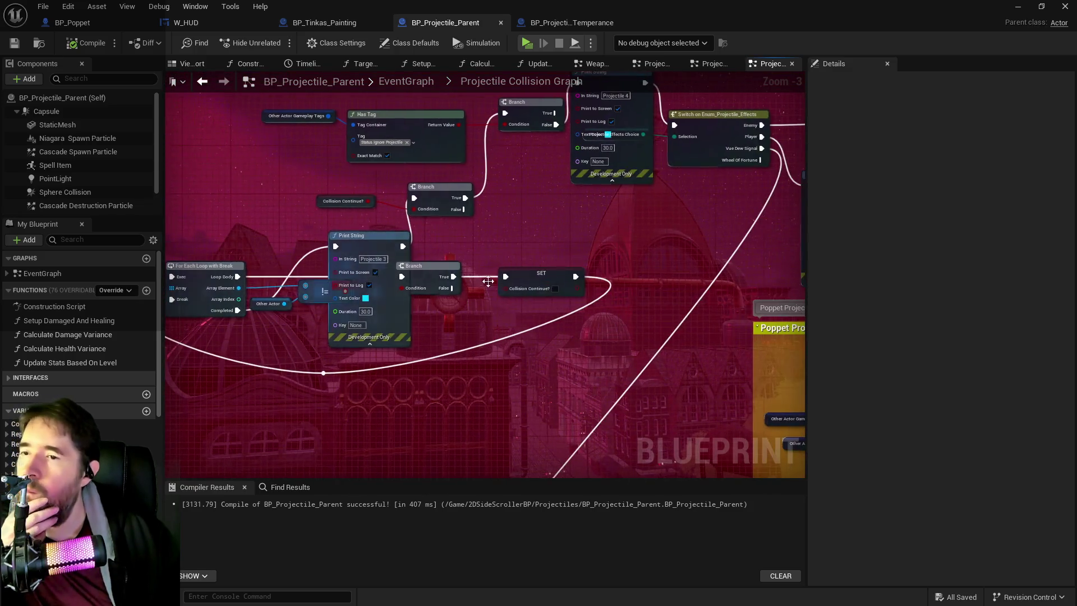
pyautogui.moveTo(452, 250)
pyautogui.mouseDown()
pyautogui.moveTo(639, 285)
pyautogui.moveTo(544, 297)
pyautogui.mouseUp()
pyautogui.moveTo(412, 301)
pyautogui.mouseDown()
pyautogui.moveTo(217, 206)
pyautogui.moveTo(247, 190)
pyautogui.mouseUp()
pyautogui.moveTo(418, 279); pyautogui.dragTo(483, 234)
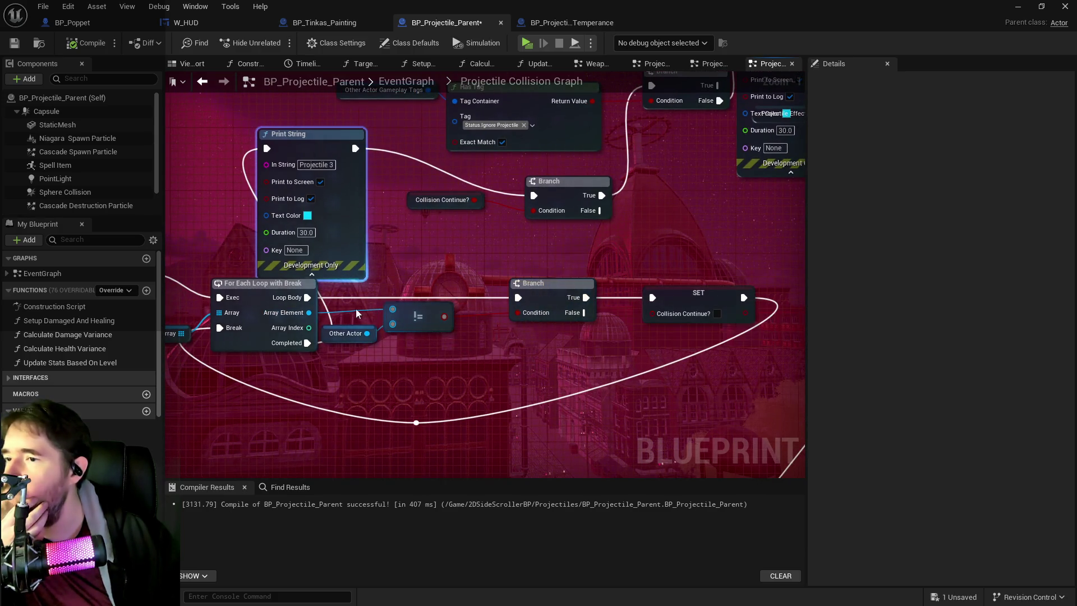
# Nudge the != and Other Actor nodes, then shift Make Array, Self and SET to the left
pyautogui.moveTo(418, 325)
pyautogui.mouseDown()
pyautogui.moveTo(426, 333)
pyautogui.moveTo(375, 320)
pyautogui.moveTo(563, 305)
pyautogui.mouseUp()
pyautogui.click(382, 332)
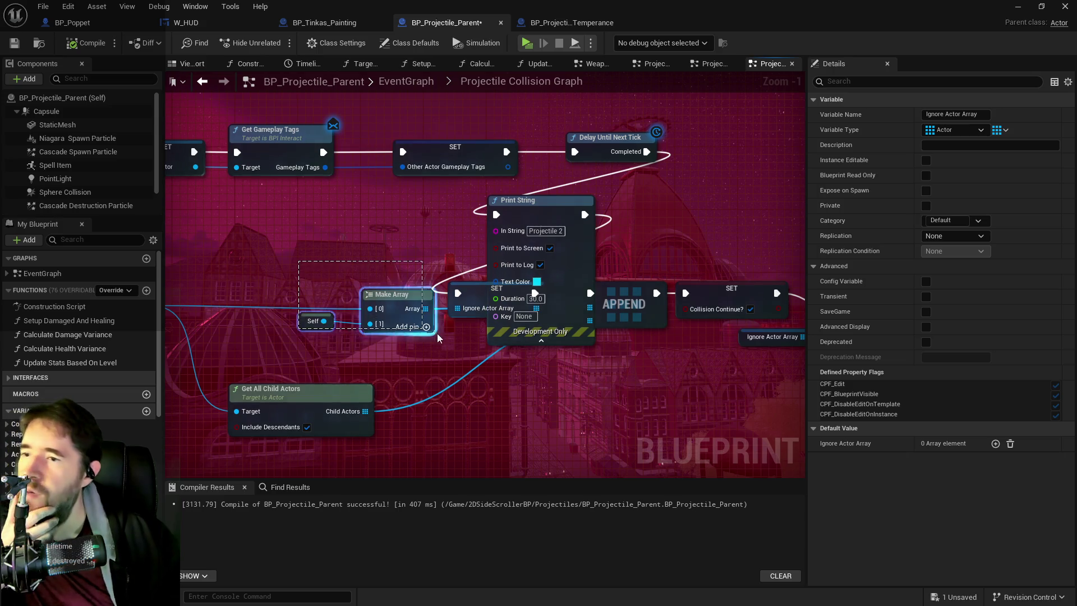
pyautogui.moveTo(438, 337); pyautogui.dragTo(439, 336)
pyautogui.moveTo(465, 300); pyautogui.dragTo(374, 290)
pyautogui.moveTo(209, 238); pyautogui.dragTo(274, 275)
pyautogui.moveTo(470, 338); pyautogui.dragTo(470, 339)
pyautogui.moveTo(393, 295); pyautogui.dragTo(286, 297)
pyautogui.moveTo(529, 232)
pyautogui.mouseDown()
pyautogui.moveTo(231, 219)
pyautogui.moveTo(248, 183)
pyautogui.moveTo(304, 158)
pyautogui.moveTo(222, 179)
pyautogui.mouseUp()
# From For Each Loop with Break's Array Element output, search for a Print String node
pyautogui.moveTo(288, 190); pyautogui.dragTo(299, 341)
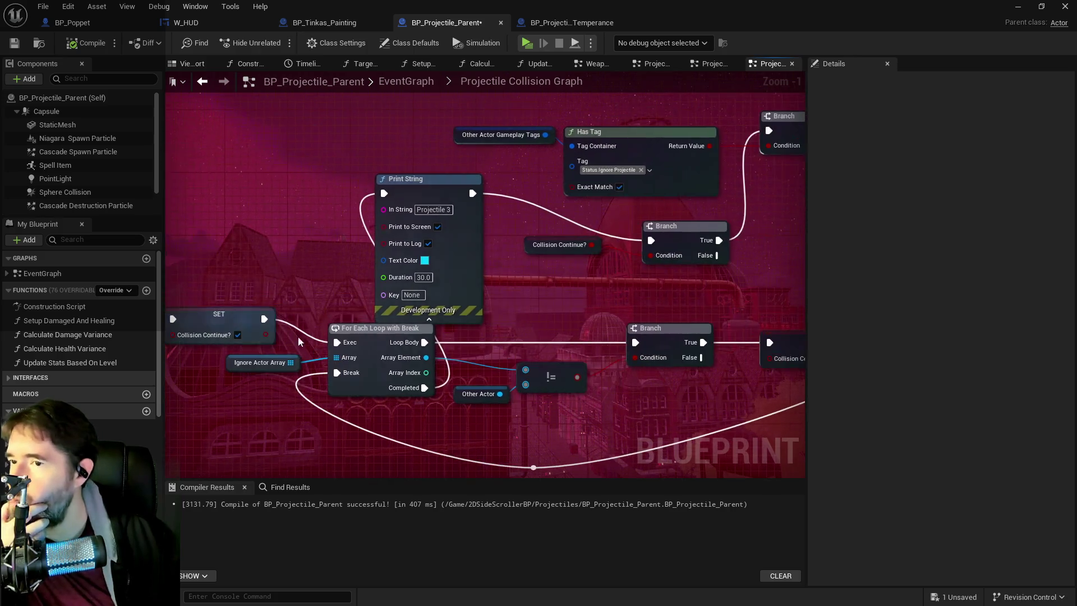
pyautogui.moveTo(487, 363)
pyautogui.mouseDown()
pyautogui.moveTo(393, 168)
pyautogui.moveTo(578, 372)
pyautogui.moveTo(215, 391)
pyautogui.mouseUp()
pyautogui.moveTo(385, 377); pyautogui.dragTo(313, 307)
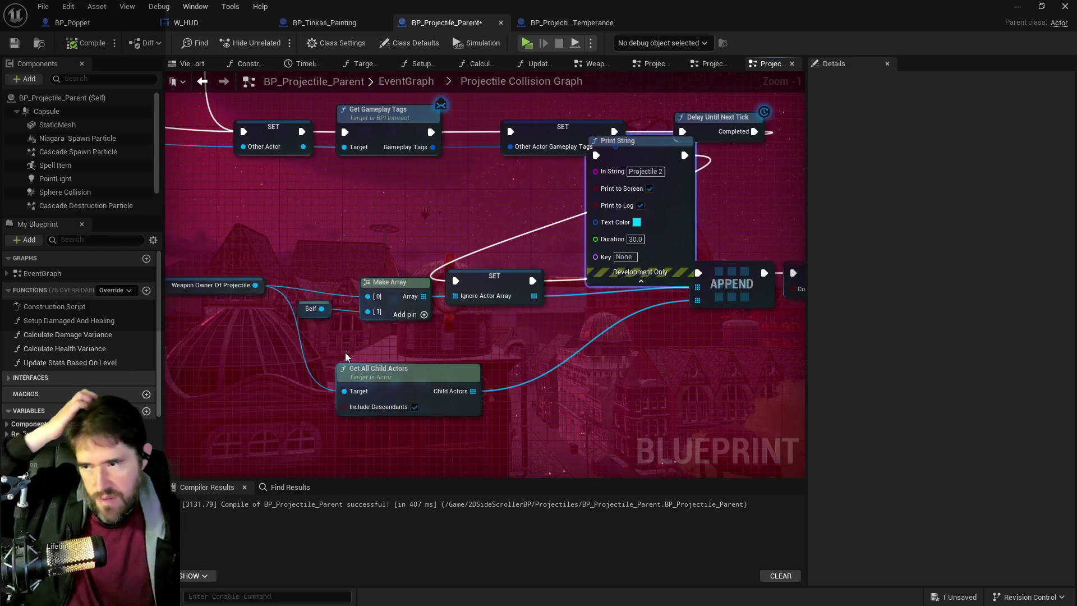
pyautogui.moveTo(362, 320)
pyautogui.mouseDown()
pyautogui.moveTo(213, 307)
pyautogui.moveTo(460, 303)
pyautogui.moveTo(354, 309)
pyautogui.mouseUp()
pyautogui.moveTo(434, 313); pyautogui.dragTo(444, 324)
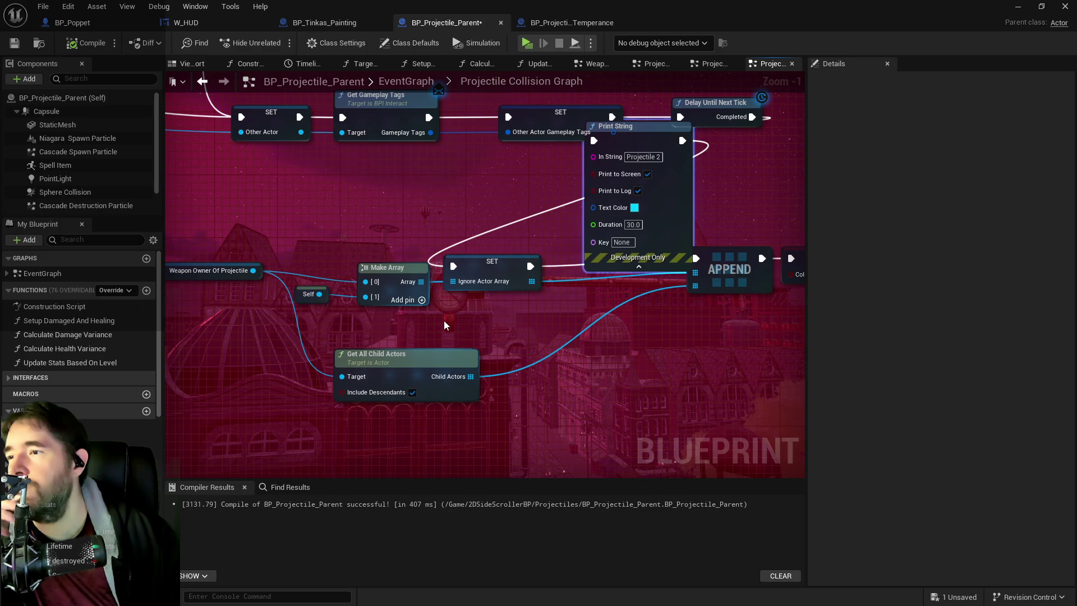
pyautogui.moveTo(426, 334)
pyautogui.mouseDown()
pyautogui.moveTo(296, 337)
pyautogui.moveTo(168, 303)
pyautogui.mouseUp()
pyautogui.moveTo(561, 315); pyautogui.dragTo(370, 314)
pyautogui.moveTo(443, 374); pyautogui.dragTo(353, 375)
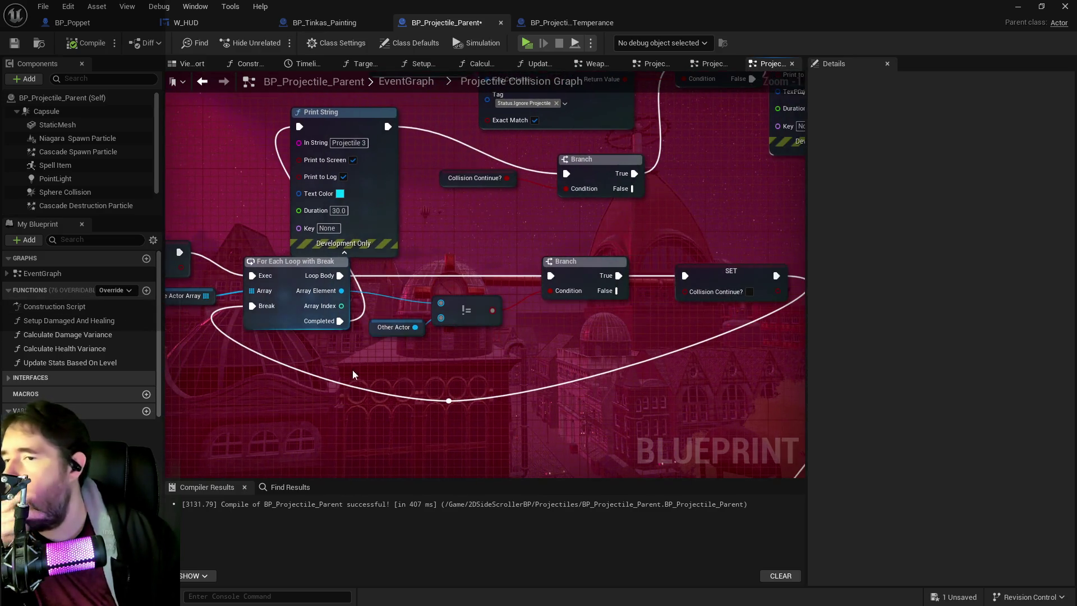
pyautogui.moveTo(342, 290); pyautogui.dragTo(419, 270)
pyautogui.write('print strintg')
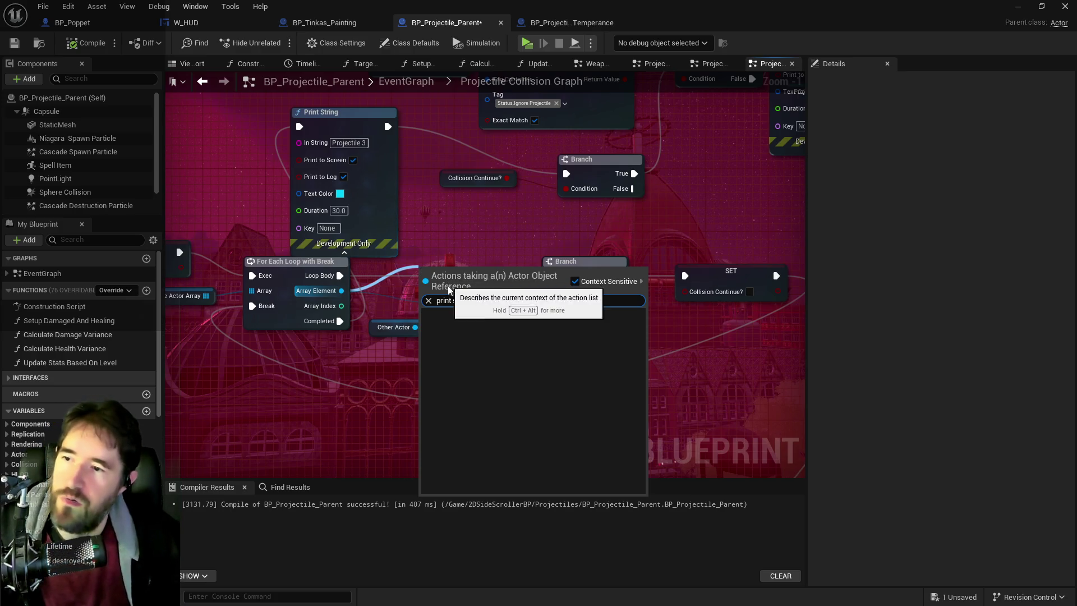
# Duplicate the Projectile 3 Print String with red text, wire it from Loop Body into the Branch, and save
pyautogui.press('Escape')
pyautogui.click(372, 180)
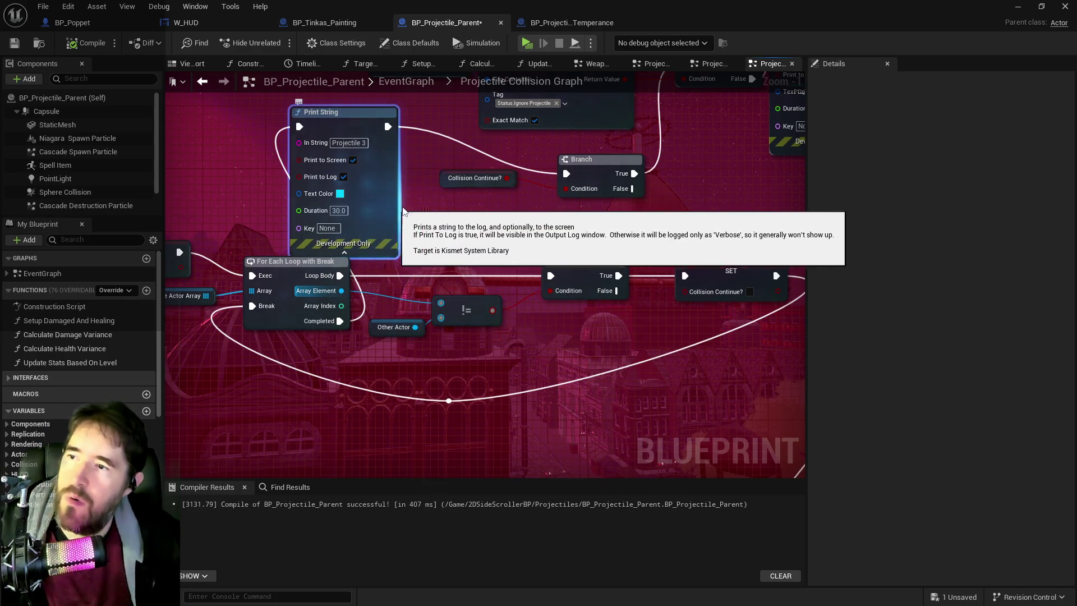
pyautogui.hotkey('ctrl', 'd')
pyautogui.moveTo(475, 283); pyautogui.dragTo(452, 251)
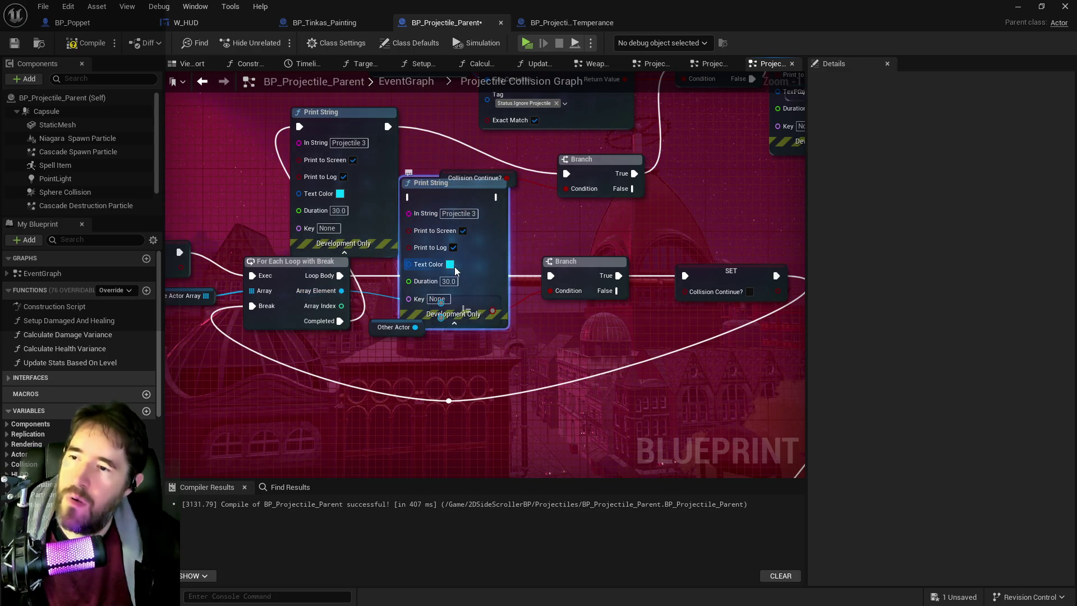
pyautogui.click(451, 265)
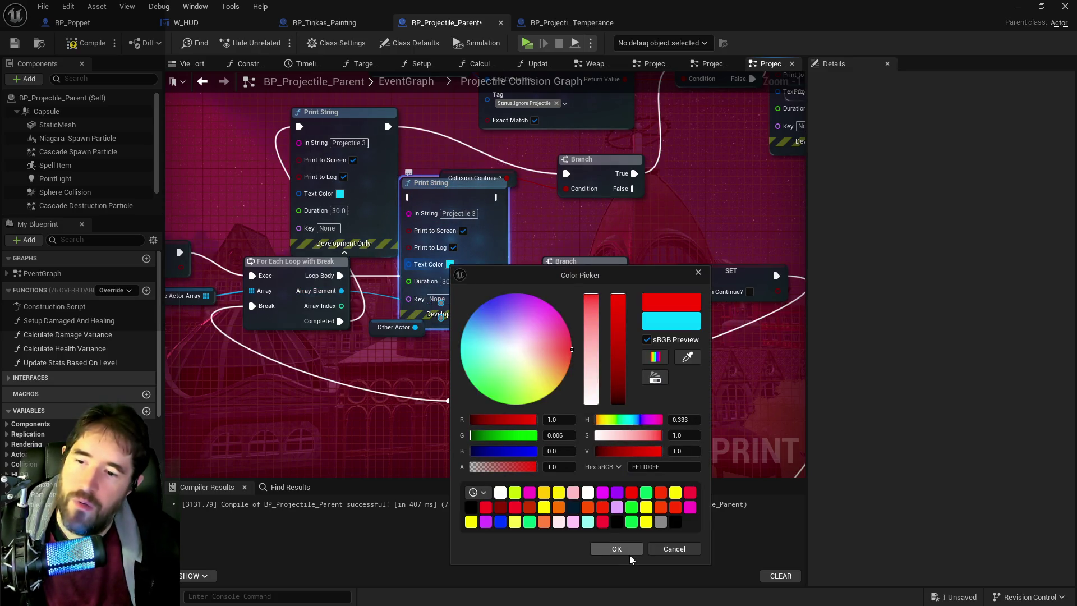
pyautogui.click(630, 554)
pyautogui.moveTo(340, 275); pyautogui.dragTo(420, 203)
pyautogui.moveTo(493, 200); pyautogui.dragTo(551, 277)
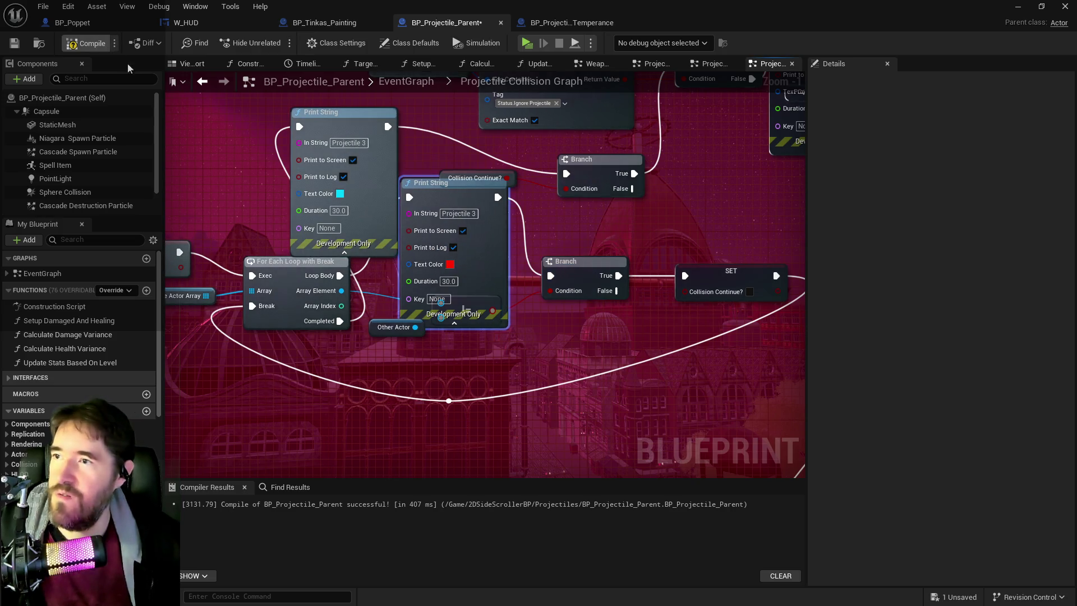
pyautogui.hotkey('ctrl', 's')
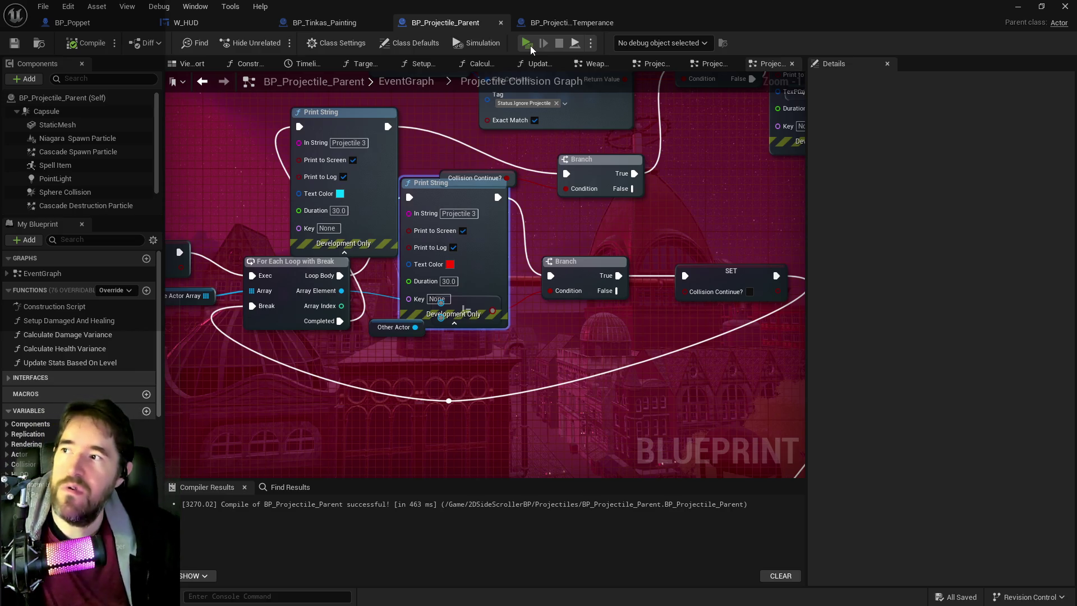
# Playtest by running through the portal and switching between Light and Darkness forms to fire projectiles
pyautogui.click(529, 45)
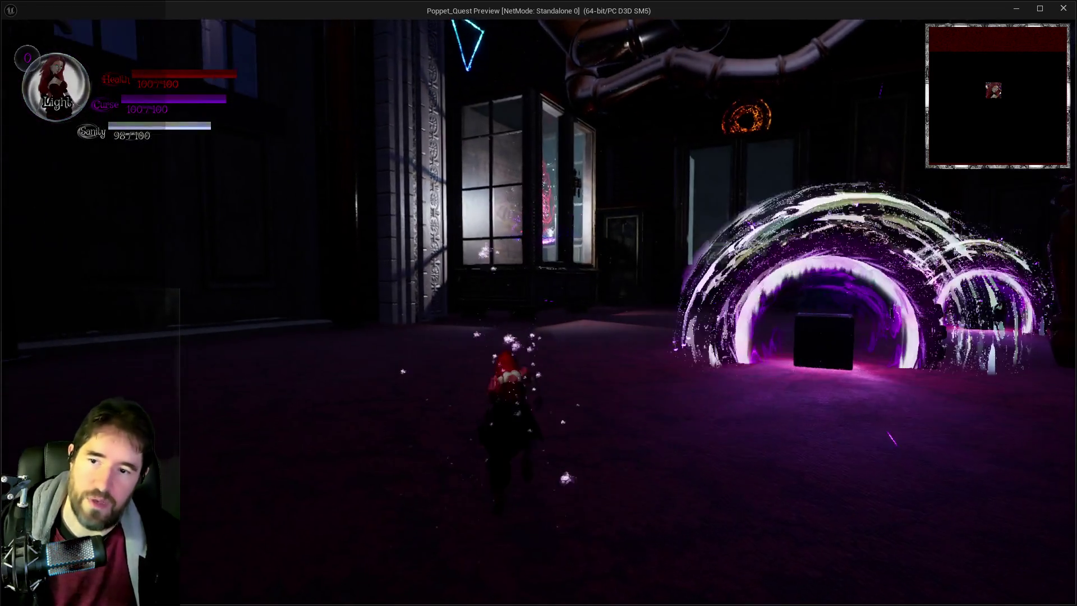
pyautogui.press('w')
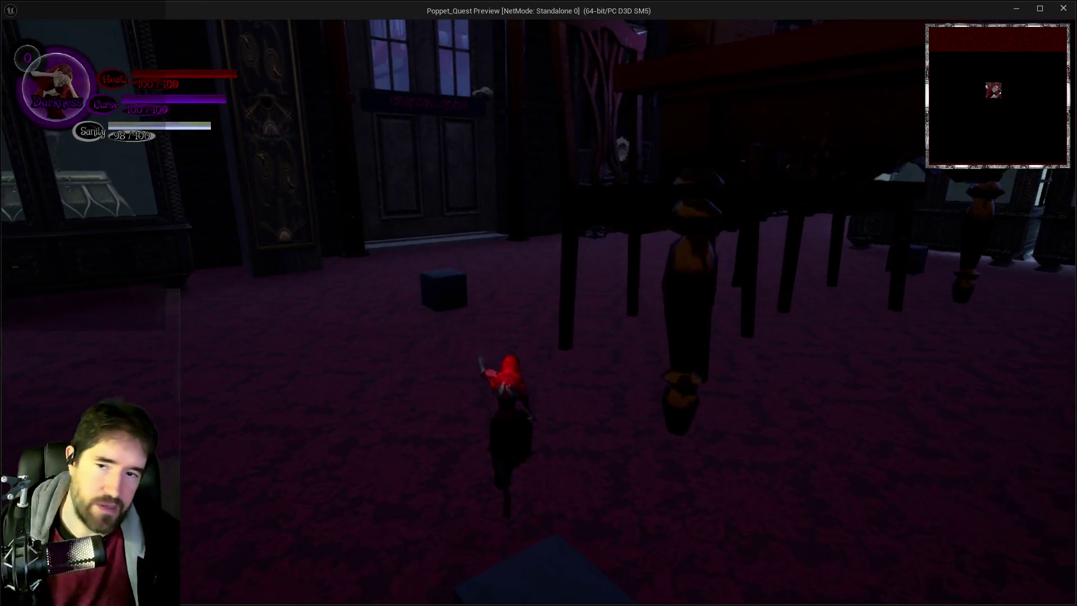
pyautogui.press('i')
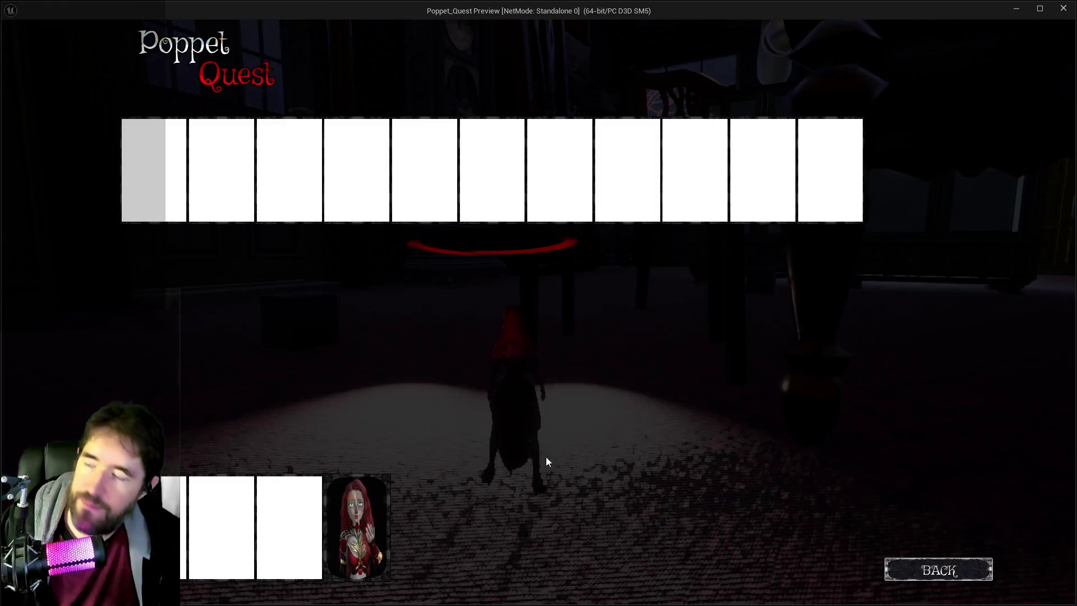
pyautogui.press('i')
pyautogui.press('w')
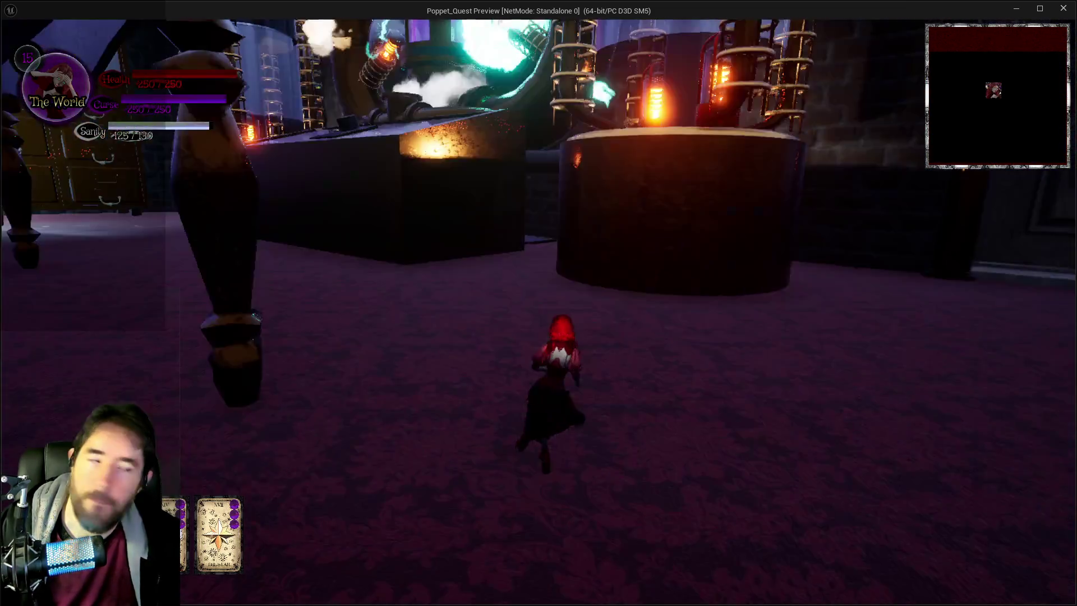
pyautogui.press('e')
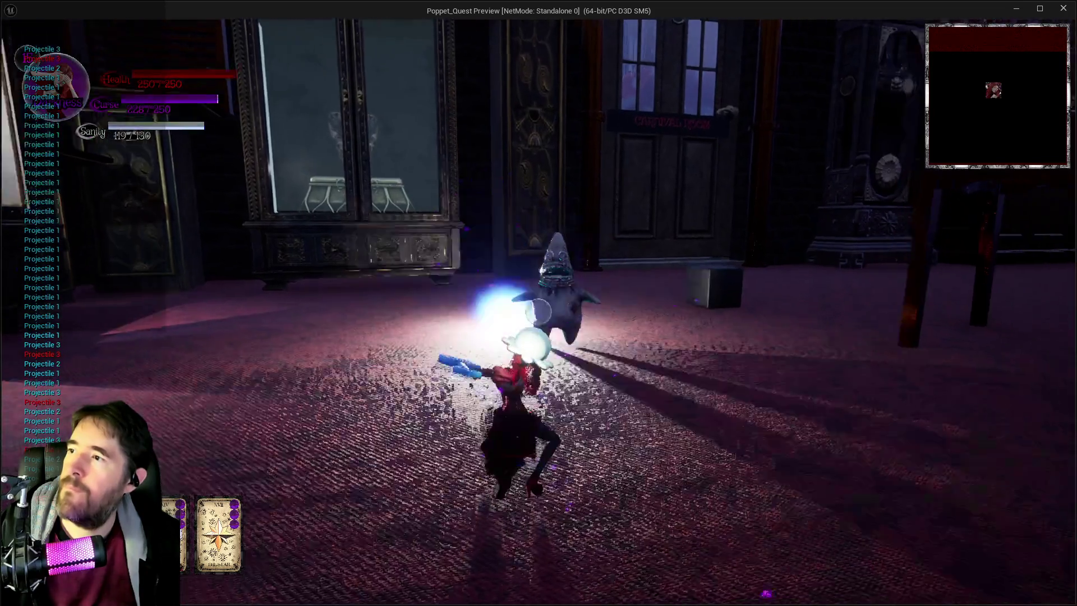
pyautogui.press('e')
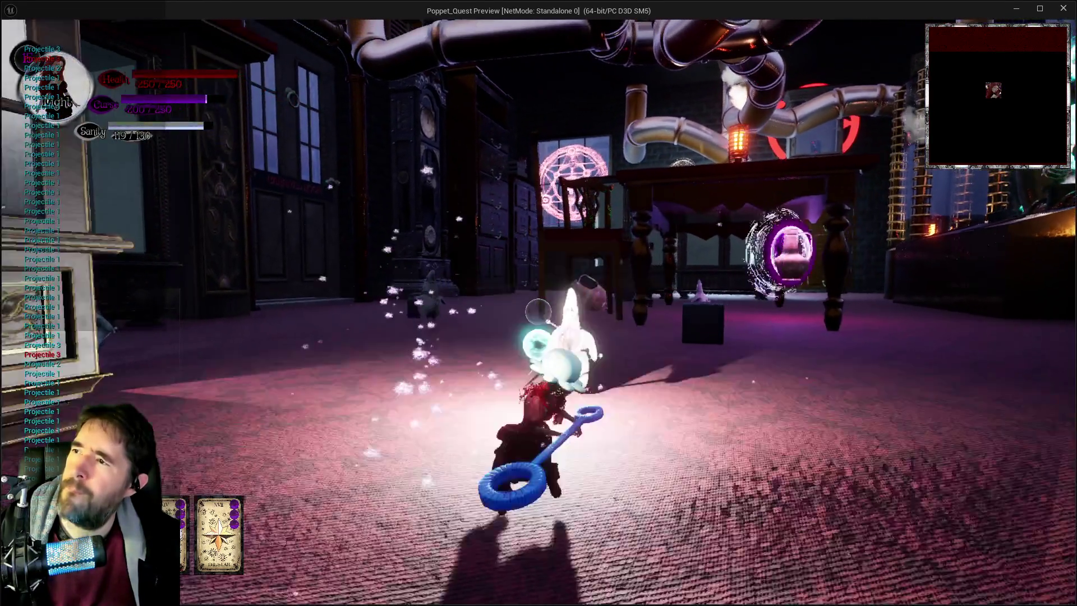
pyautogui.press('e')
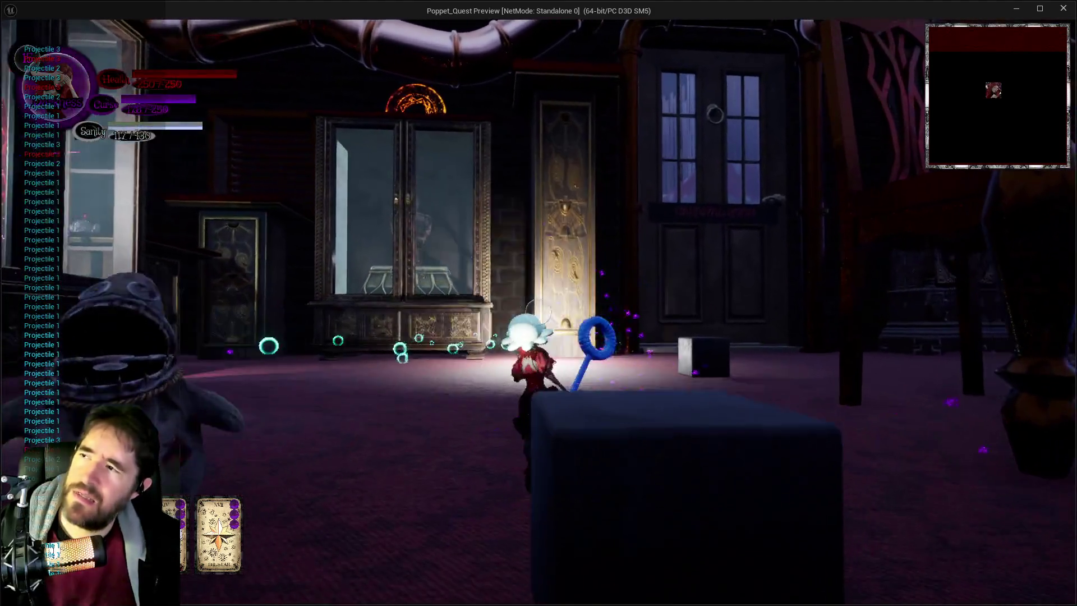
pyautogui.press('Escape')
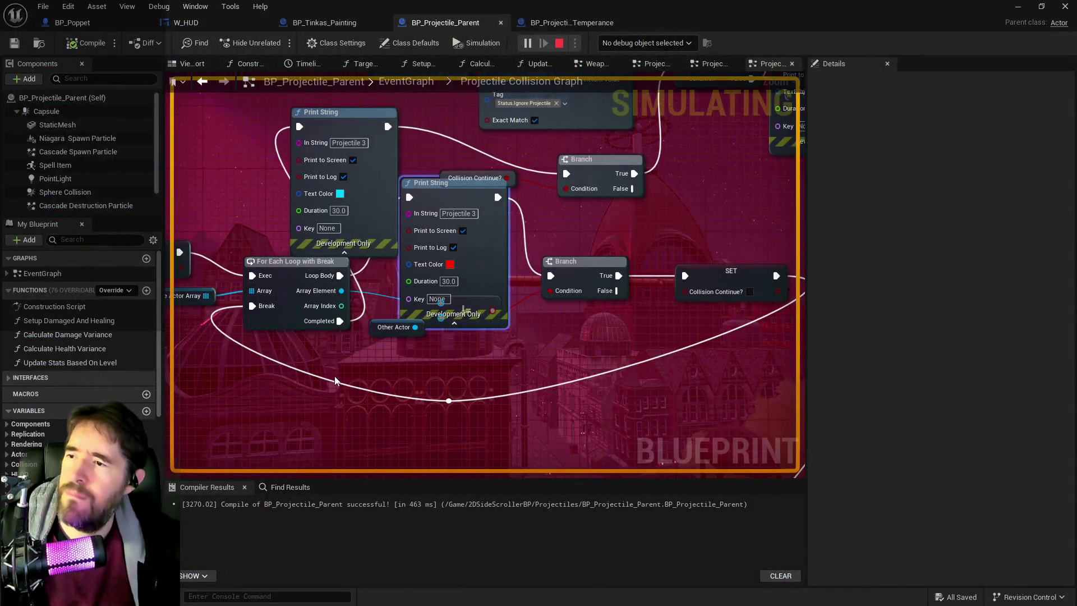
# Move the Other Actor node and the red Print String lower to tidy the graph
pyautogui.moveTo(345, 362)
pyautogui.mouseDown()
pyautogui.moveTo(678, 317)
pyautogui.moveTo(837, 414)
pyautogui.mouseUp()
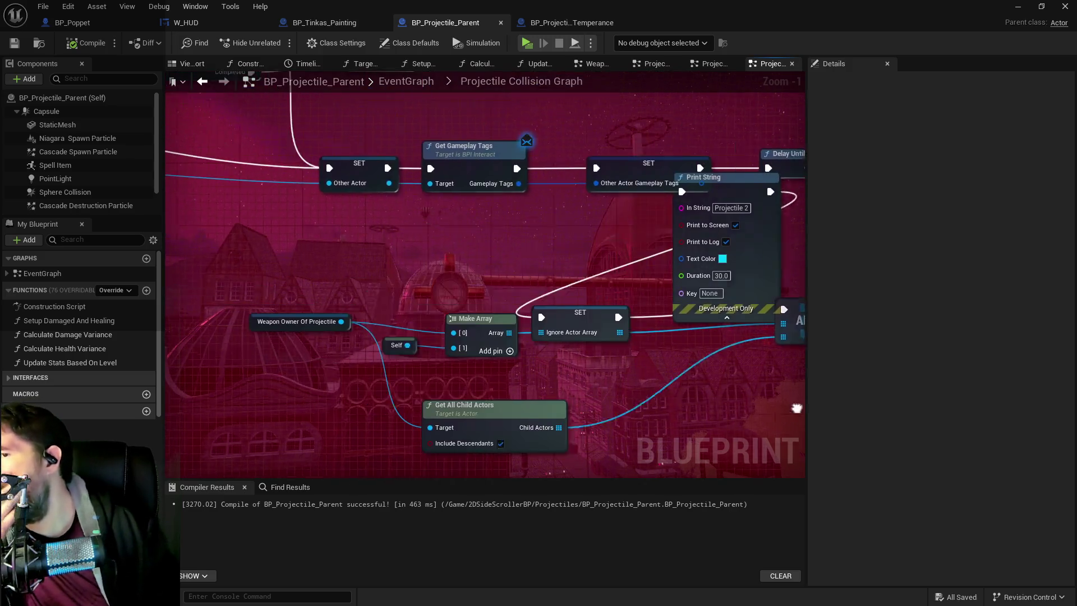
pyautogui.moveTo(644, 353)
pyautogui.mouseDown()
pyautogui.moveTo(533, 312)
pyautogui.moveTo(350, 290)
pyautogui.moveTo(586, 288)
pyautogui.moveTo(518, 288)
pyautogui.moveTo(561, 328)
pyautogui.moveTo(402, 324)
pyautogui.mouseUp()
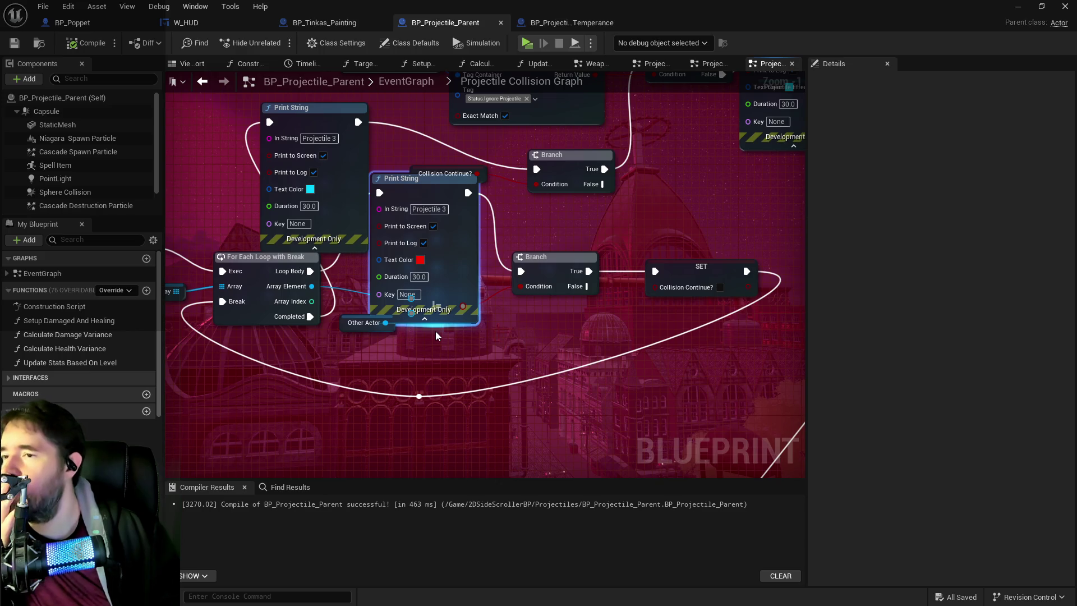
pyautogui.moveTo(473, 344)
pyautogui.mouseDown()
pyautogui.moveTo(505, 359)
pyautogui.moveTo(464, 330)
pyautogui.mouseUp()
pyautogui.moveTo(407, 351)
pyautogui.mouseDown()
pyautogui.moveTo(421, 388)
pyautogui.moveTo(500, 414)
pyautogui.moveTo(322, 388)
pyautogui.mouseUp()
pyautogui.moveTo(528, 279); pyautogui.dragTo(523, 382)
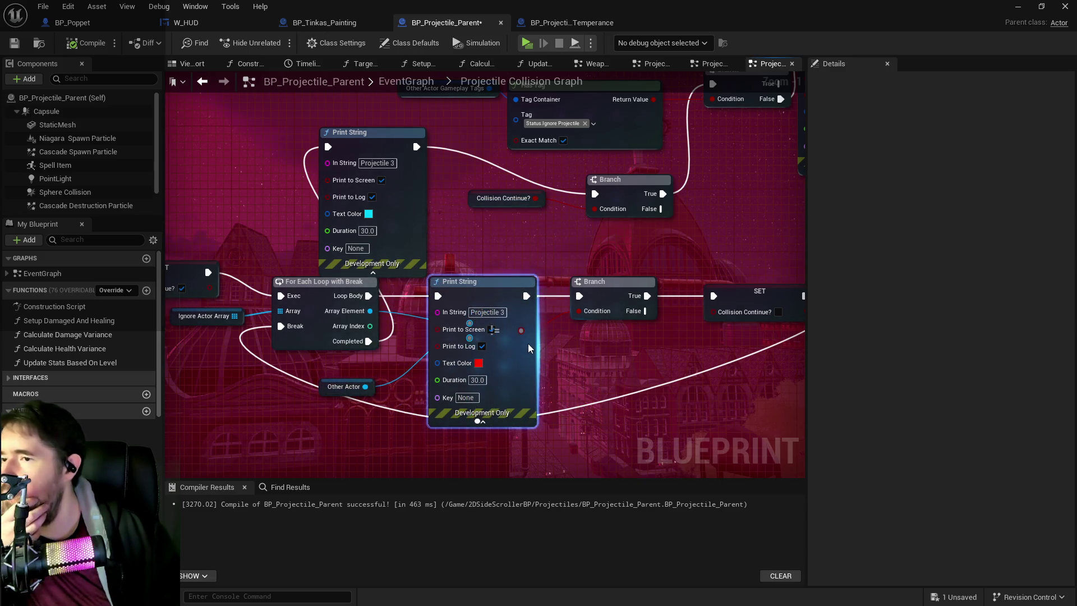
pyautogui.moveTo(366, 348); pyautogui.dragTo(797, 381)
pyautogui.moveTo(388, 365)
pyautogui.mouseDown()
pyautogui.moveTo(524, 347)
pyautogui.moveTo(610, 356)
pyautogui.mouseUp()
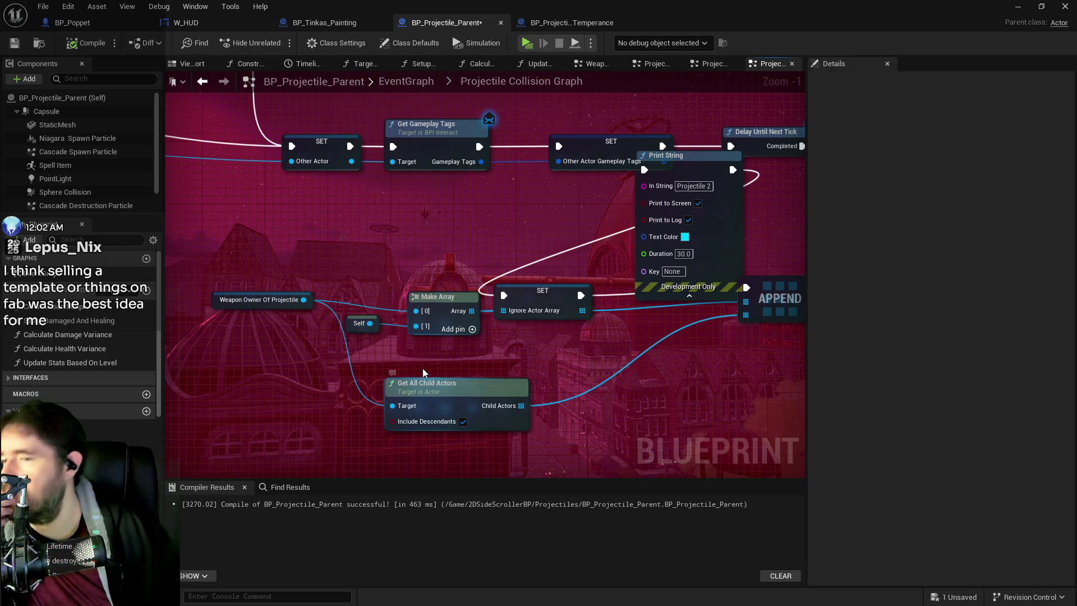
pyautogui.moveTo(460, 348); pyautogui.dragTo(444, 346)
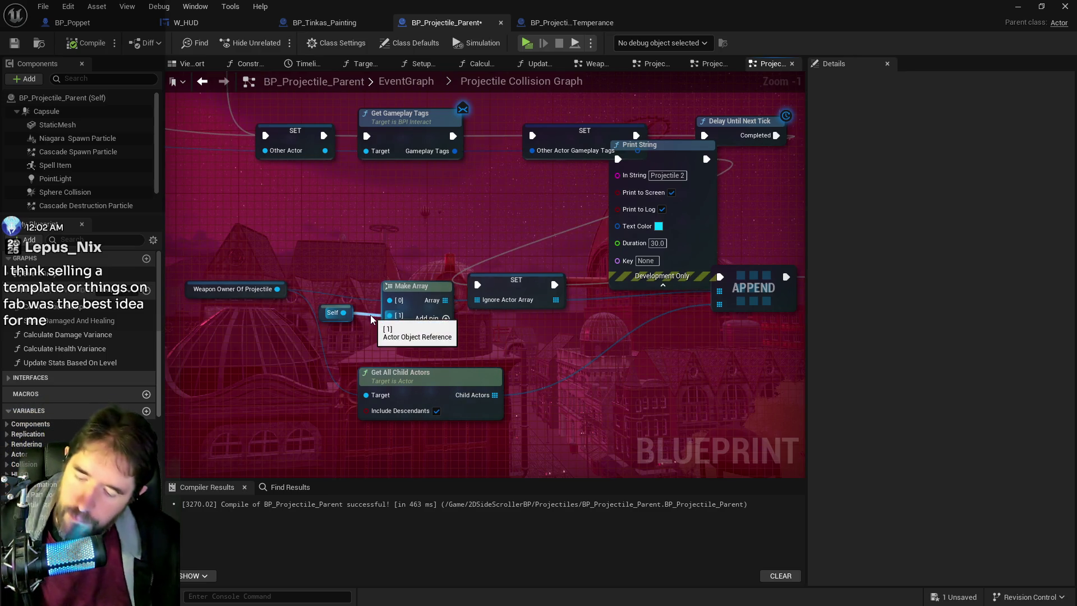
# Disconnect Self from Make Array, remove its second element pin, and save
pyautogui.keyDown('alt'); pyautogui.click(371, 318); pyautogui.keyUp('alt')
pyautogui.rightClick(402, 318)
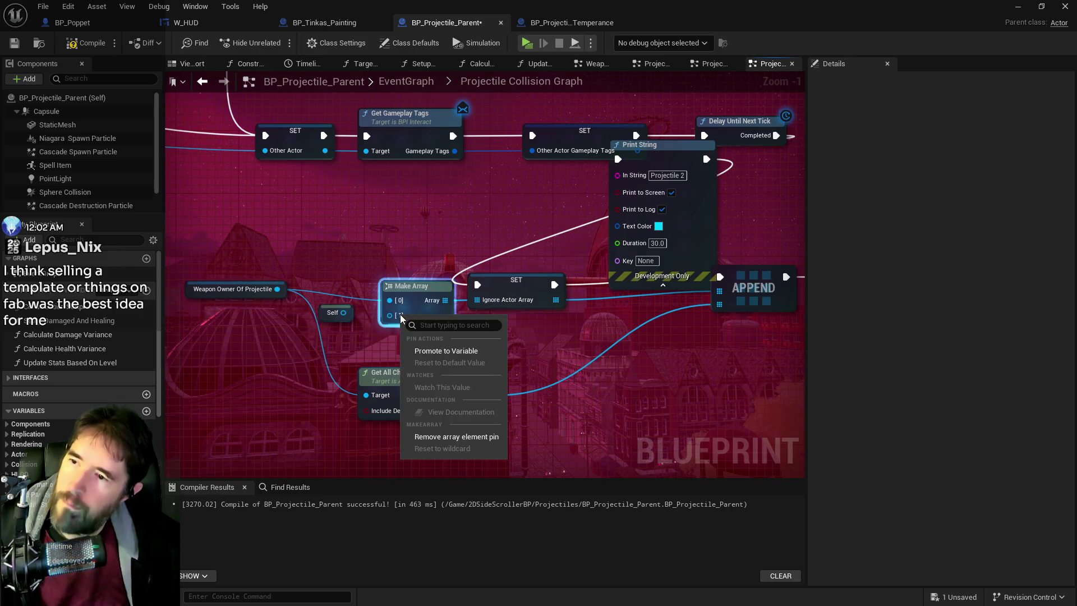
pyautogui.click(449, 437)
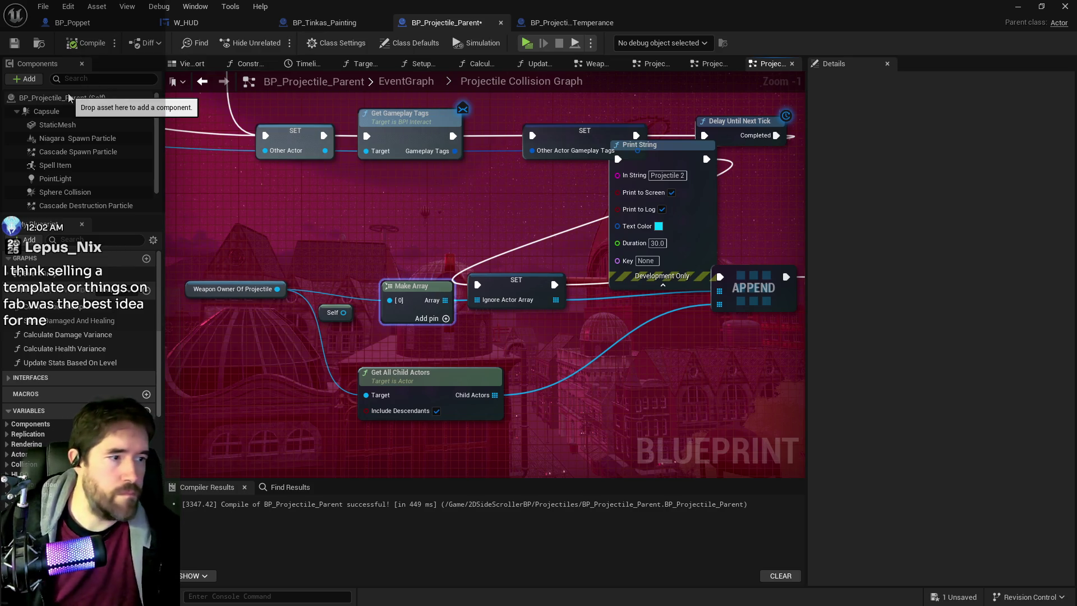
pyautogui.hotkey('ctrl', 's')
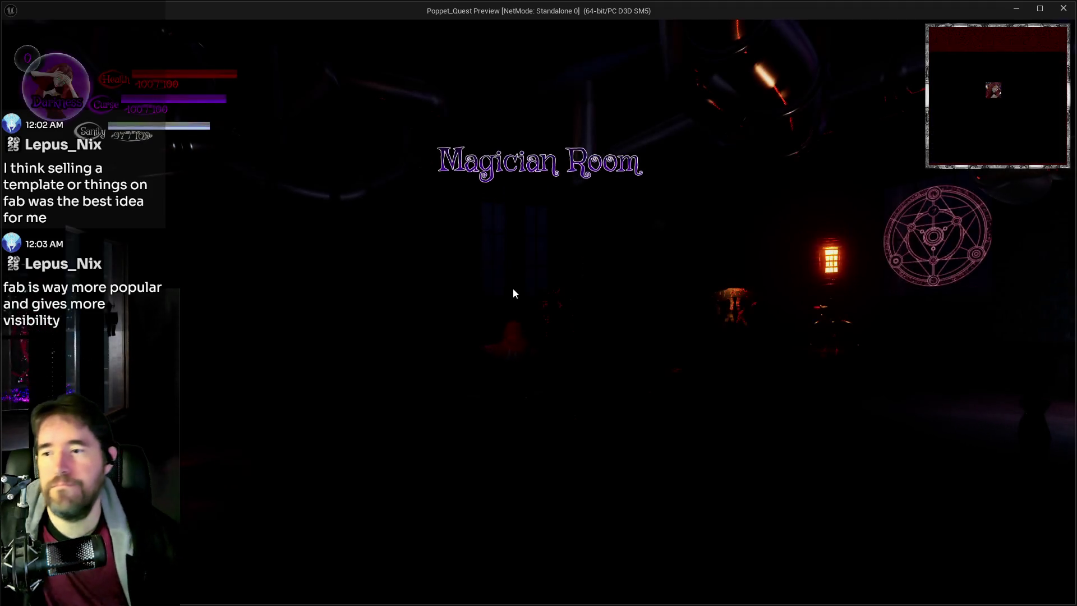
# Playtest the Magician Room until Projectile 1–3 debug lines print, then stop and return to the collision graph
pyautogui.click(513, 288)
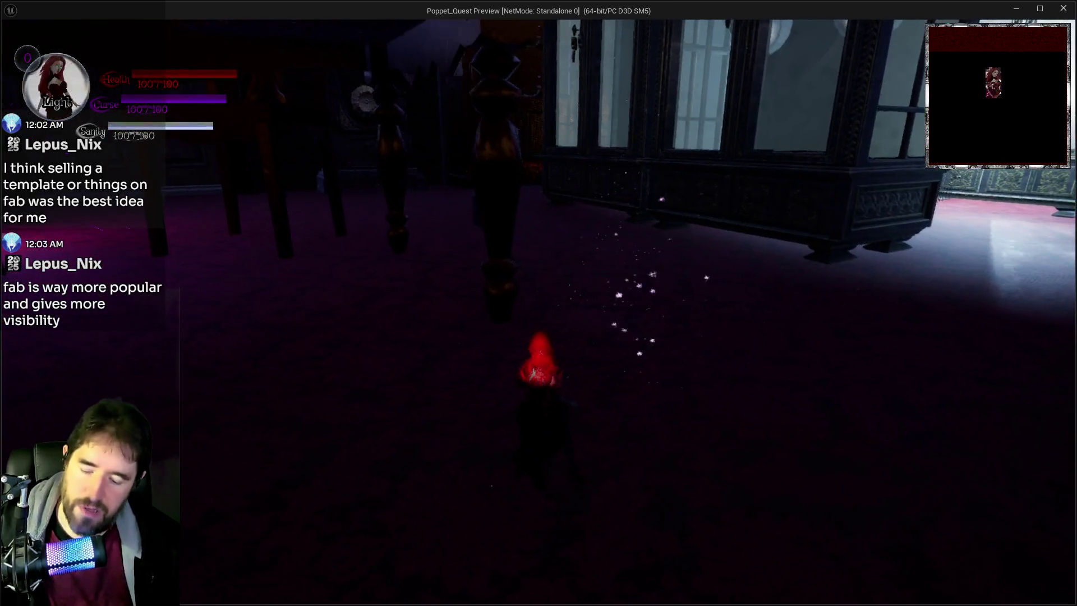
pyautogui.press('Tab')
pyautogui.press('Tab')
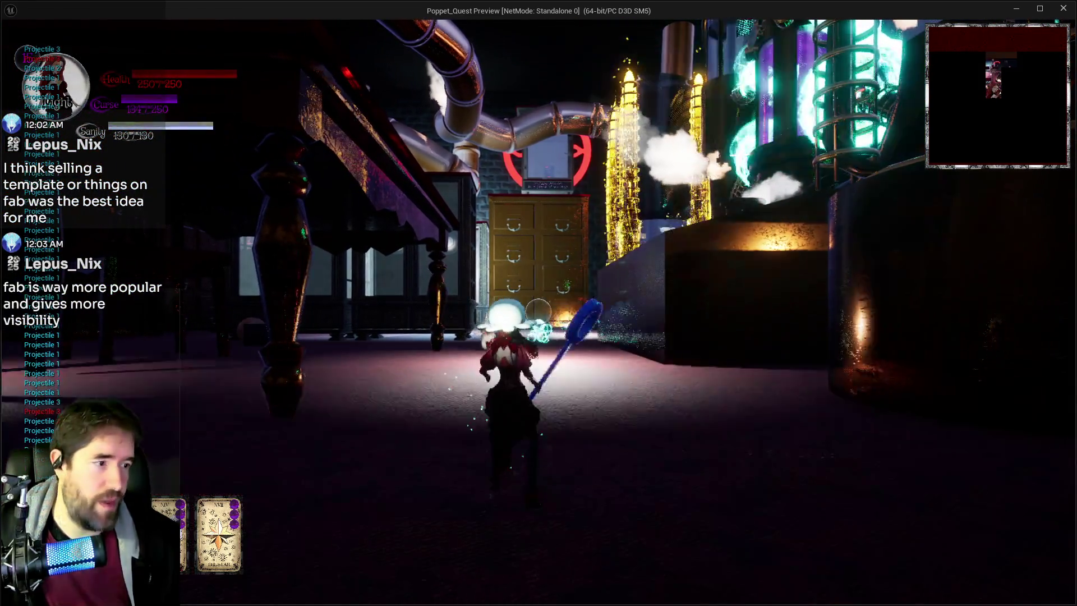
pyautogui.hotkey('alt', 'Tab')
pyautogui.press('Escape')
pyautogui.moveTo(592, 306); pyautogui.dragTo(418, 298)
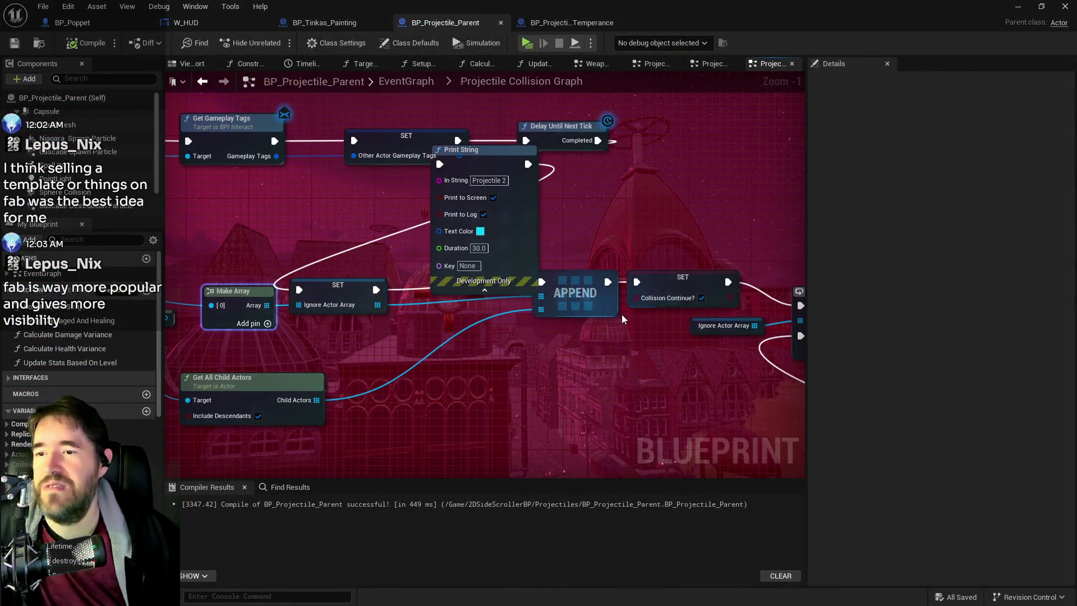
# Duplicate the red Print String node in BP_Projectile_Parent's collision graph
pyautogui.moveTo(506, 332); pyautogui.dragTo(285, 340)
pyautogui.moveTo(506, 332); pyautogui.dragTo(271, 288)
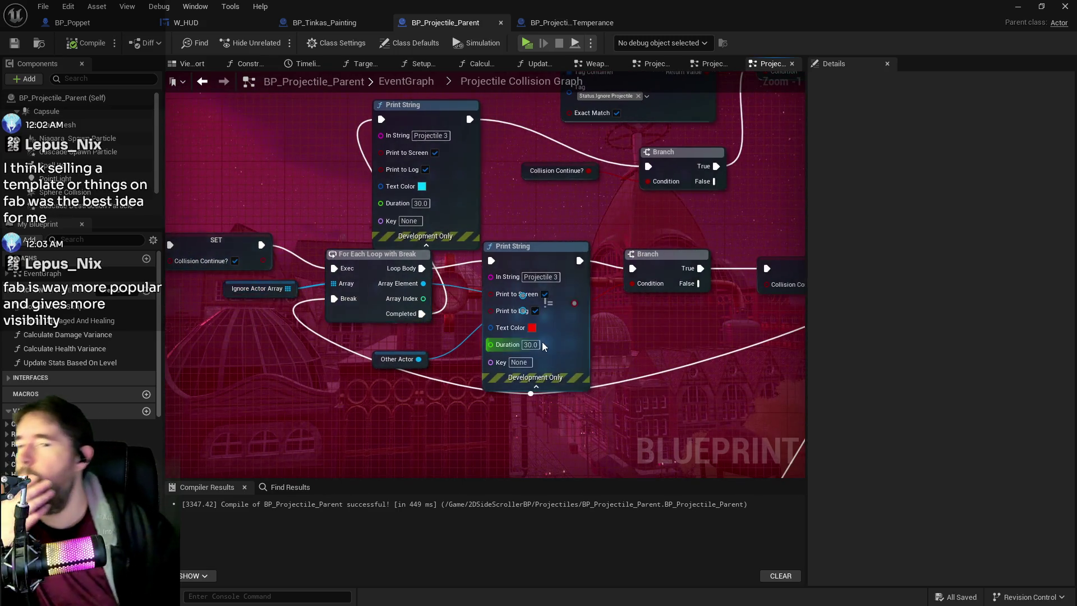
pyautogui.moveTo(660, 326); pyautogui.dragTo(587, 309)
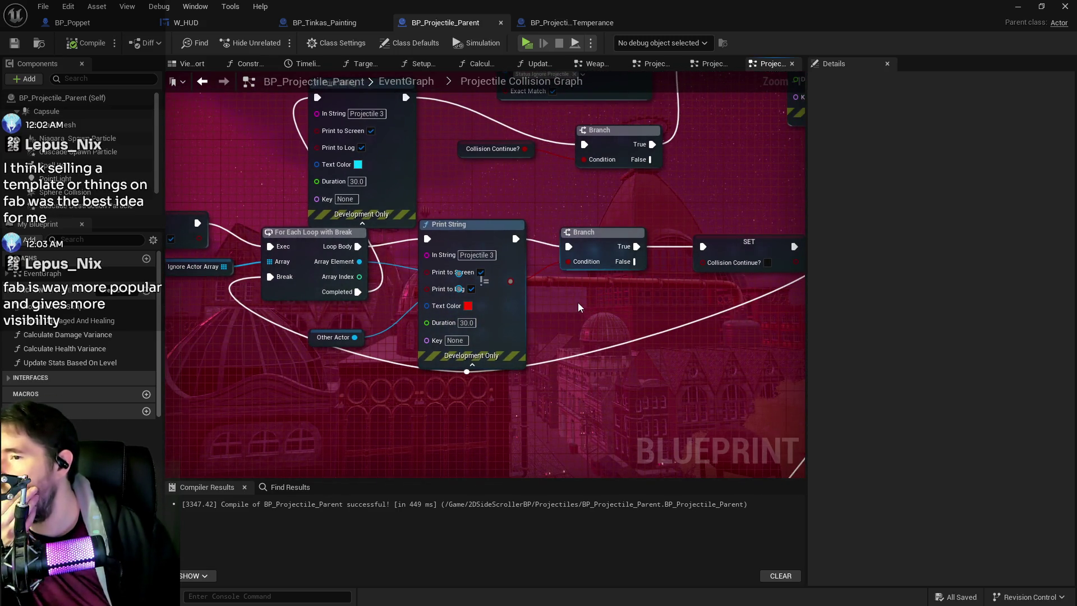
pyautogui.moveTo(481, 241); pyautogui.dragTo(518, 208)
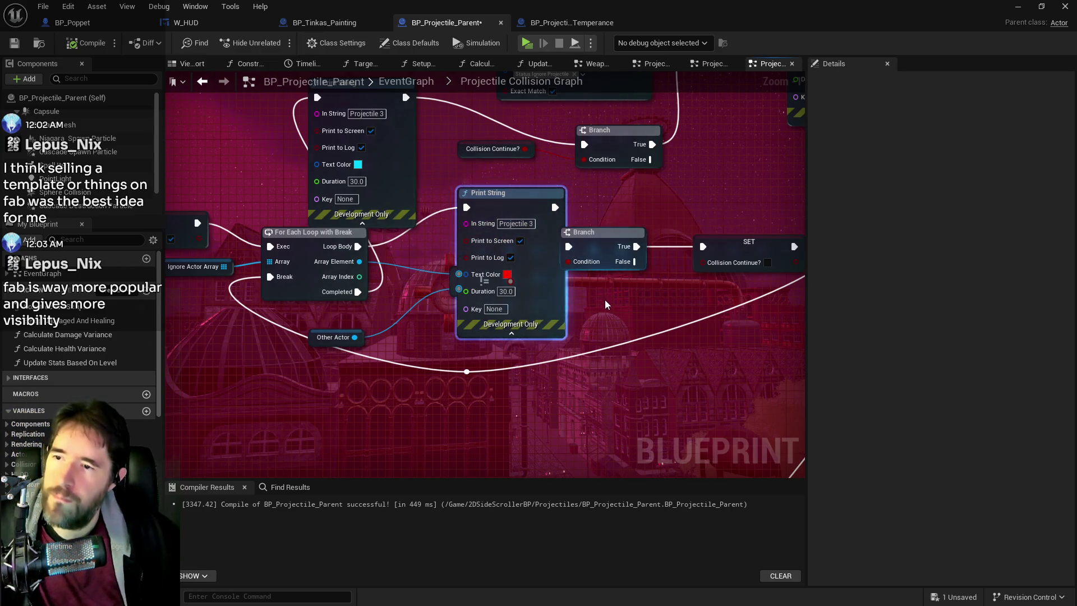
pyautogui.hotkey('ctrl', 'c')
pyautogui.hotkey('ctrl', 'v')
# Make the copy print Other Actor's display name in yellow after the red one, then compile and save
pyautogui.click(648, 385)
pyautogui.moveTo(705, 393); pyautogui.dragTo(743, 409)
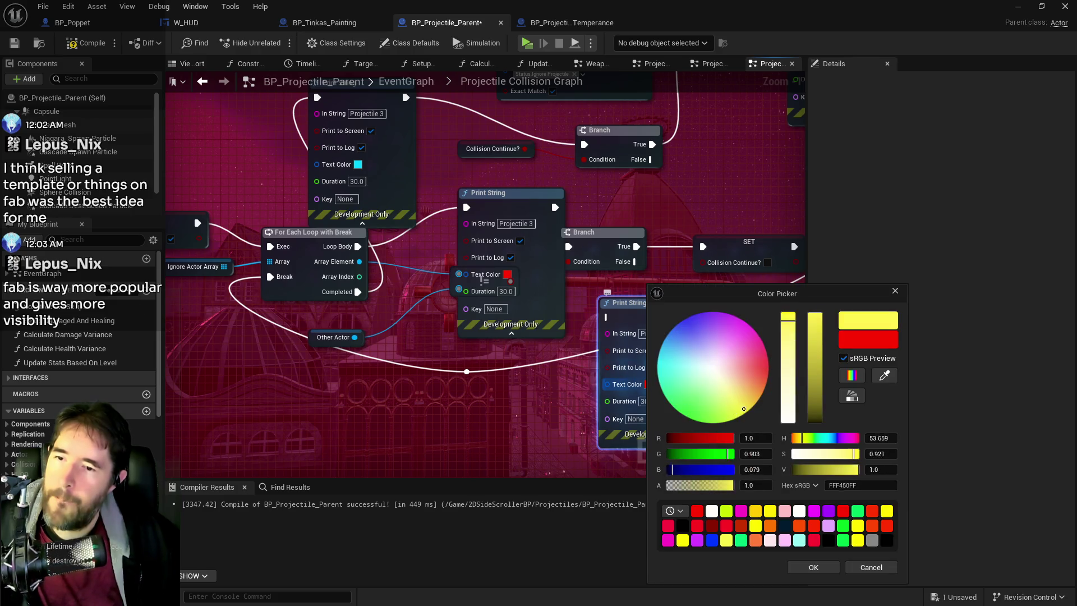
pyautogui.click(812, 568)
pyautogui.click(334, 337)
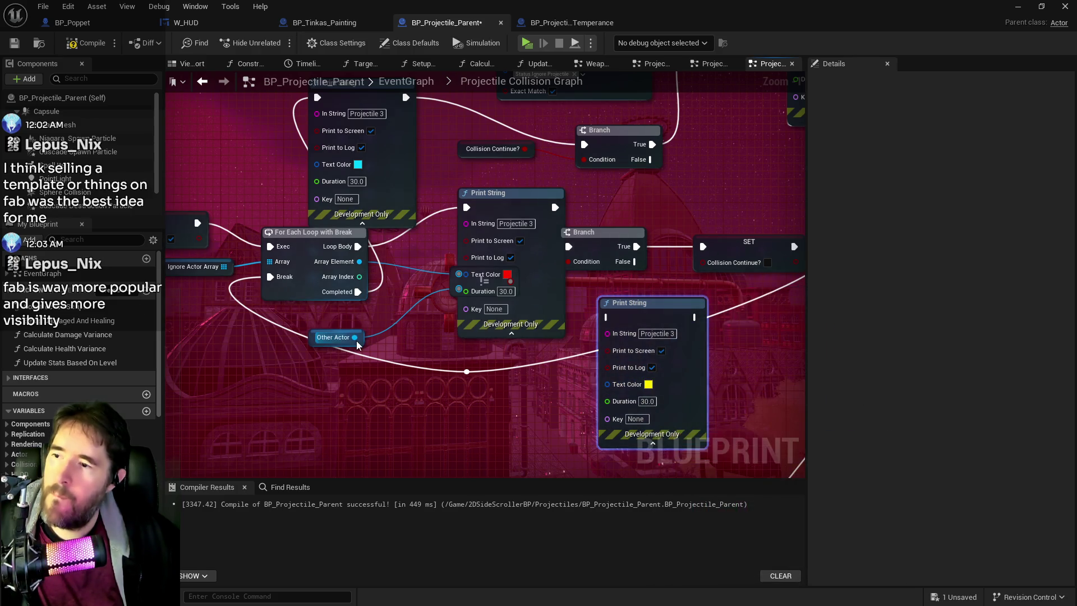
pyautogui.moveTo(354, 337); pyautogui.dragTo(611, 343)
pyautogui.moveTo(555, 208)
pyautogui.mouseDown()
pyautogui.moveTo(597, 314)
pyautogui.moveTo(608, 318)
pyautogui.mouseUp()
pyautogui.moveTo(684, 318); pyautogui.dragTo(569, 247)
pyautogui.click(84, 48)
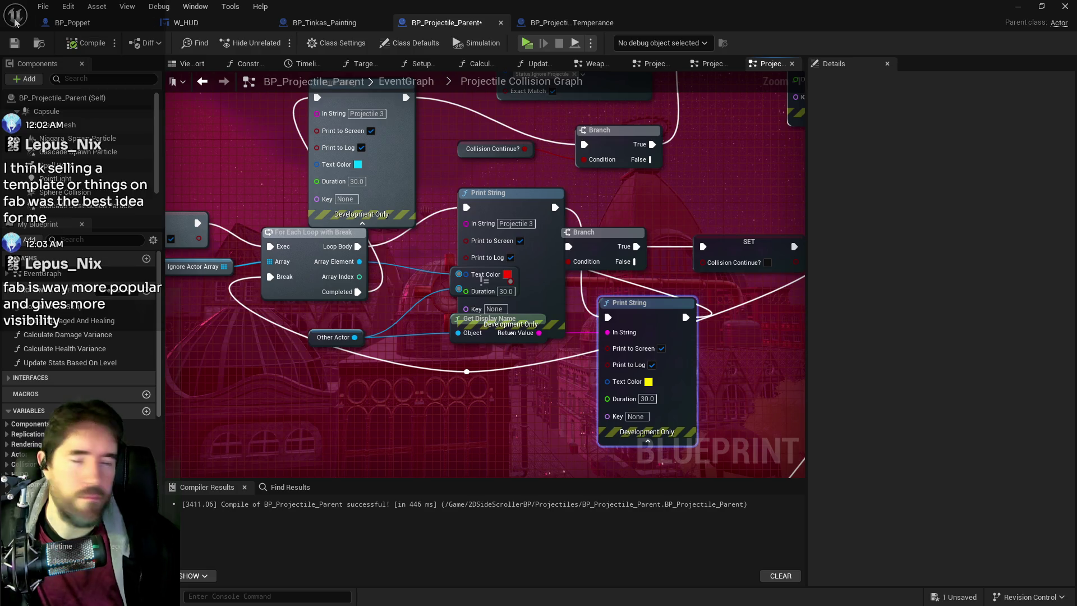
pyautogui.click(14, 43)
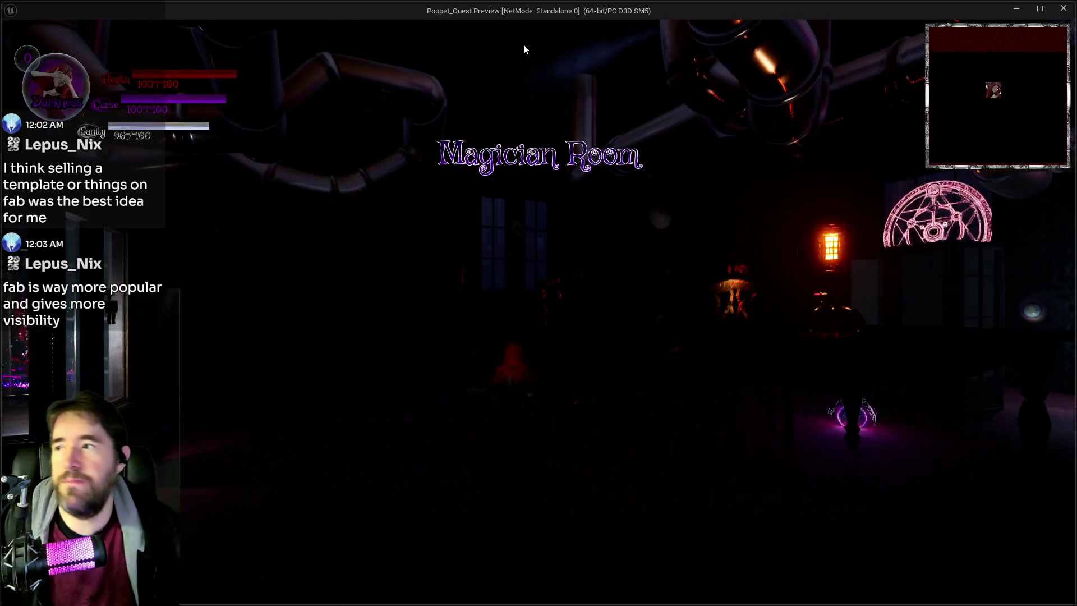
# Run the character through the room and load the Chapter 2 save
pyautogui.press('w')
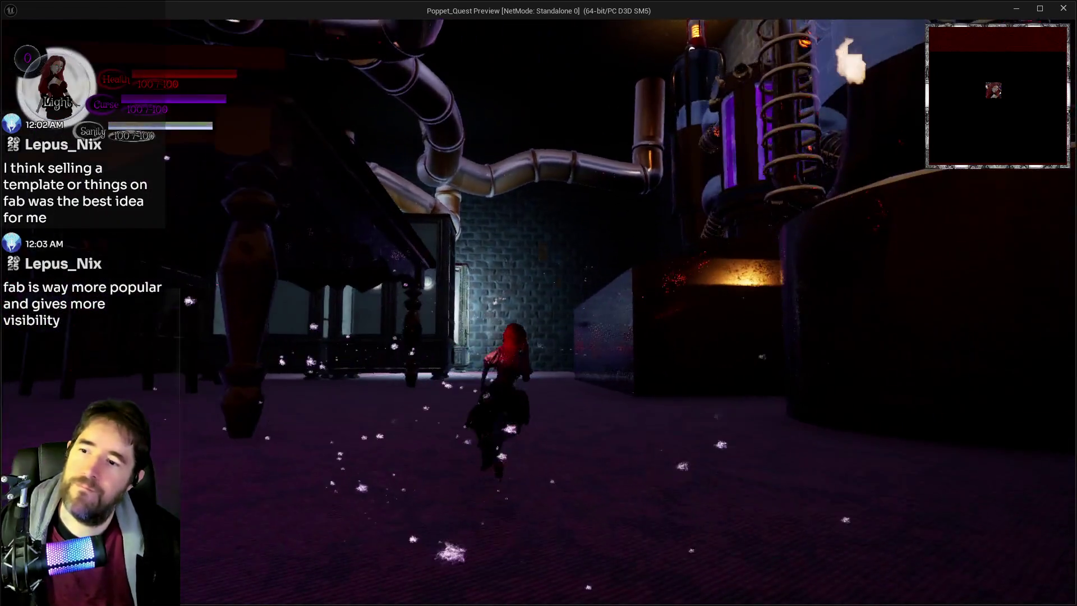
pyautogui.press('w')
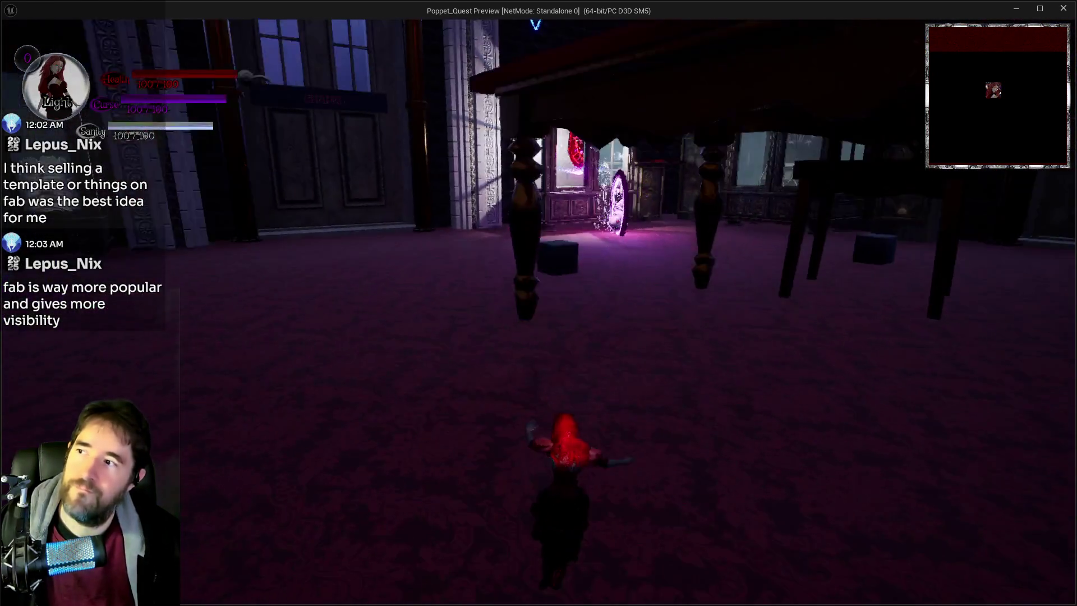
pyautogui.press('w')
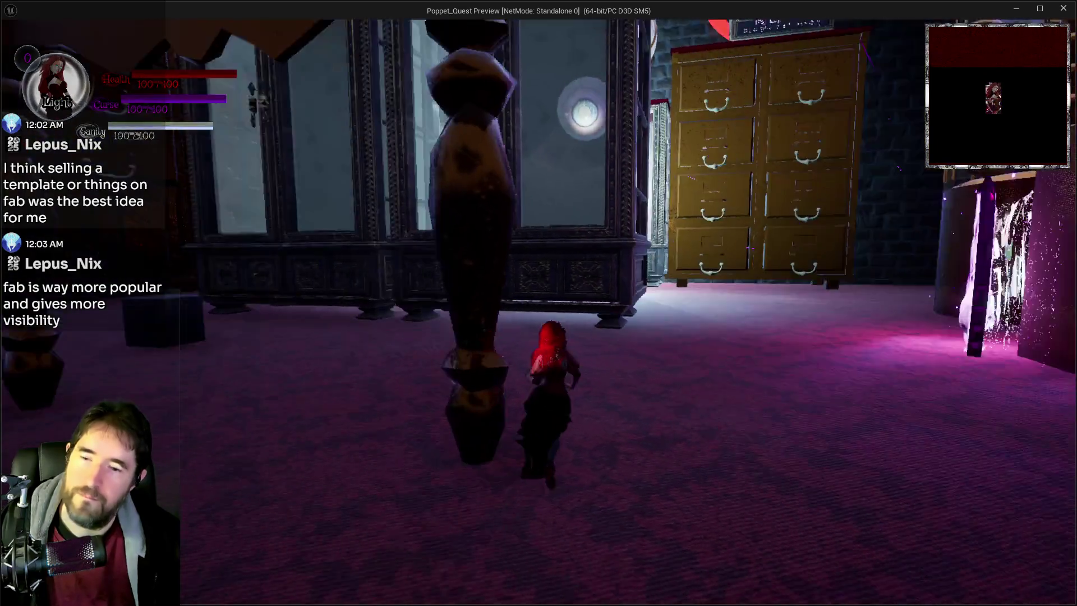
pyautogui.press('w')
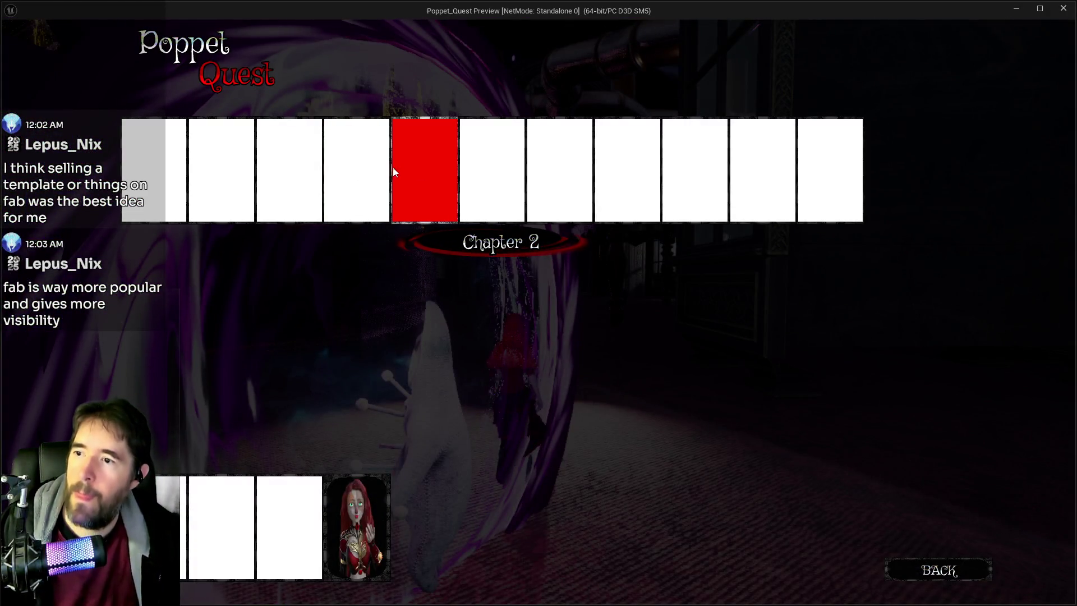
pyautogui.click(393, 167)
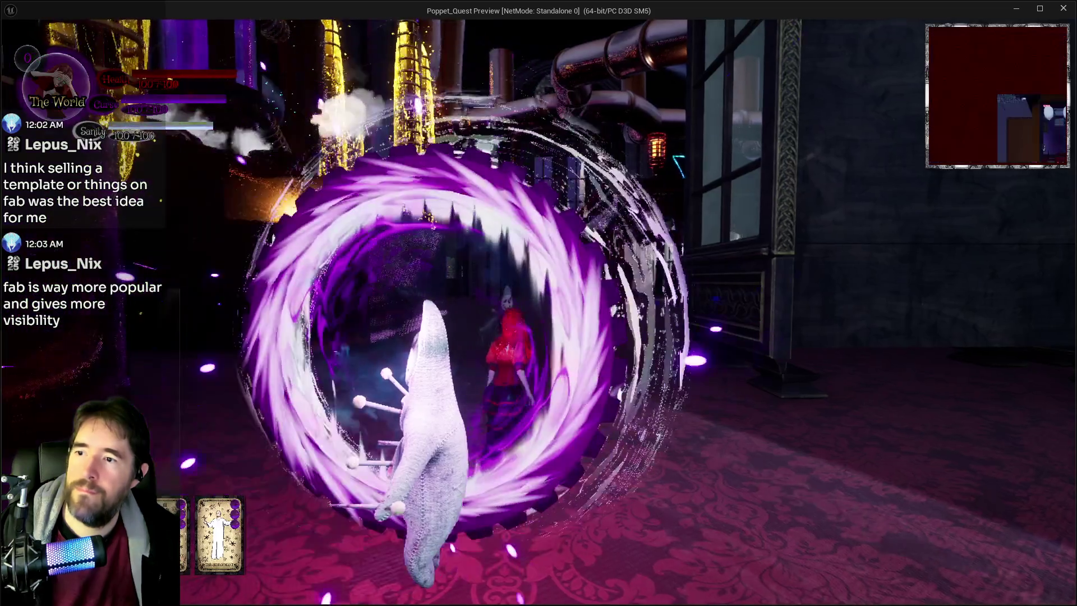
# Fight the dolls near the drawers to trigger yellow actor-name hits, then pause the game
pyautogui.press('w')
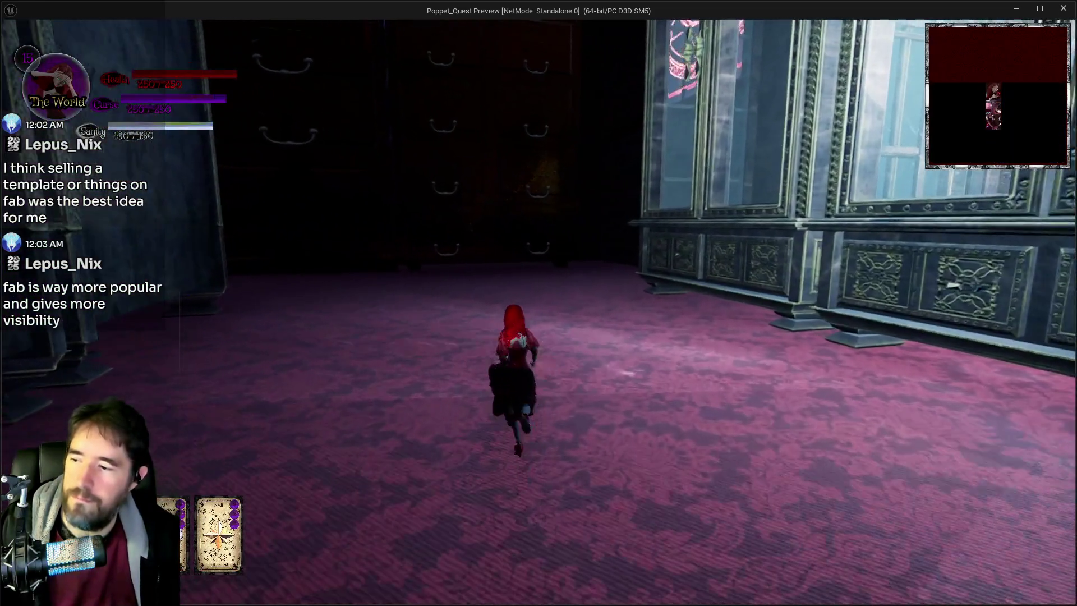
pyautogui.press('w')
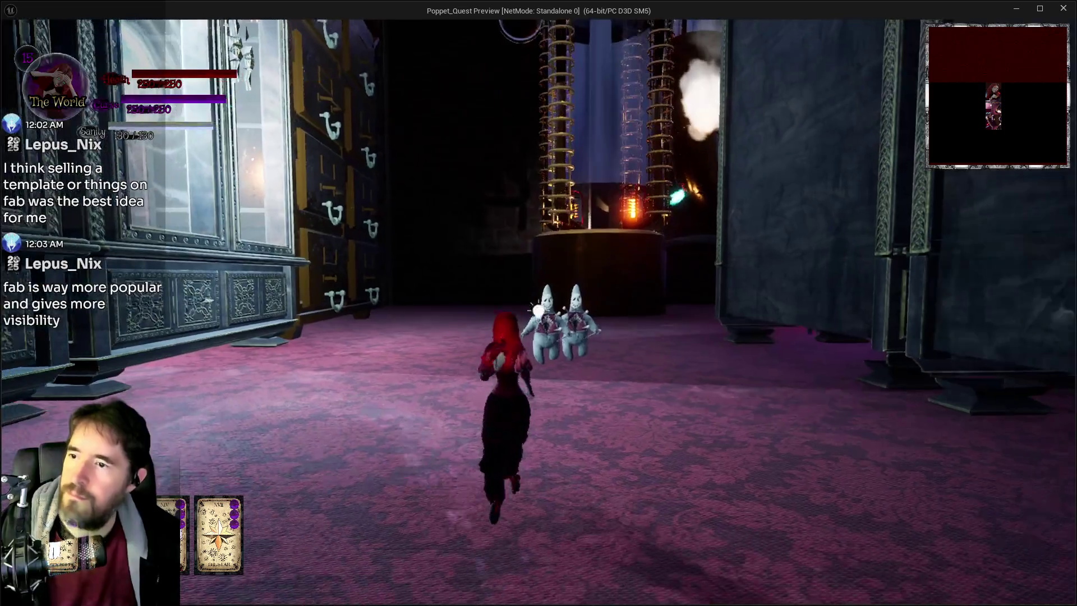
pyautogui.press('w')
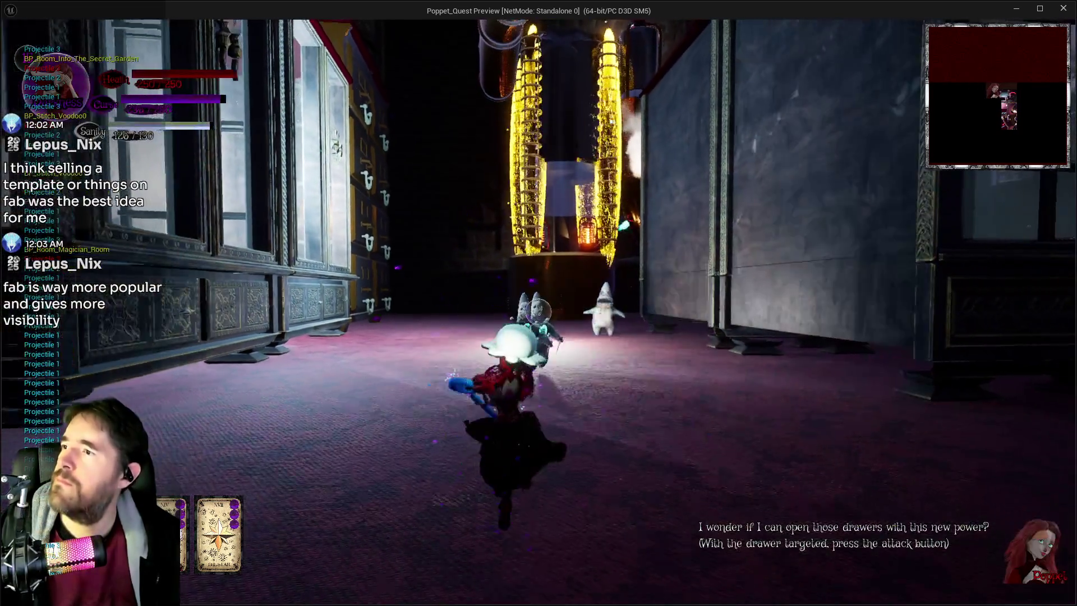
pyautogui.press('w')
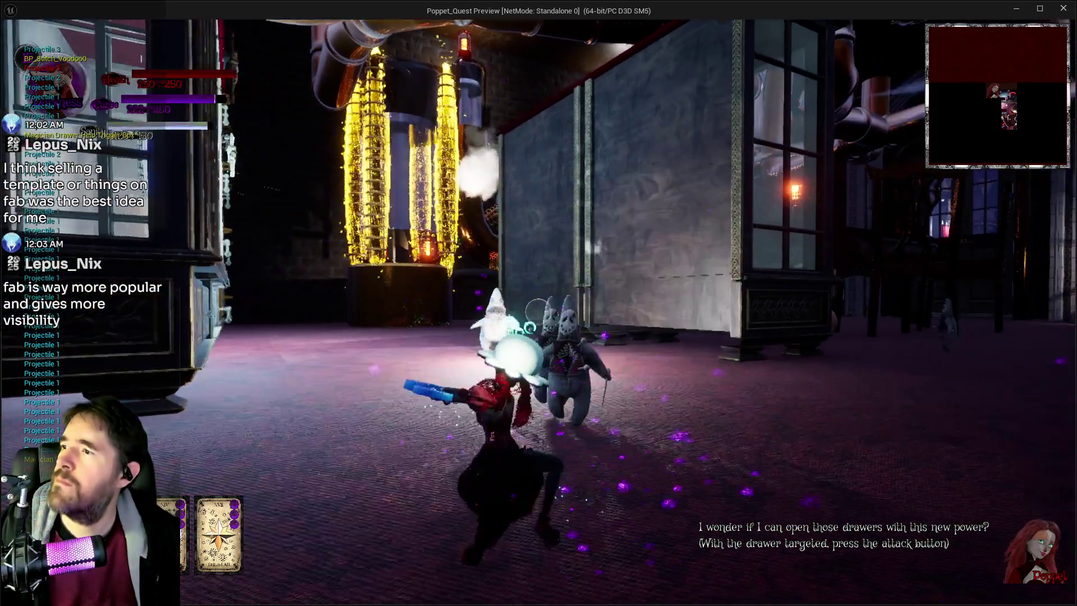
pyautogui.press('w')
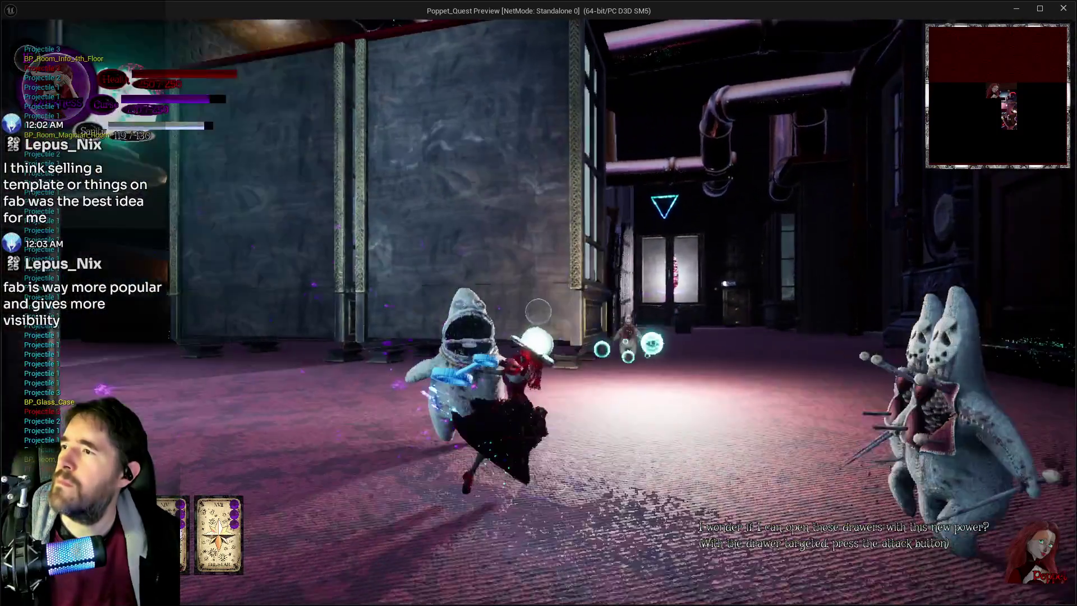
pyautogui.press('w')
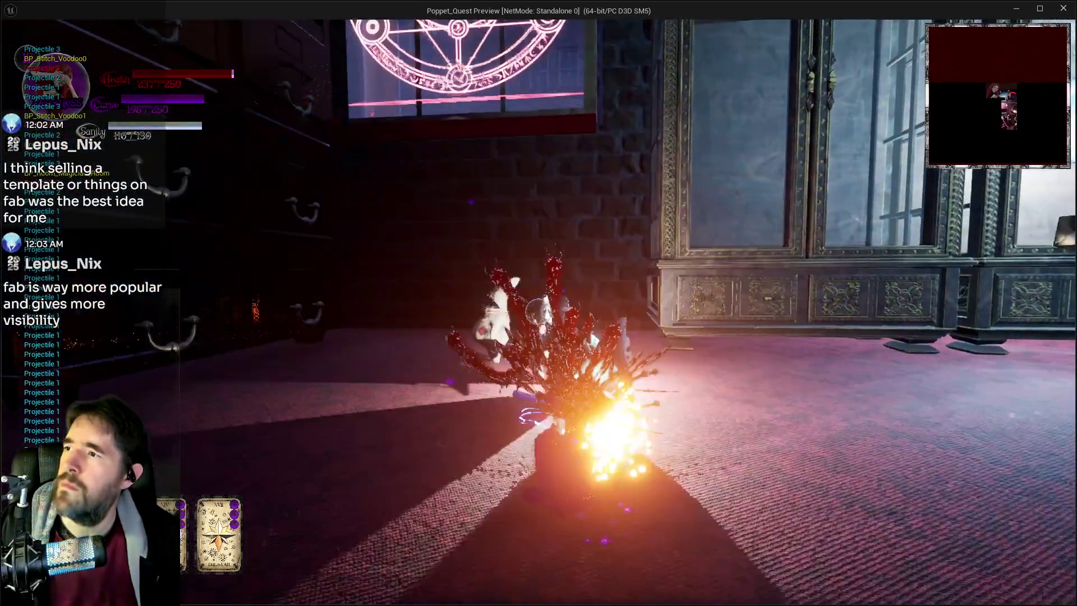
pyautogui.press('w')
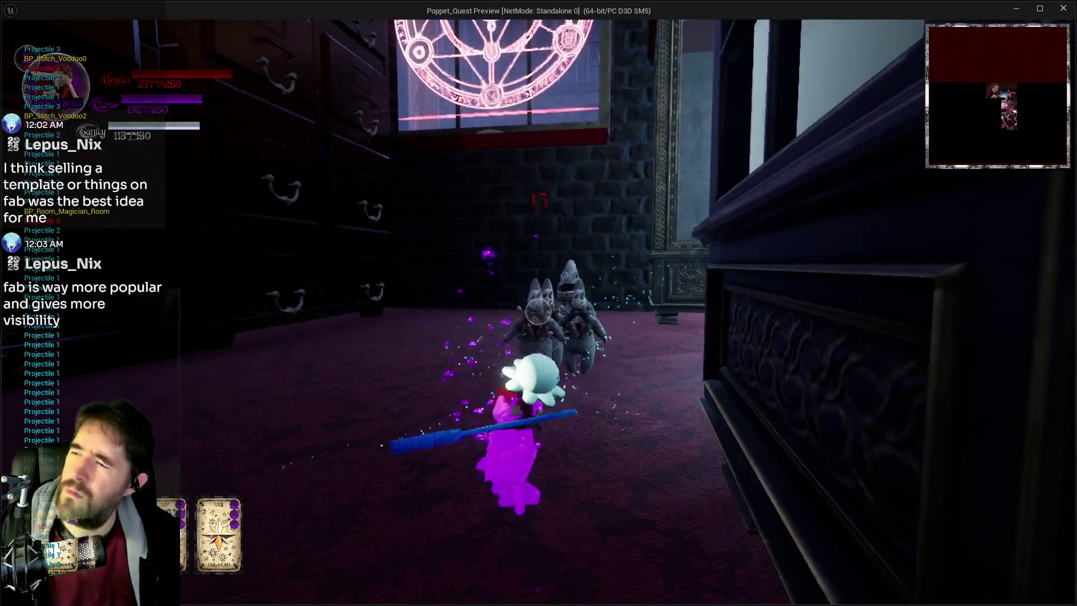
pyautogui.press('w')
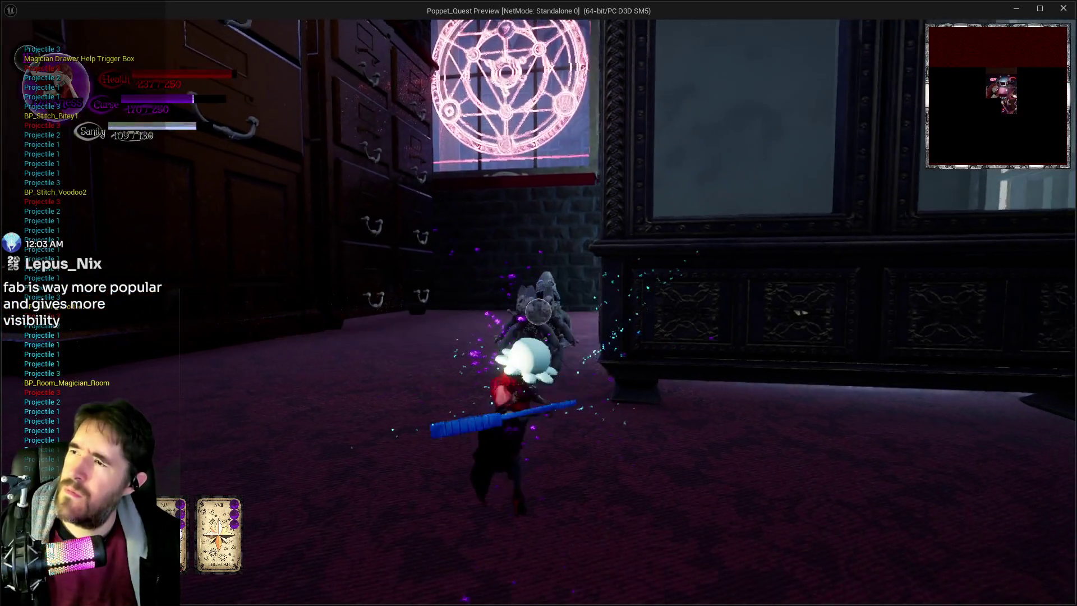
pyautogui.press('w')
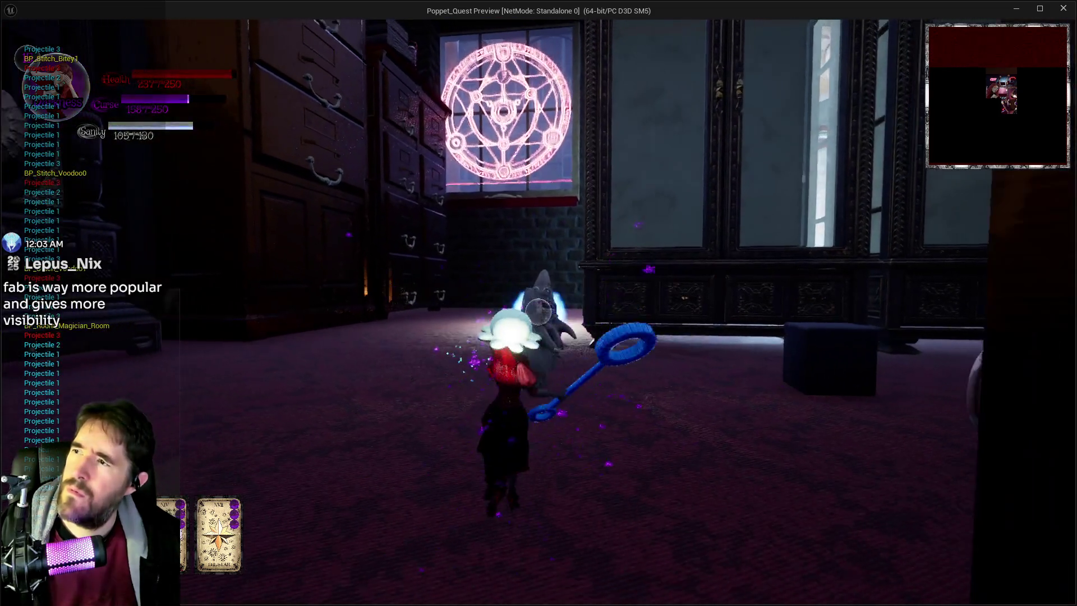
pyautogui.press('w')
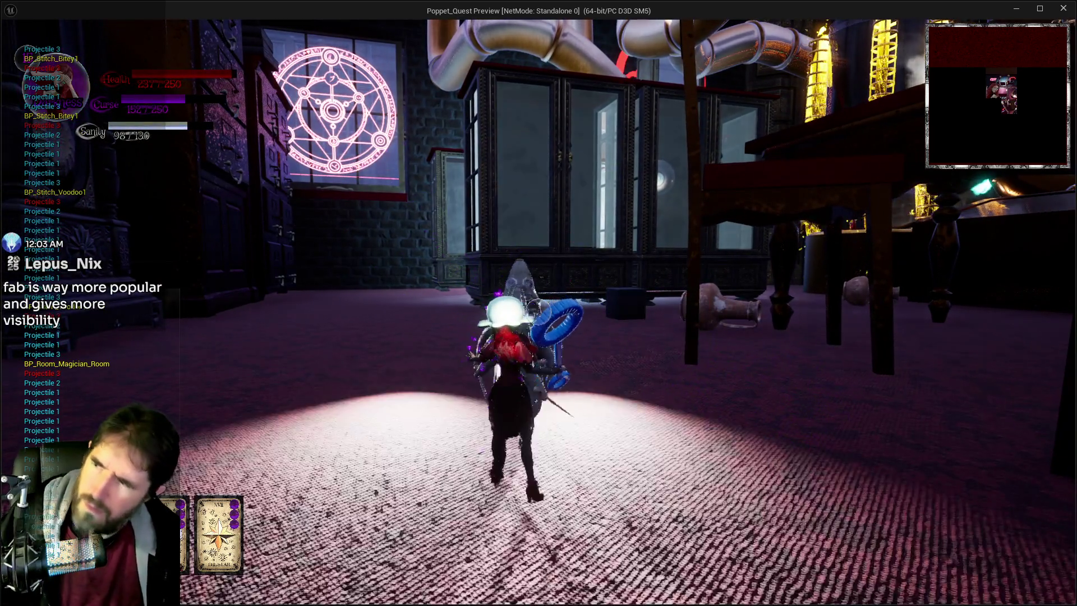
pyautogui.press('Escape')
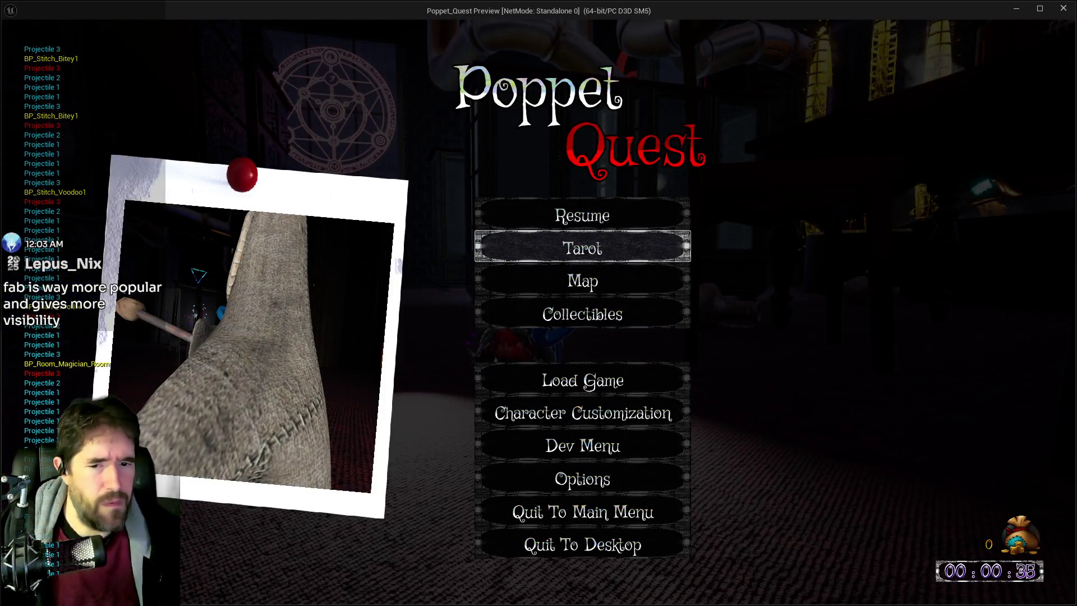
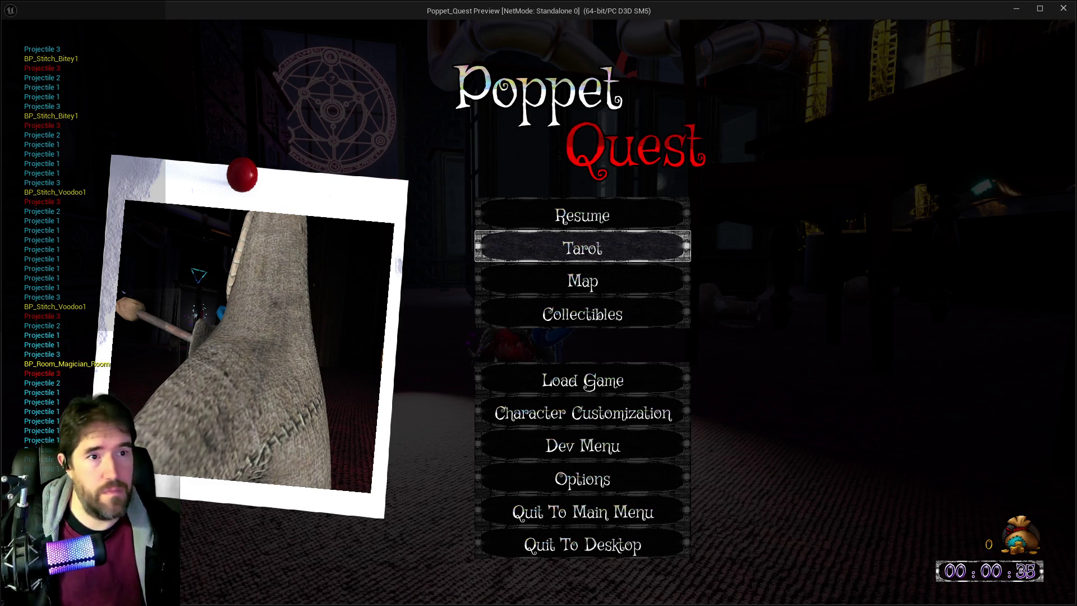
# Resume the paused game, close the Play-In-Editor window and pan back over the Projectile Collision Graph
pyautogui.press('Up')
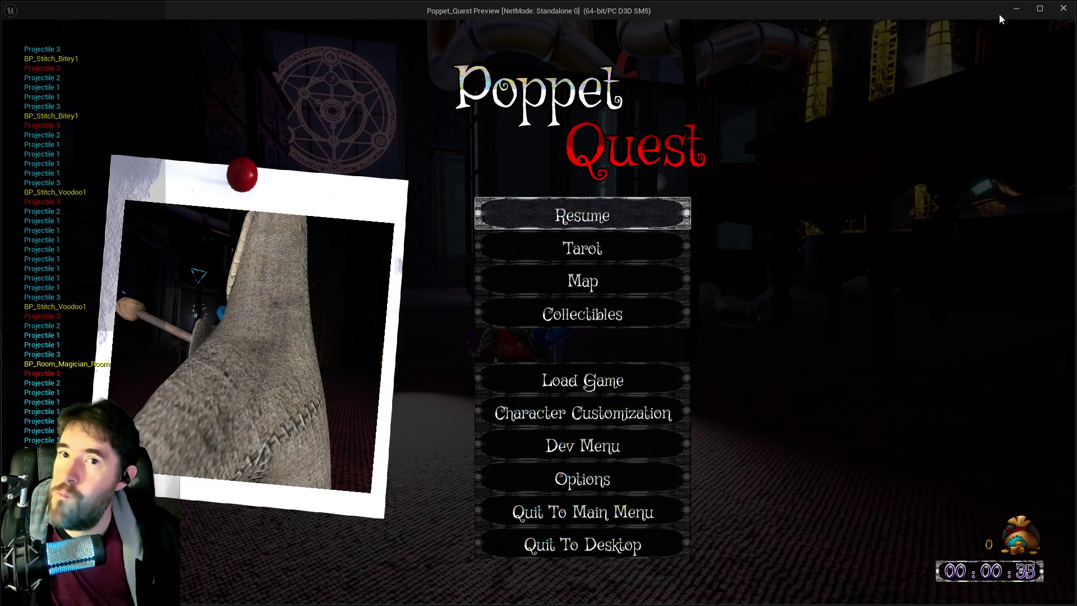
pyautogui.click(1064, 12)
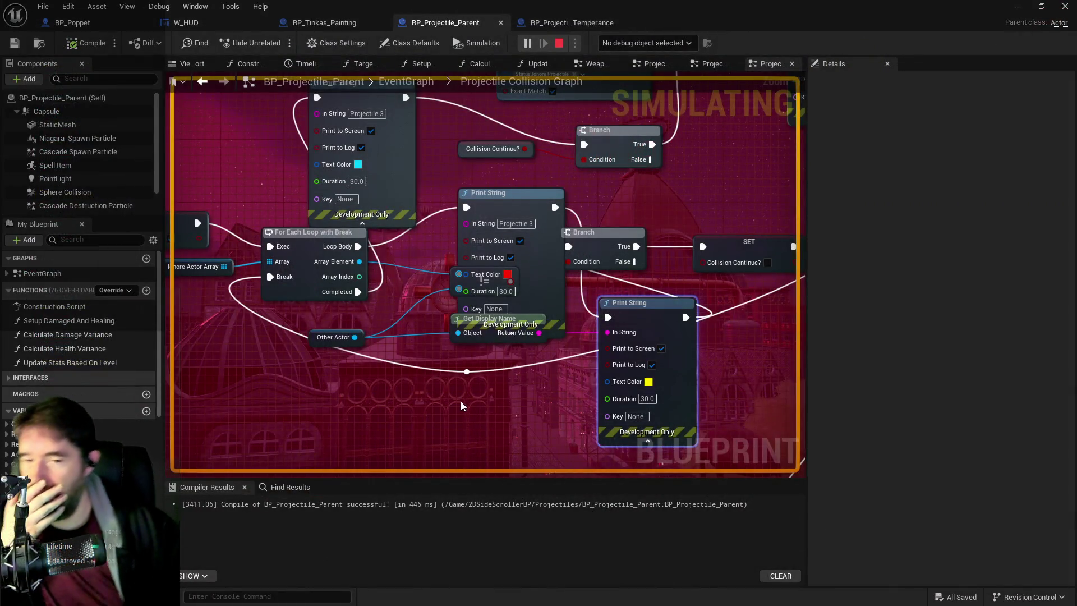
pyautogui.moveTo(756, 375); pyautogui.dragTo(583, 374)
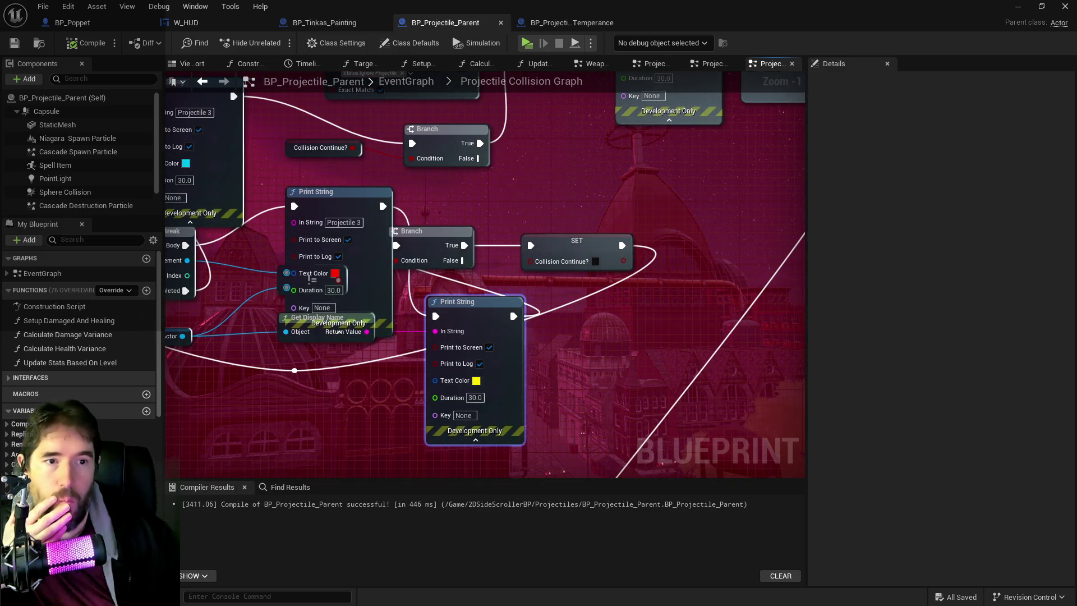
pyautogui.moveTo(483, 229)
pyautogui.mouseDown()
pyautogui.moveTo(588, 231)
pyautogui.moveTo(578, 221)
pyautogui.moveTo(593, 211)
pyautogui.mouseUp()
# Spread the Branch, SET and middle Print String nodes farther apart in the collision graph
pyautogui.moveTo(696, 255); pyautogui.dragTo(790, 232)
pyautogui.moveTo(561, 212); pyautogui.dragTo(608, 213)
pyautogui.moveTo(478, 196); pyautogui.dragTo(548, 199)
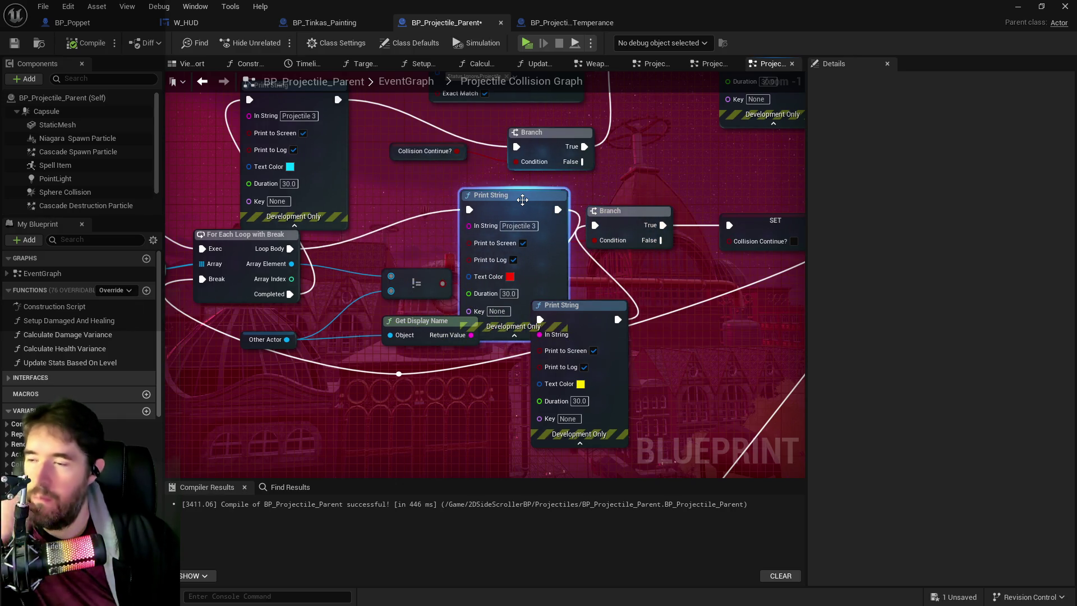
pyautogui.moveTo(429, 226)
pyautogui.mouseDown()
pyautogui.moveTo(448, 187)
pyautogui.moveTo(353, 191)
pyautogui.moveTo(510, 216)
pyautogui.mouseUp()
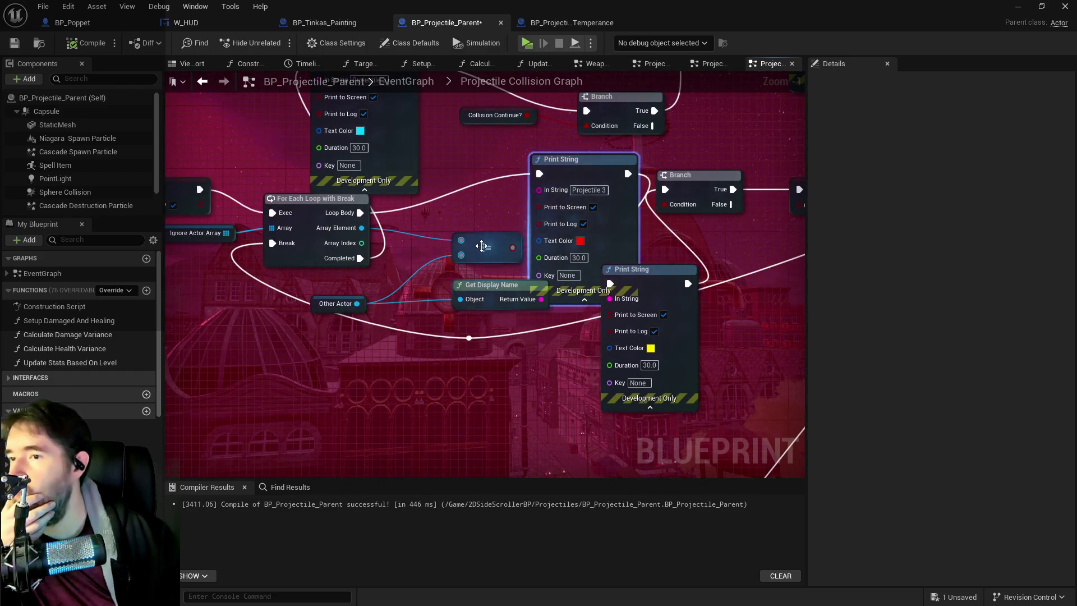
pyautogui.moveTo(168, 238); pyautogui.dragTo(256, 303)
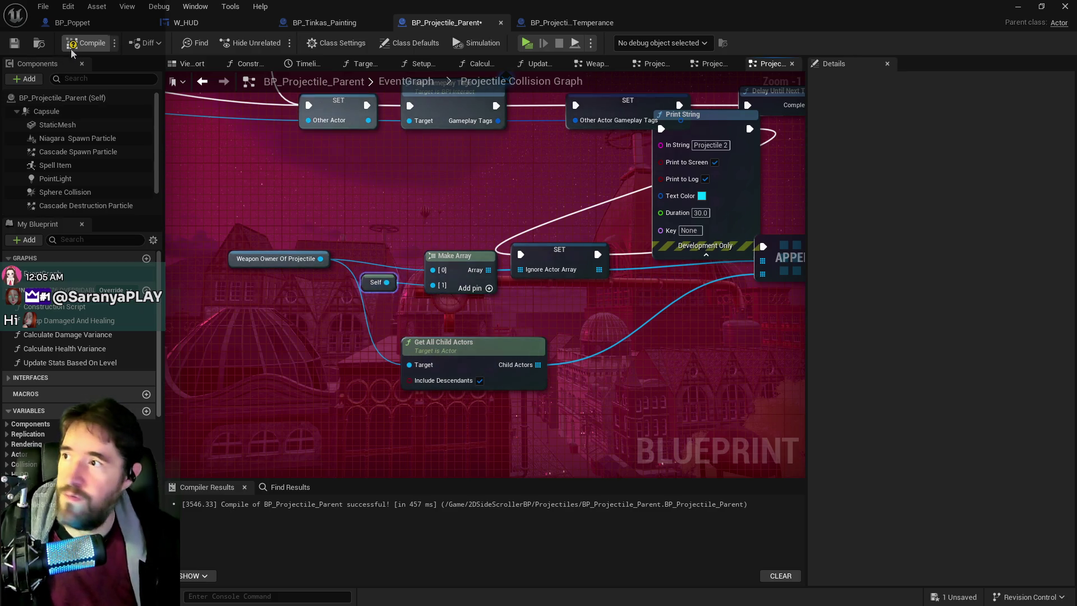
# Save BP_Projectile_Parent and playtest the projectiles by running toward the scarecrow in the Magician Room
pyautogui.click(14, 43)
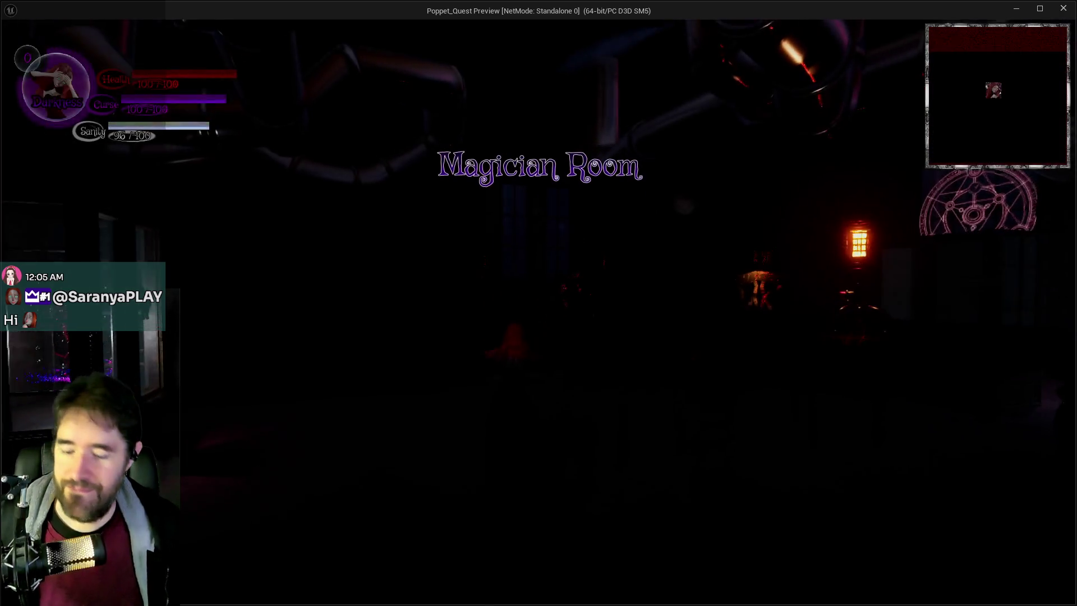
pyautogui.press('Tab')
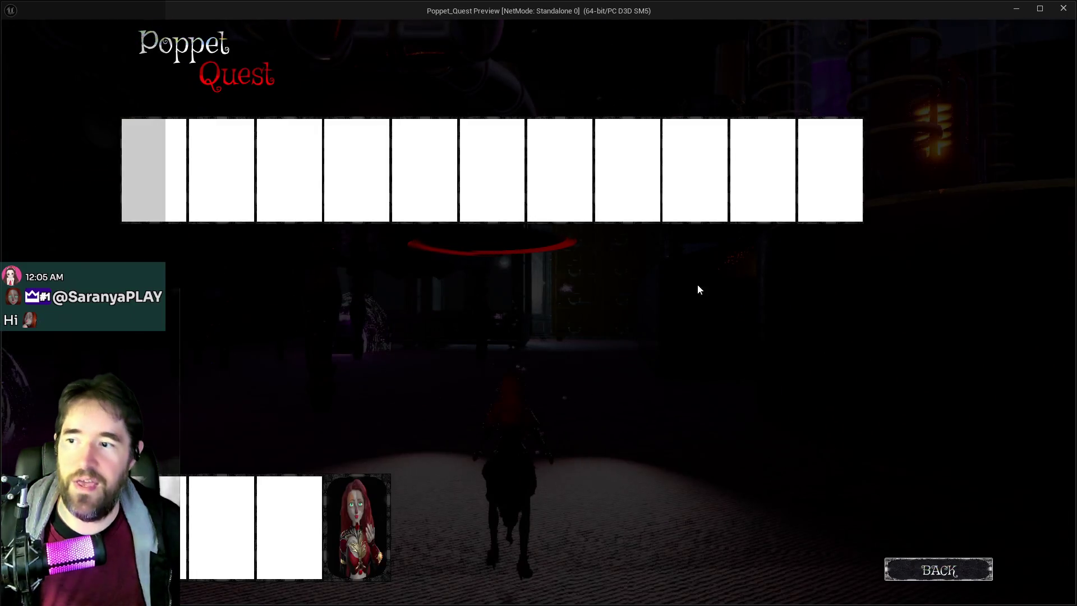
pyautogui.press('Tab')
pyautogui.press('w')
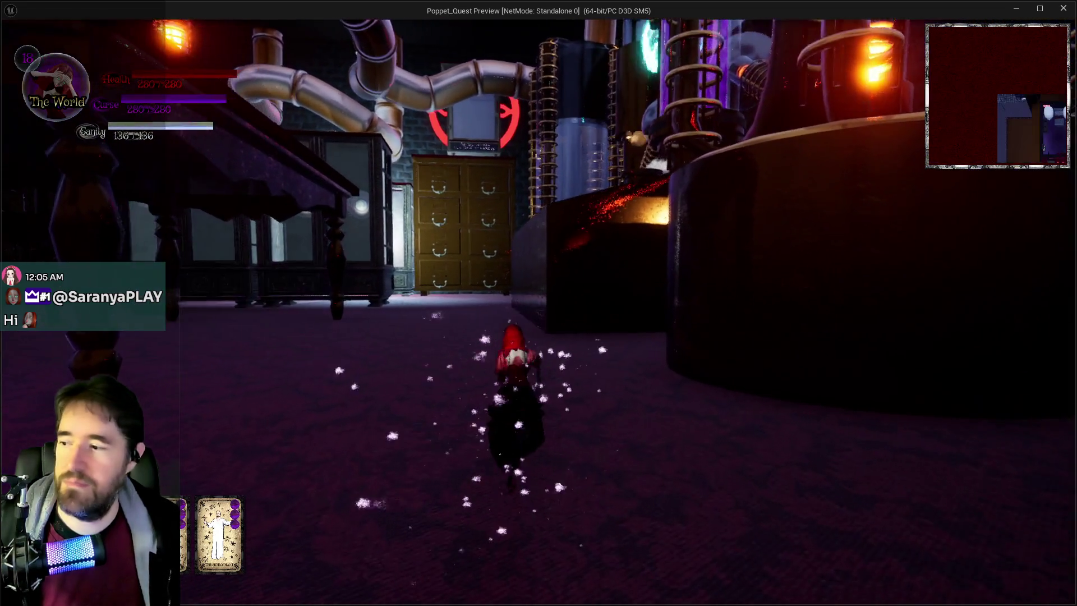
pyautogui.press('e')
pyautogui.press('w')
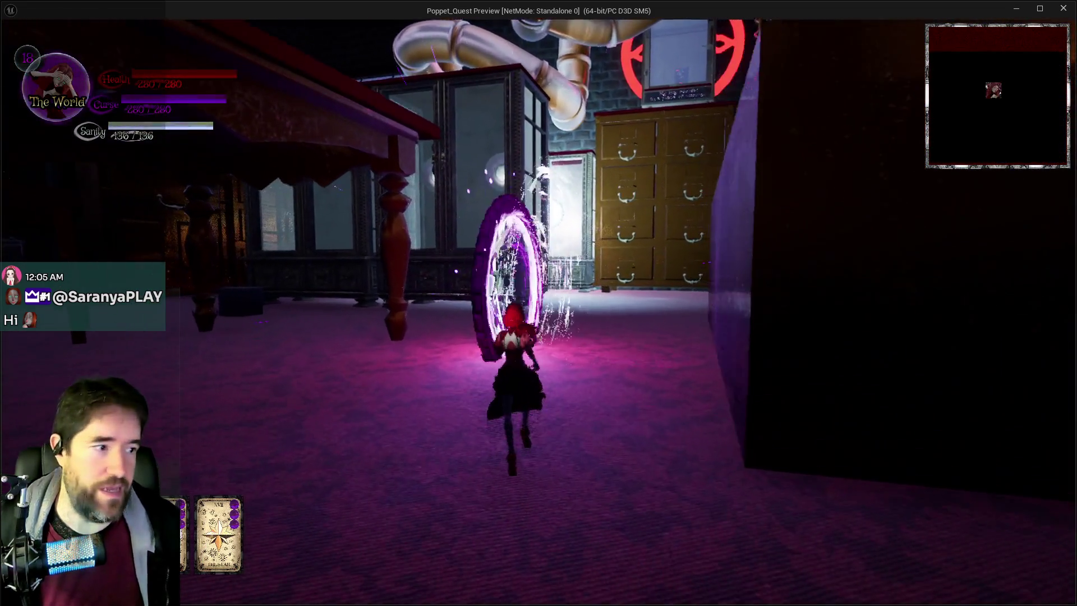
pyautogui.press('w')
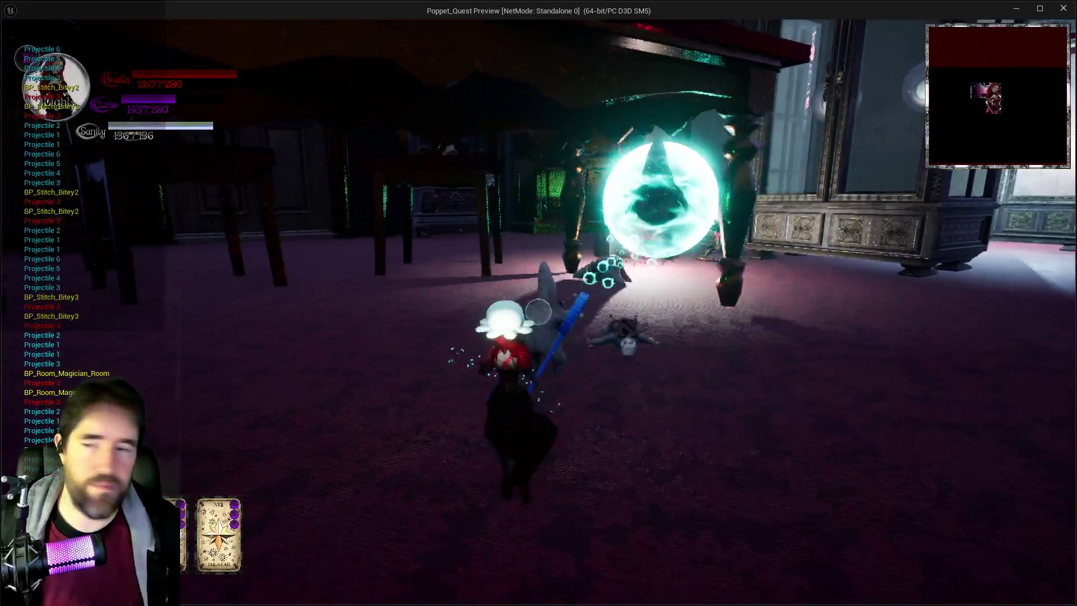
pyautogui.hotkey('alt', 'Tab')
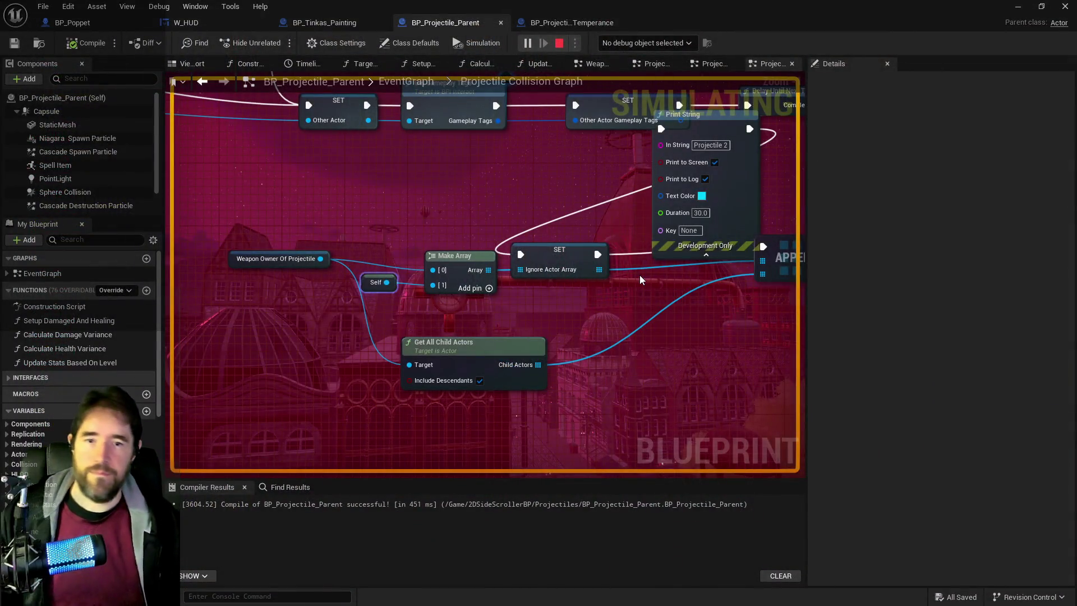
# Delete the red-text and yellow Print String nodes from the collision graph
pyautogui.moveTo(704, 115)
pyautogui.mouseDown()
pyautogui.moveTo(588, 203)
pyautogui.moveTo(635, 234)
pyautogui.mouseUp()
pyautogui.moveTo(703, 194)
pyautogui.mouseDown()
pyautogui.moveTo(404, 337)
pyautogui.moveTo(590, 249)
pyautogui.moveTo(675, 274)
pyautogui.moveTo(494, 314)
pyautogui.moveTo(309, 293)
pyautogui.mouseUp()
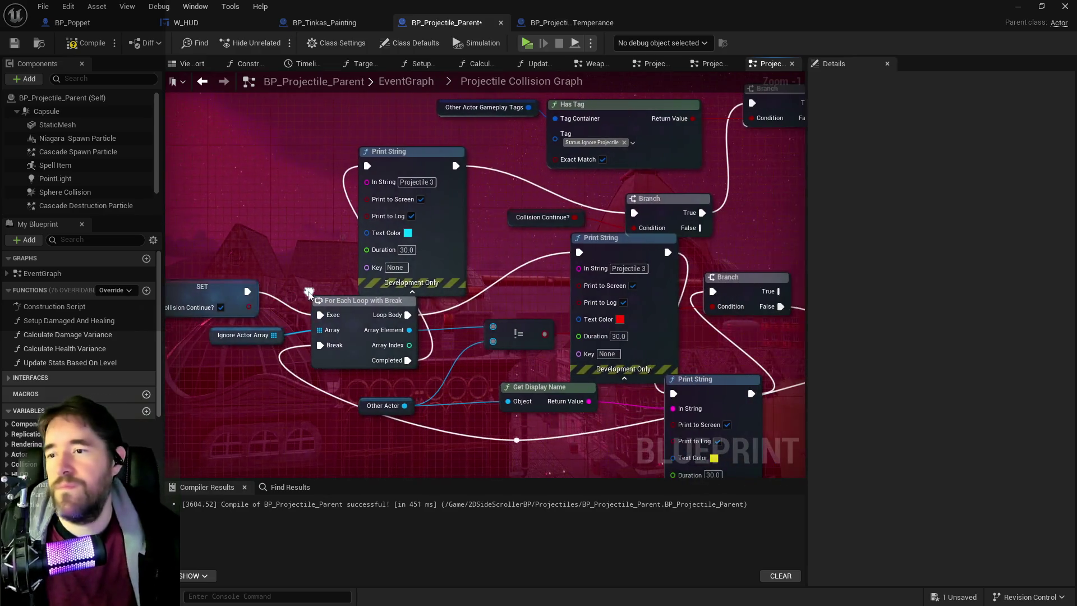
pyautogui.moveTo(541, 308); pyautogui.dragTo(436, 305)
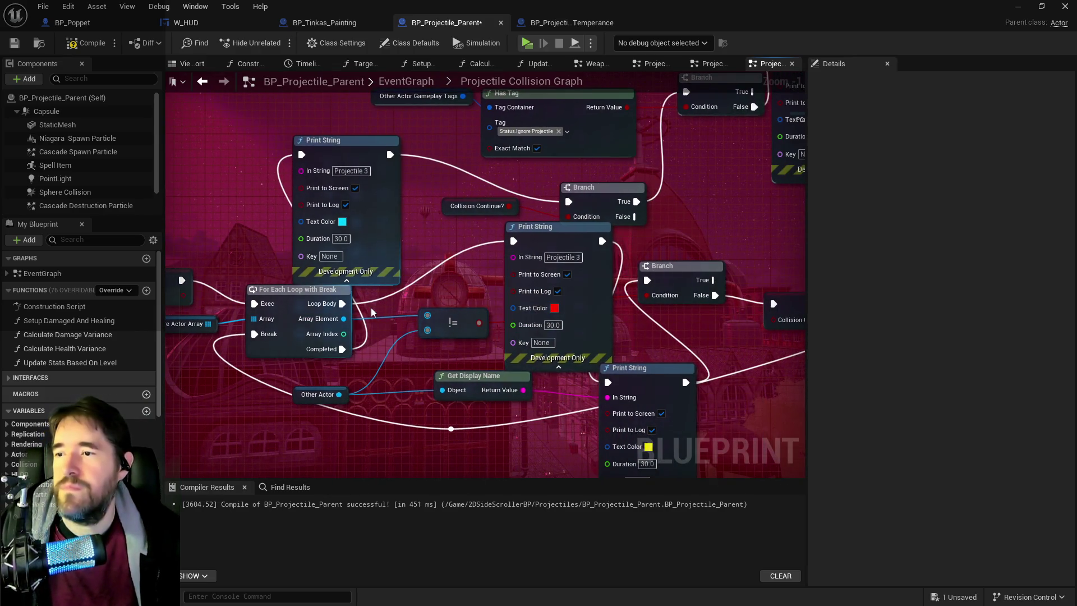
pyautogui.moveTo(342, 304)
pyautogui.mouseDown()
pyautogui.moveTo(661, 284)
pyautogui.moveTo(578, 308)
pyautogui.moveTo(508, 252)
pyautogui.mouseUp()
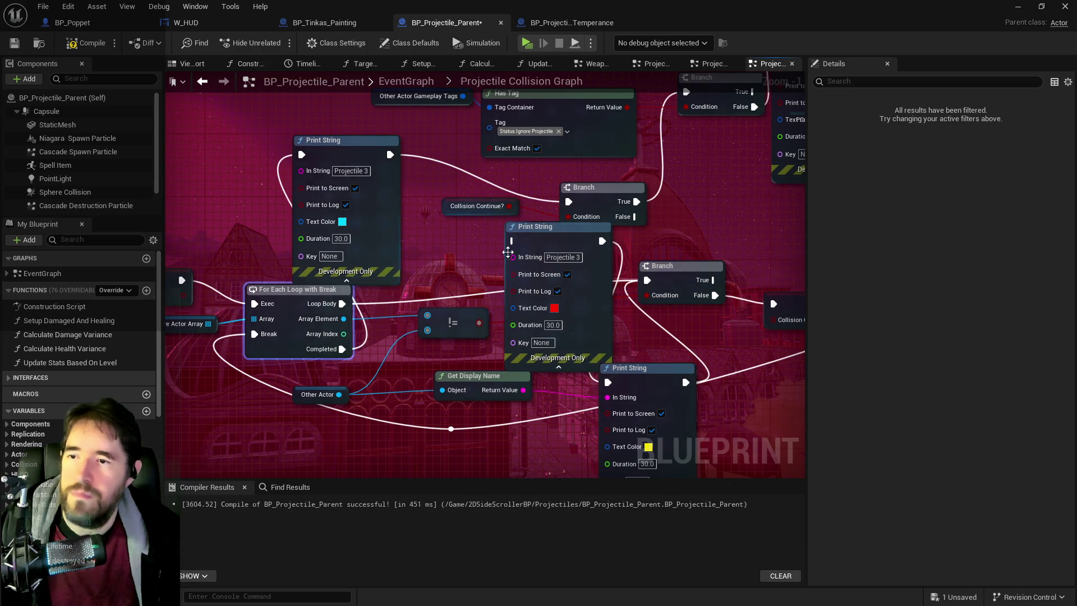
pyautogui.click(508, 253)
pyautogui.press('Delete')
pyautogui.moveTo(591, 338); pyautogui.dragTo(510, 261)
pyautogui.click(568, 301)
pyautogui.press('Delete')
pyautogui.moveTo(567, 300)
pyautogui.mouseDown()
pyautogui.moveTo(416, 374)
pyautogui.moveTo(470, 282)
pyautogui.mouseUp()
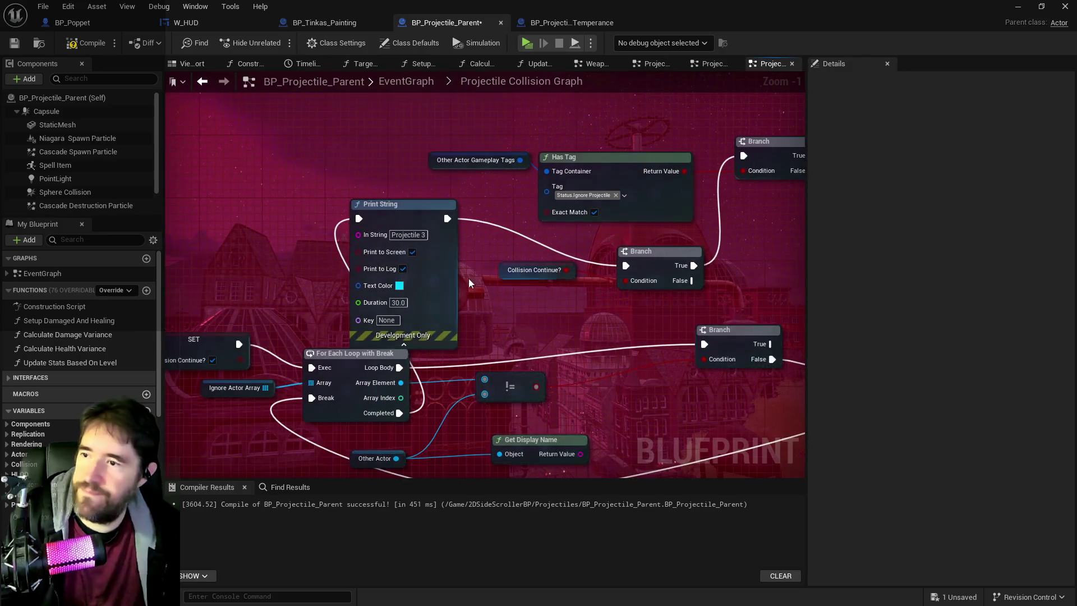
# Wire the loop's Completed output and Print String into the Branch, and Branch False into the Sequence
pyautogui.moveTo(400, 413)
pyautogui.mouseDown()
pyautogui.moveTo(418, 427)
pyautogui.moveTo(575, 271)
pyautogui.moveTo(626, 266)
pyautogui.moveTo(162, 292)
pyautogui.mouseUp()
pyautogui.click(277, 180)
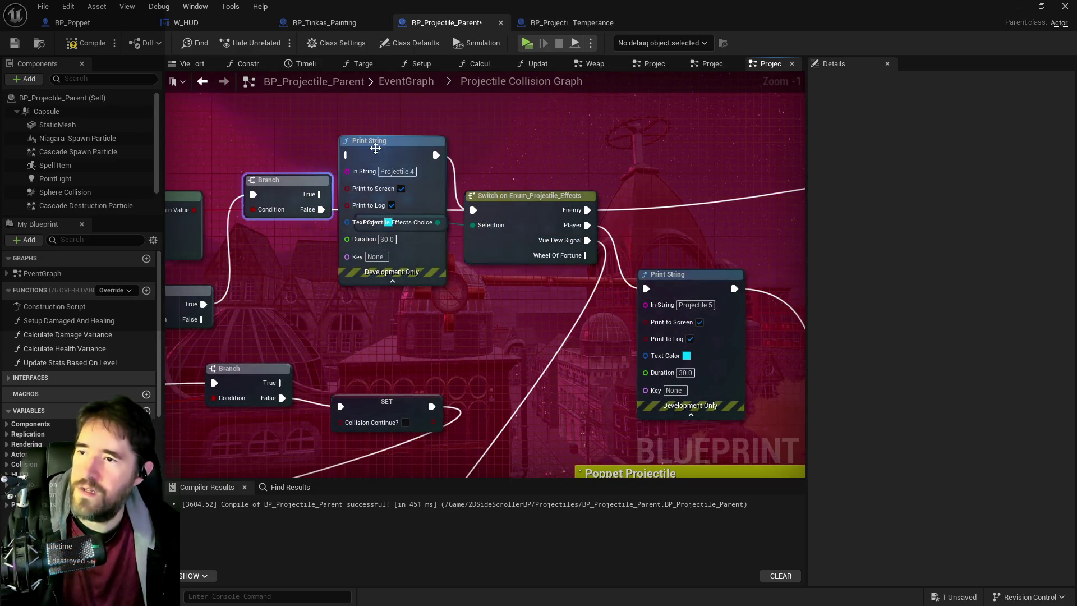
pyautogui.scroll(-4, 456, 278)
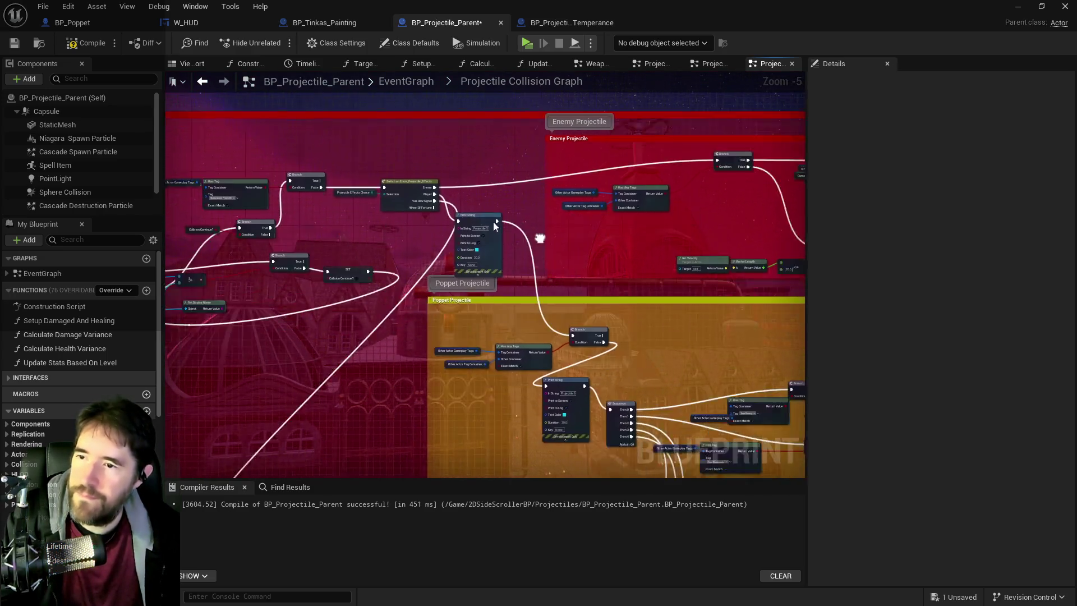
pyautogui.scroll(2, 494, 226)
pyautogui.moveTo(480, 211)
pyautogui.mouseDown()
pyautogui.moveTo(528, 327)
pyautogui.moveTo(618, 416)
pyautogui.mouseUp()
pyautogui.moveTo(592, 313)
pyautogui.mouseDown()
pyautogui.moveTo(489, 180)
pyautogui.moveTo(429, 128)
pyautogui.moveTo(570, 213)
pyautogui.mouseUp()
pyautogui.moveTo(496, 146); pyautogui.dragTo(510, 268)
pyautogui.moveTo(674, 335); pyautogui.dragTo(219, 220)
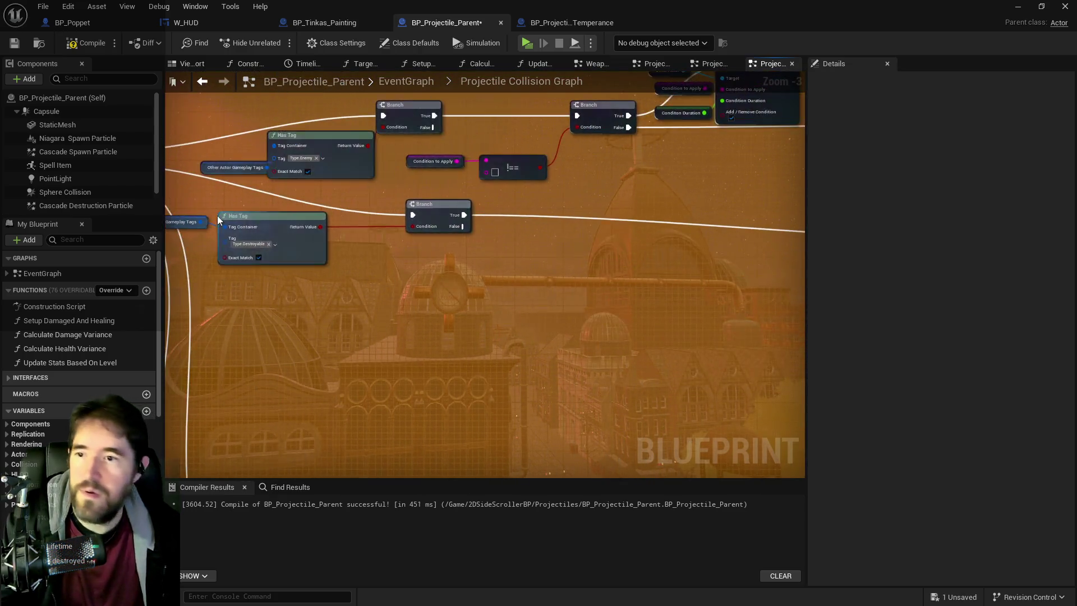
# Route the middle Branch's False into the right Branch and wire SET straight to the Branch, bypassing Print String
pyautogui.scroll(-4, 409, 280)
pyautogui.moveTo(442, 293); pyautogui.dragTo(473, 382)
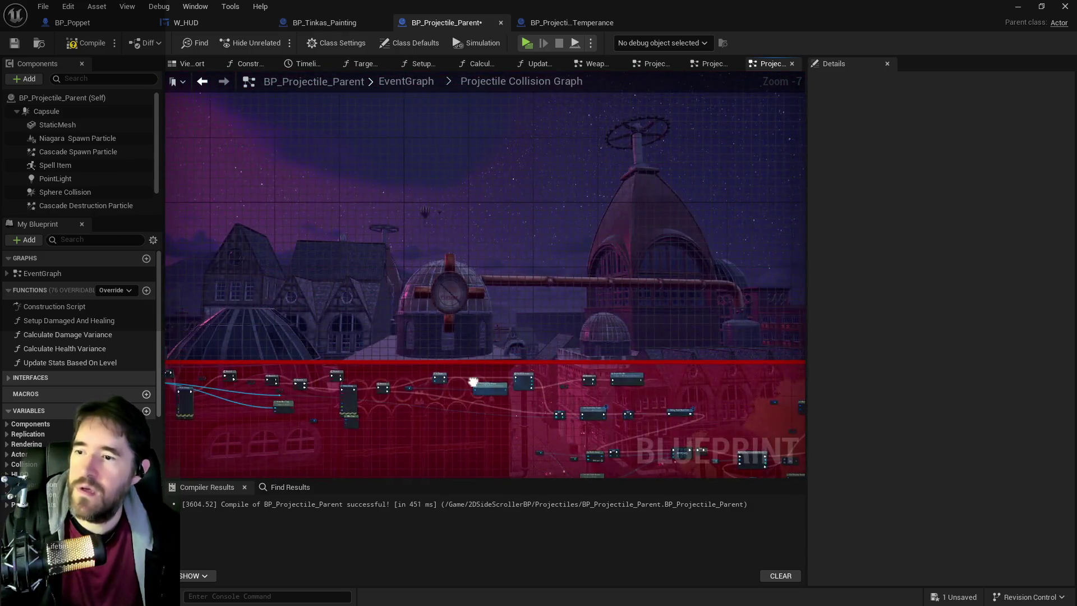
pyautogui.scroll(5, 473, 382)
pyautogui.moveTo(551, 335); pyautogui.dragTo(455, 240)
pyautogui.moveTo(541, 234)
pyautogui.mouseDown()
pyautogui.moveTo(561, 219)
pyautogui.moveTo(623, 232)
pyautogui.mouseUp()
pyautogui.moveTo(403, 230); pyautogui.dragTo(628, 231)
pyautogui.moveTo(547, 220); pyautogui.dragTo(723, 306)
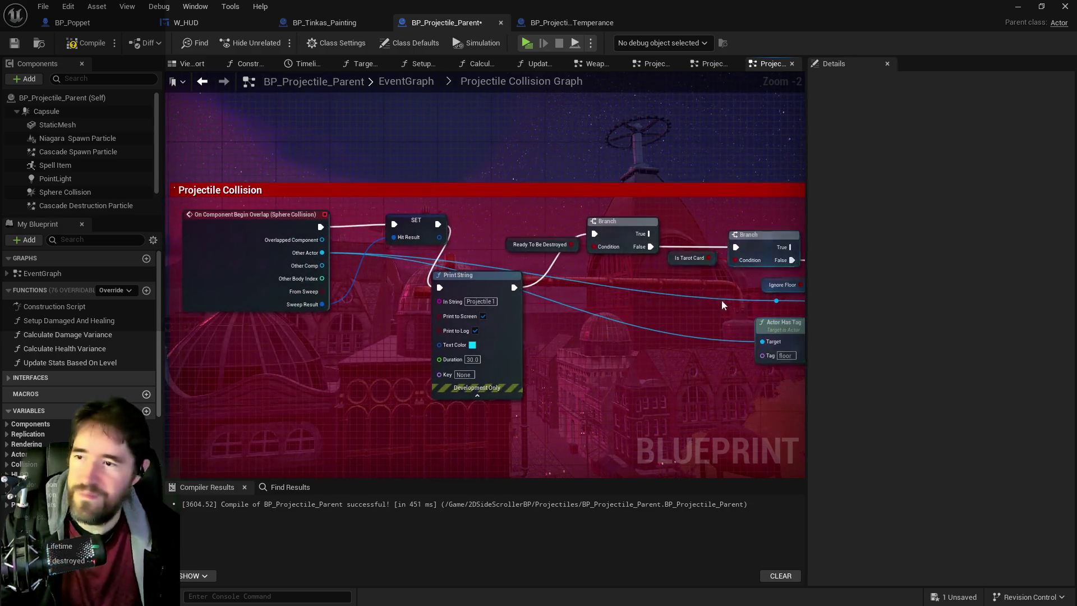
pyautogui.moveTo(438, 224); pyautogui.dragTo(595, 233)
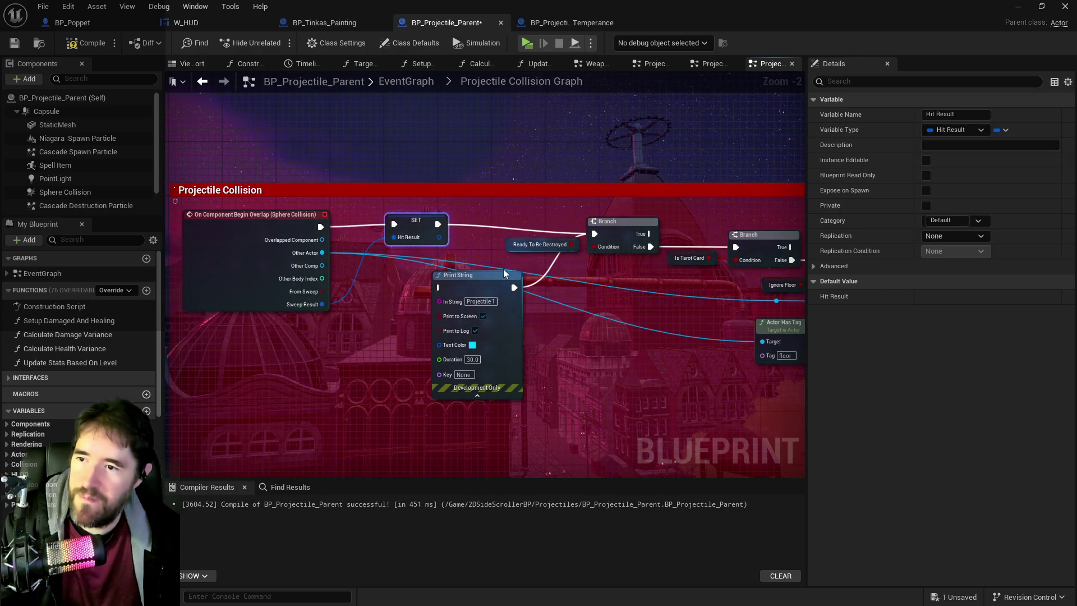
pyautogui.click(504, 273)
pyautogui.moveTo(504, 274); pyautogui.dragTo(275, 319)
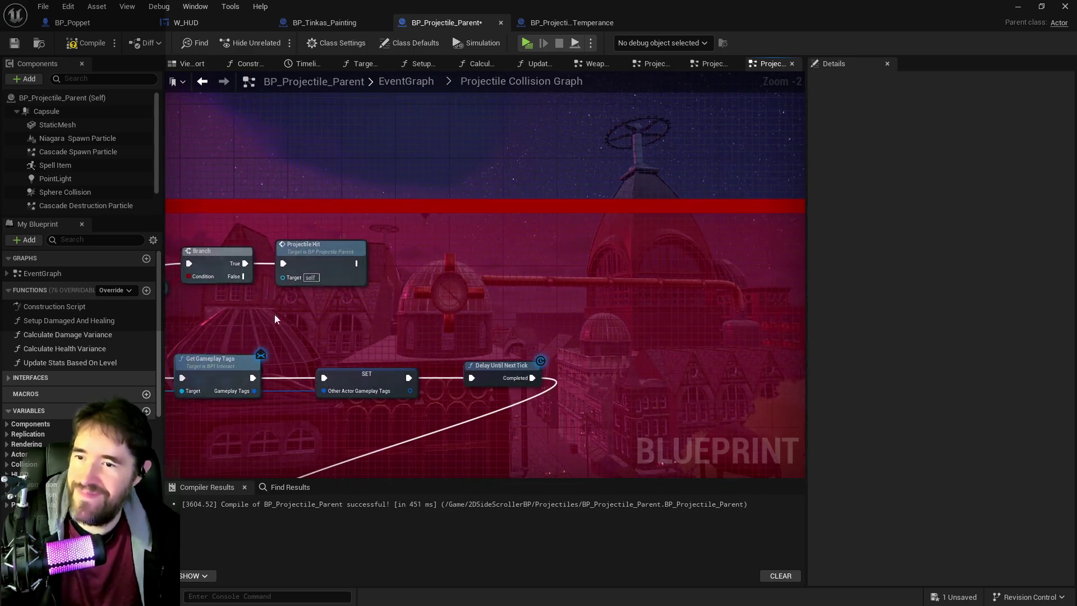
pyautogui.scroll(-2, 633, 337)
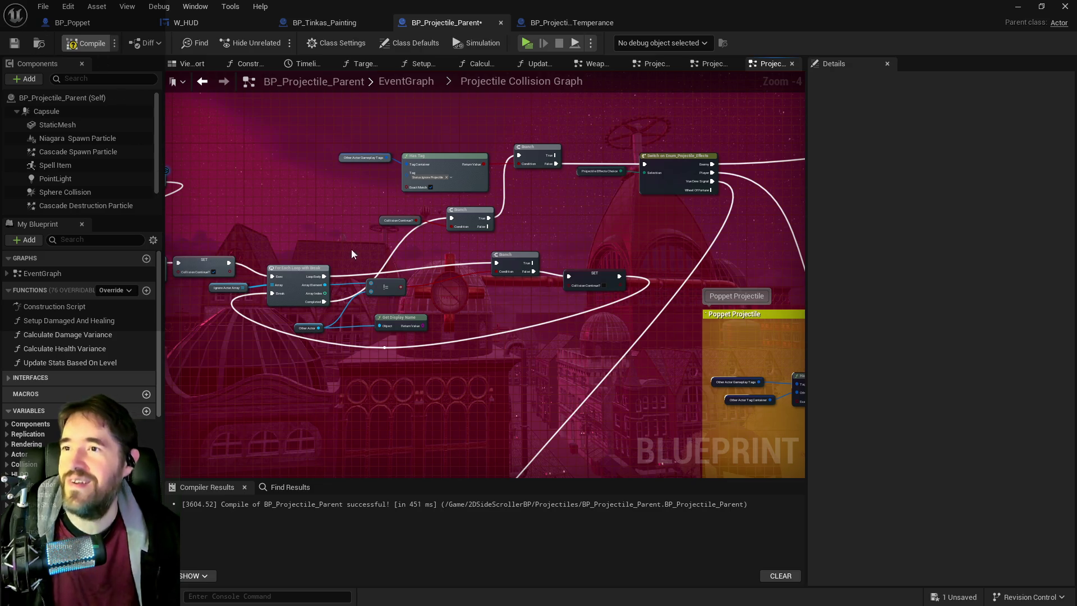
# Compile and save BP_Projectile_Parent
pyautogui.press('F7')
pyautogui.hotkey('ctrl', 's')
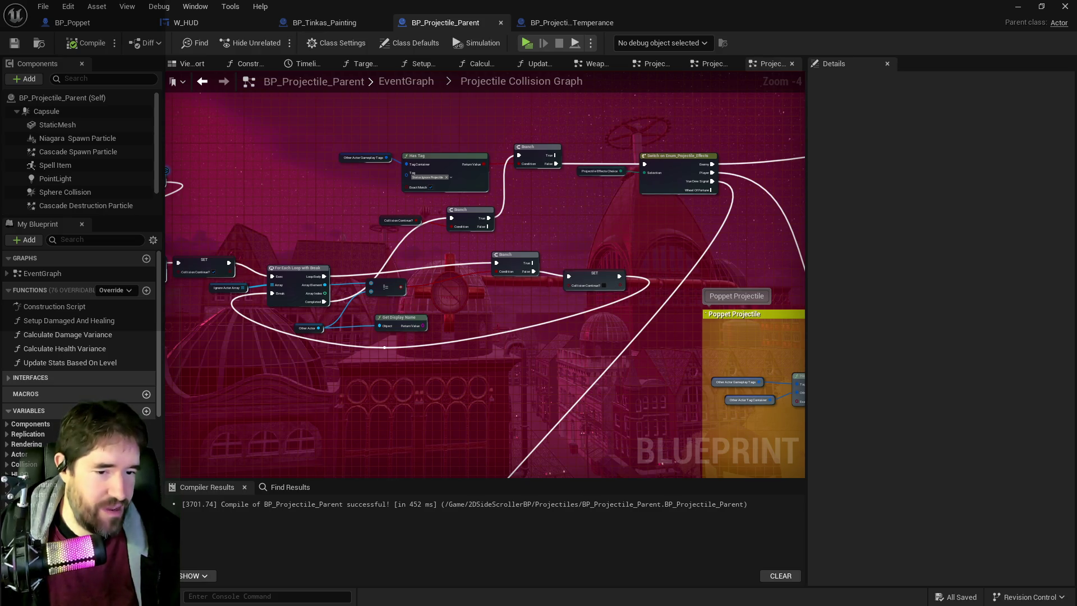
pyautogui.hotkey('alt', 'Tab')
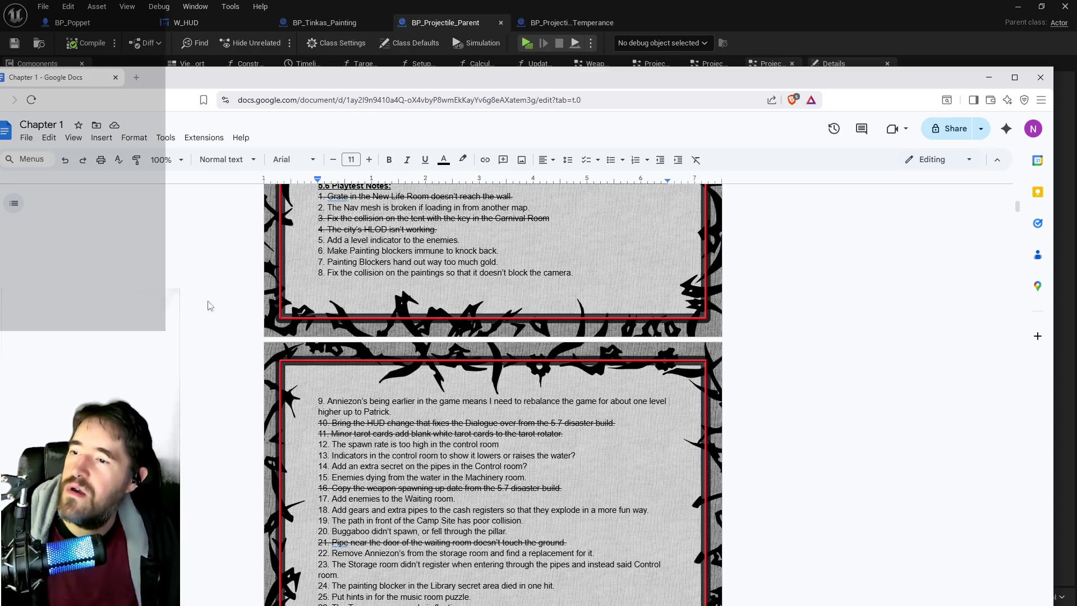
# Strike through item 27 'Player projectiles are broken.' and move the Chrome window aside to reveal Unreal
pyautogui.scroll(-2, 385, 444)
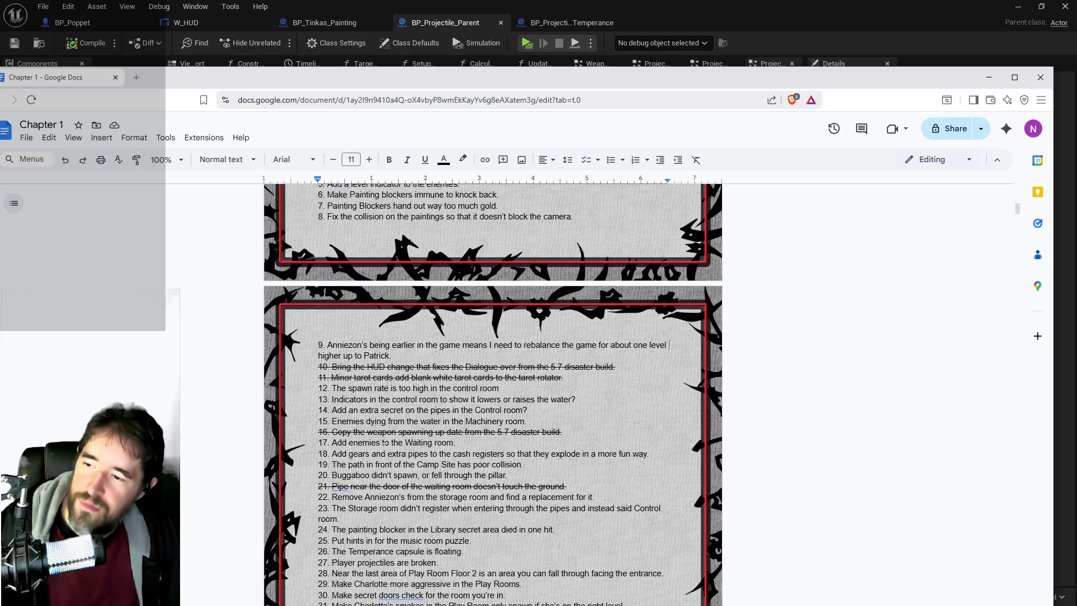
pyautogui.scroll(-2, 493, 392)
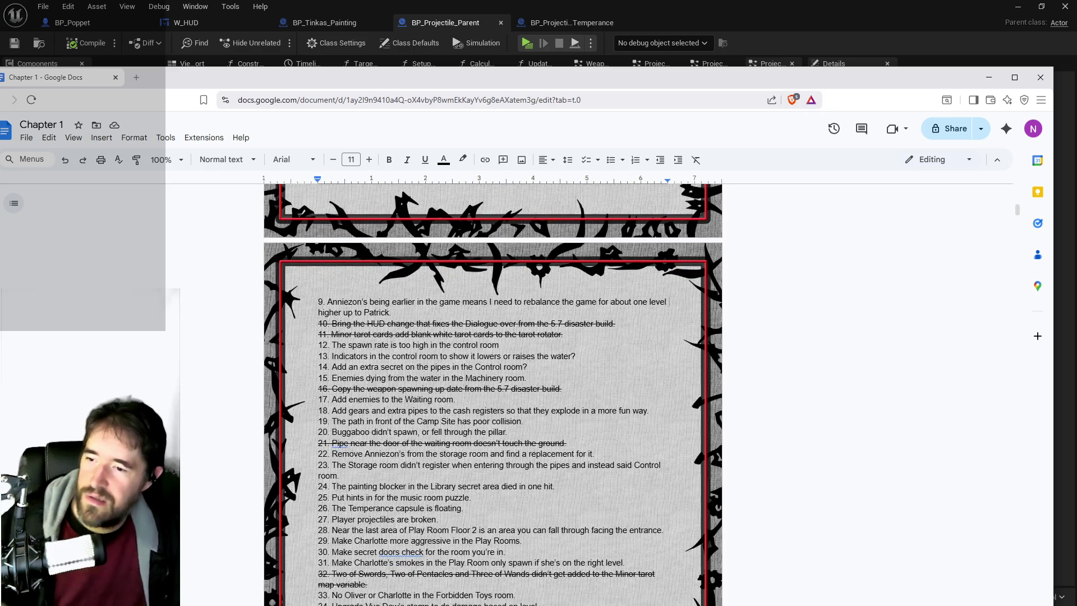
pyautogui.scroll(-2, 493, 394)
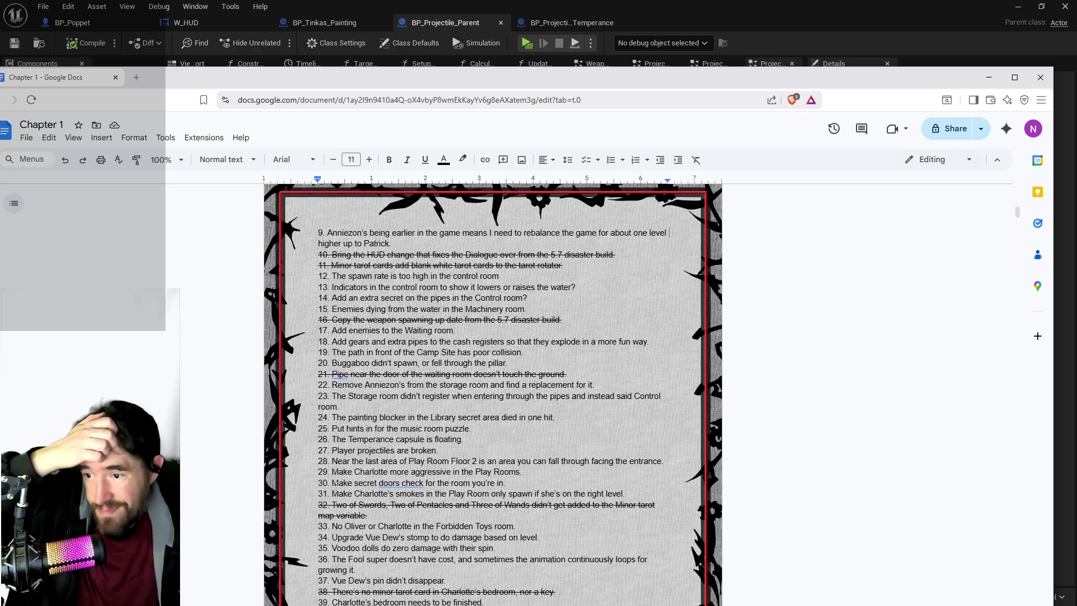
pyautogui.scroll(-2, 493, 394)
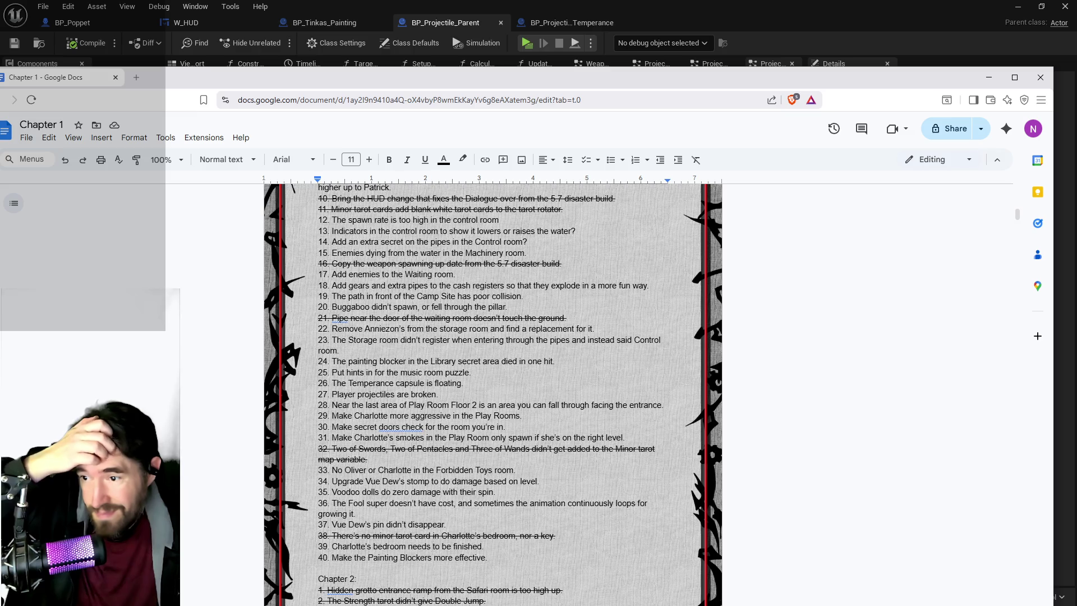
pyautogui.moveTo(440, 394); pyautogui.dragTo(315, 394)
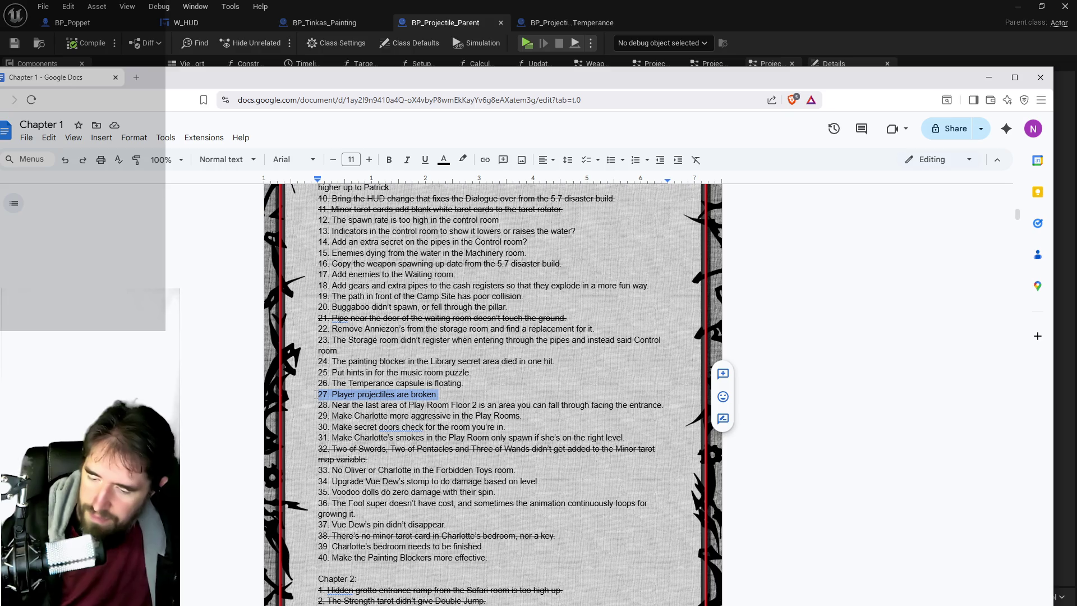
pyautogui.hotkey('alt', 'shift', '5')
pyautogui.moveTo(387, 85); pyautogui.dragTo(1076, 122)
pyautogui.moveTo(932, 24); pyautogui.dragTo(1076, 56)
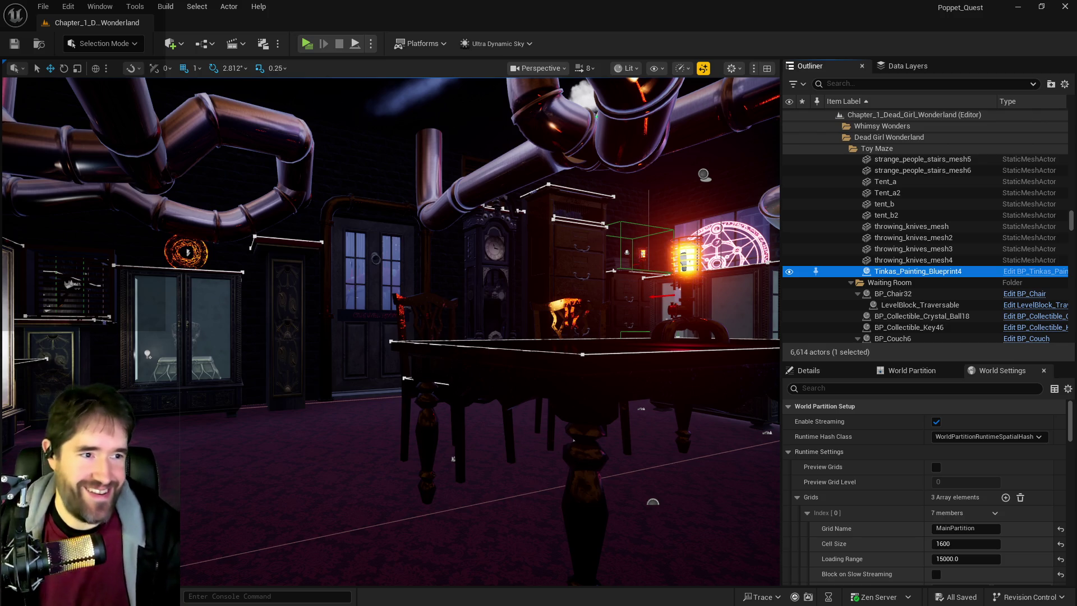
# Turn the viewport camera around the room toward the resurrection vat
pyautogui.moveTo(393, 331); pyautogui.dragTo(354, 325)
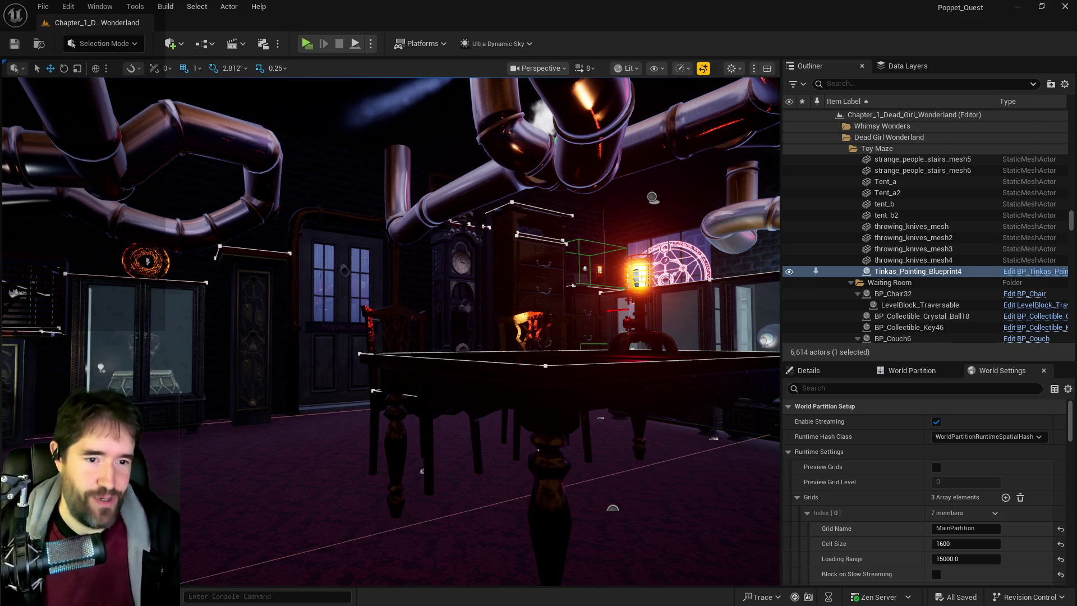
# Fly to BP_Resurrection_Vat9, snap it down onto the table with End, then raise it slightly
pyautogui.press('w')
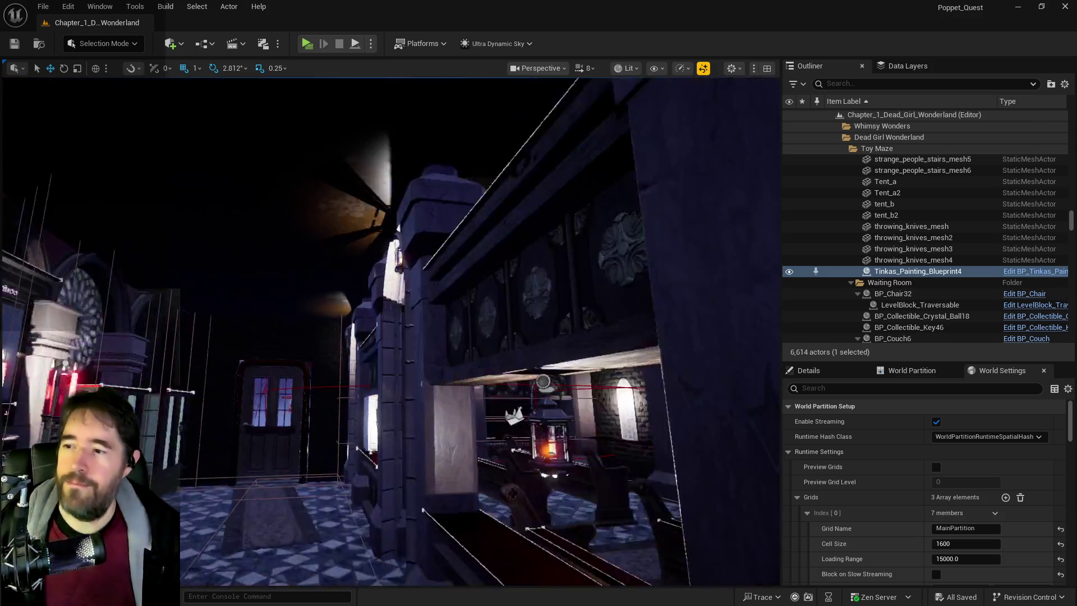
pyautogui.press('w')
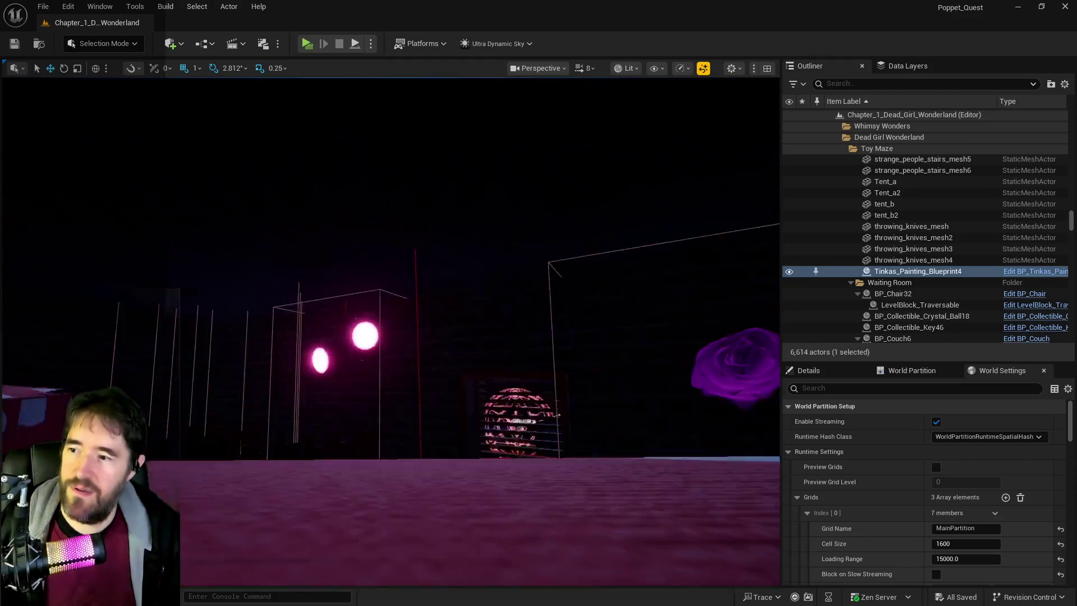
pyautogui.press('w')
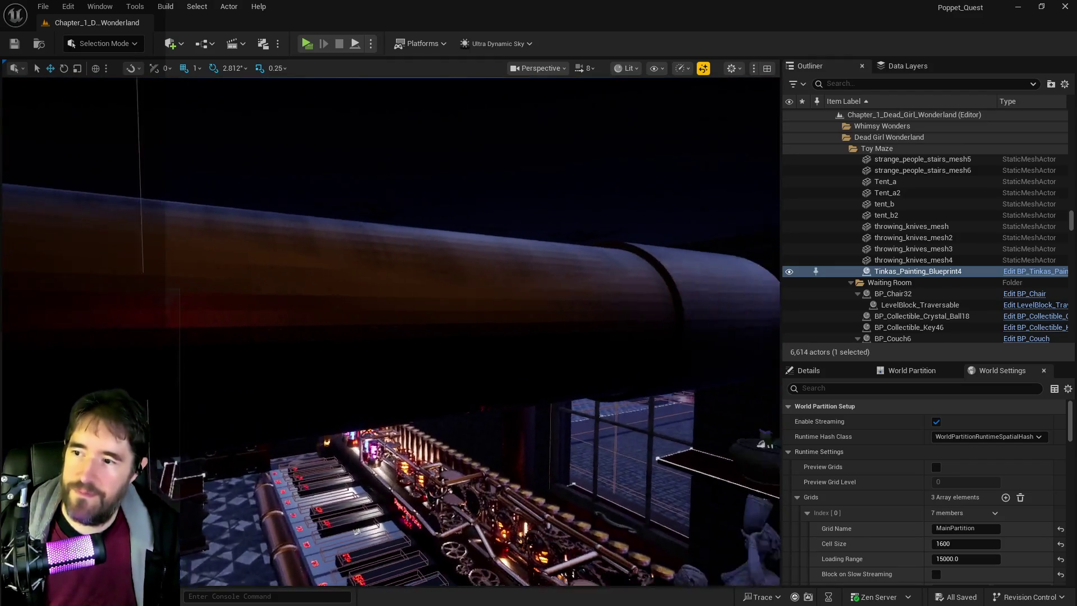
pyautogui.press('w')
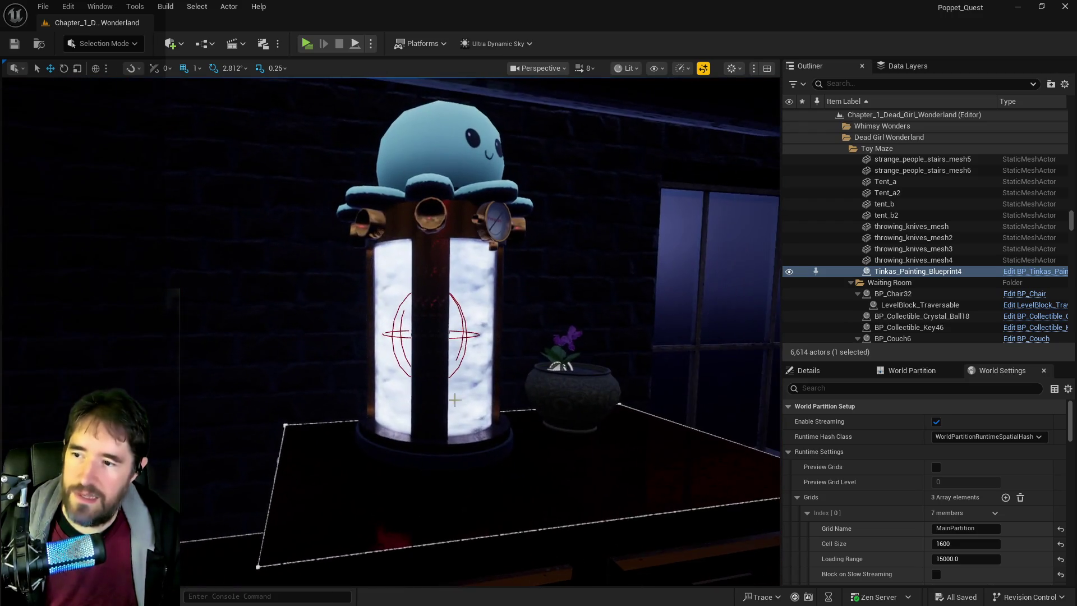
pyautogui.click(414, 406)
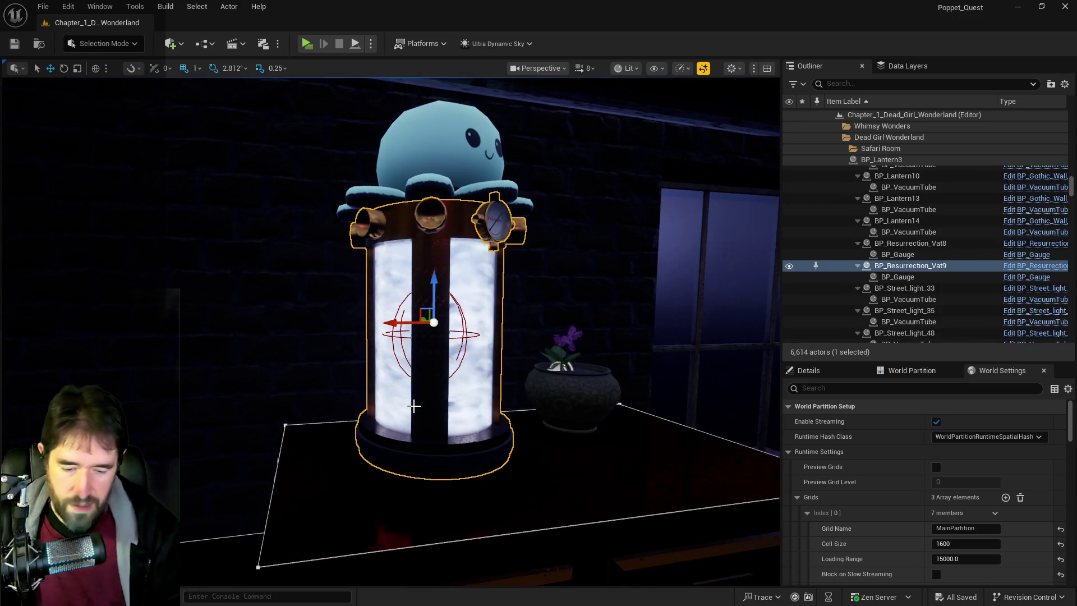
pyautogui.press('End')
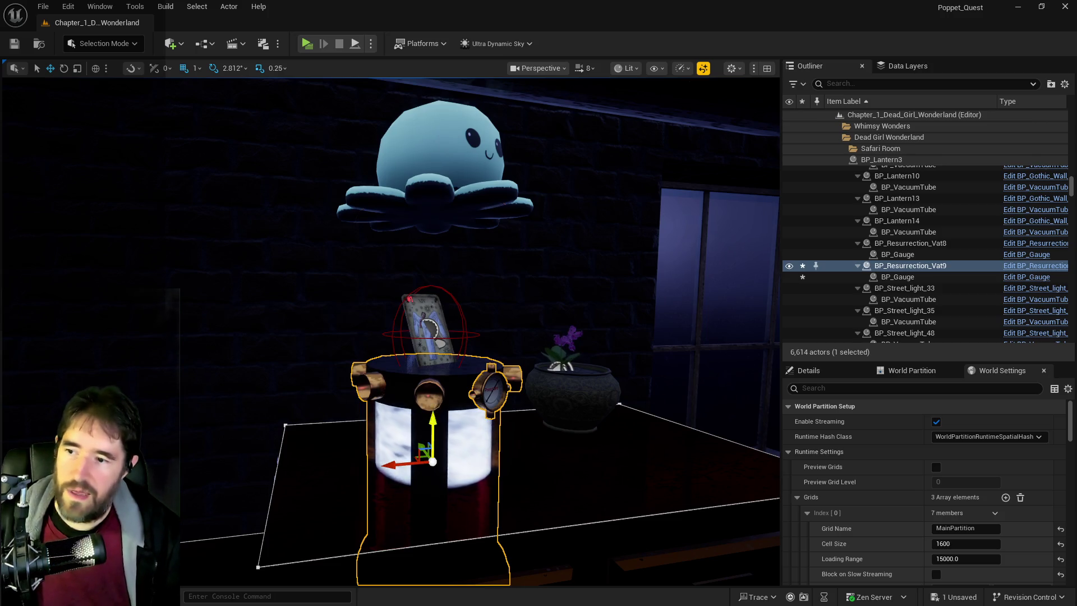
pyautogui.moveTo(442, 410)
pyautogui.mouseDown()
pyautogui.moveTo(443, 292)
pyautogui.moveTo(393, 303)
pyautogui.moveTo(427, 298)
pyautogui.moveTo(393, 292)
pyautogui.moveTo(408, 304)
pyautogui.mouseUp()
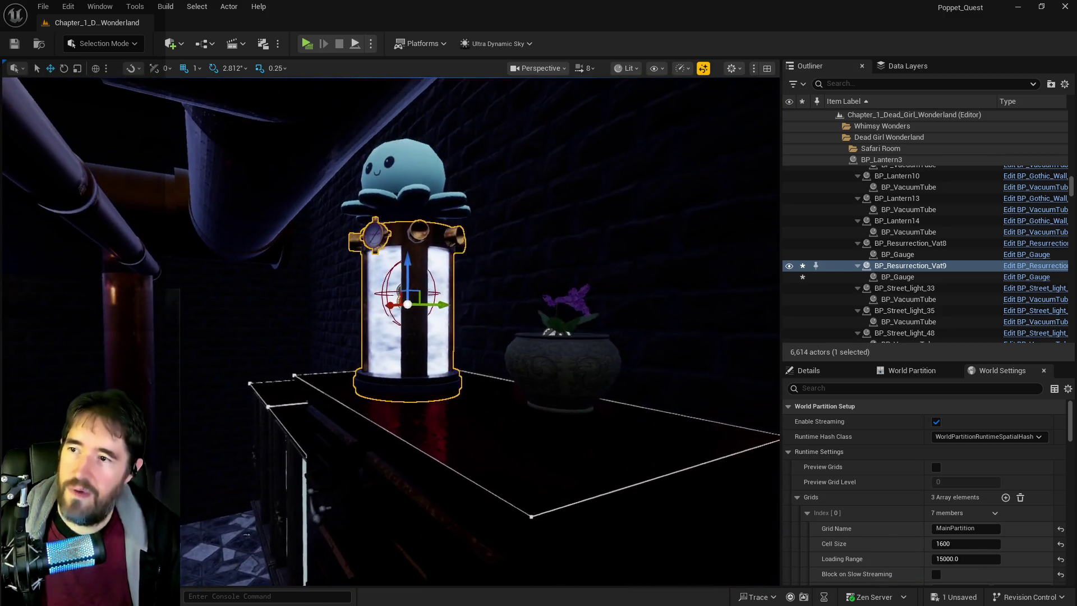
# Select the octopus head and limbs, frame them, and lower them onto the vat's top
pyautogui.click(405, 172)
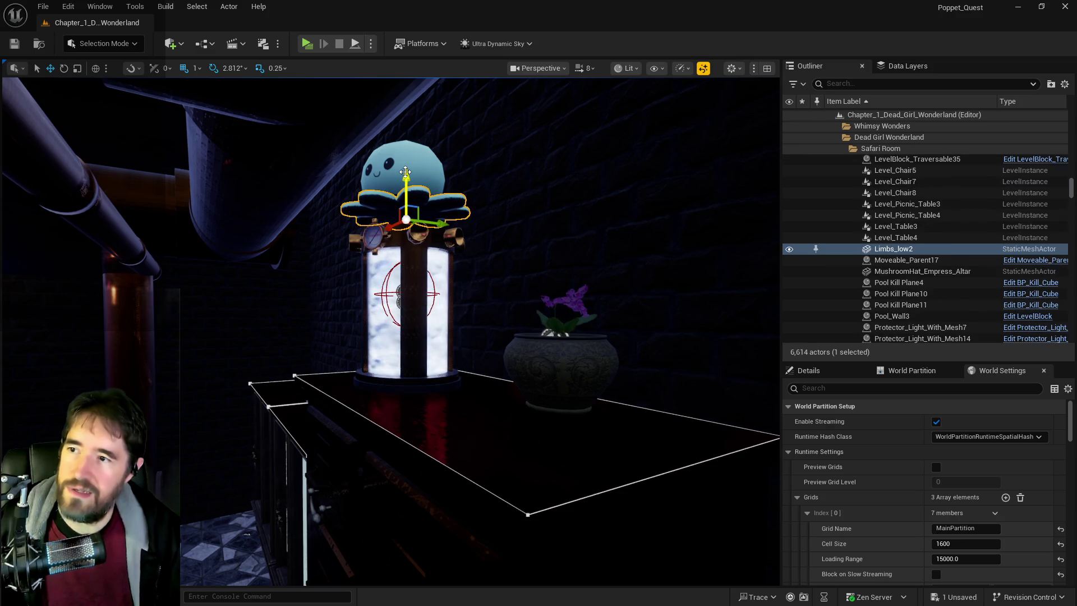
pyautogui.keyDown('ctrl'); pyautogui.click(405, 172); pyautogui.keyUp('ctrl')
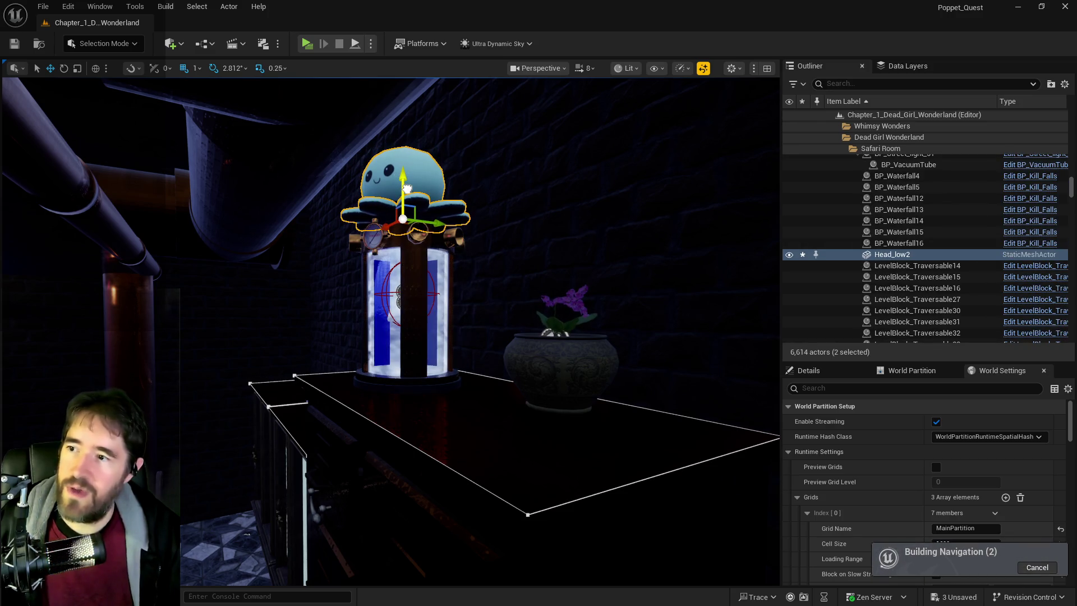
pyautogui.moveTo(408, 189); pyautogui.dragTo(314, 157)
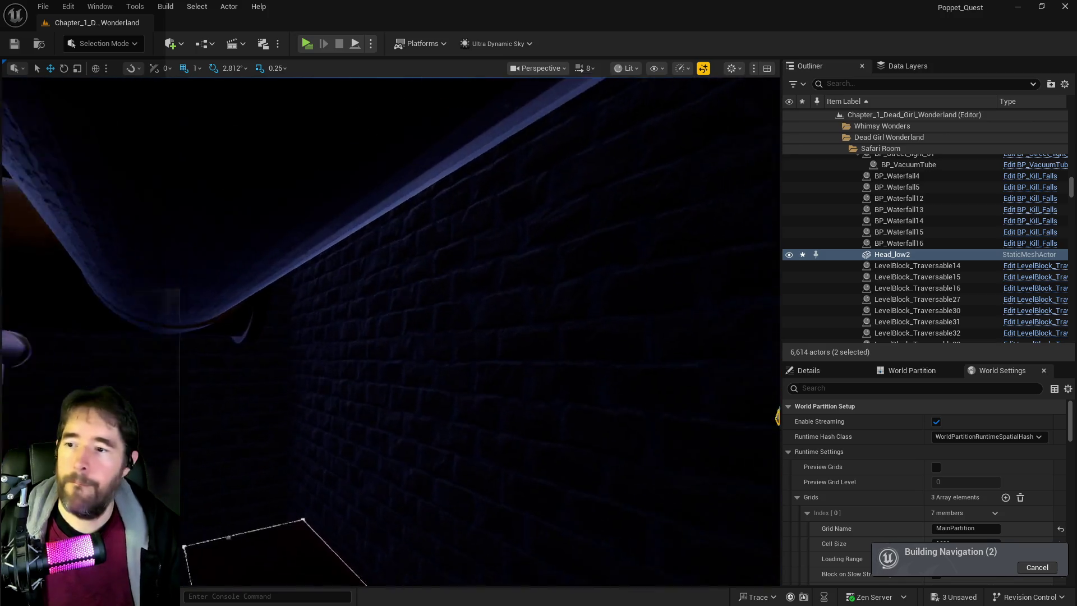
pyautogui.press('f')
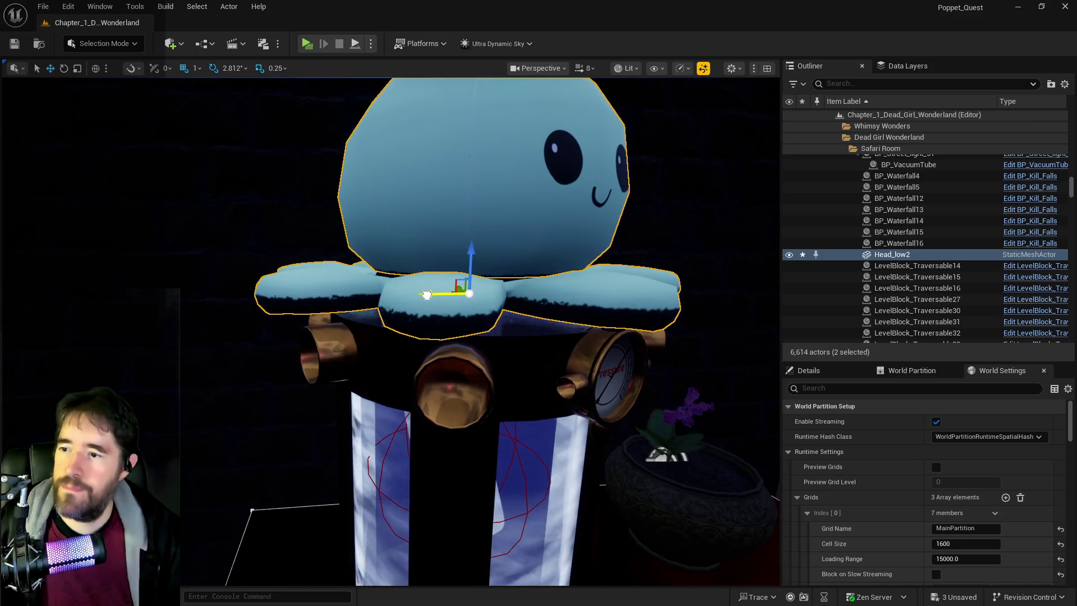
pyautogui.moveTo(470, 258)
pyautogui.mouseDown()
pyautogui.moveTo(183, 501)
pyautogui.moveTo(617, 242)
pyautogui.moveTo(604, 262)
pyautogui.mouseUp()
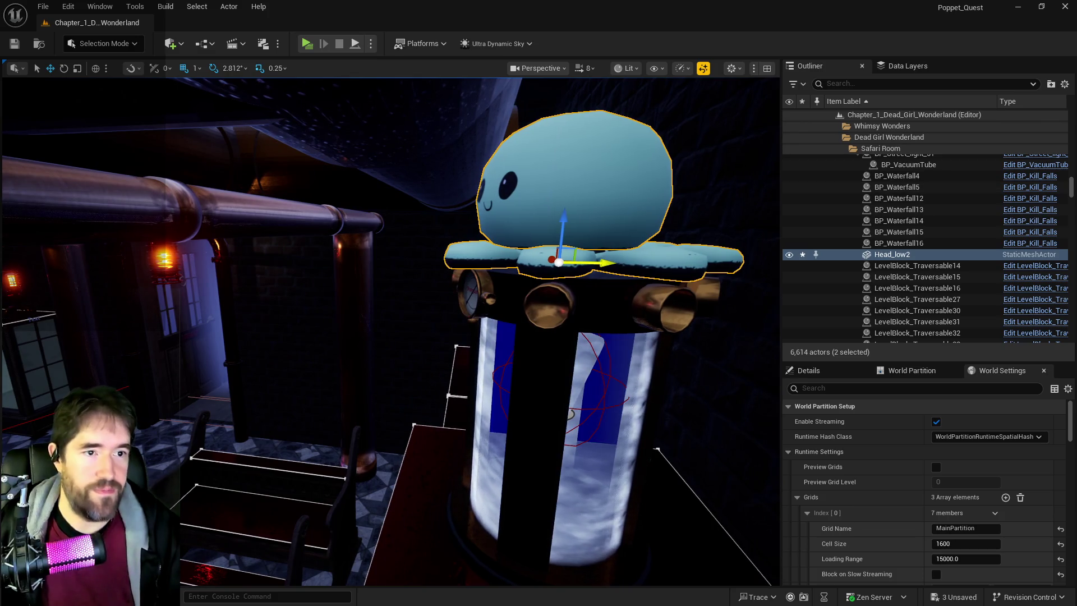
pyautogui.hotkey('alt', 'Tab')
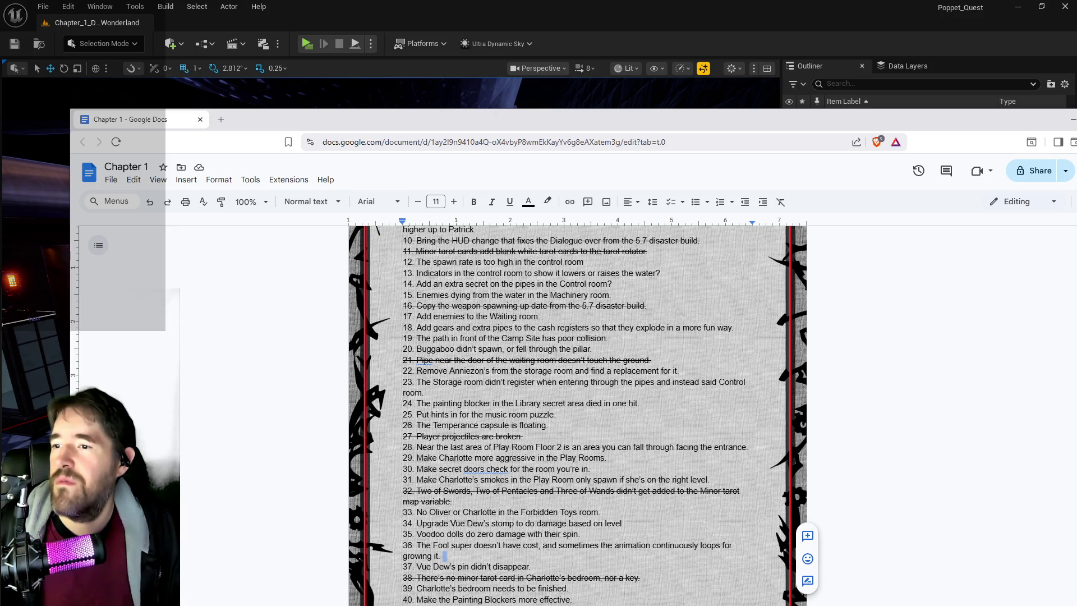
# Select line 26 about the floating Temperance capsule and apply strikethrough with Alt+Shift+5
pyautogui.scroll(-2, 577, 416)
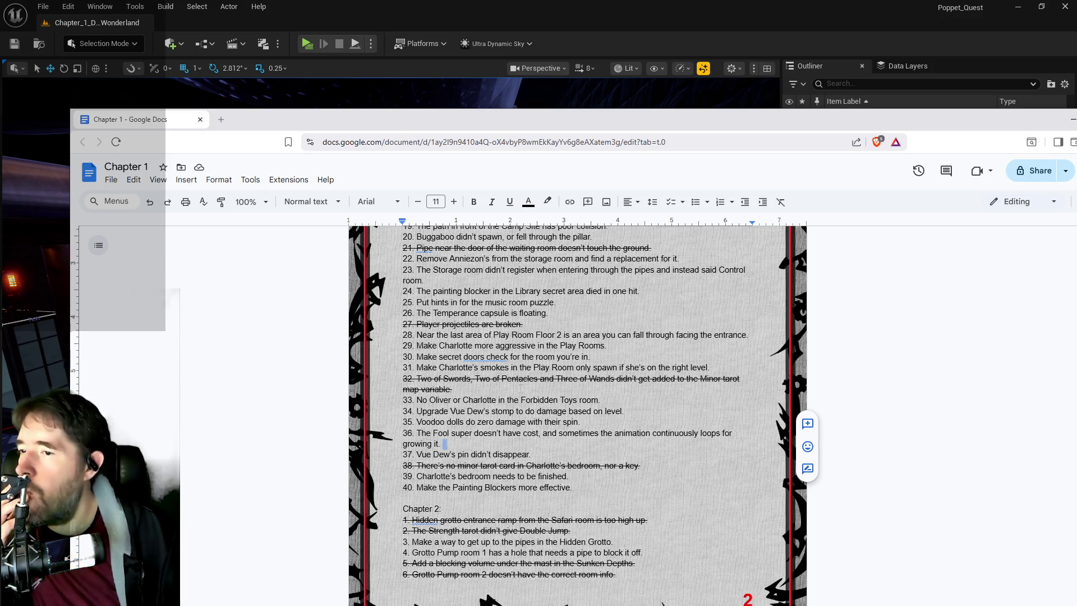
pyautogui.moveTo(547, 313); pyautogui.dragTo(403, 302)
pyautogui.click(459, 313)
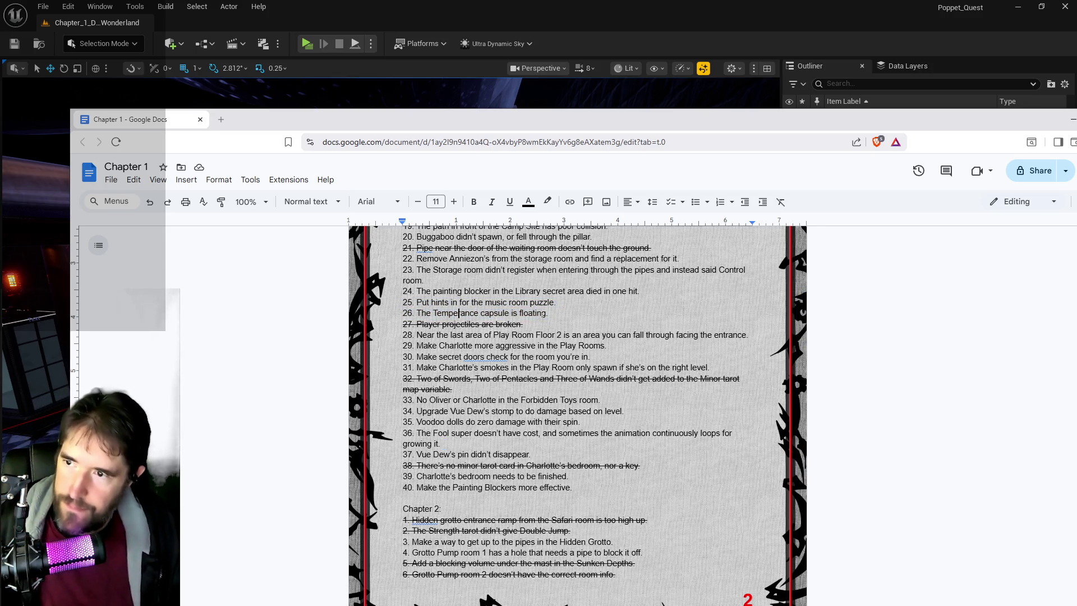
pyautogui.moveTo(553, 316)
pyautogui.mouseDown()
pyautogui.moveTo(407, 303)
pyautogui.moveTo(403, 313)
pyautogui.mouseUp()
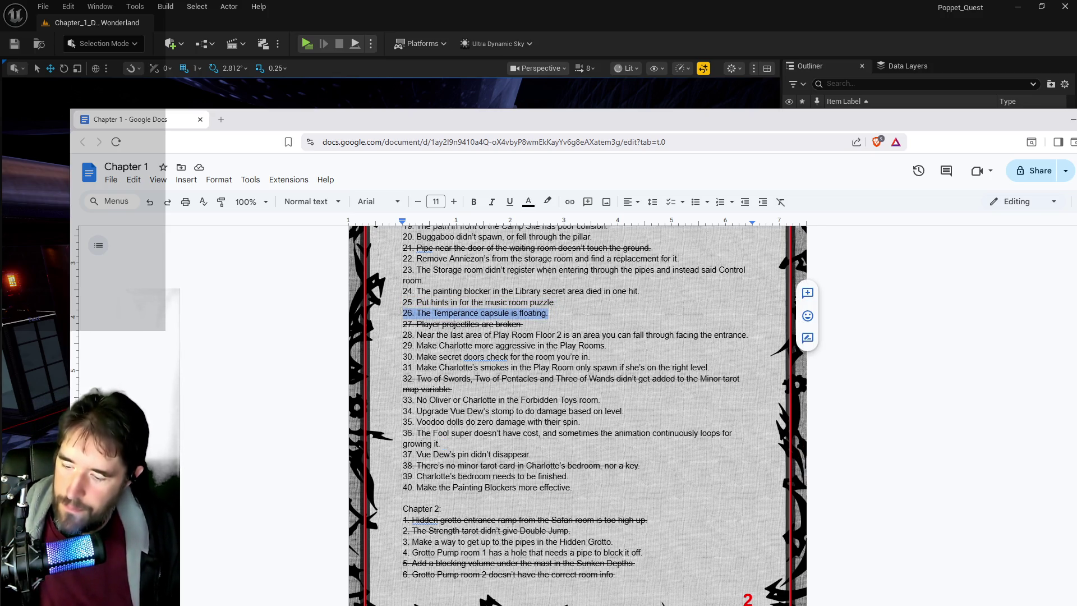
pyautogui.hotkey('alt', 'shift', '5')
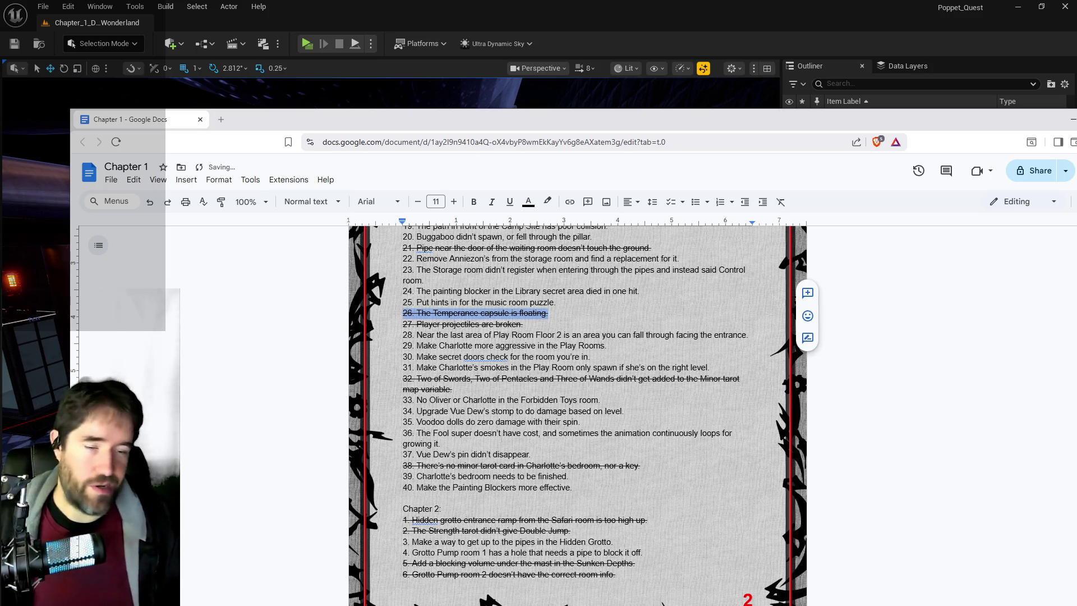
pyautogui.scroll(-1, 592, 488)
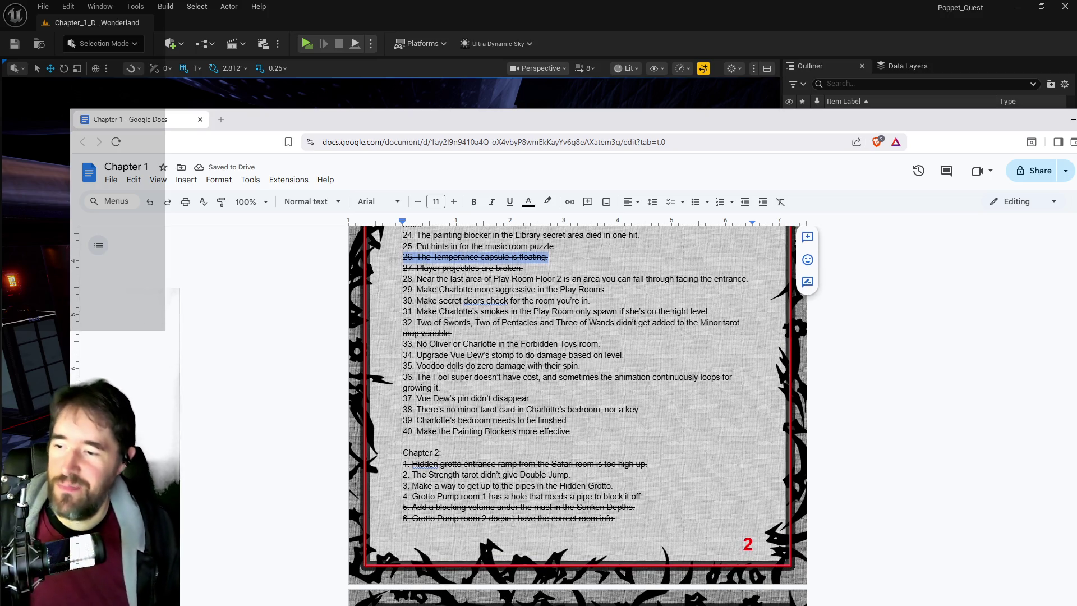
pyautogui.scroll(2, 462, 496)
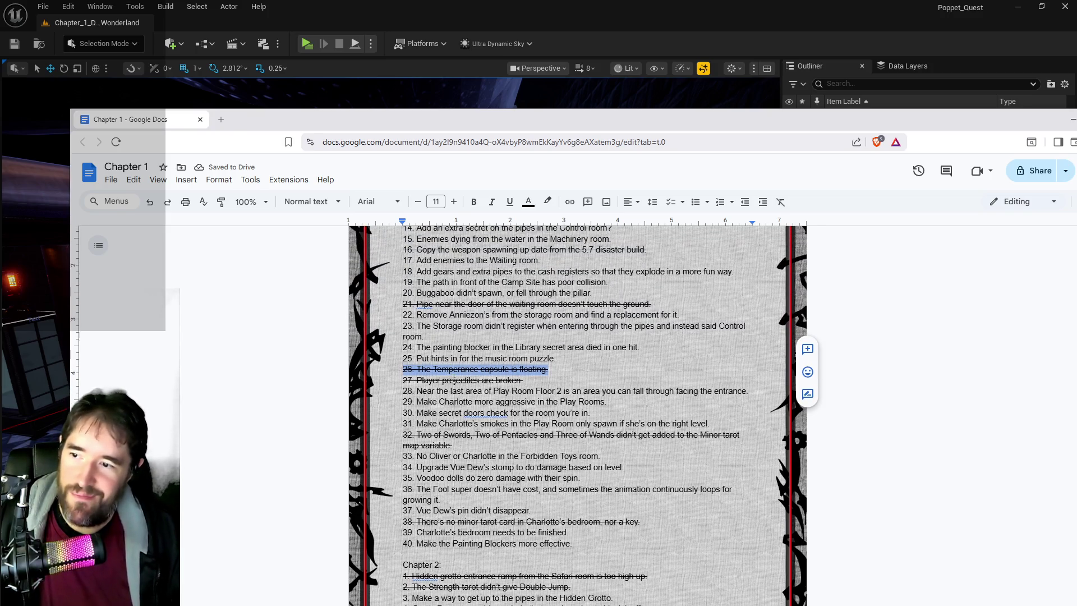
pyautogui.scroll(-3, 436, 418)
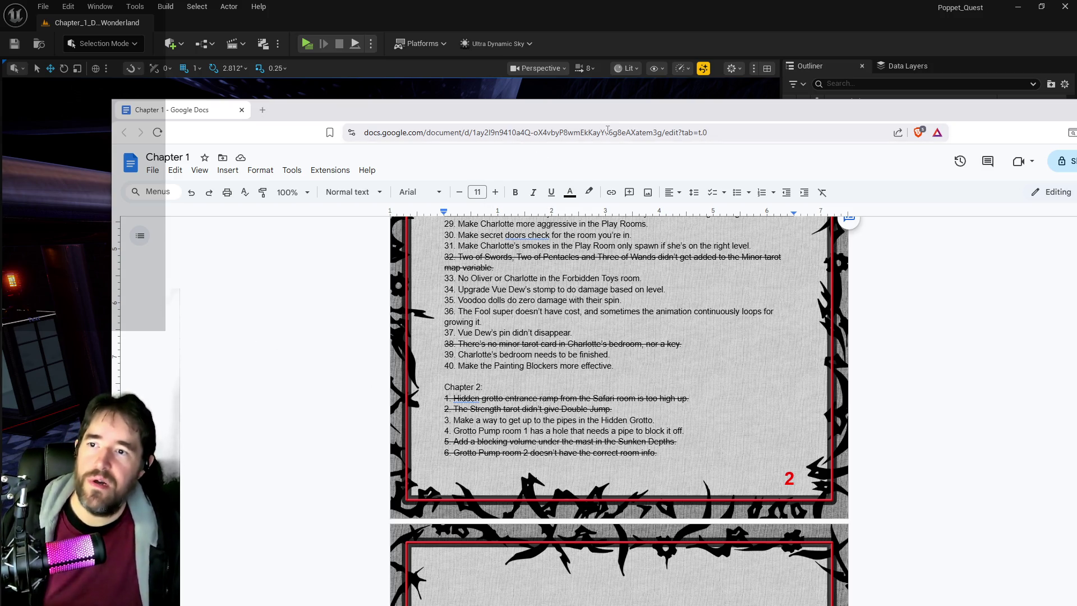
pyautogui.hotkey('alt', 'Tab')
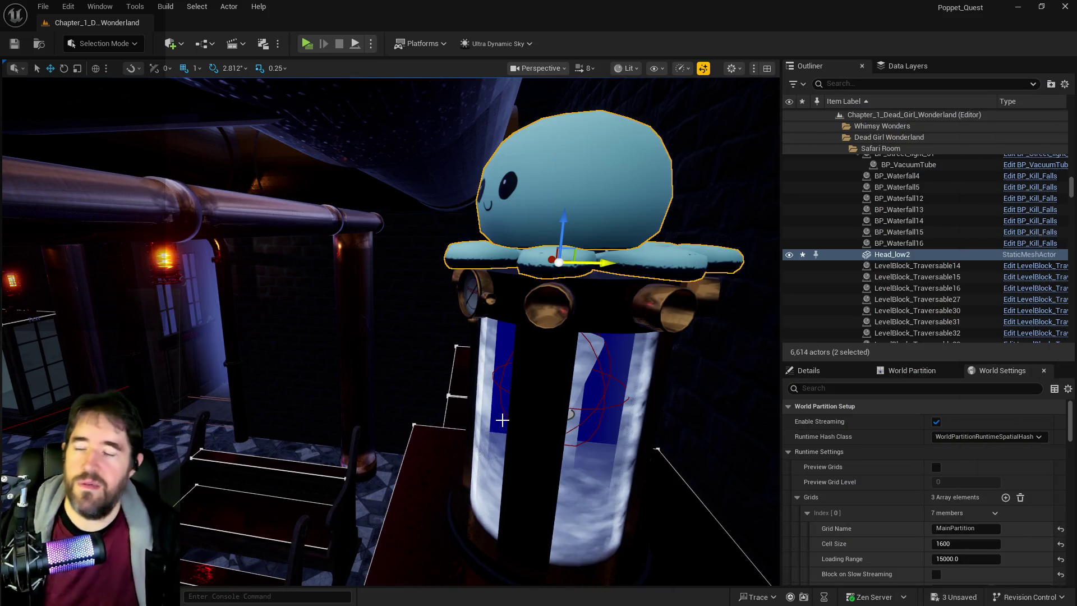
# Fly to the cabinets and inspect the Forbidden Toys room info actor's properties
pyautogui.moveTo(510, 429)
pyautogui.mouseDown()
pyautogui.moveTo(365, 396)
pyautogui.moveTo(297, 295)
pyautogui.moveTo(508, 437)
pyautogui.mouseUp()
pyautogui.moveTo(365, 386)
pyautogui.mouseDown()
pyautogui.moveTo(308, 375)
pyautogui.moveTo(344, 402)
pyautogui.mouseUp()
pyautogui.moveTo(187, 389); pyautogui.dragTo(183, 433)
pyautogui.moveTo(393, 359); pyautogui.dragTo(404, 351)
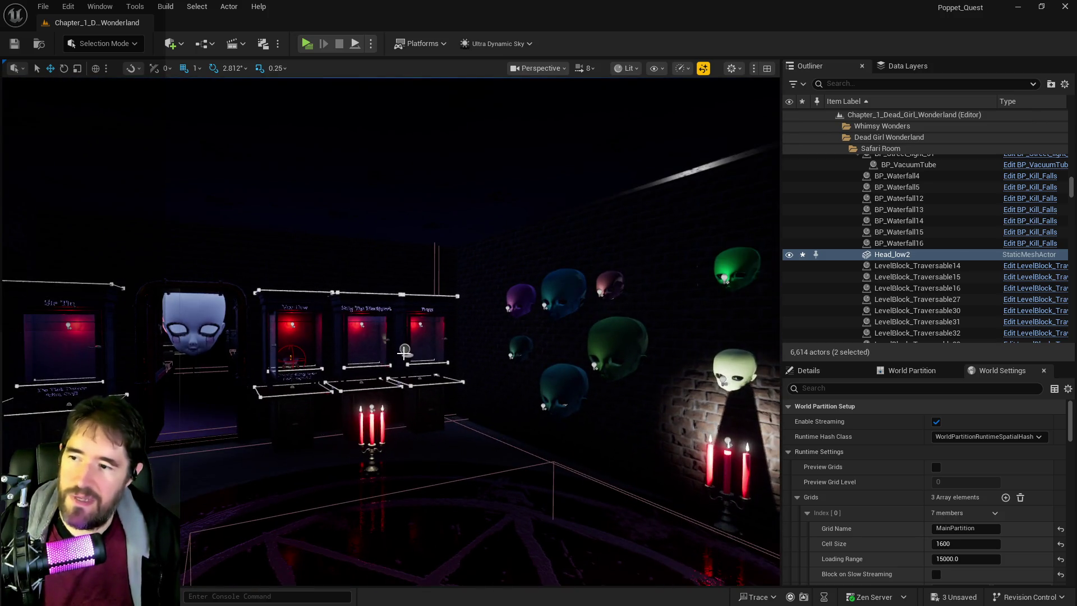
pyautogui.click(404, 350)
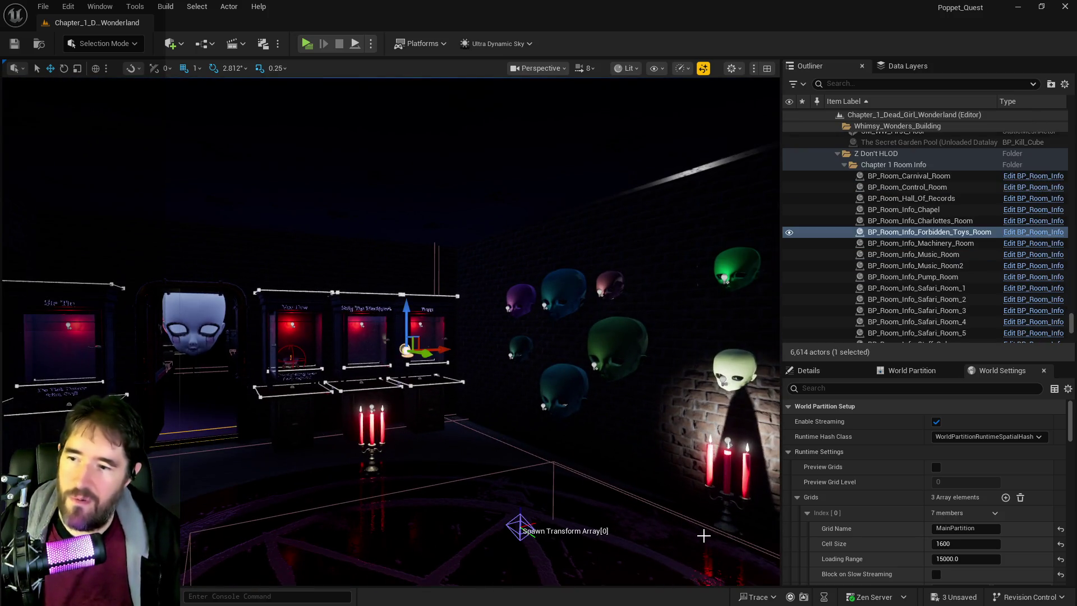
pyautogui.click(797, 372)
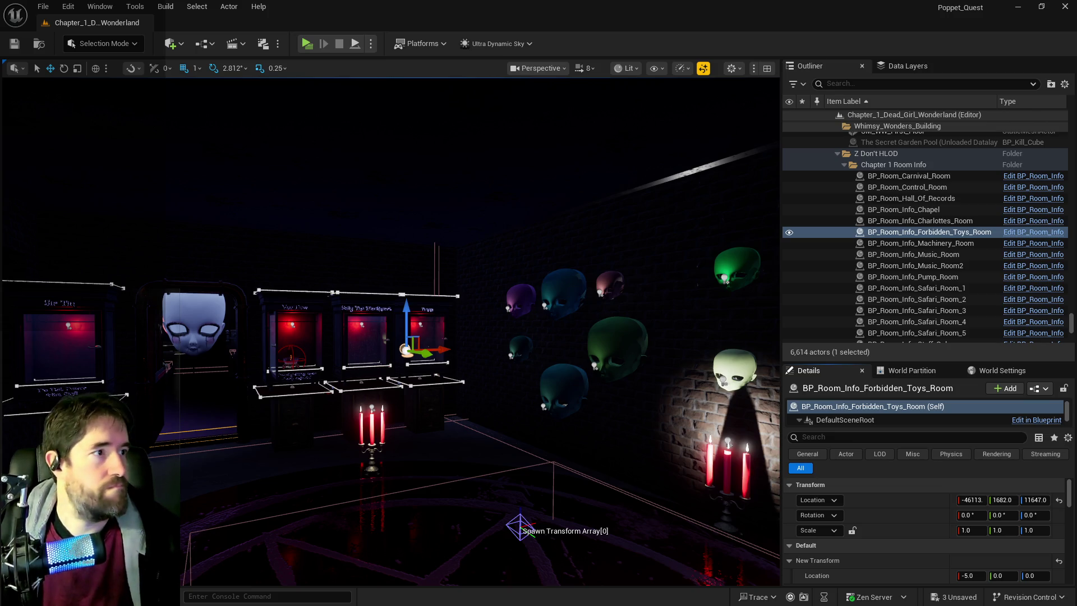
# Face Oliver's booth on the pentagram floor and summon the Content Browser with Ctrl+Space
pyautogui.moveTo(393, 309); pyautogui.dragTo(393, 393)
pyautogui.moveTo(393, 337)
pyautogui.mouseDown()
pyautogui.moveTo(393, 365)
pyautogui.moveTo(337, 365)
pyautogui.moveTo(337, 337)
pyautogui.mouseUp()
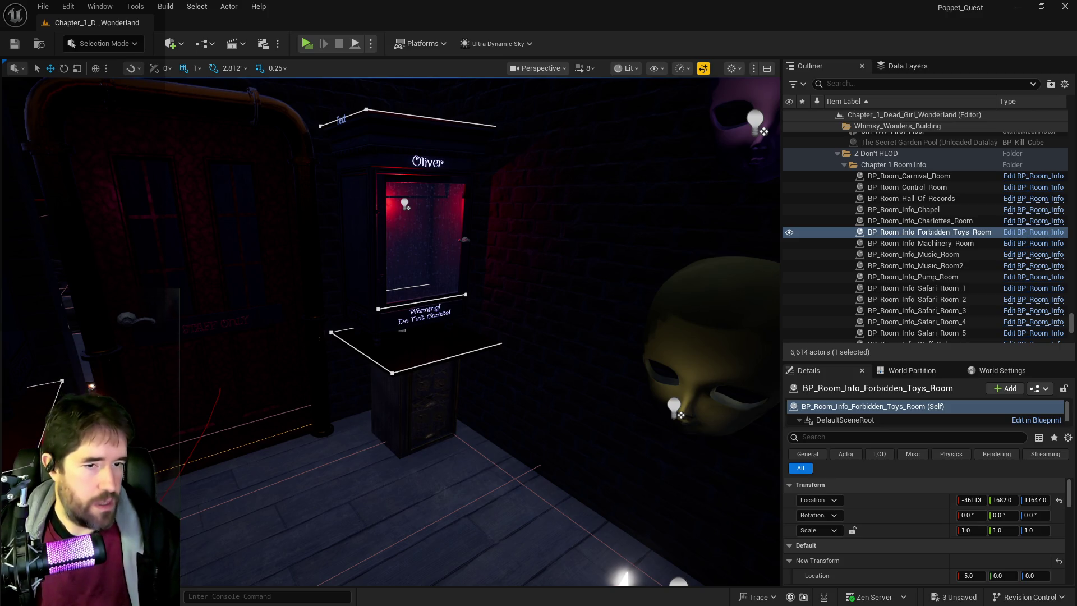
pyautogui.hotkey('ctrl', 'space')
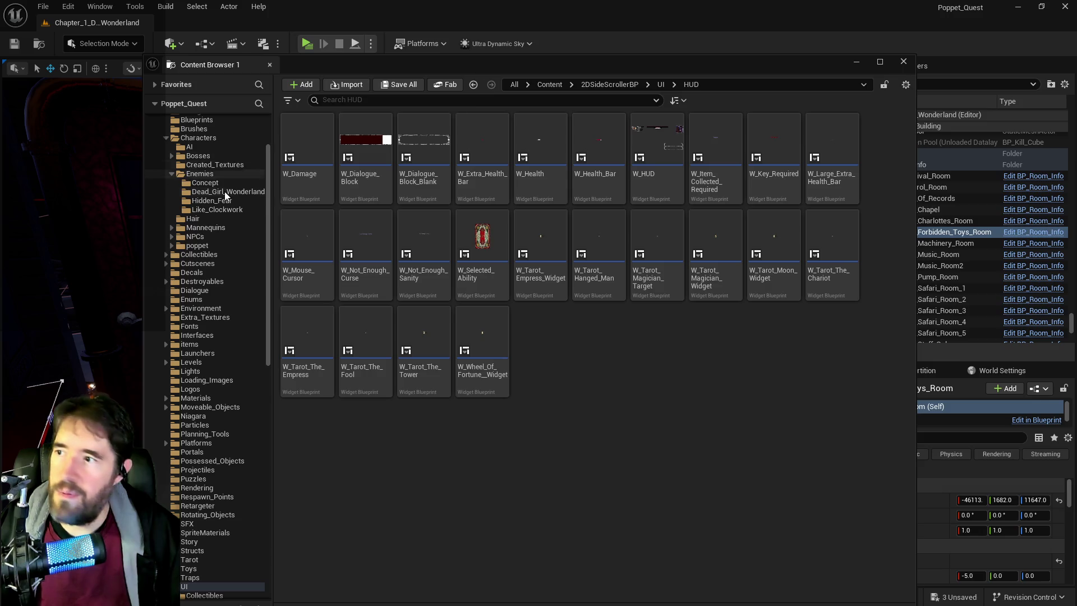
# Open BP_Puppet_Master from the Characters folder in the Blueprint editor
pyautogui.click(197, 137)
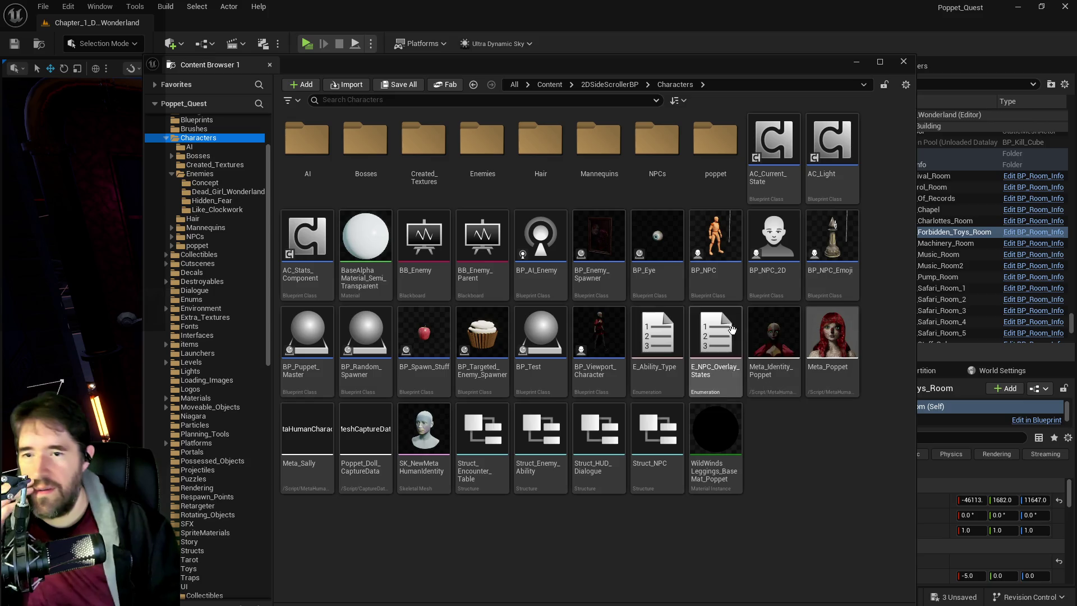
pyautogui.moveTo(741, 418)
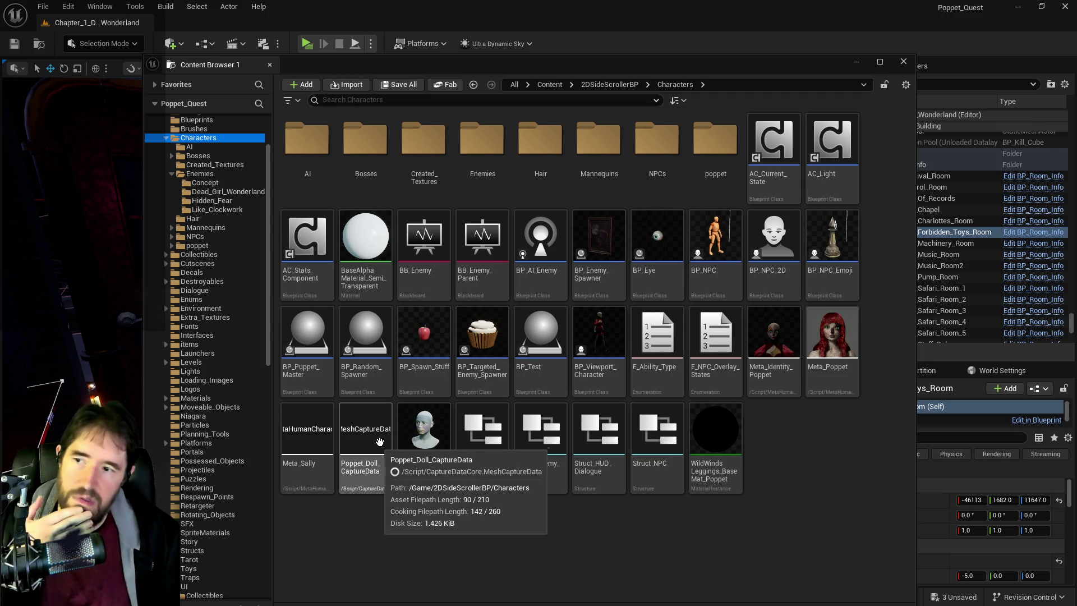
pyautogui.click(311, 377)
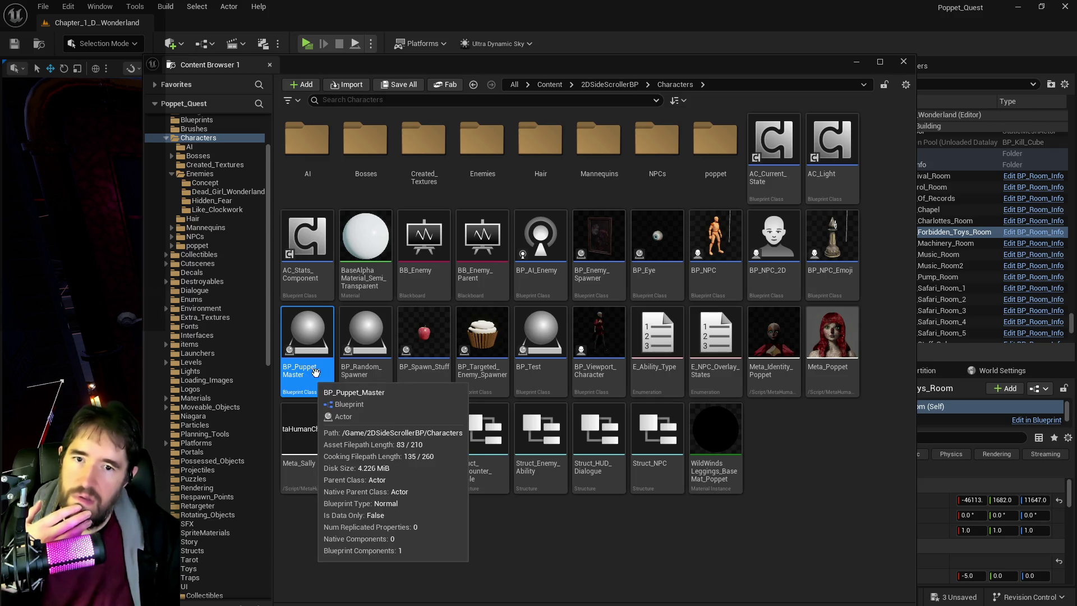
pyautogui.moveTo(723, 67)
pyautogui.mouseDown()
pyautogui.moveTo(1076, 141)
pyautogui.moveTo(637, 197)
pyautogui.mouseUp()
pyautogui.doubleClick(636, 197)
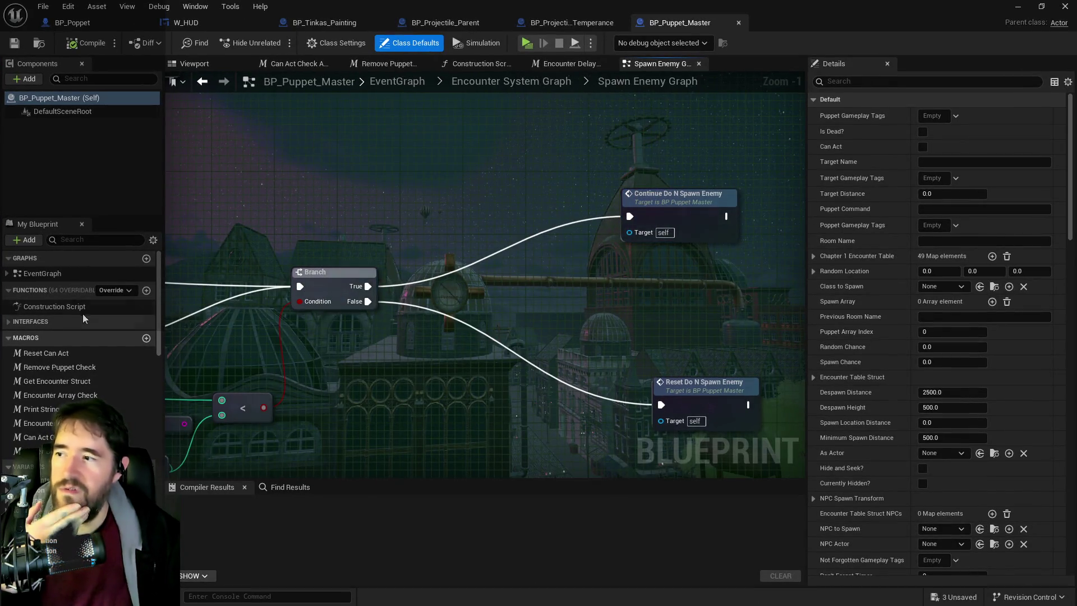
# Search the blueprint members for 'encount' and select the Chapter 1 Encounter Table variable
pyautogui.click(88, 240)
pyautogui.write('chan')
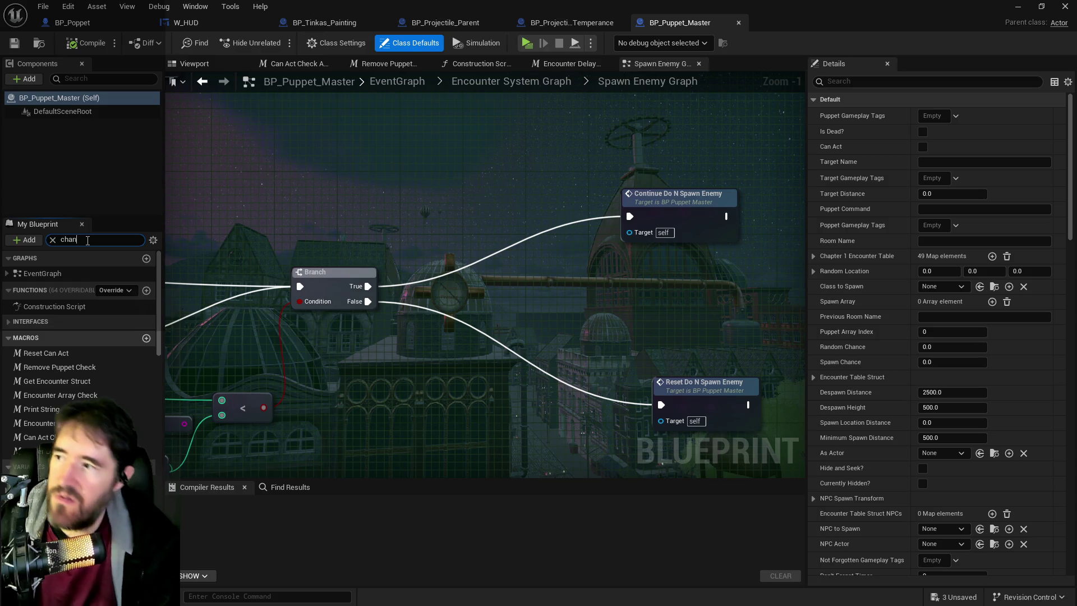
pyautogui.press('BackSpace')
pyautogui.press('BackSpace')
pyautogui.press('BackSpace')
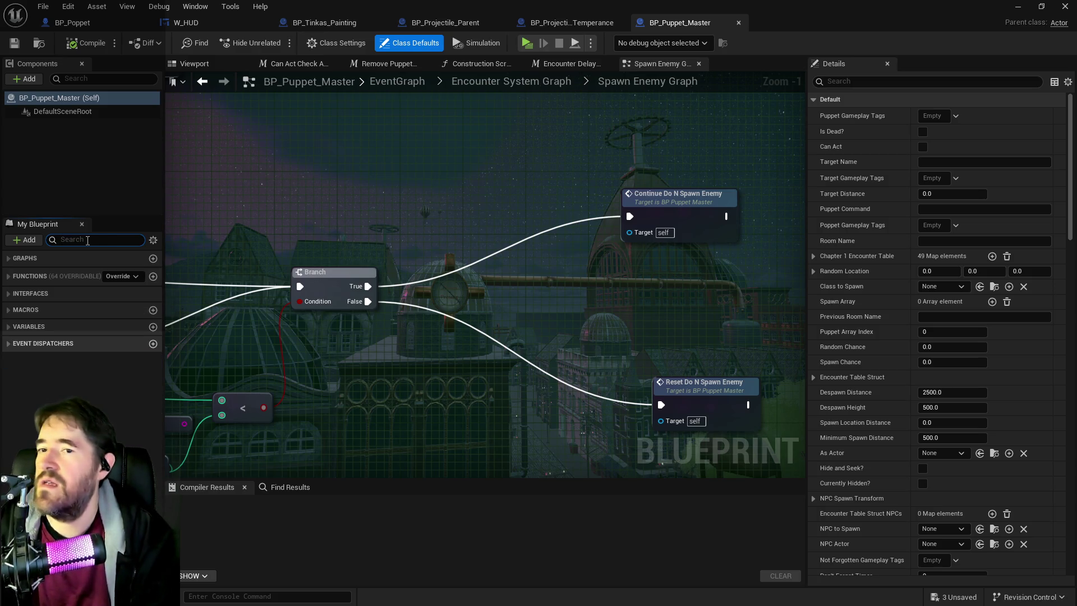
pyautogui.write('encount')
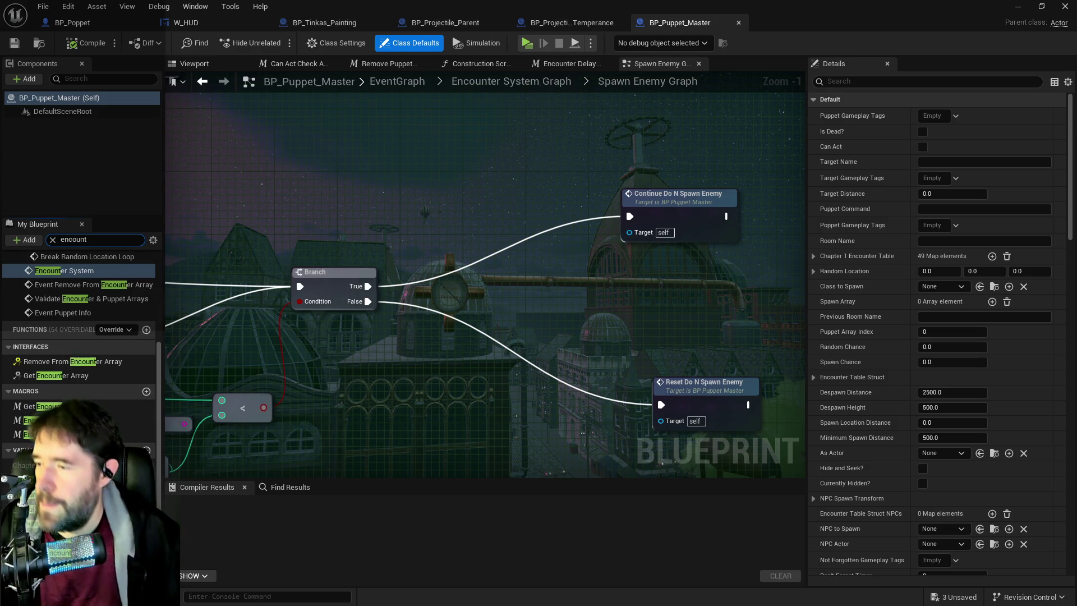
pyautogui.click(34, 465)
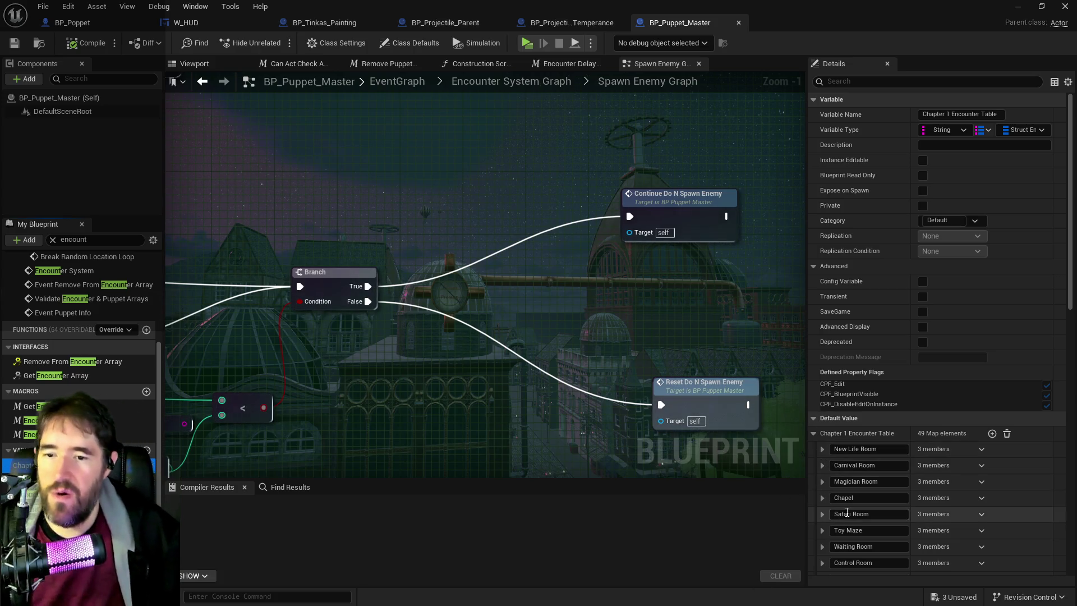
# Scroll the table's Default Value map and expand the Forbidden Toys Room entry
pyautogui.scroll(-5, 848, 522)
pyautogui.scroll(-13, 848, 522)
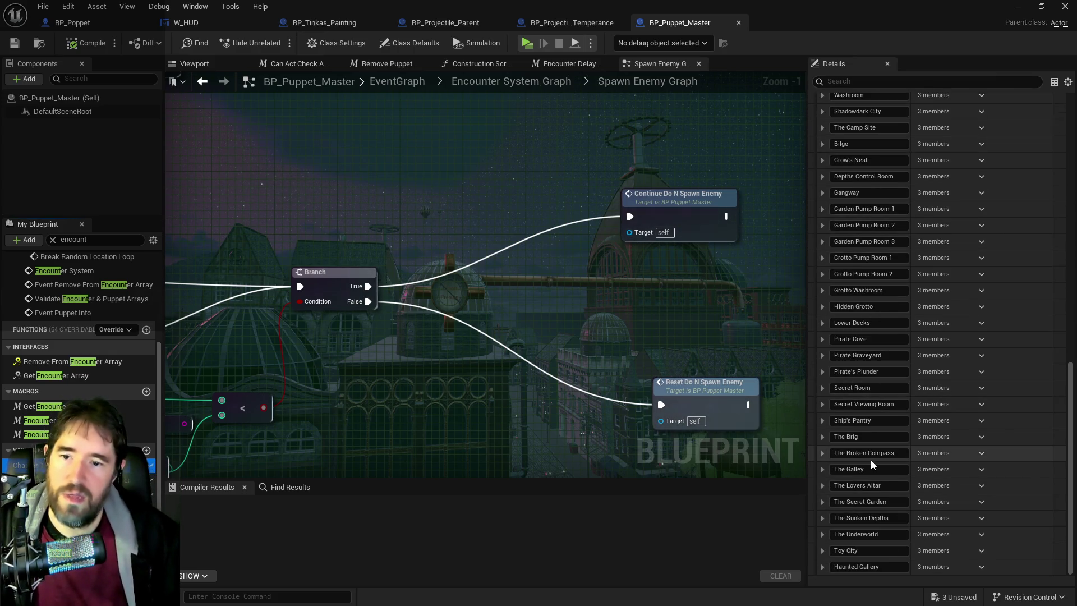
pyautogui.scroll(9, 850, 354)
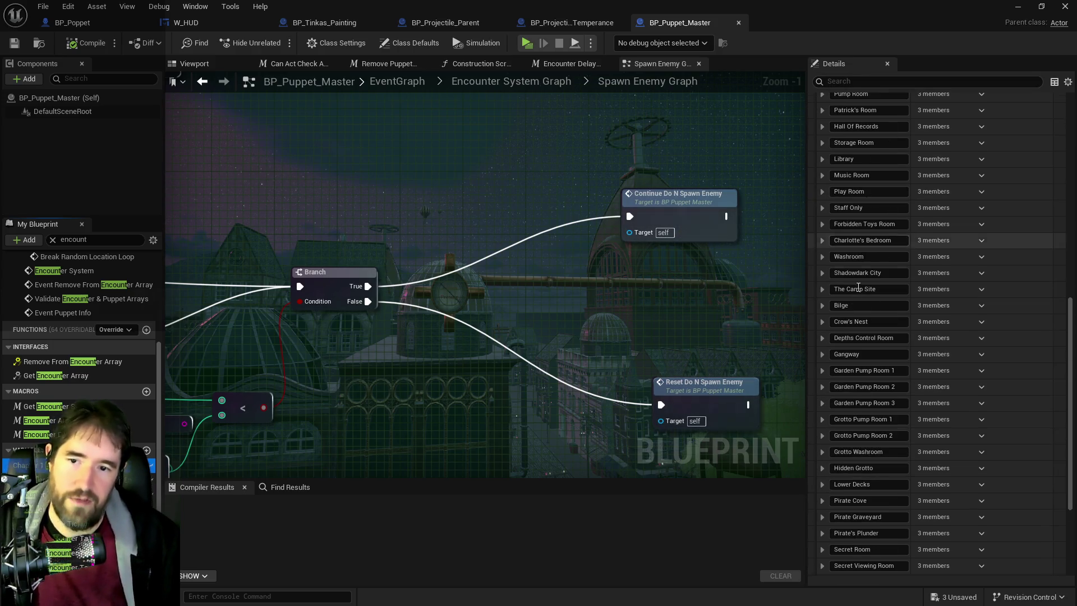
pyautogui.scroll(6, 849, 353)
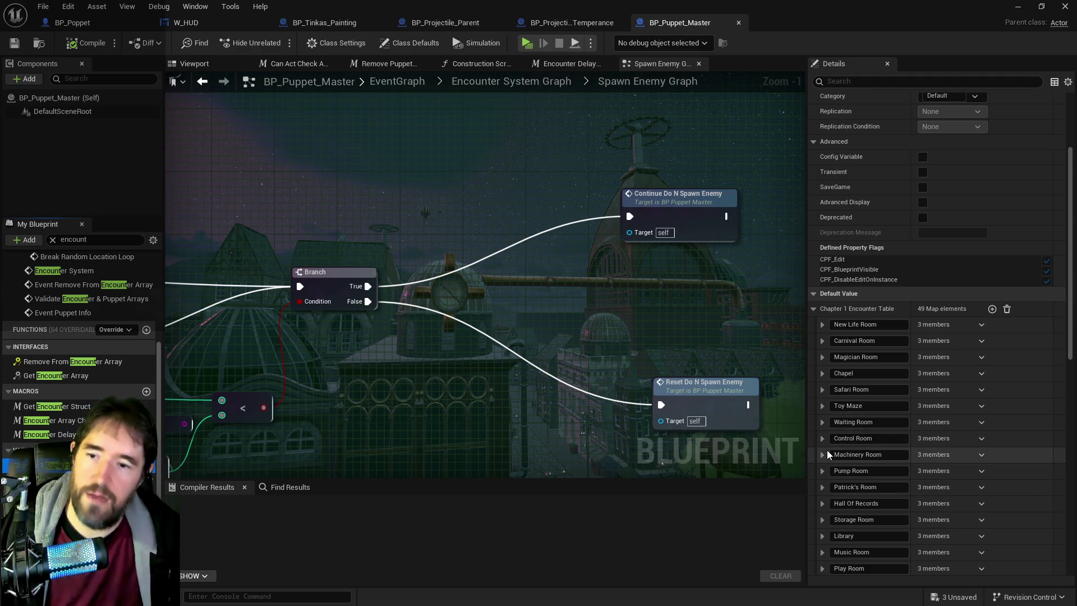
pyautogui.scroll(-15, 820, 466)
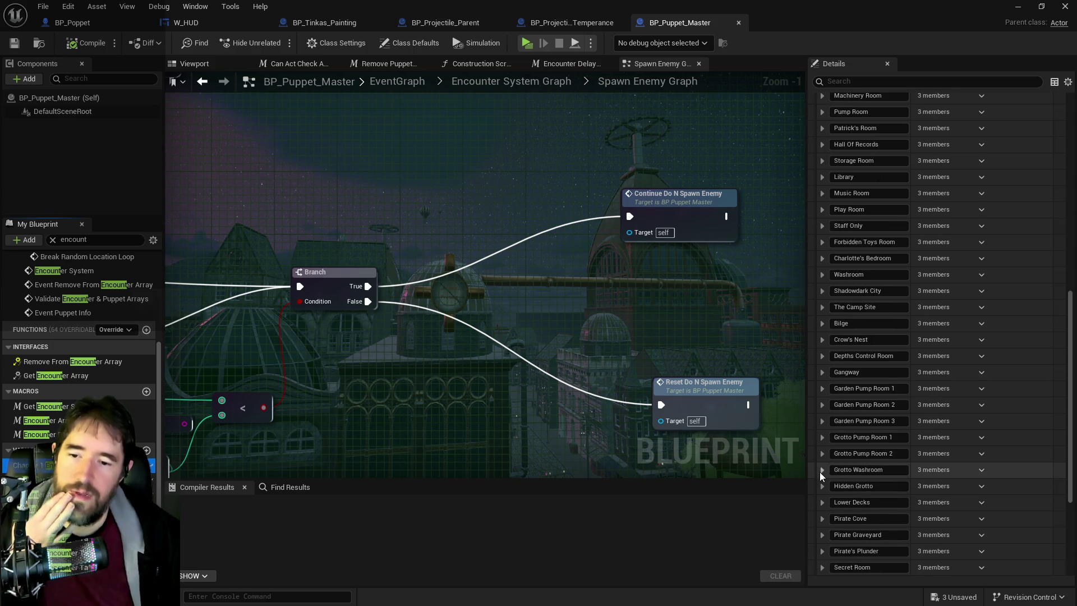
pyautogui.scroll(-4, 823, 462)
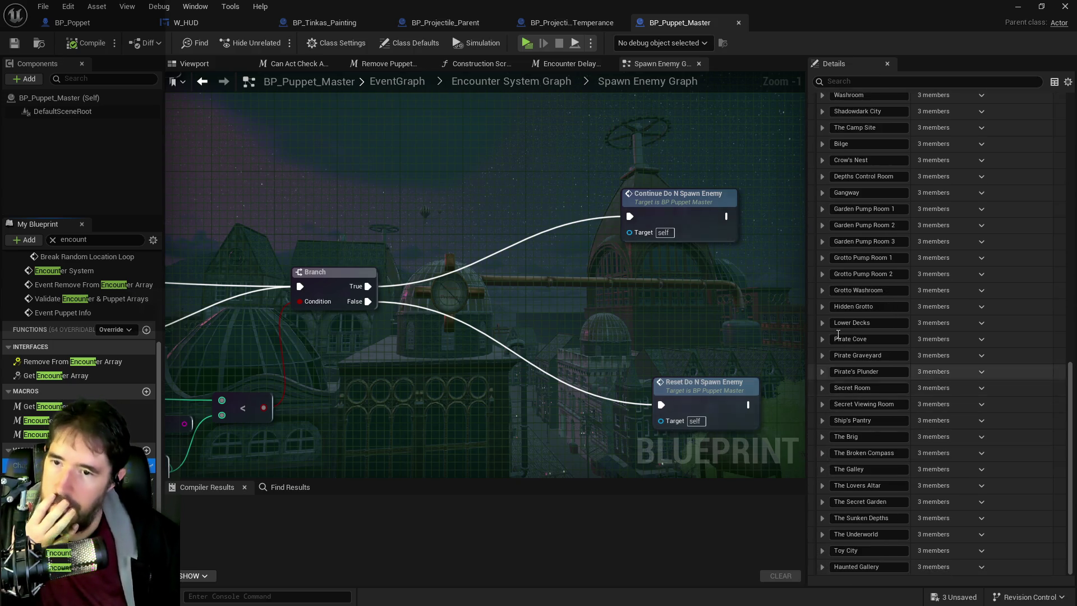
pyautogui.scroll(4, 838, 291)
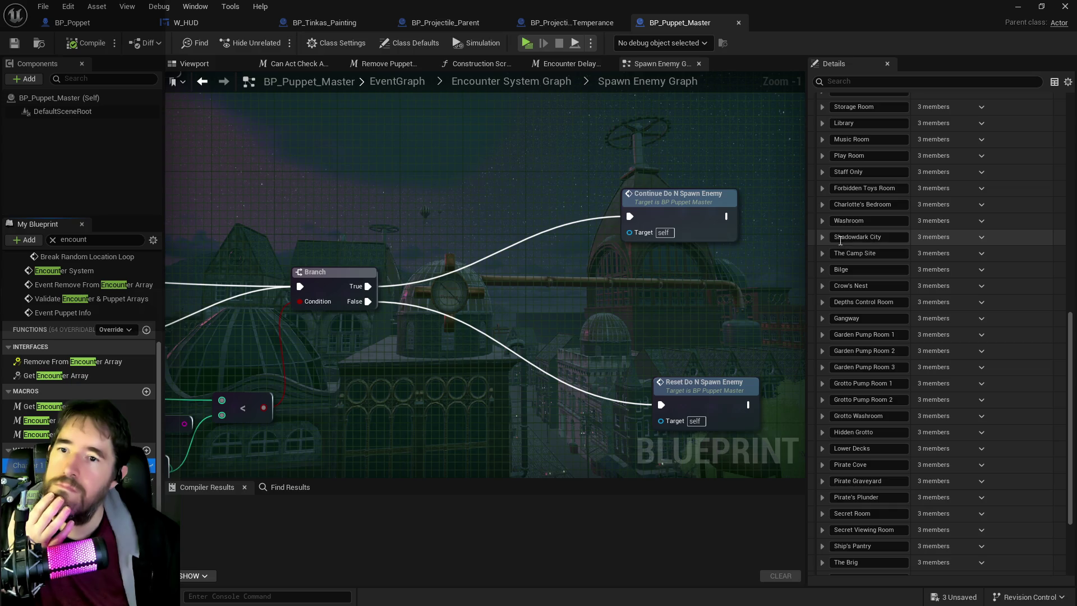
pyautogui.click(823, 190)
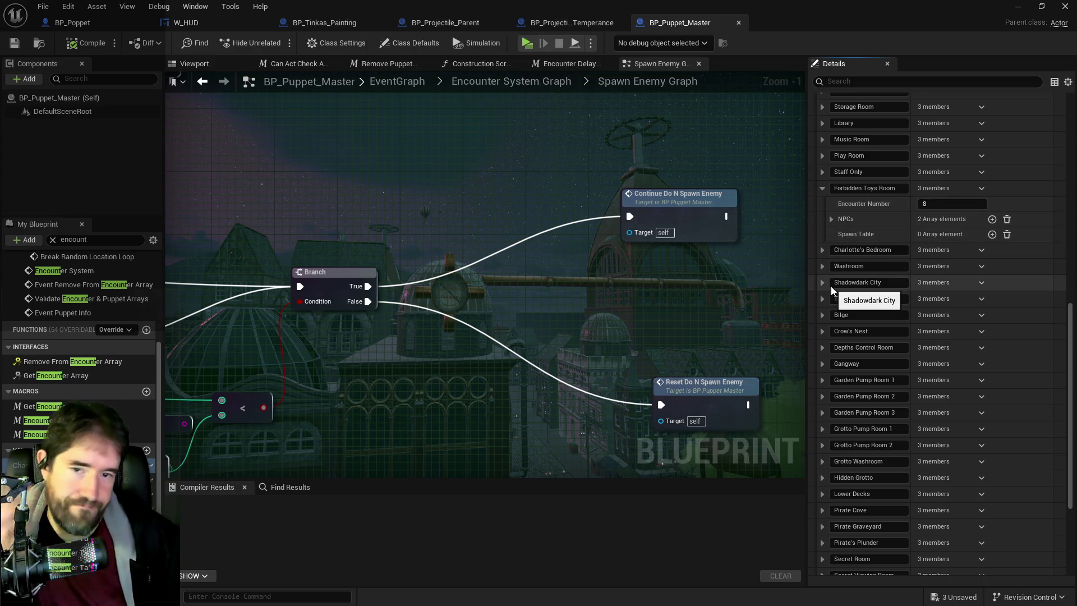
# Expand the room's NPCs list, Oliver's Index [0] entry and its NPC Transform
pyautogui.click(832, 219)
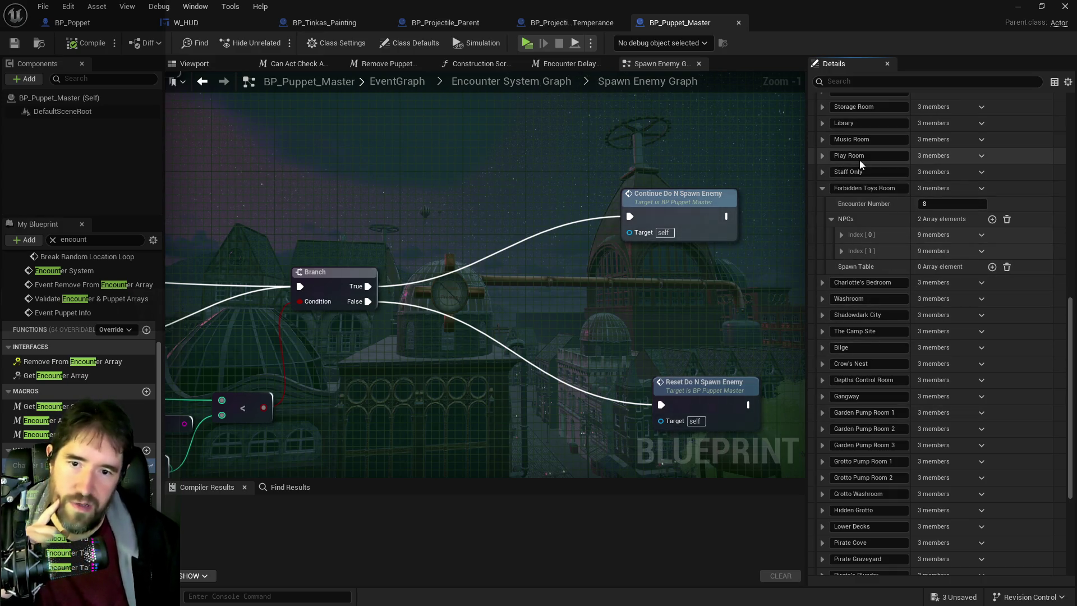
pyautogui.scroll(3, 860, 159)
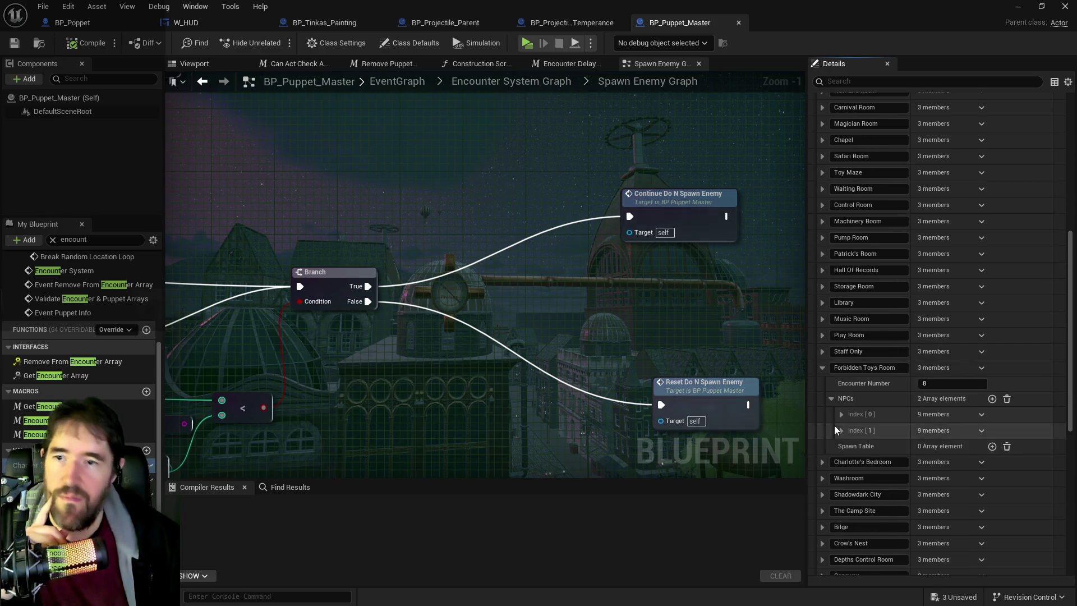
pyautogui.scroll(-2, 834, 425)
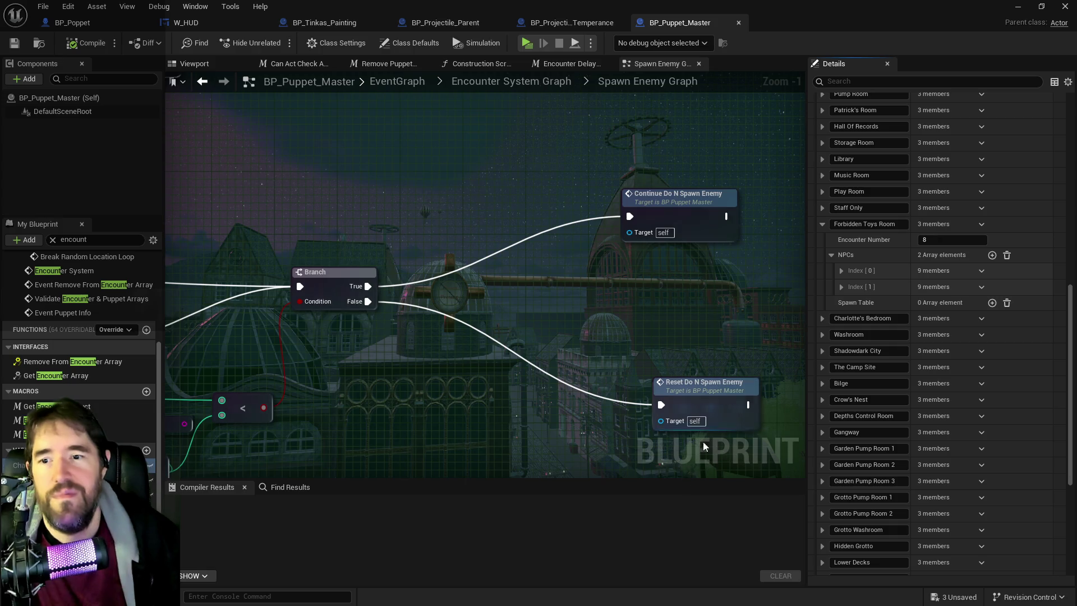
pyautogui.rightClick(750, 371)
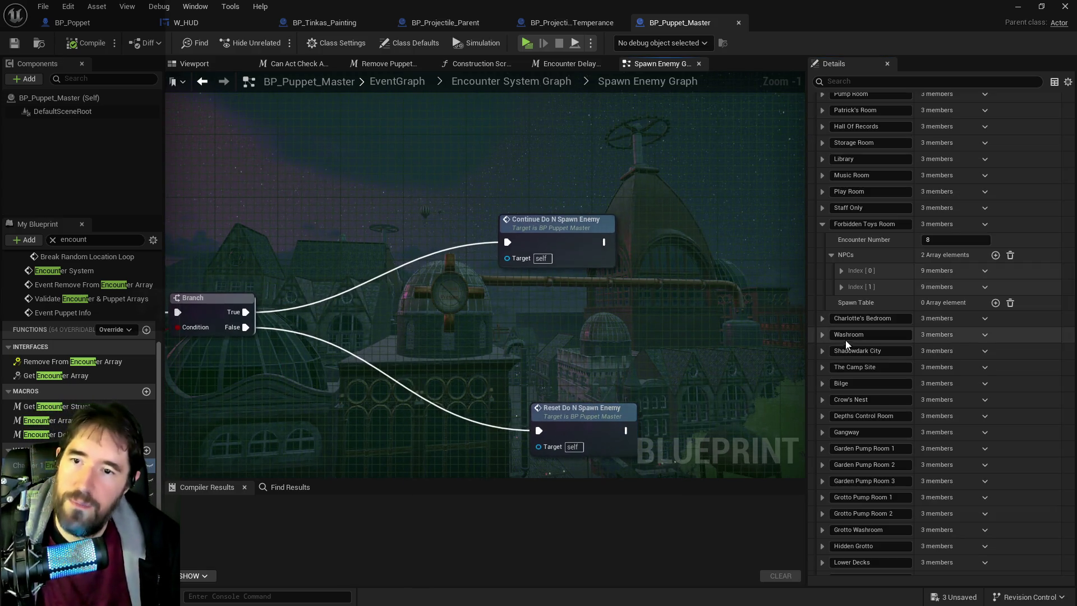
pyautogui.click(841, 286)
pyautogui.click(843, 271)
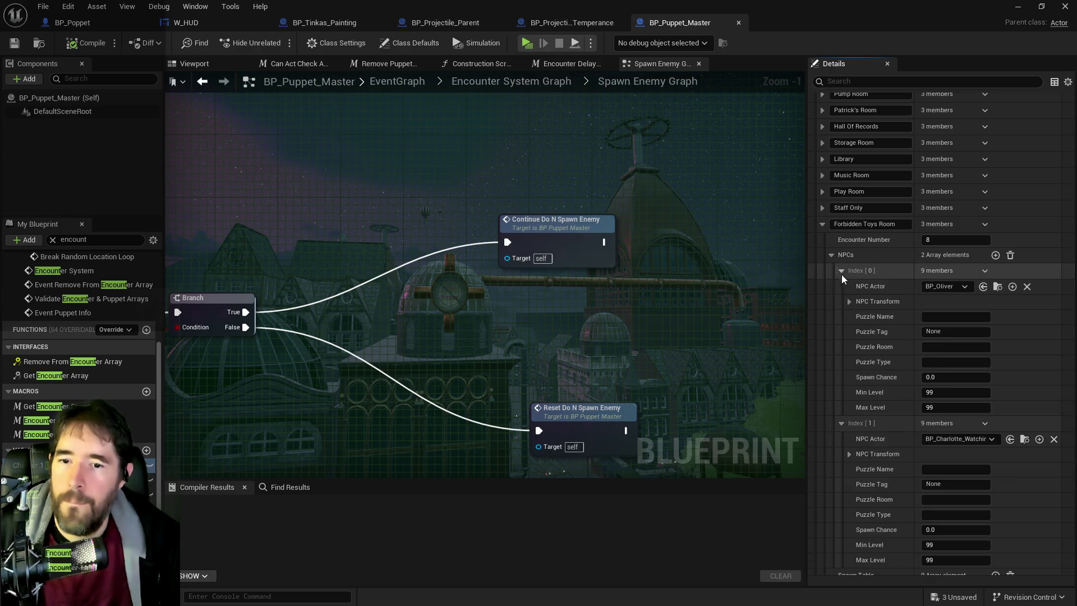
pyautogui.click(850, 301)
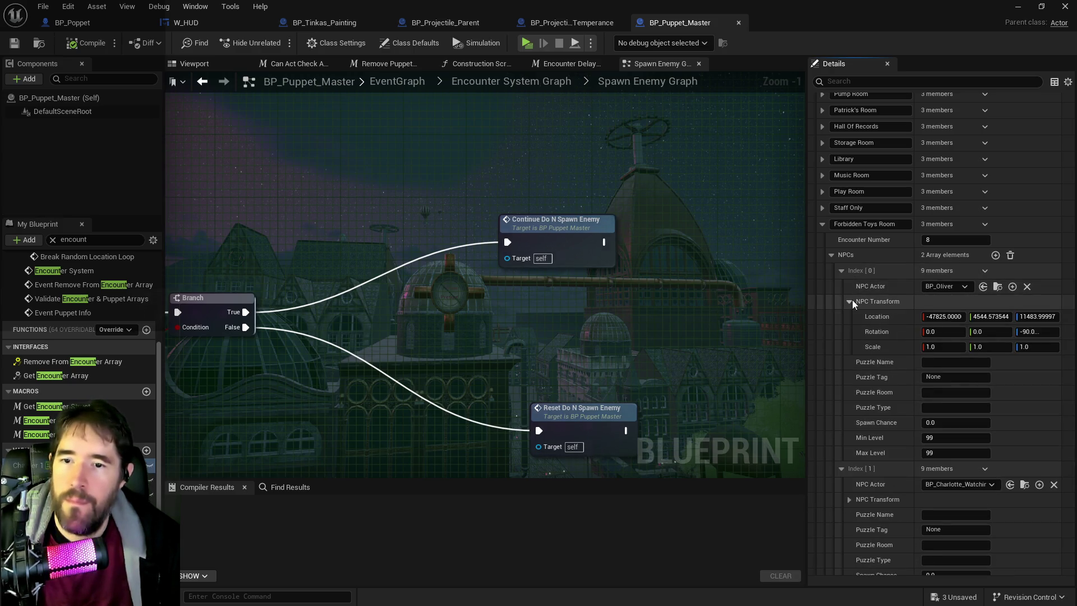
# Copy Oliver's spawn Location, then shrink the Blueprint window to reveal the level editor
pyautogui.rightClick(894, 314)
pyautogui.click(918, 336)
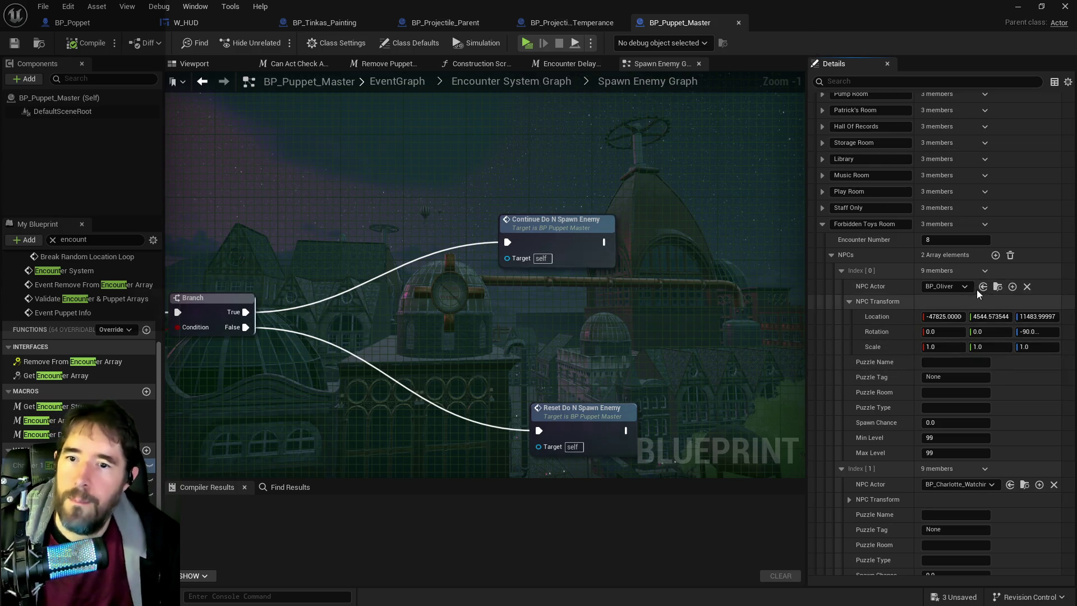
pyautogui.moveTo(741, 28)
pyautogui.mouseDown()
pyautogui.moveTo(923, 82)
pyautogui.moveTo(1076, 101)
pyautogui.mouseUp()
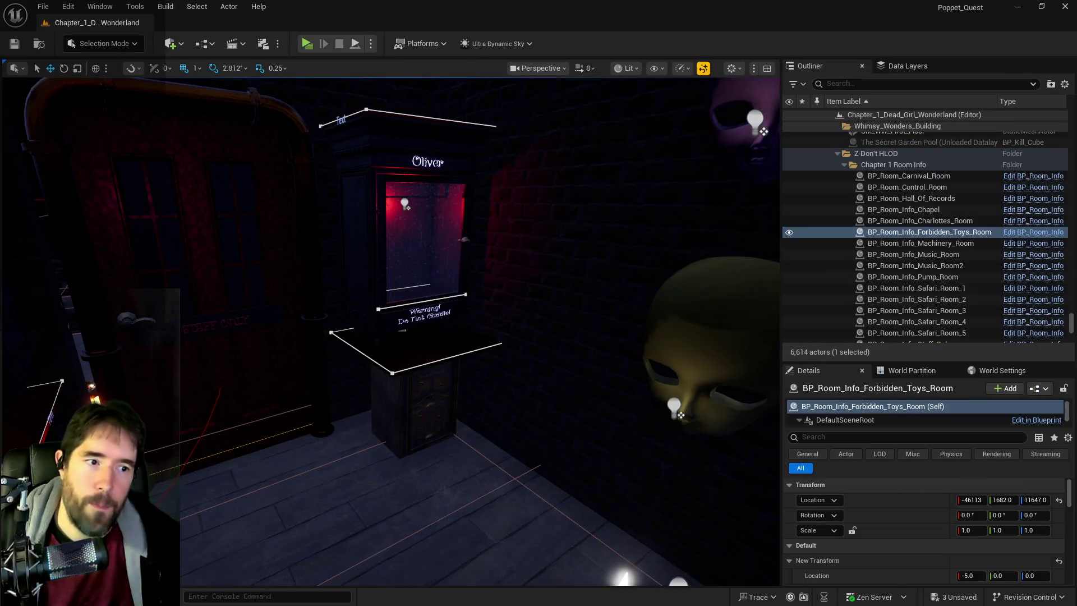
# Drop BP_Oliver into the level, frame it, and slide it toward the Oliver display case
pyautogui.moveTo(936, 322)
pyautogui.mouseDown()
pyautogui.moveTo(534, 337)
pyautogui.moveTo(337, 289)
pyautogui.moveTo(373, 300)
pyautogui.moveTo(415, 286)
pyautogui.mouseUp()
pyautogui.press('f')
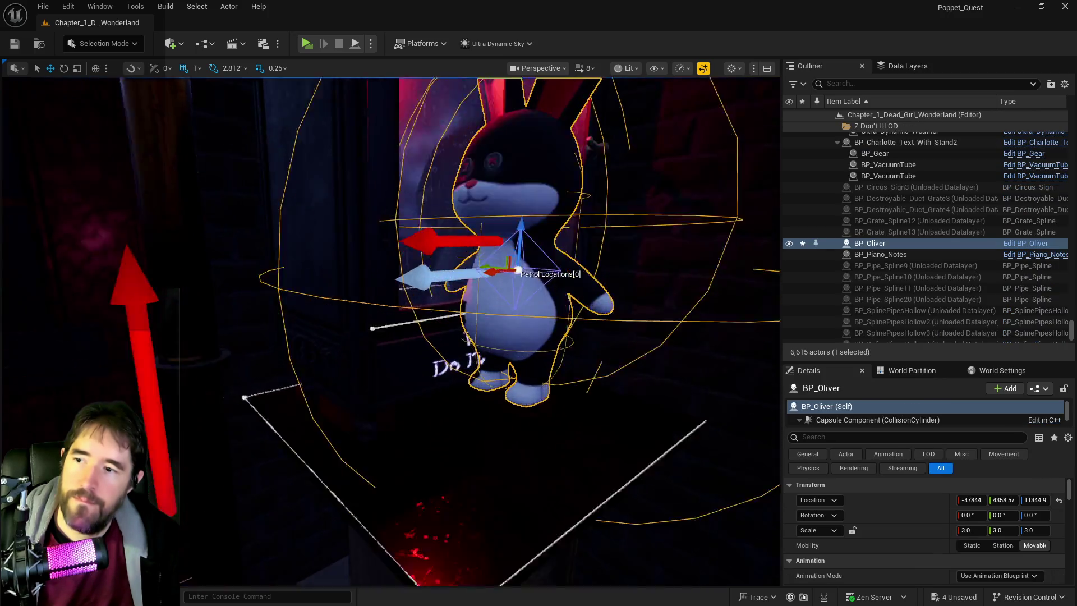
pyautogui.moveTo(355, 307)
pyautogui.mouseDown()
pyautogui.moveTo(264, 305)
pyautogui.moveTo(301, 306)
pyautogui.moveTo(409, 361)
pyautogui.moveTo(373, 403)
pyautogui.mouseUp()
pyautogui.moveTo(414, 360); pyautogui.dragTo(512, 378)
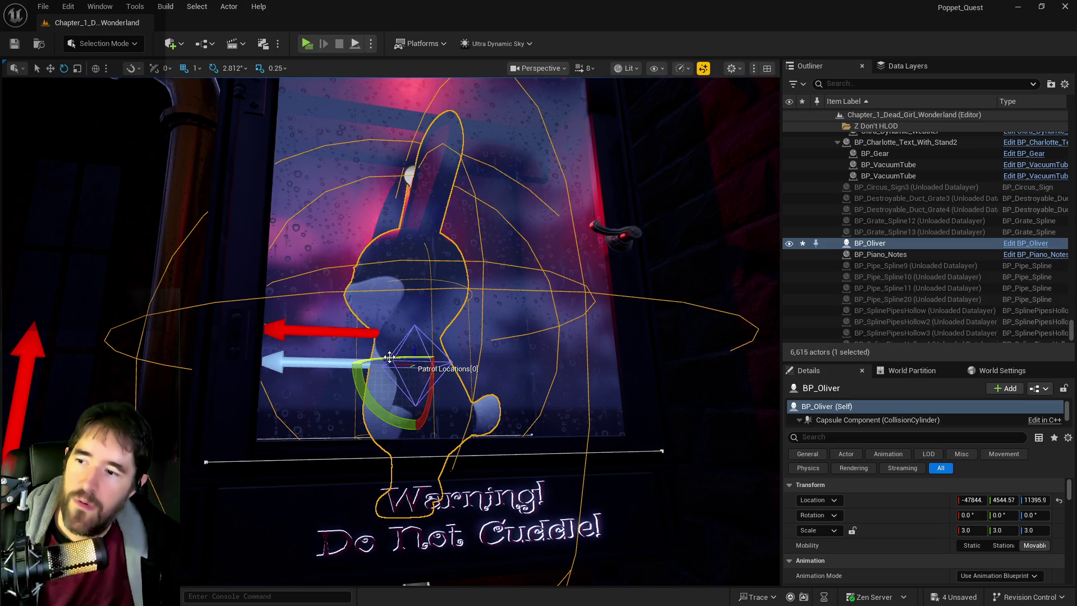
# Turn Oliver to -90° yaw and centre him inside the case at -47844, 4612.57, 11479.9
pyautogui.moveTo(396, 356)
pyautogui.mouseDown()
pyautogui.moveTo(303, 360)
pyautogui.moveTo(337, 359)
pyautogui.moveTo(326, 359)
pyautogui.mouseUp()
pyautogui.scroll(-5, 393, 309)
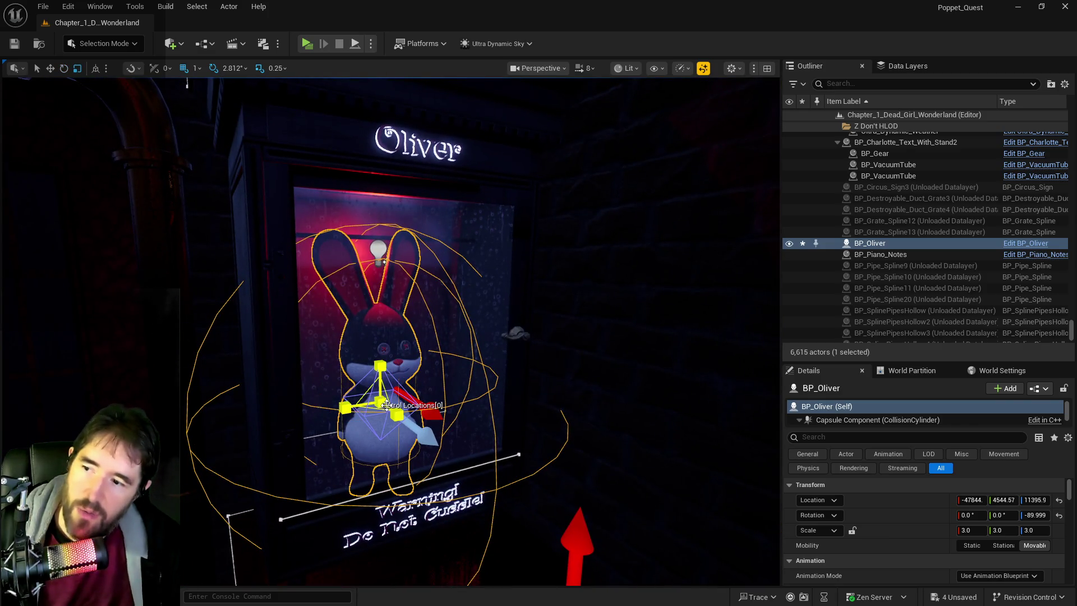
pyautogui.moveTo(380, 366); pyautogui.dragTo(383, 328)
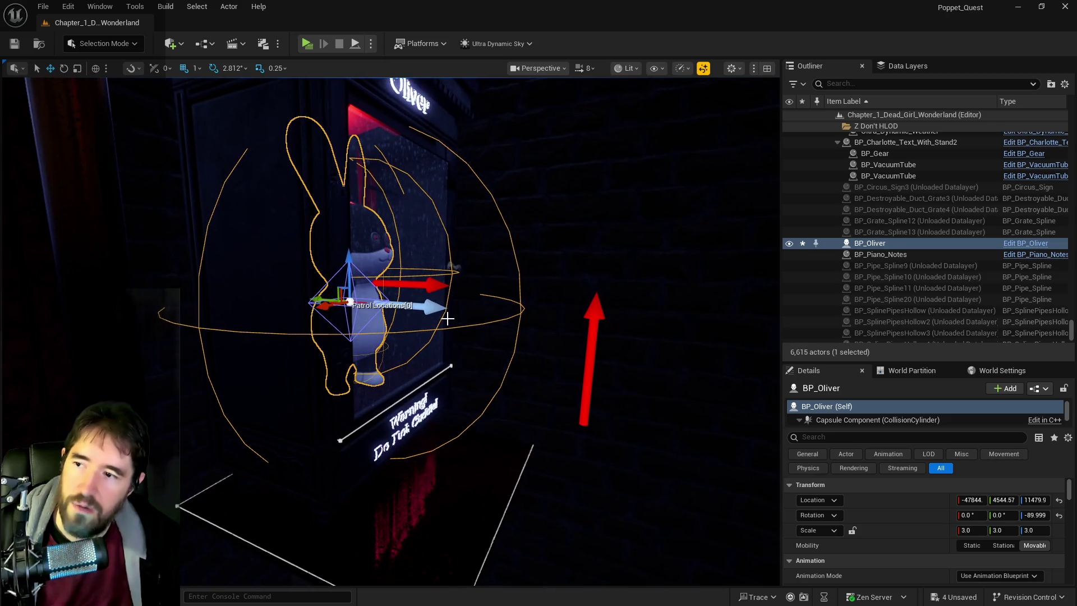
pyautogui.moveTo(316, 300); pyautogui.dragTo(306, 320)
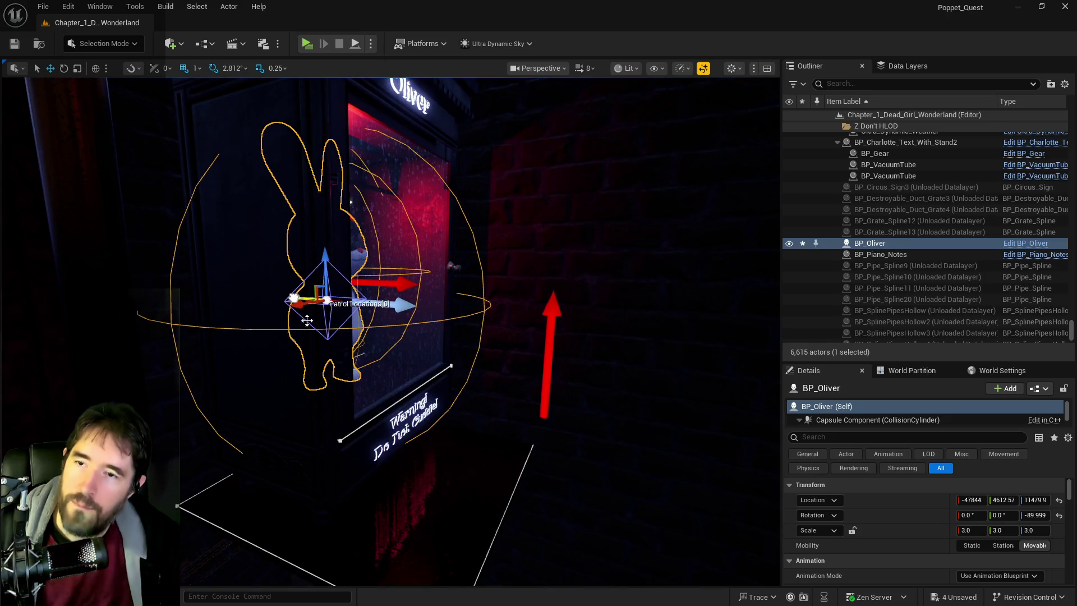
# Show the Data Layers panel and locate the DL_C1_Forbidden_Toys_Room layer
pyautogui.click(897, 66)
pyautogui.scroll(-5, 859, 178)
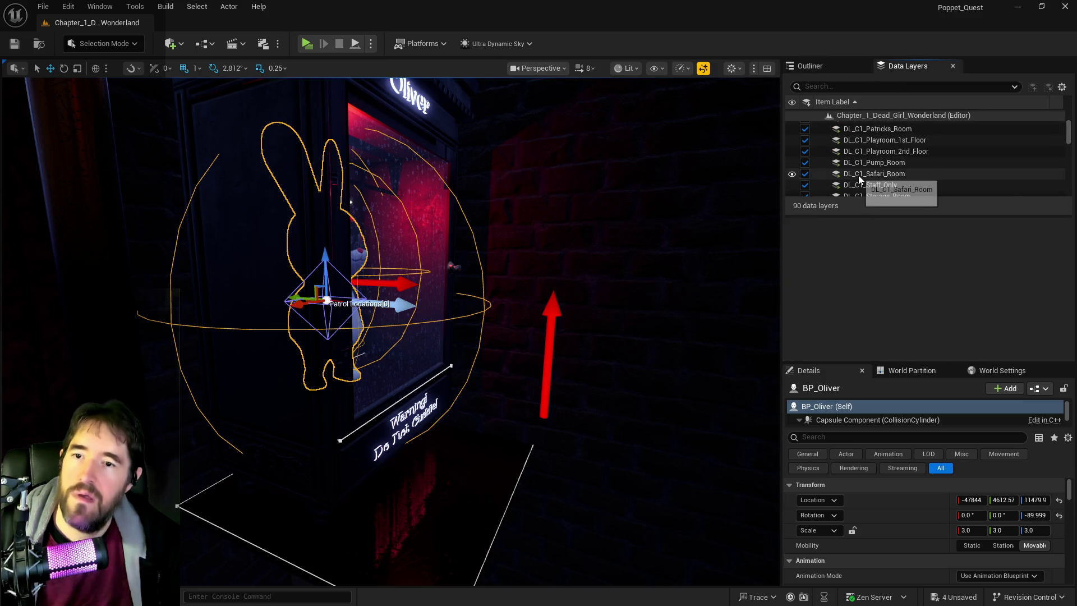
pyautogui.scroll(3, 859, 177)
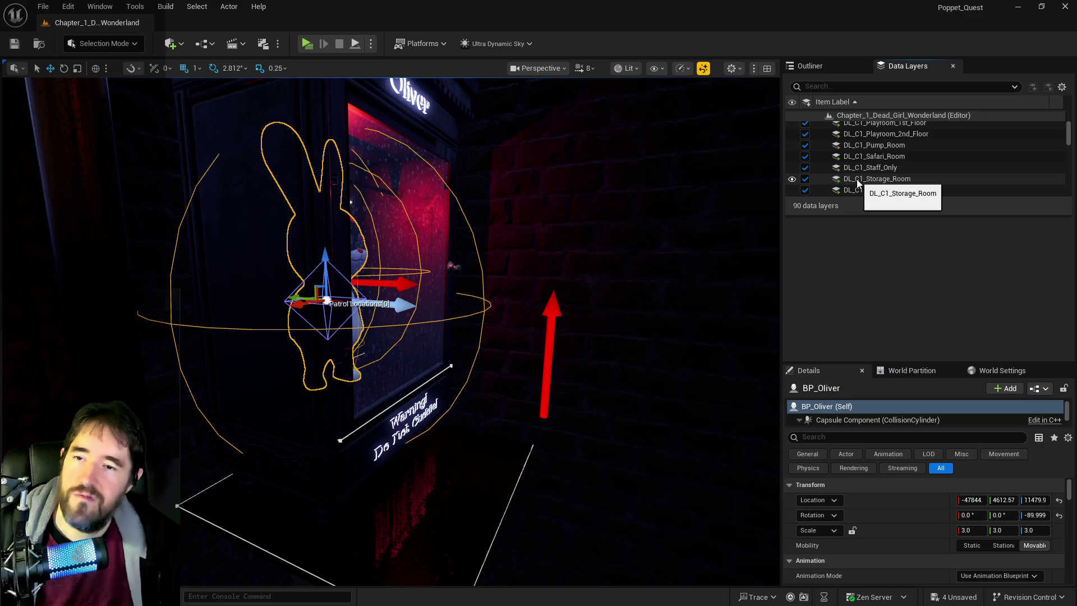
pyautogui.scroll(-5, 961, 509)
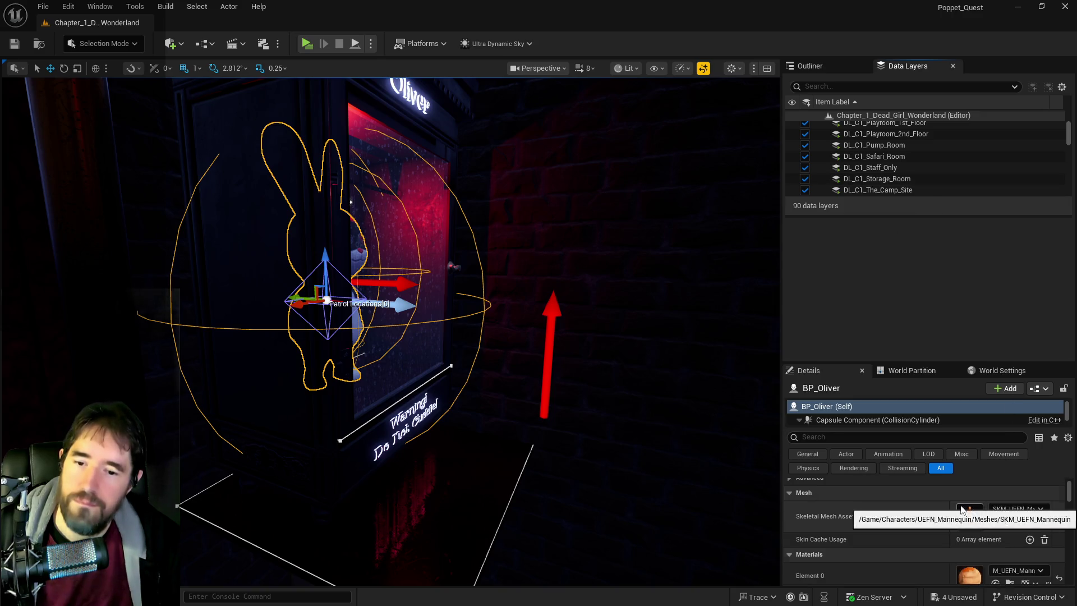
pyautogui.scroll(2, 961, 509)
pyautogui.scroll(5, 887, 155)
pyautogui.scroll(-6, 886, 154)
pyautogui.scroll(-2, 887, 166)
pyautogui.scroll(5, 872, 162)
pyautogui.scroll(3, 874, 147)
# Add Oliver to DL_C1_Forbidden_Toys_Room and switch that layer's visibility back on
pyautogui.click(876, 158)
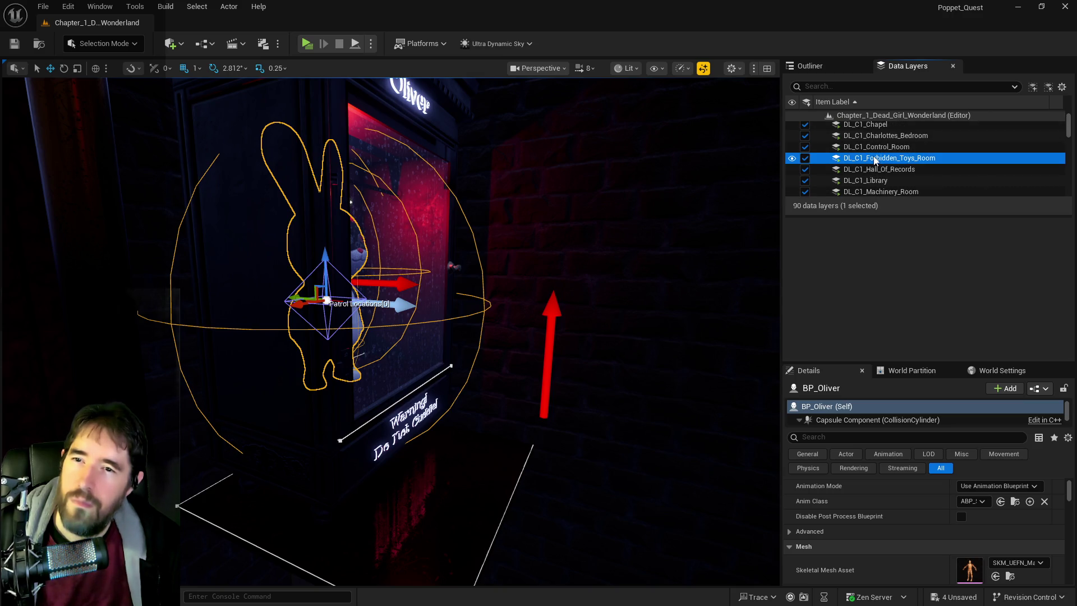
pyautogui.rightClick(876, 159)
pyautogui.click(904, 258)
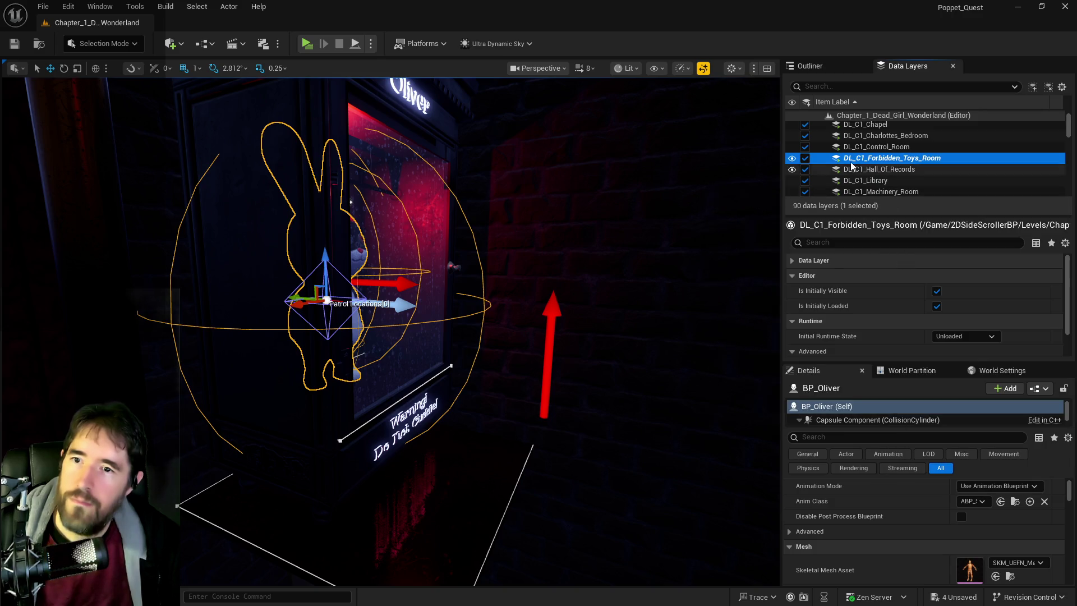
pyautogui.click(806, 157)
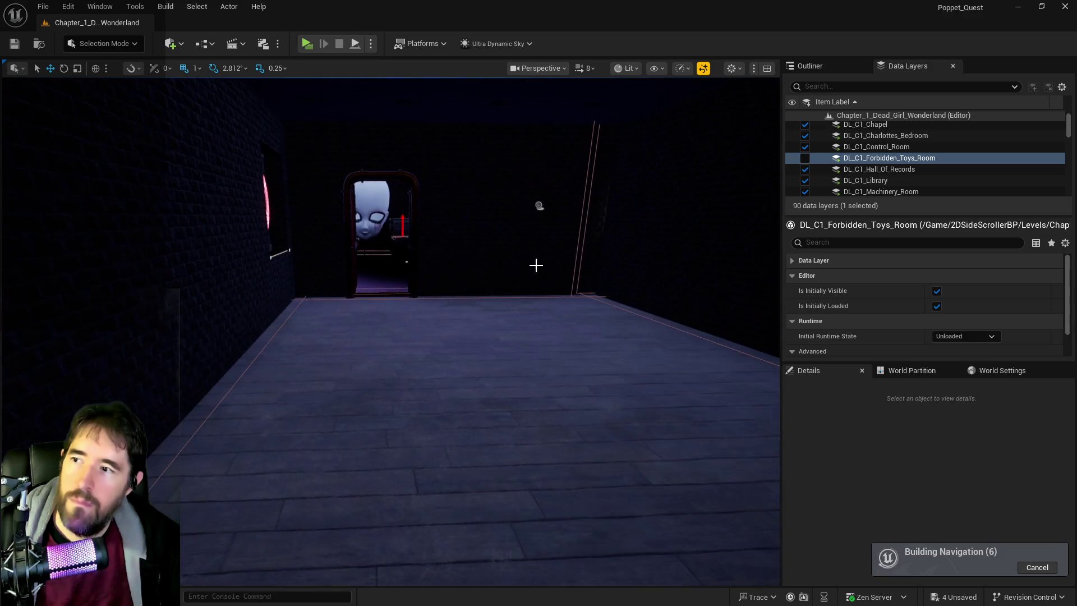
pyautogui.click(806, 157)
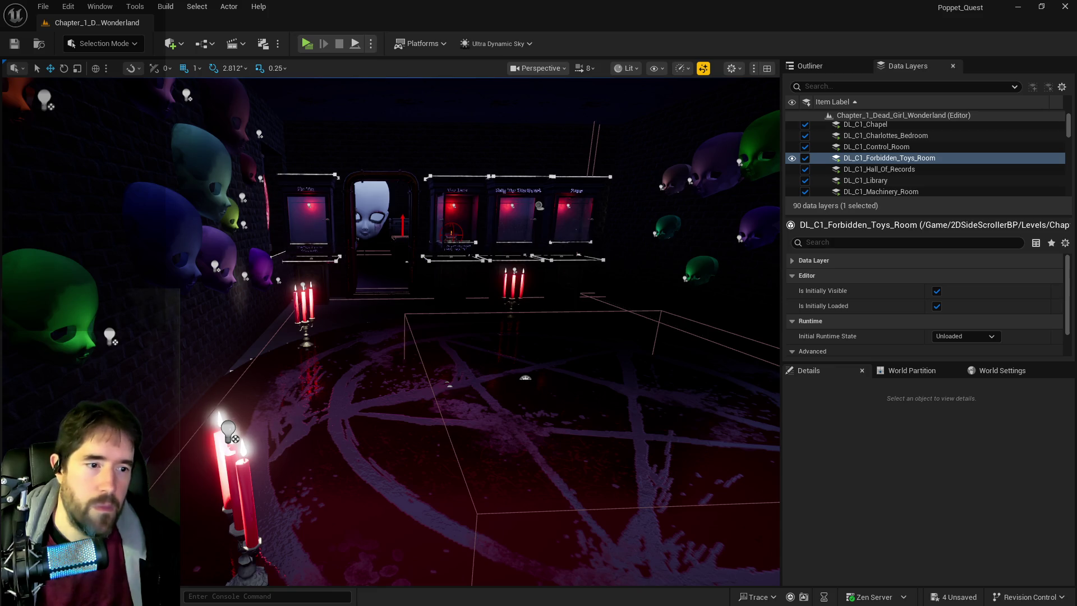
pyautogui.hotkey('alt', 'Tab')
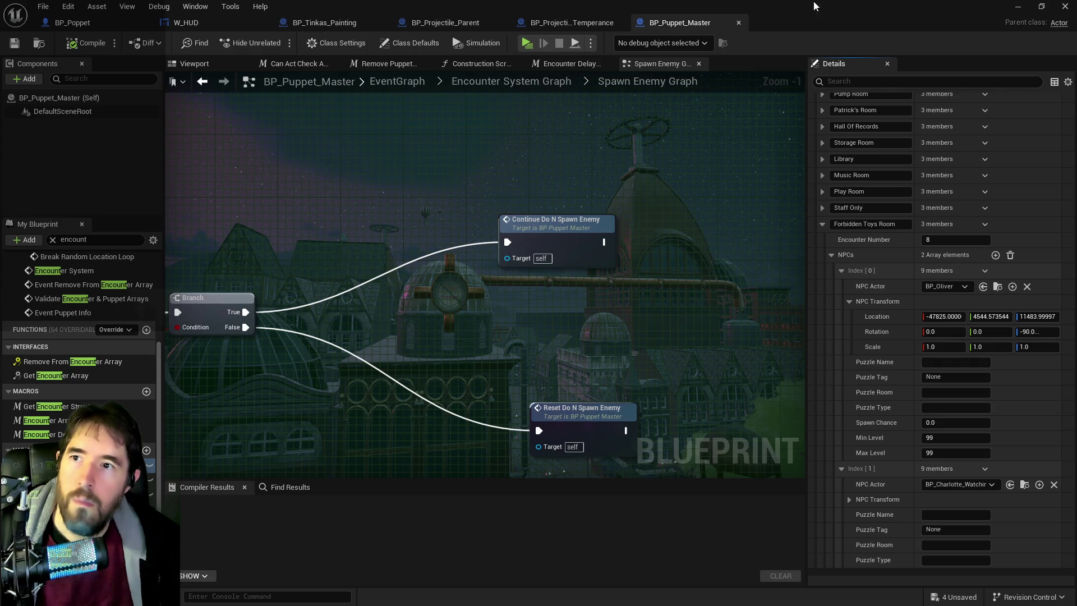
# Return from the BP_Puppet_Master Blueprint to the level editor viewport
pyautogui.hotkey('alt', 'Tab')
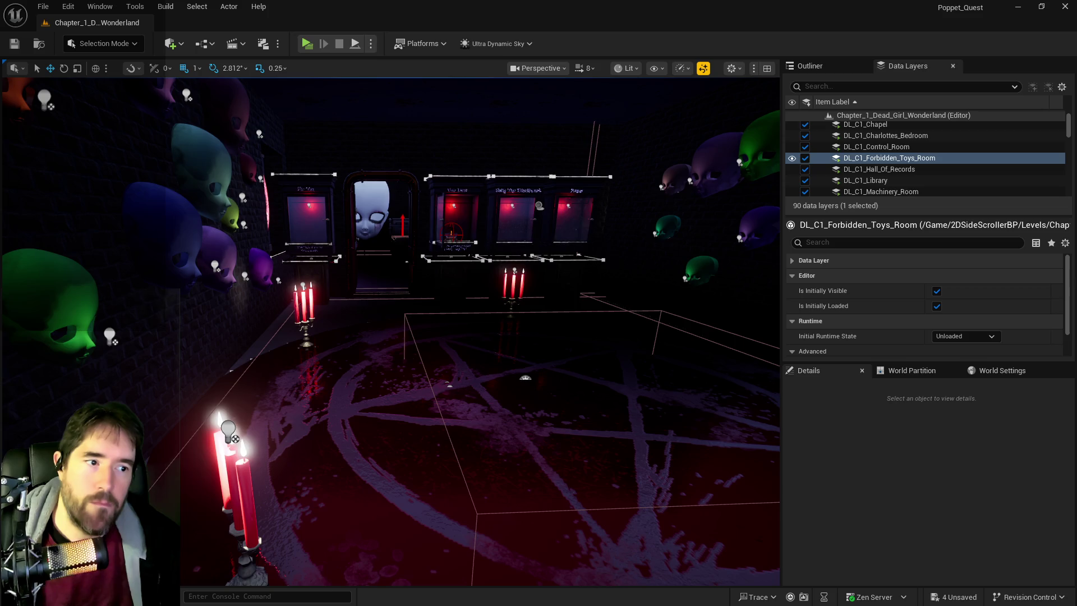
# Place BP_Charlotte_Watching in the doorway at Z 10954, rotated to about 98° yaw
pyautogui.click(416, 299)
pyautogui.press('f')
pyautogui.press('End')
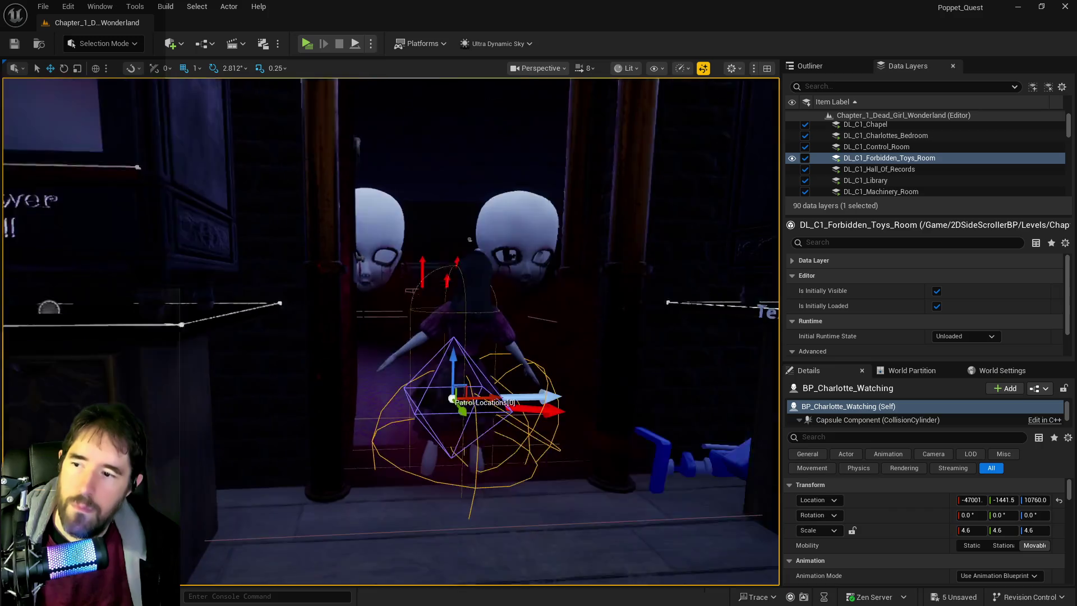
pyautogui.moveTo(431, 279); pyautogui.dragTo(446, 343)
pyautogui.press('e')
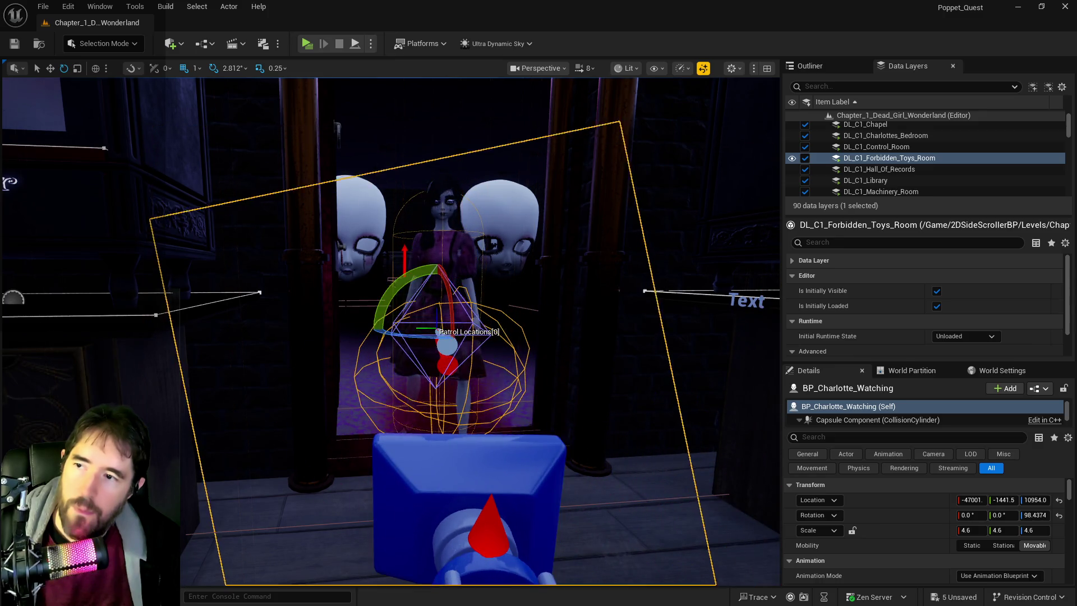
pyautogui.press('f')
# Make Forbidden Toys Room the current data layer and save all level changes
pyautogui.rightClick(859, 158)
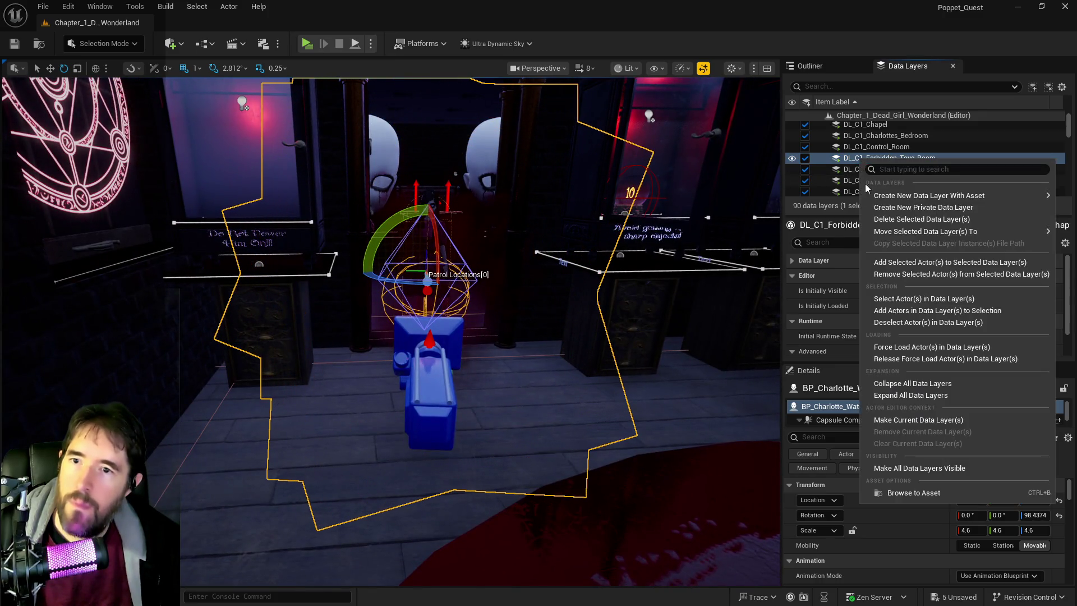
pyautogui.click(882, 260)
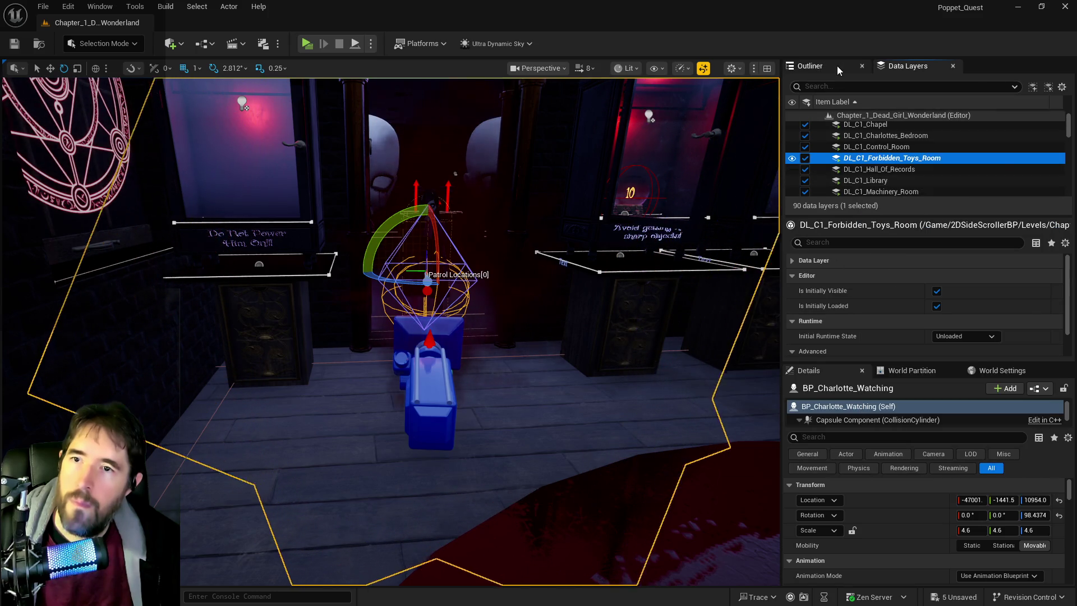
pyautogui.click(810, 66)
pyautogui.hotkey('ctrl', 's')
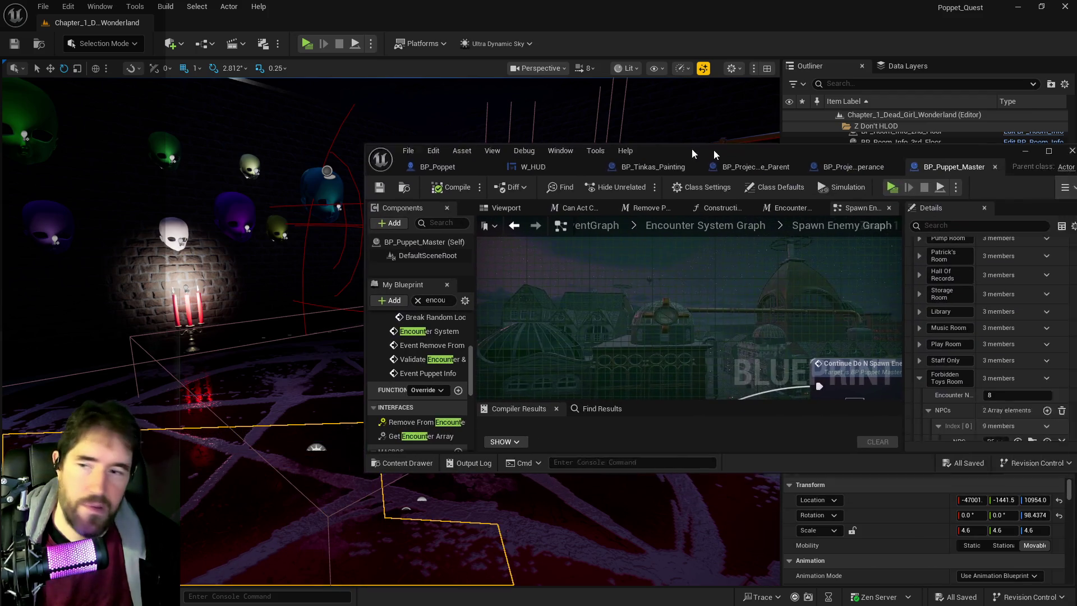
# Empty BP_Puppet_Master's Forbidden Toys Room NPCs array to 0 elements, then compile and save
pyautogui.doubleClick(569, 154)
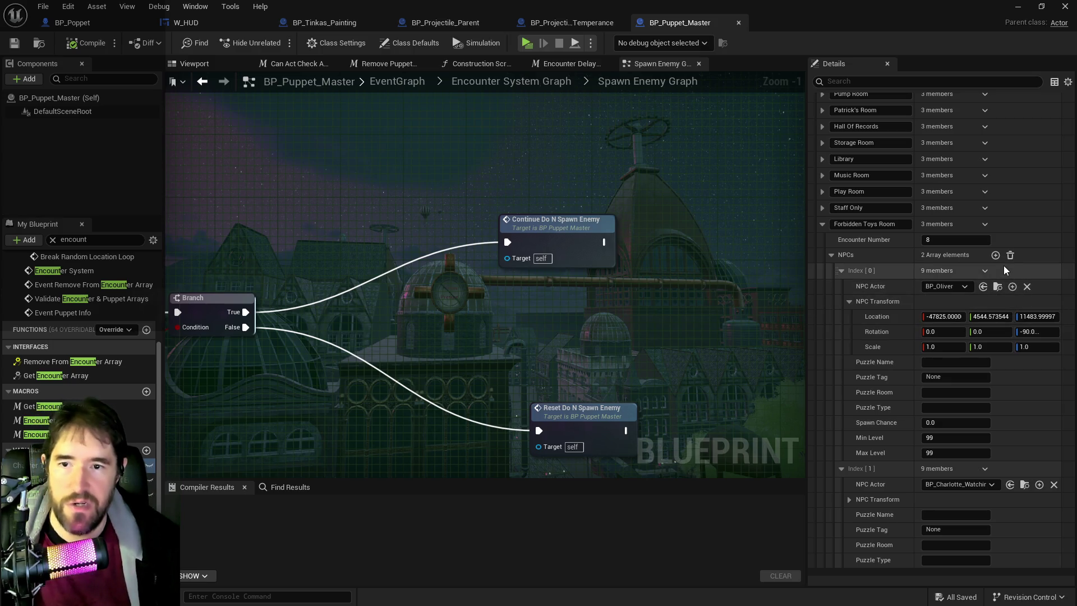
pyautogui.scroll(-5, 910, 374)
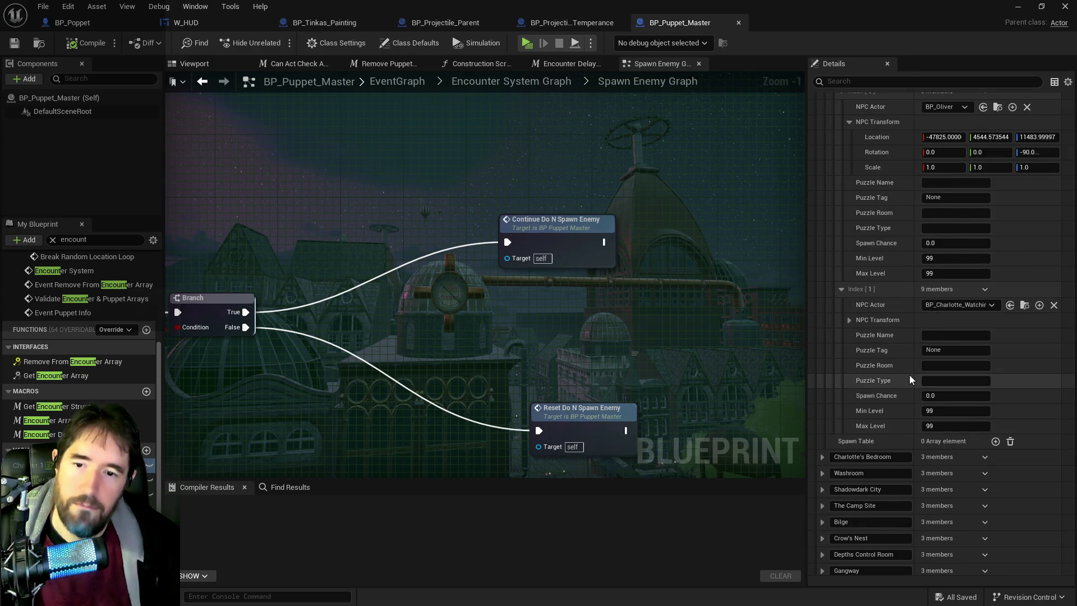
pyautogui.scroll(3, 910, 375)
pyautogui.click(1010, 166)
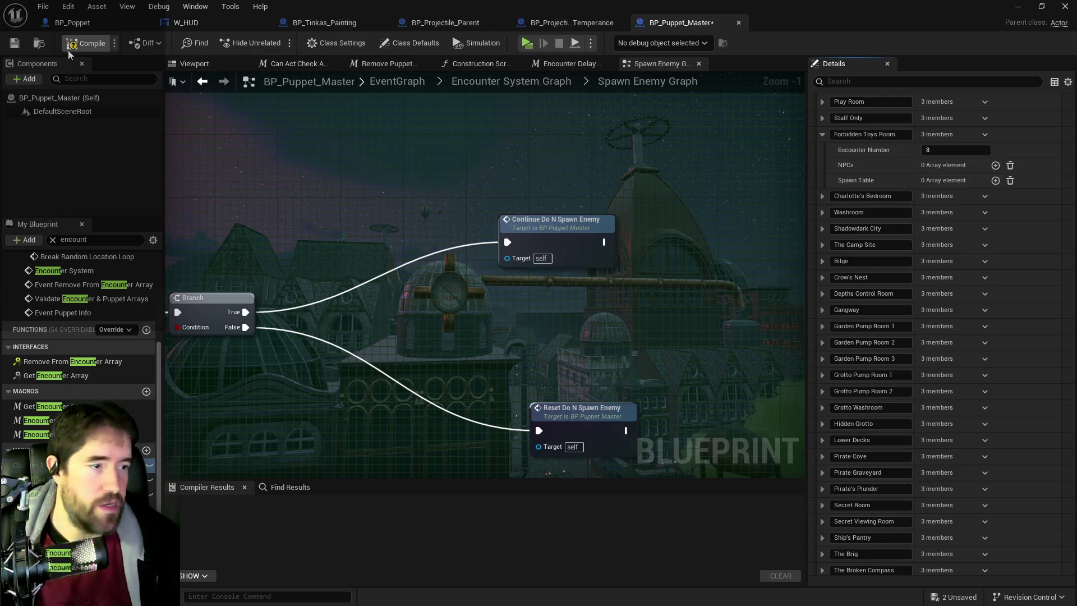
pyautogui.click(21, 42)
pyautogui.moveTo(517, 10); pyautogui.dragTo(1076, 15)
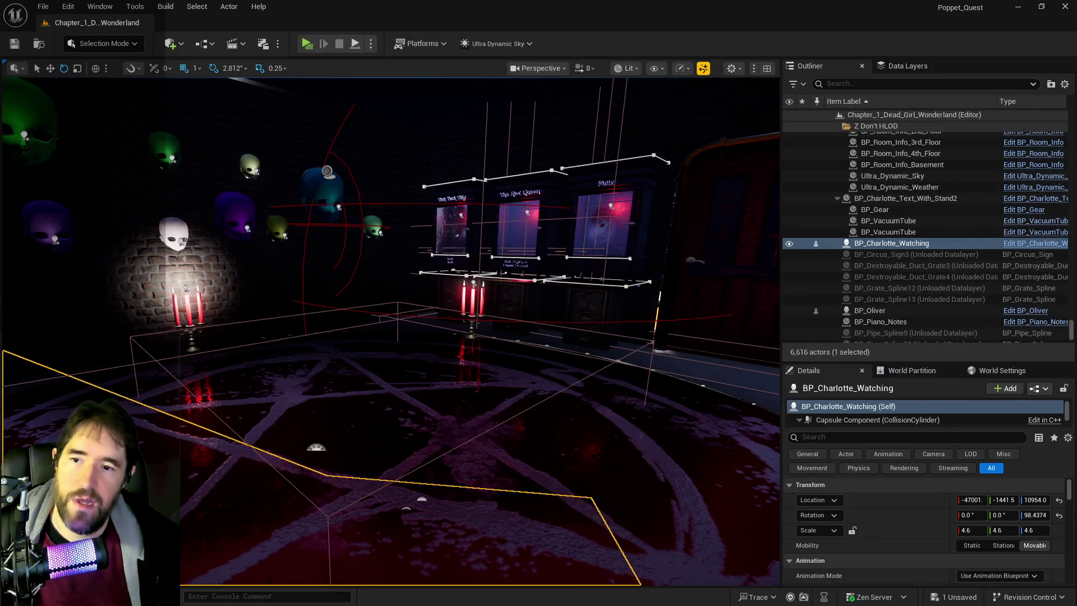
# Fly the viewport out over the Forbidden Toys Room's pentagram floor
pyautogui.moveTo(392, 331)
pyautogui.mouseDown()
pyautogui.moveTo(480, 336)
pyautogui.moveTo(512, 396)
pyautogui.mouseUp()
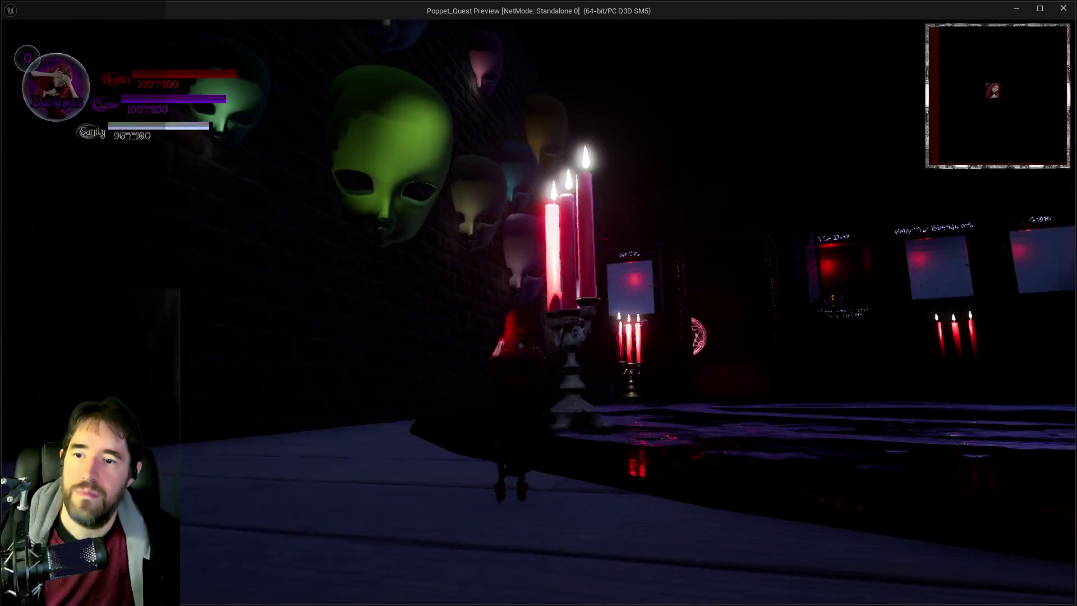
# Run along the mask wall, switching forms, into Charlotte's Bedroom and back past the candles
pyautogui.press('a')
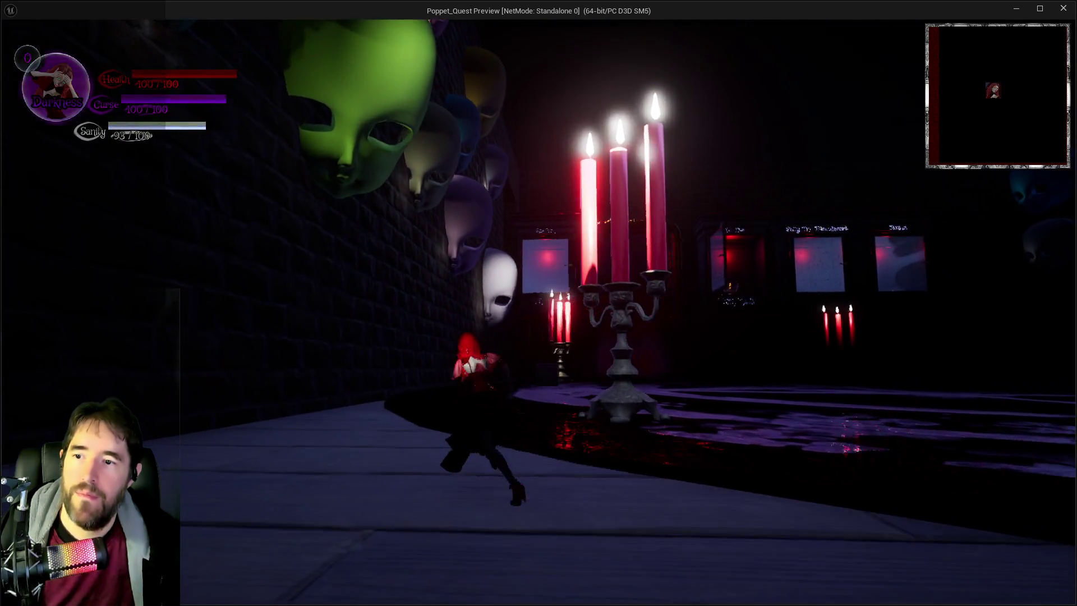
pyautogui.press('w')
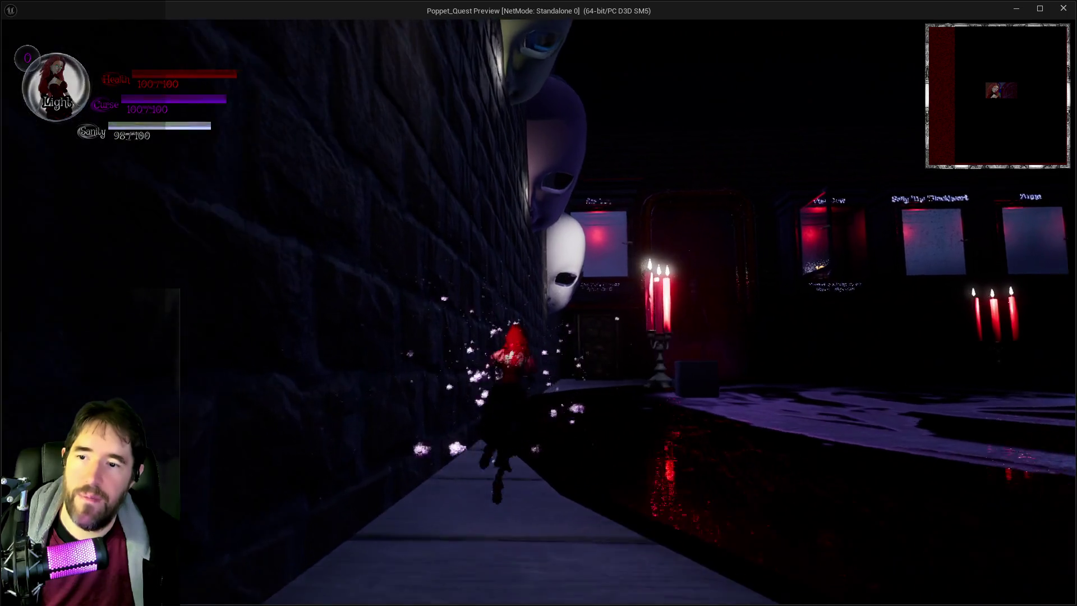
pyautogui.press('w')
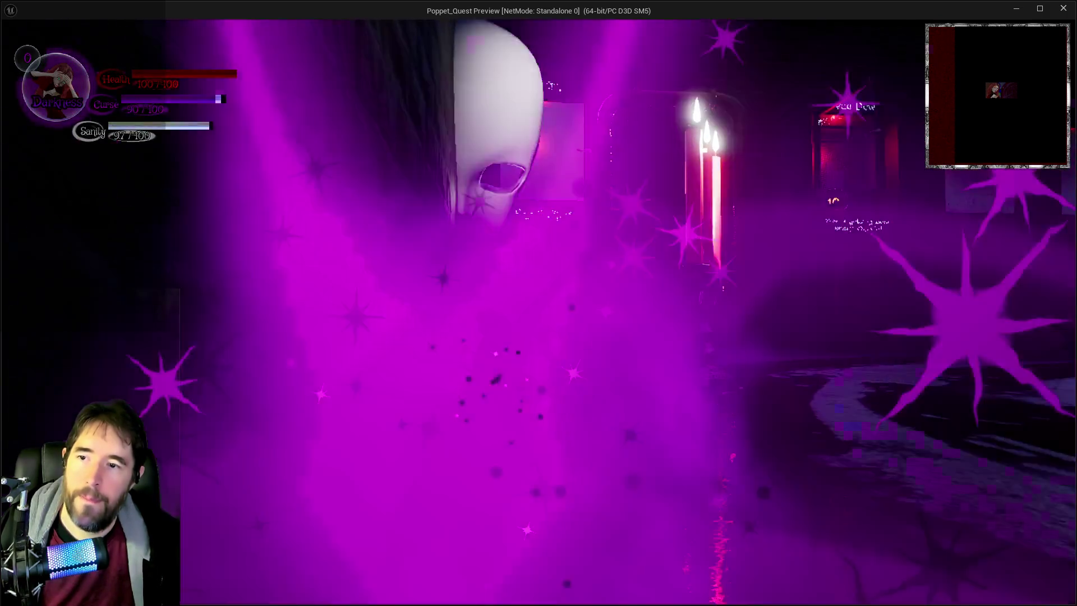
pyautogui.press('w')
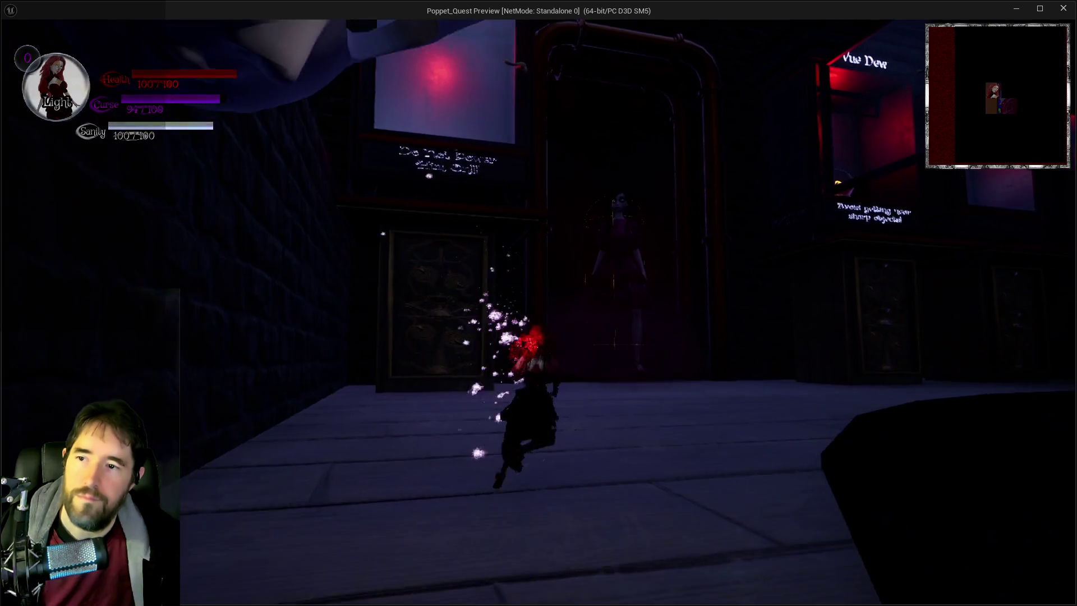
pyautogui.press('w')
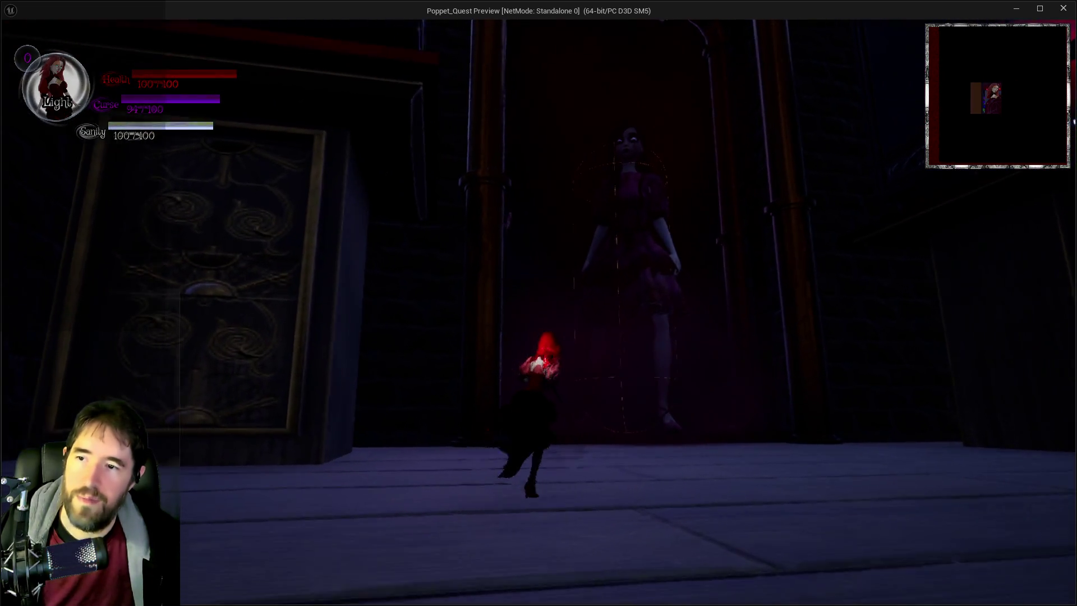
pyautogui.press('w')
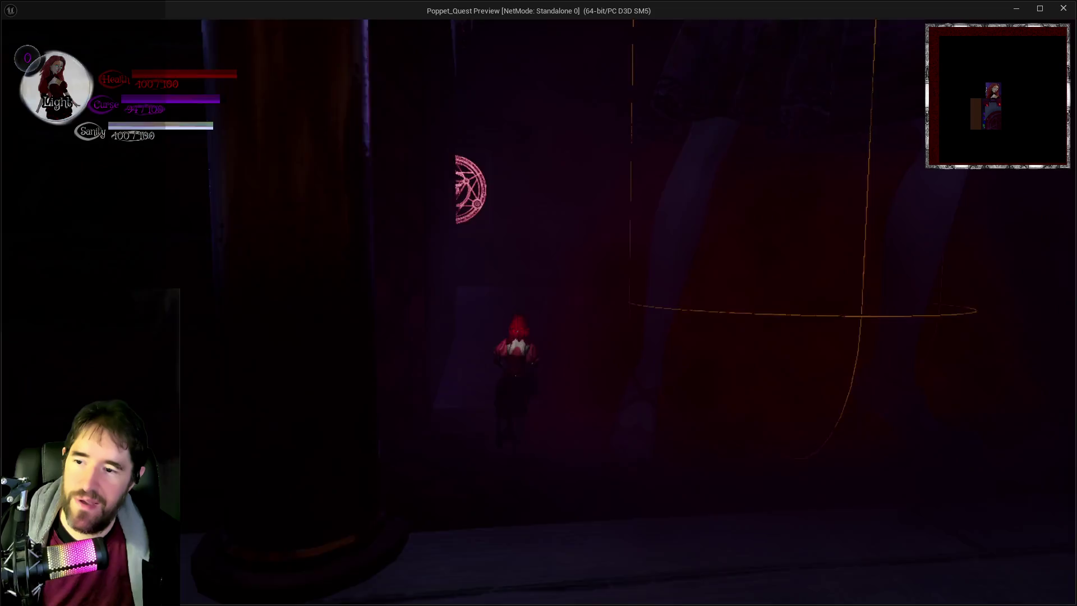
pyautogui.press('w')
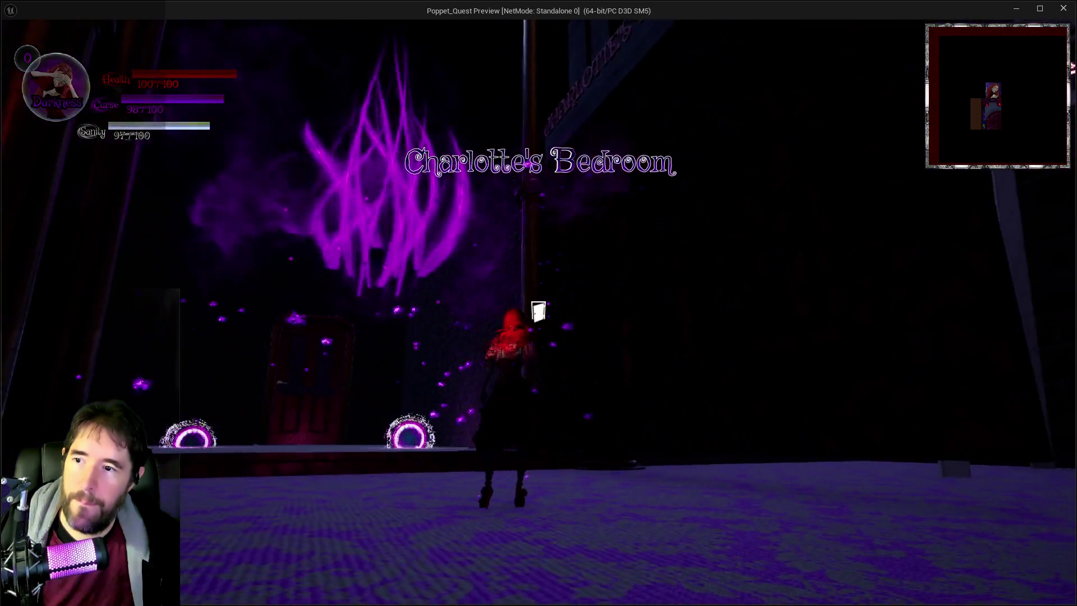
pyautogui.press('w')
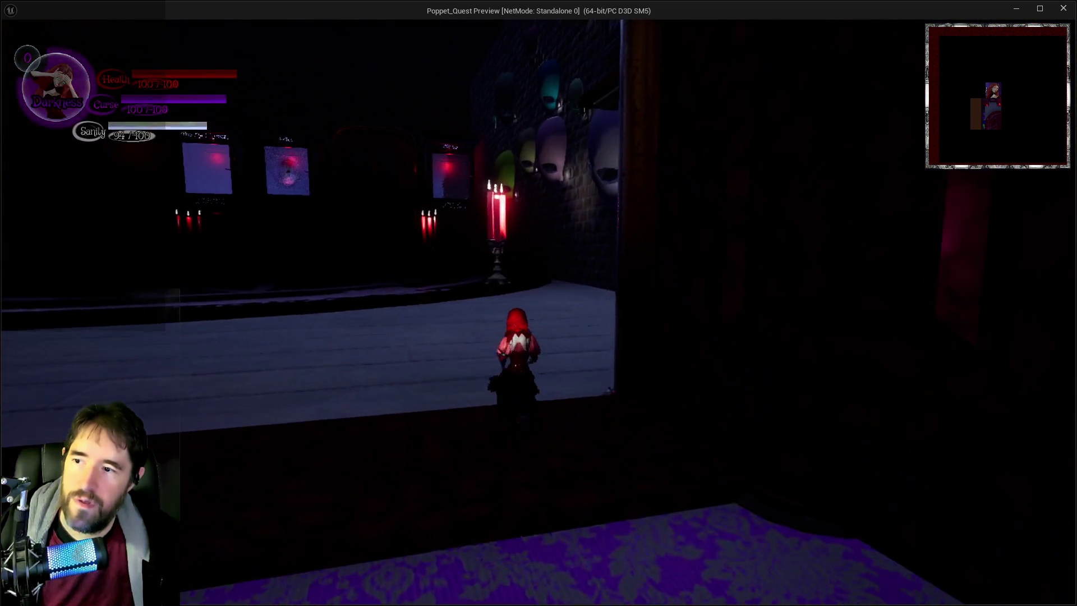
pyautogui.press('w')
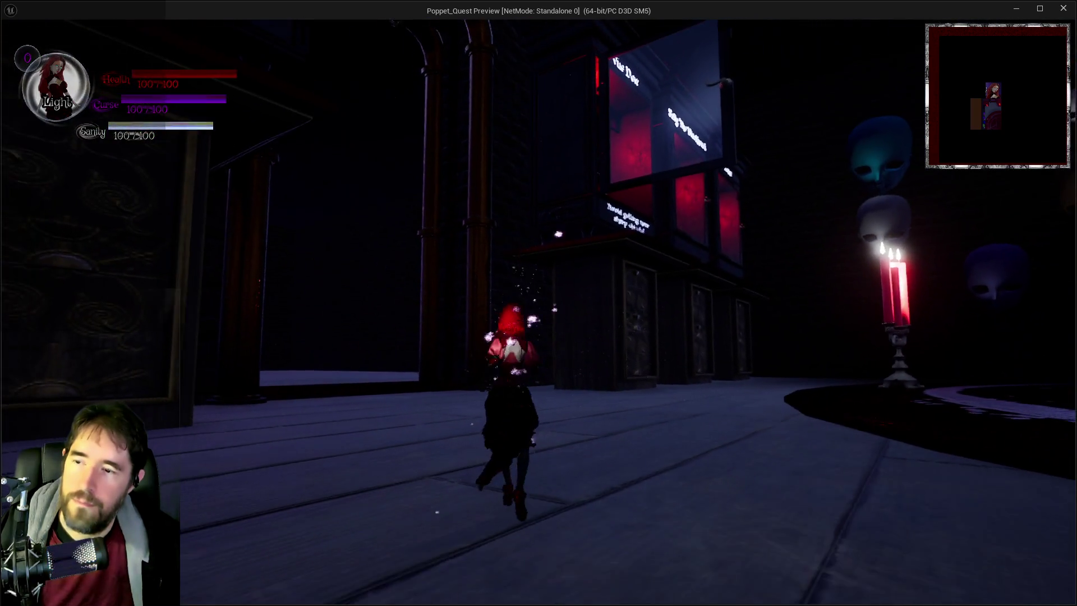
pyautogui.press('d')
pyautogui.press('w')
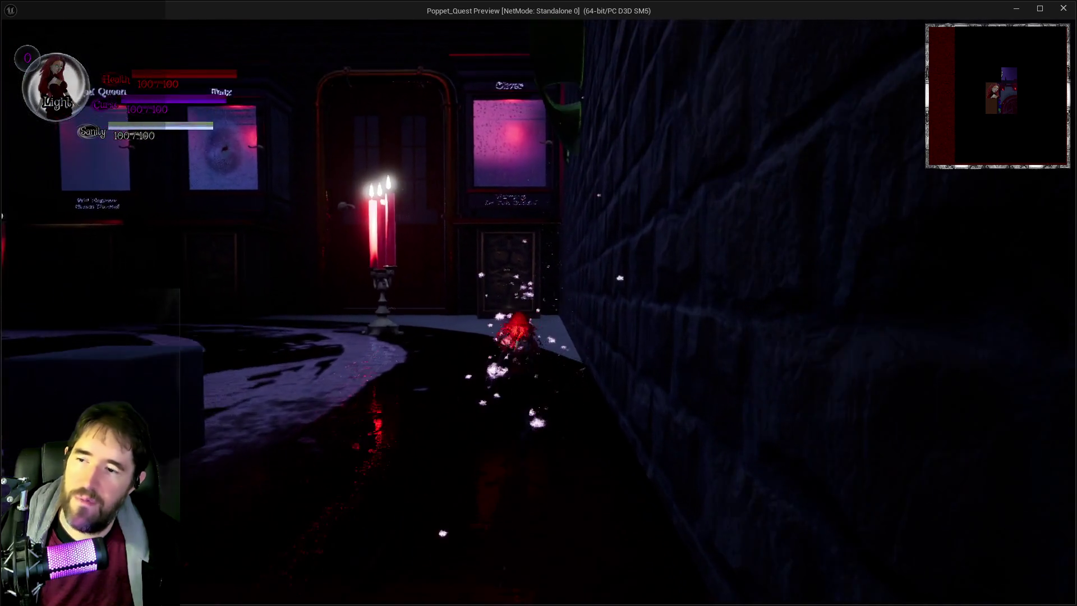
pyautogui.press('w')
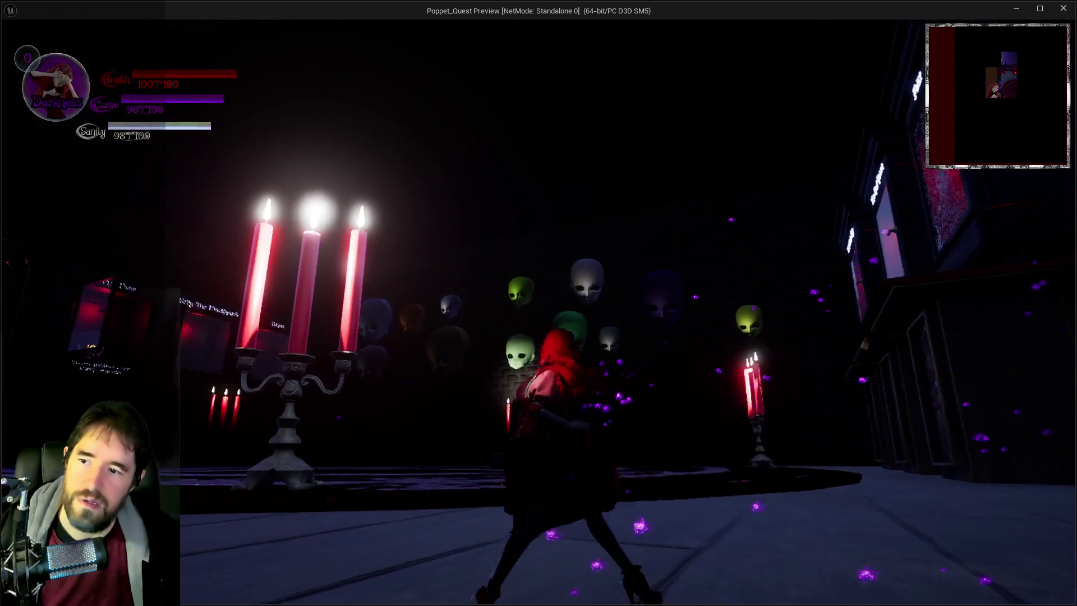
# Drift as the darkness cloud into the bedroom, then run back out to the candle room
pyautogui.press('w')
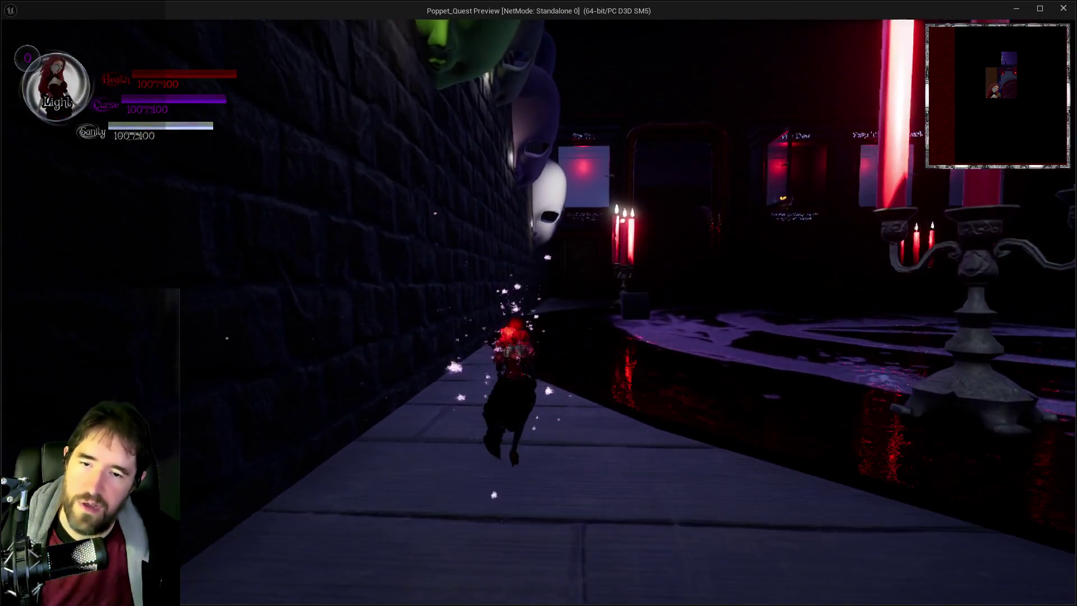
pyautogui.press('e')
pyautogui.press('w')
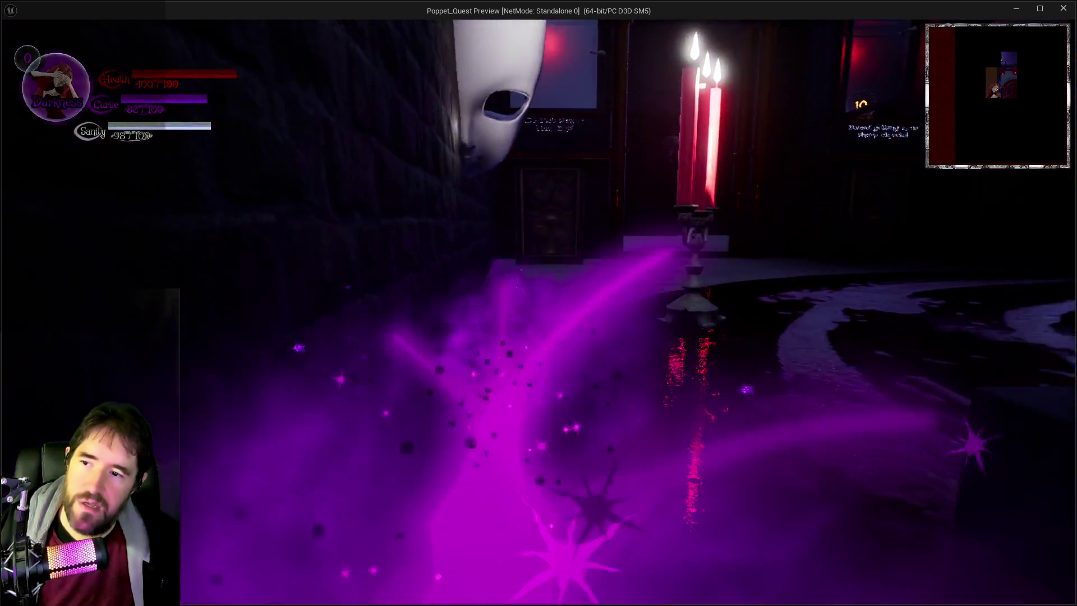
pyautogui.press('w')
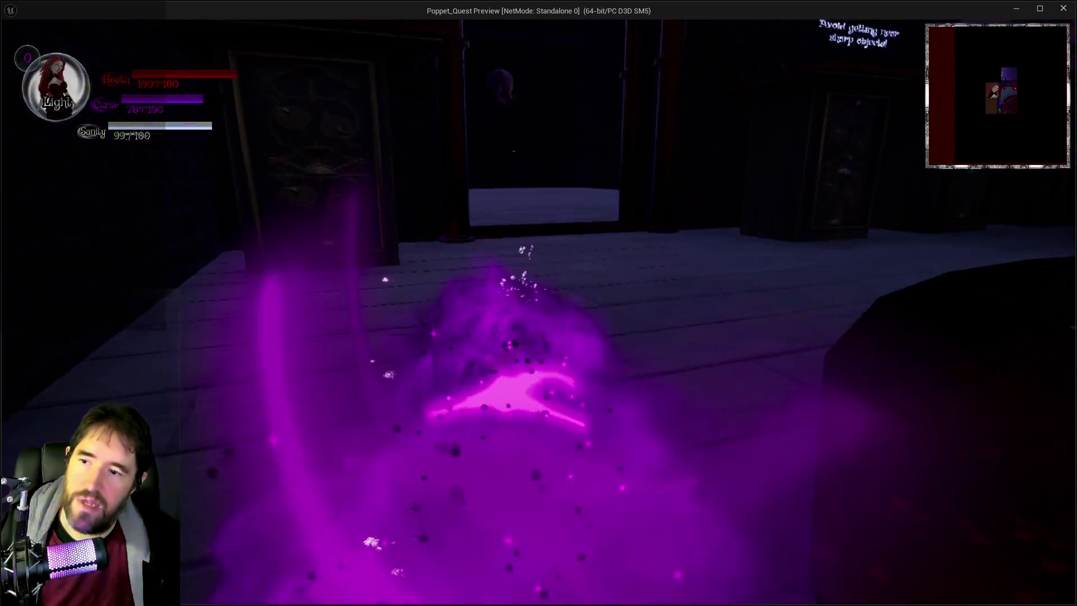
pyautogui.press('w')
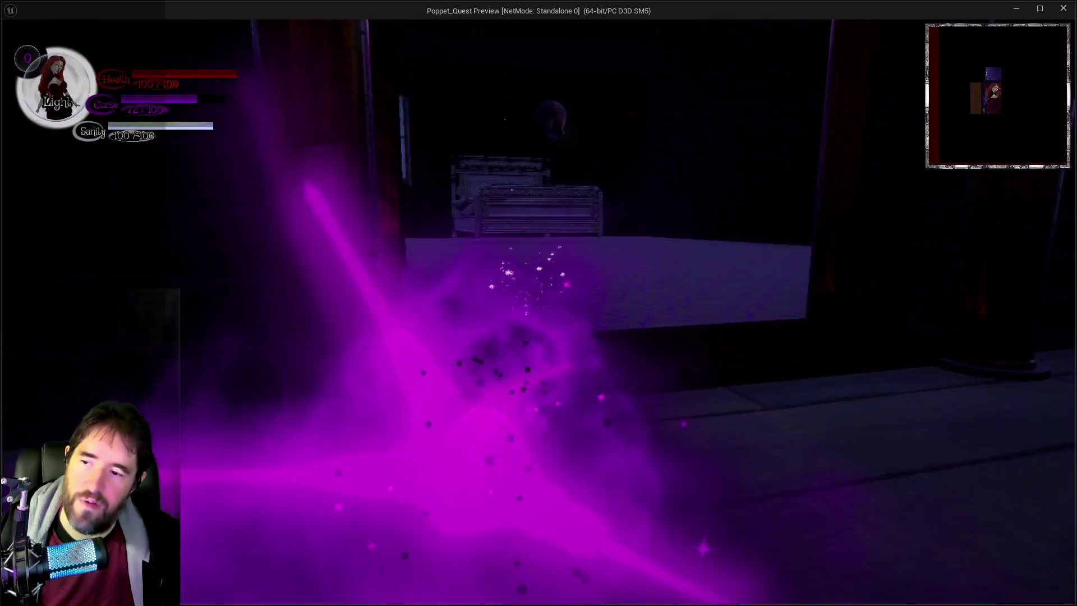
pyautogui.press('w')
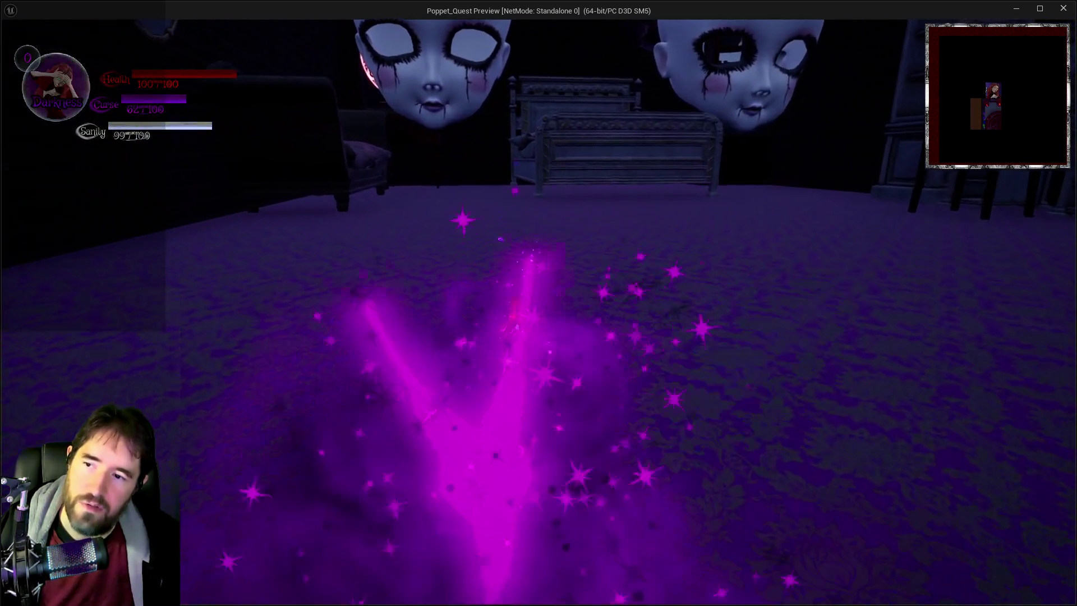
pyautogui.press('w')
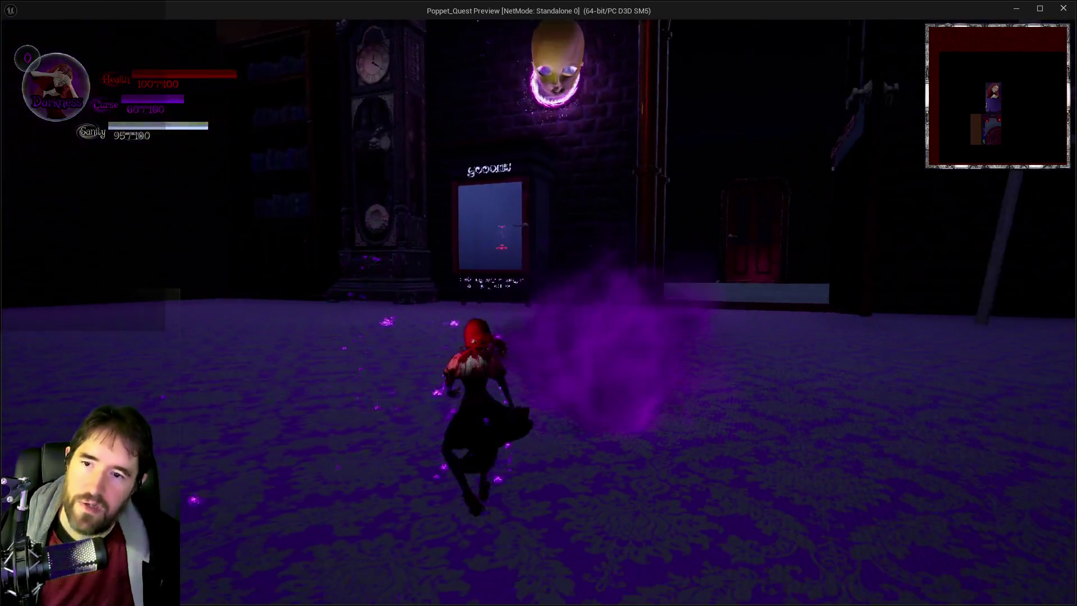
pyautogui.press('w')
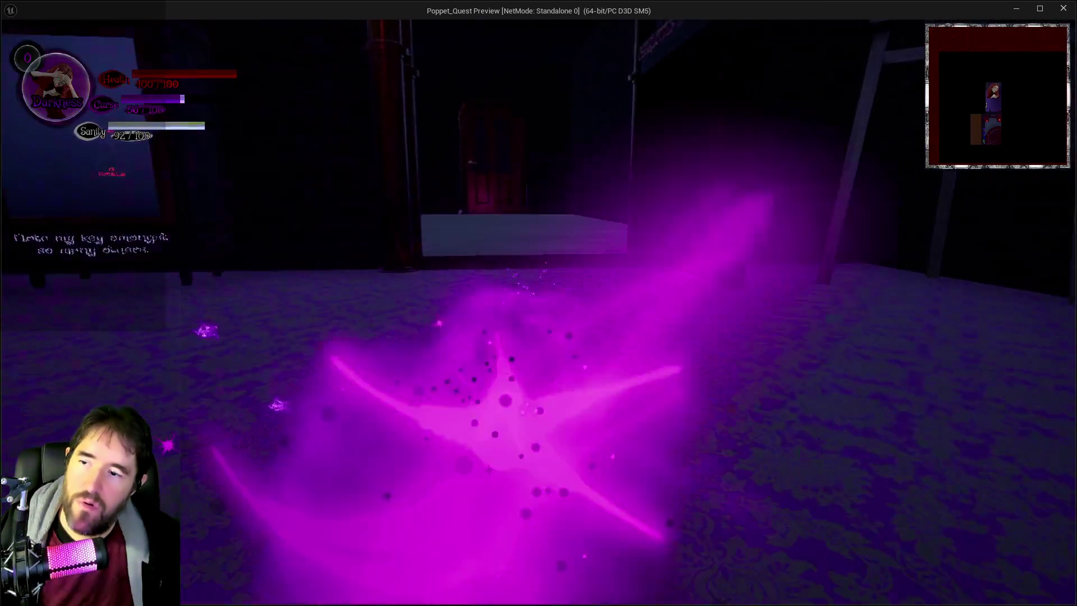
pyautogui.press('w')
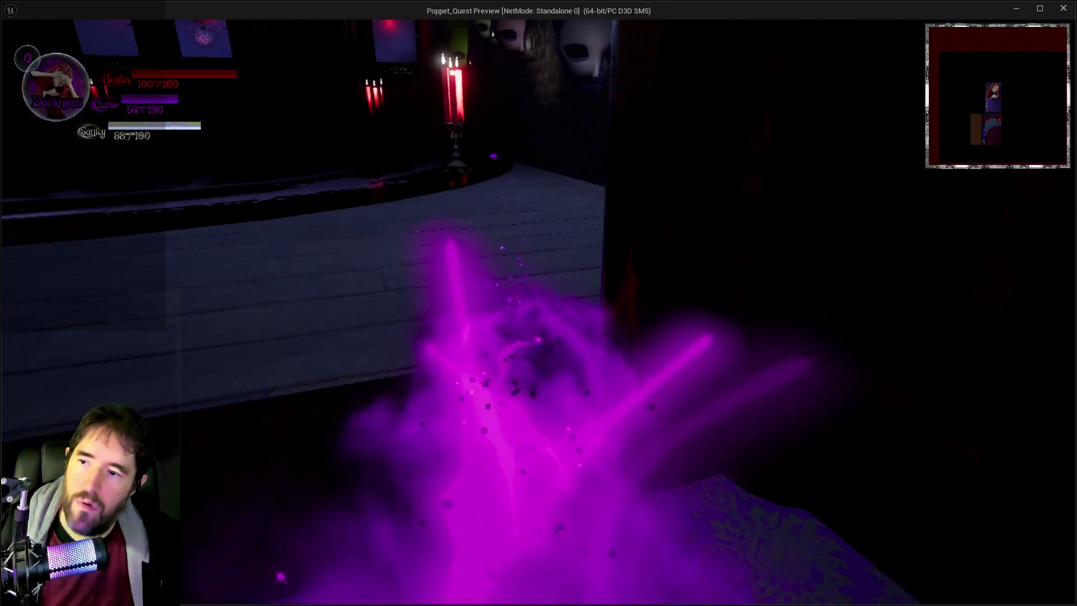
pyautogui.press('w')
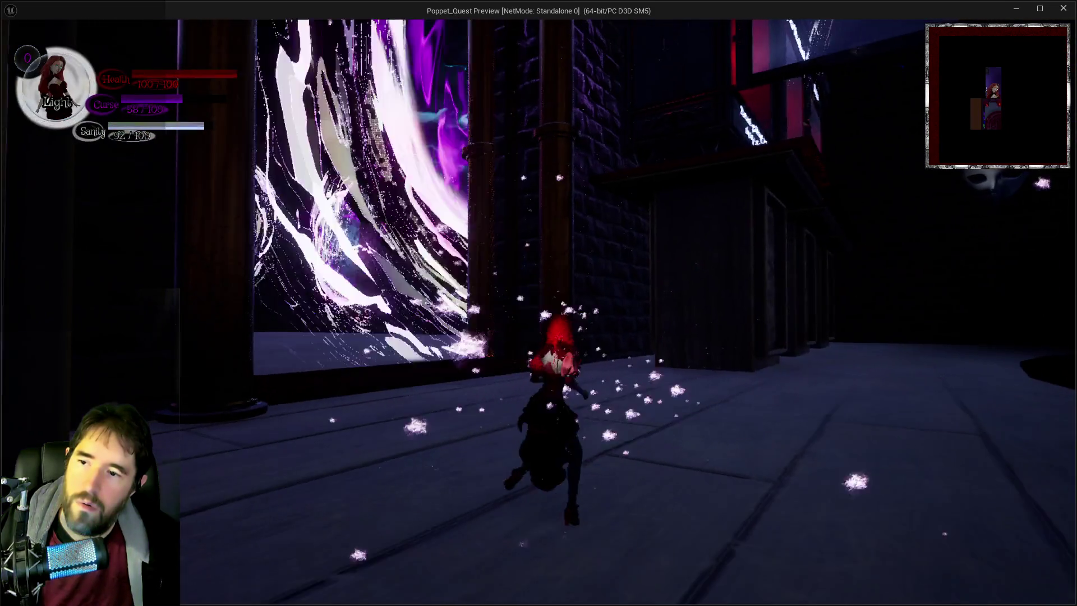
pyautogui.press('w')
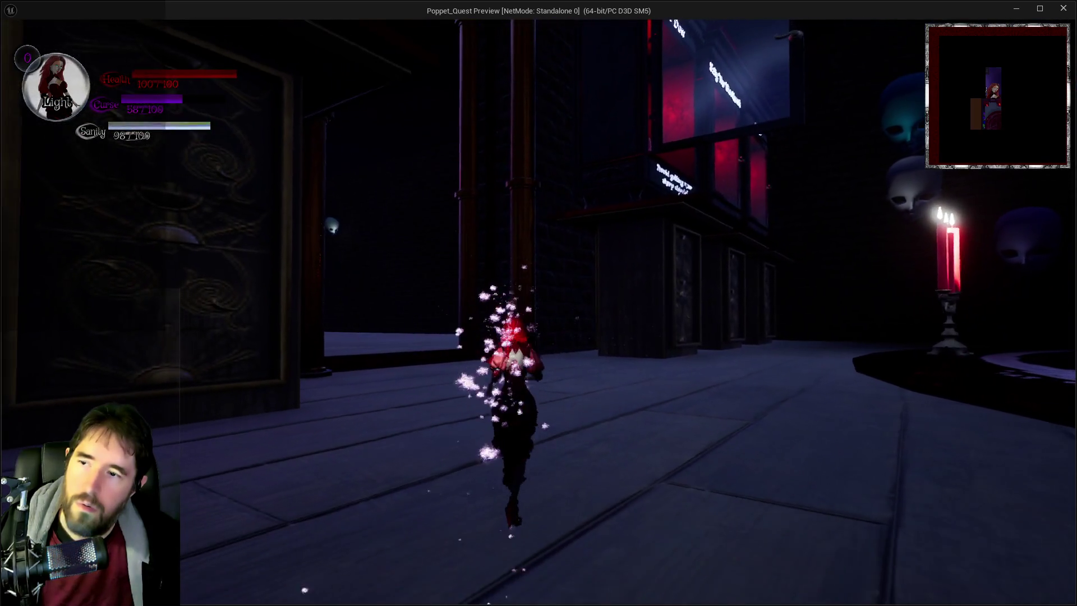
pyautogui.press('w')
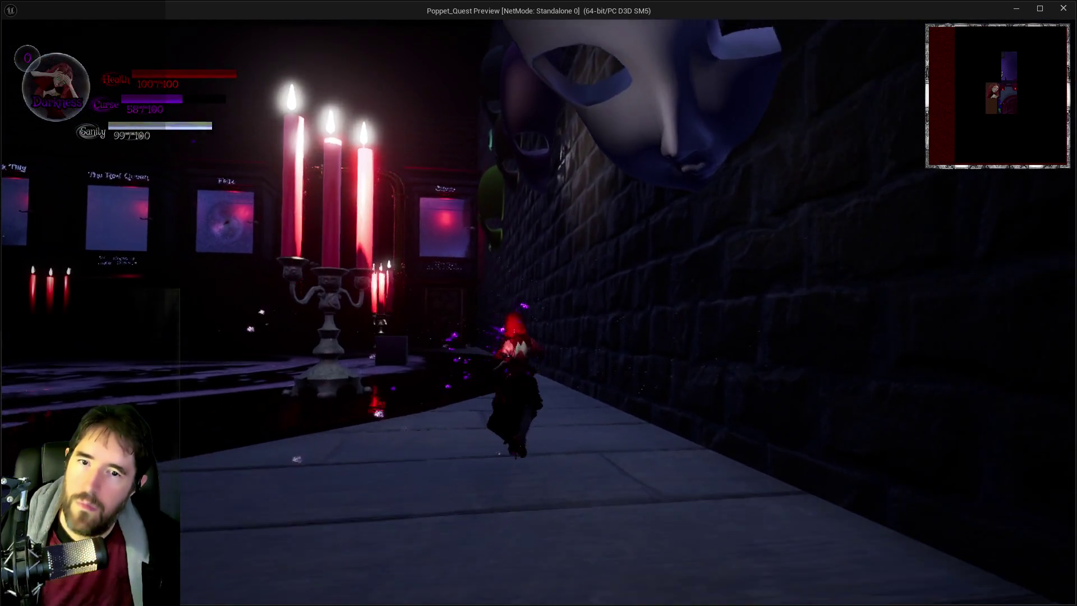
pyautogui.press('w')
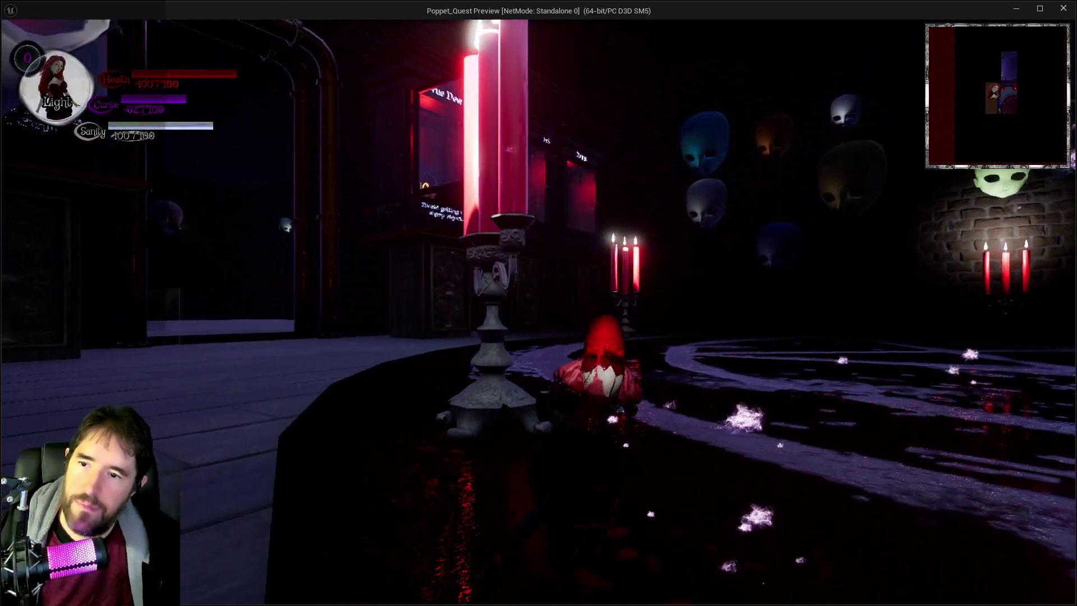
pyautogui.press('w')
# Test Darkness/Light switching by the warning door, climb toward Oliver's cabinet, and enter the doll-head room
pyautogui.press('q')
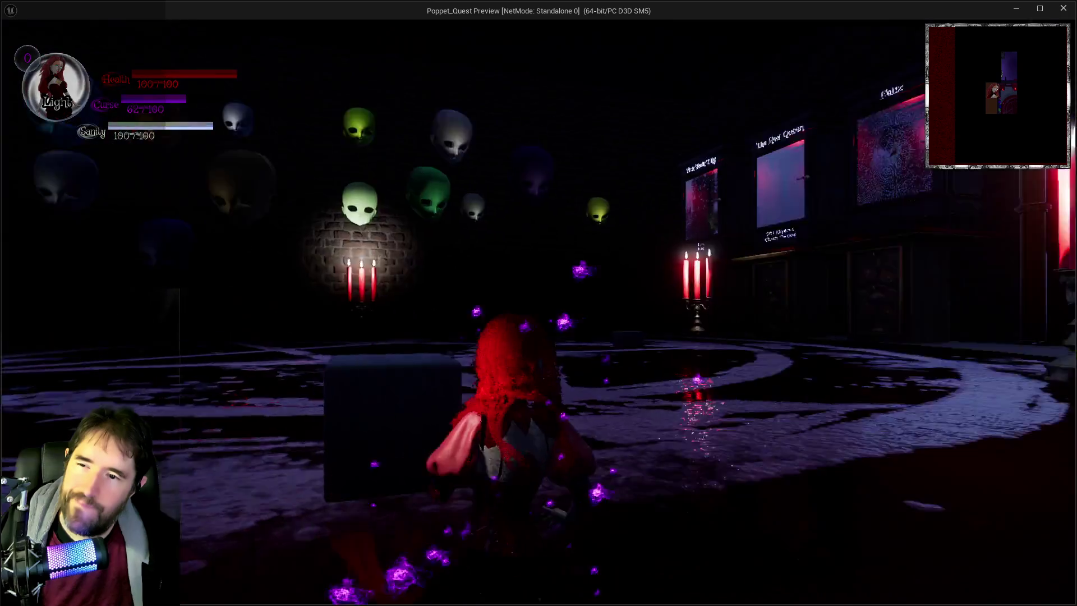
pyautogui.press('w')
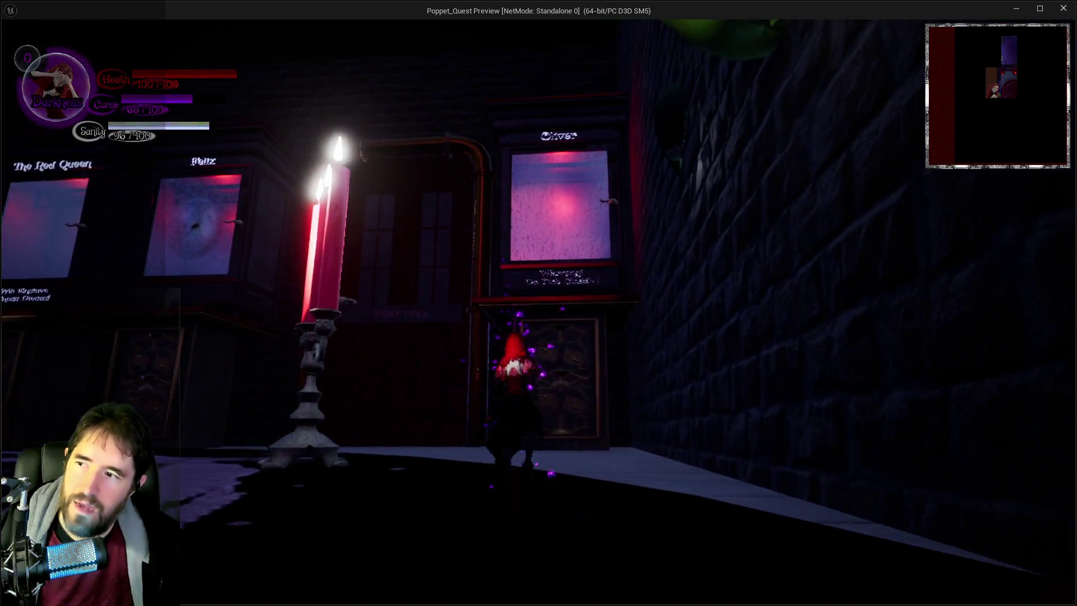
pyautogui.press('w')
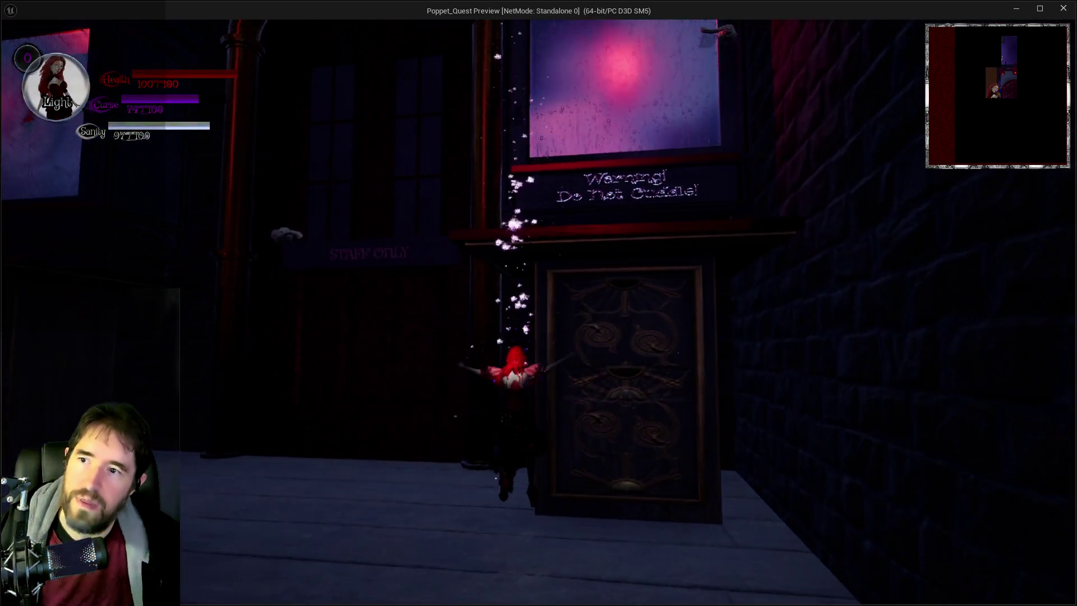
pyautogui.press('w')
pyautogui.press('q')
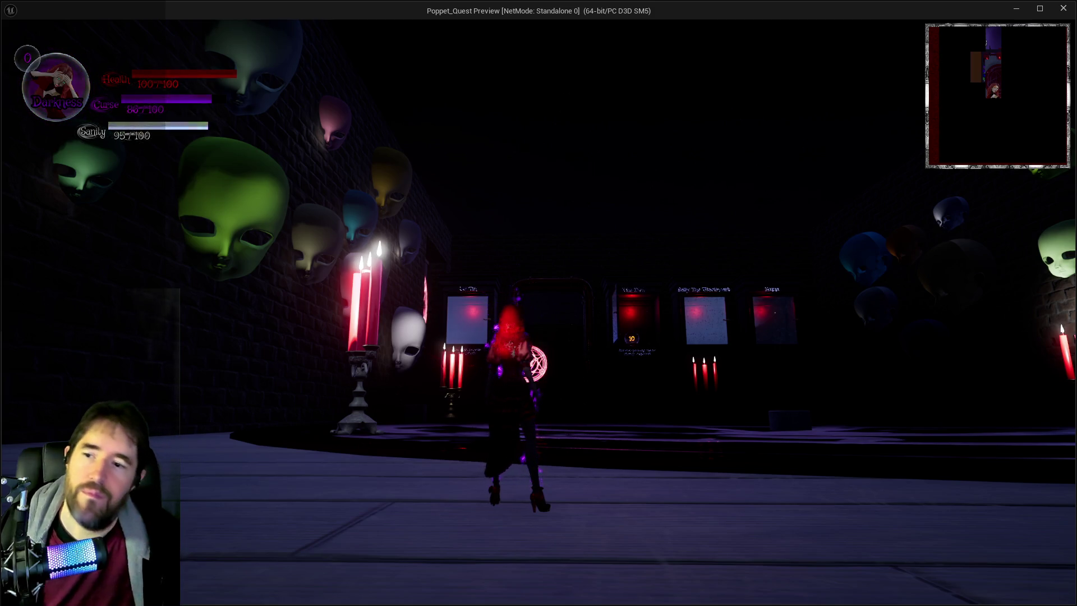
pyautogui.press('a')
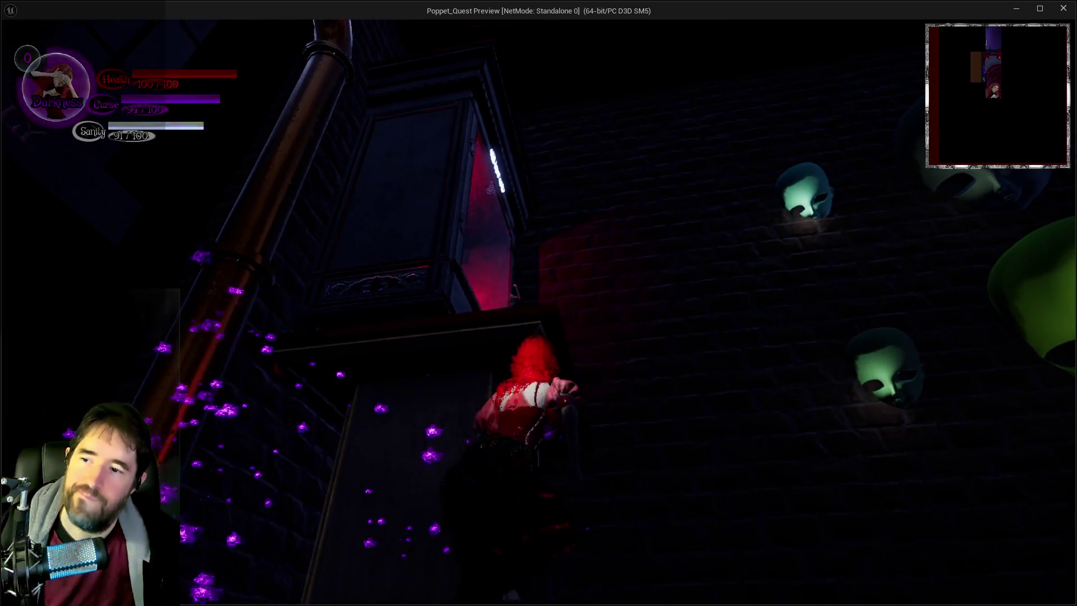
pyautogui.press('w')
pyautogui.press('w')
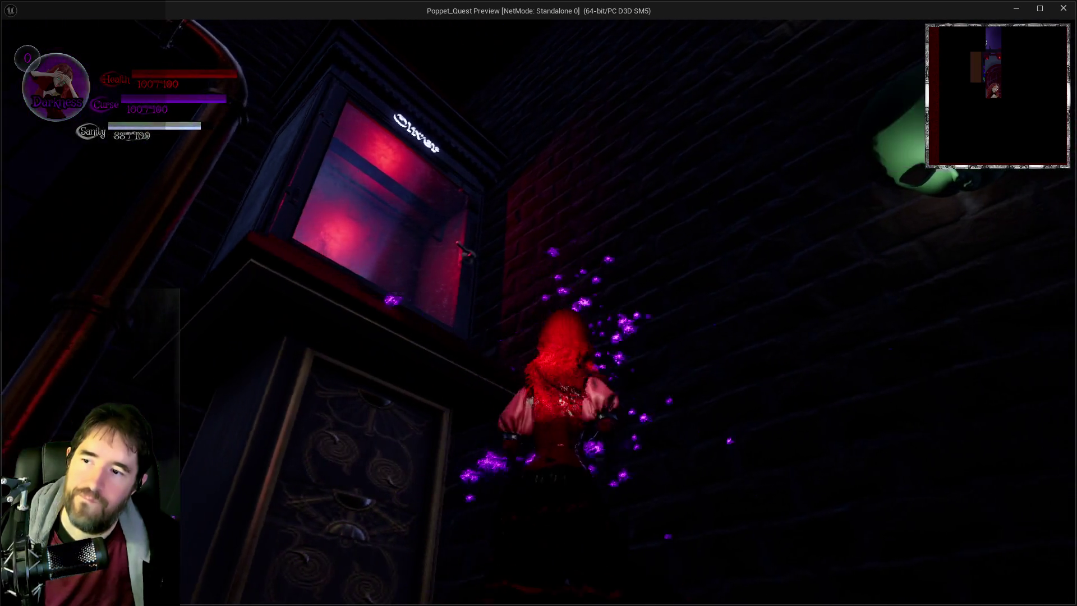
pyautogui.press('q')
pyautogui.press('w')
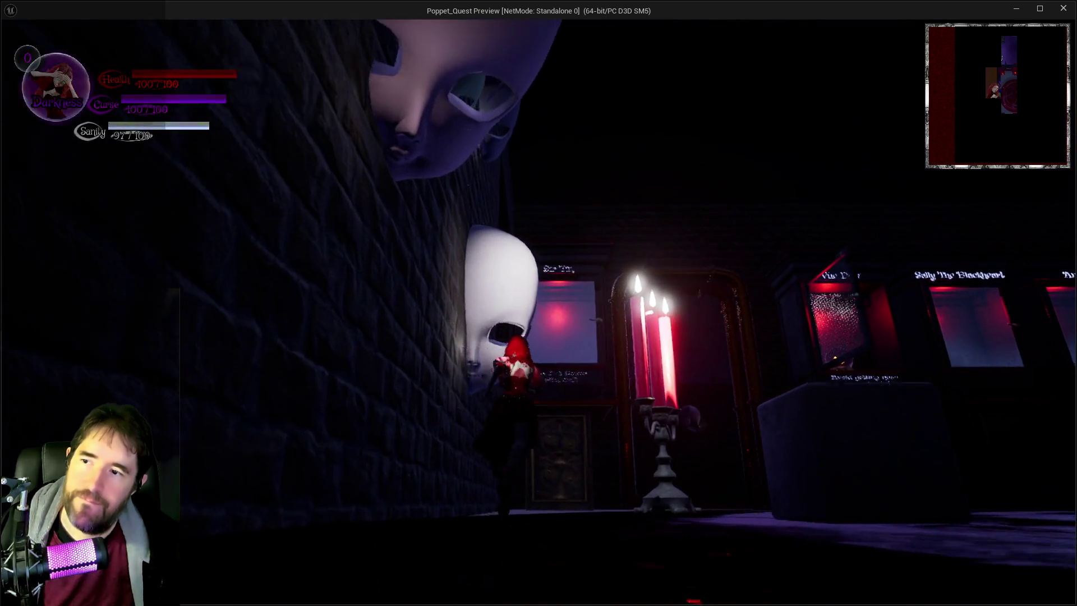
pyautogui.press('q')
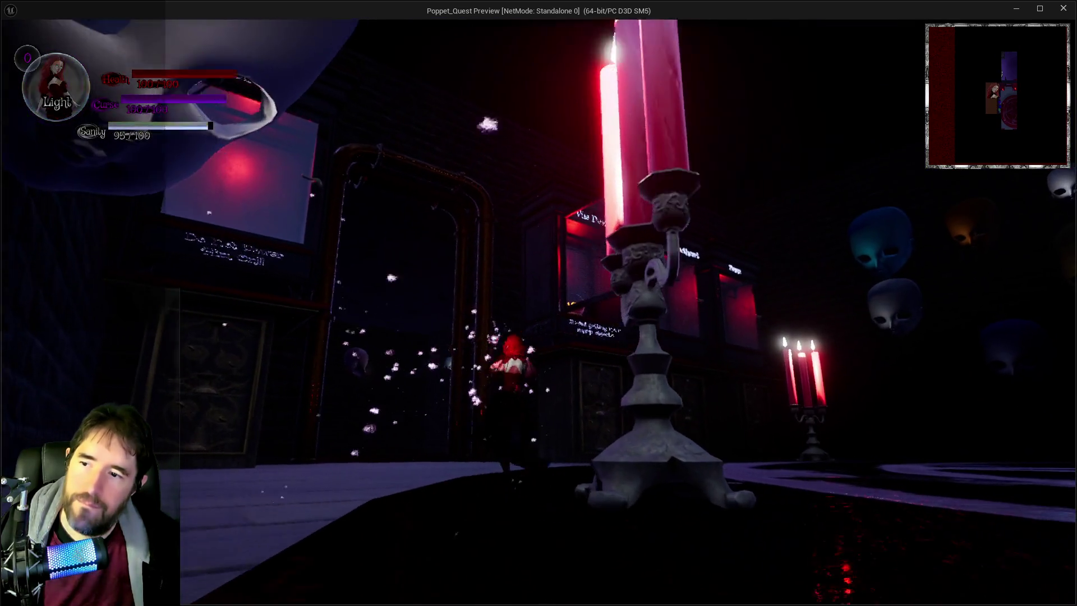
pyautogui.press('w')
pyautogui.press('e')
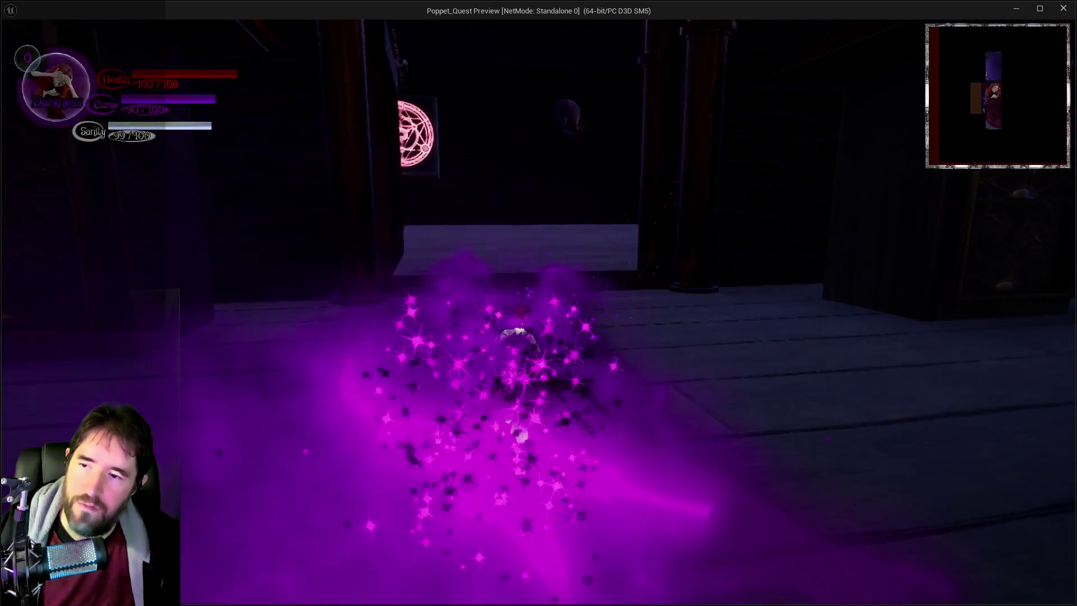
pyautogui.press('q')
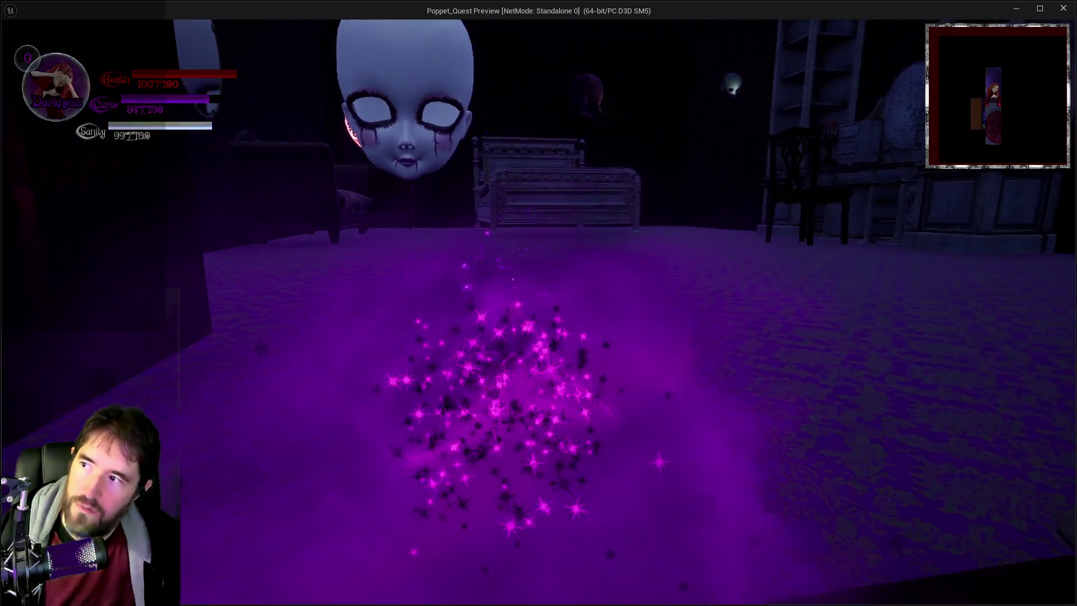
pyautogui.press('w')
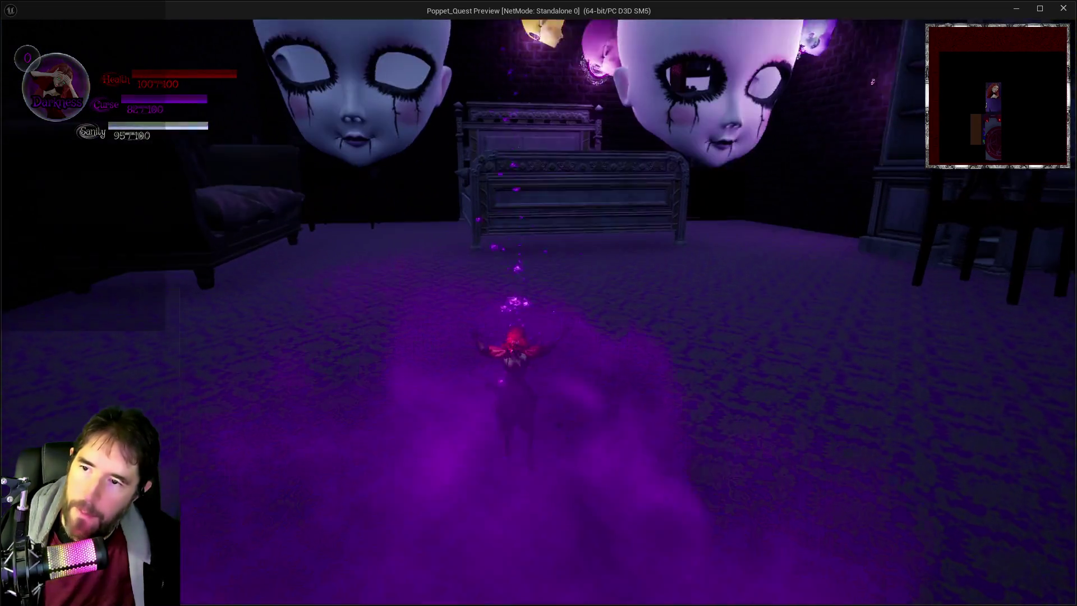
# Run out of the bedroom past the candelabra, then leave the preview and stop play
pyautogui.press('w')
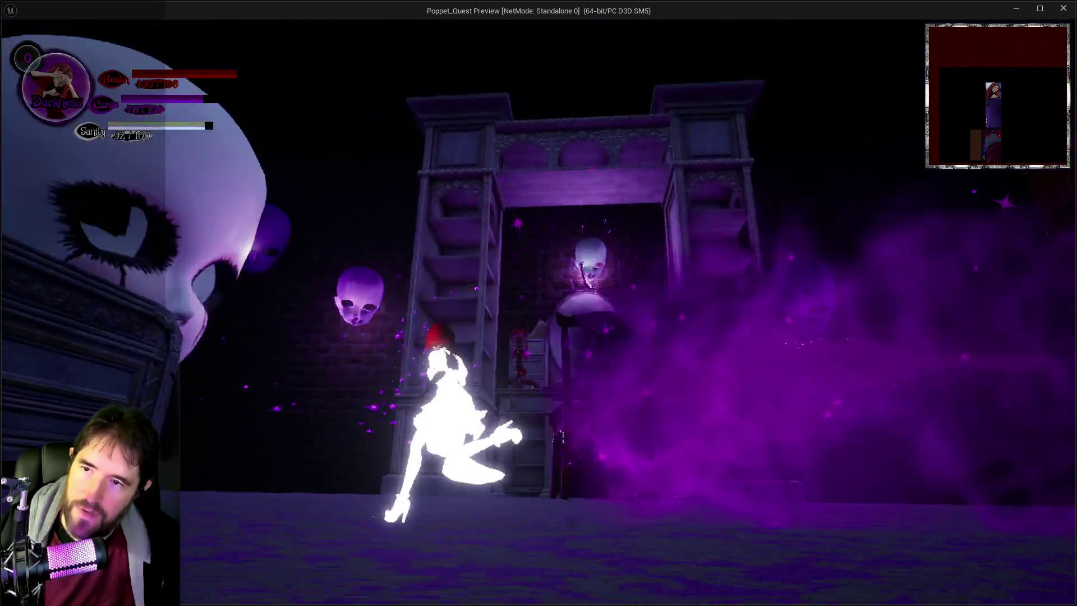
pyautogui.press('w')
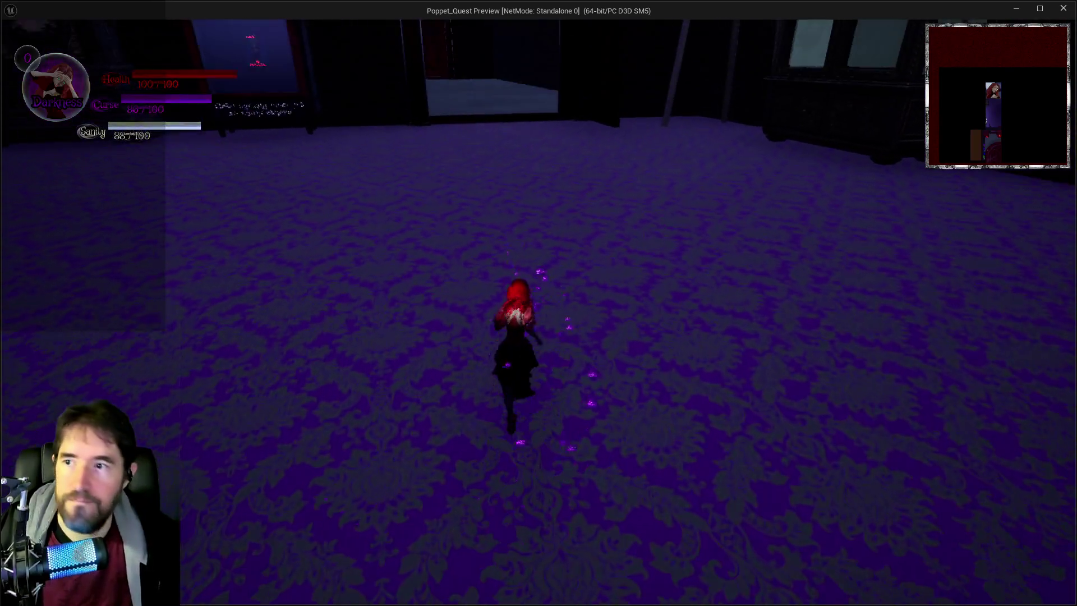
pyautogui.press('w')
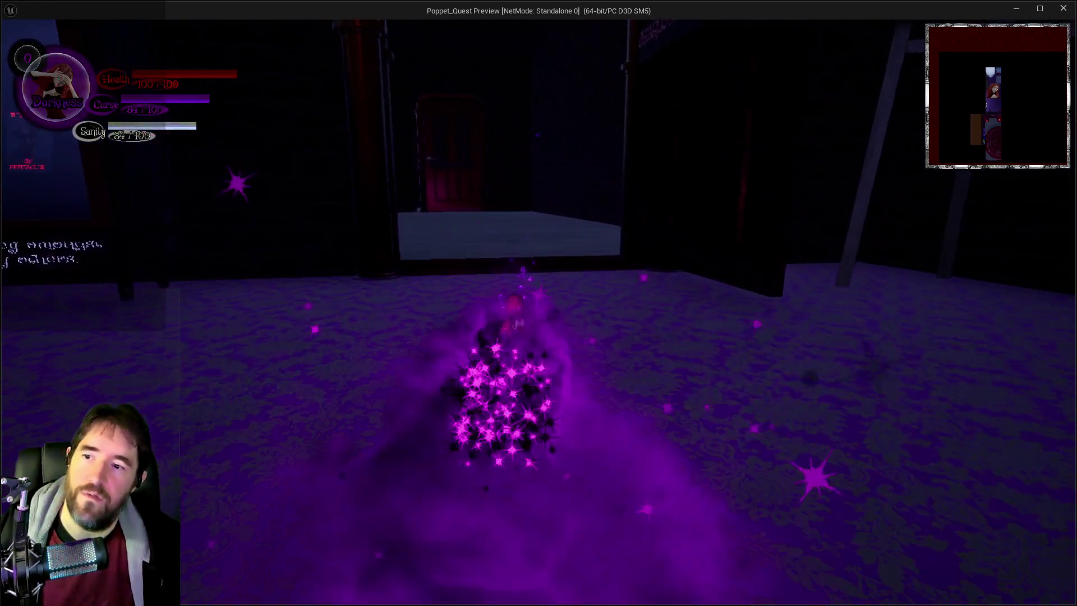
pyautogui.press('w')
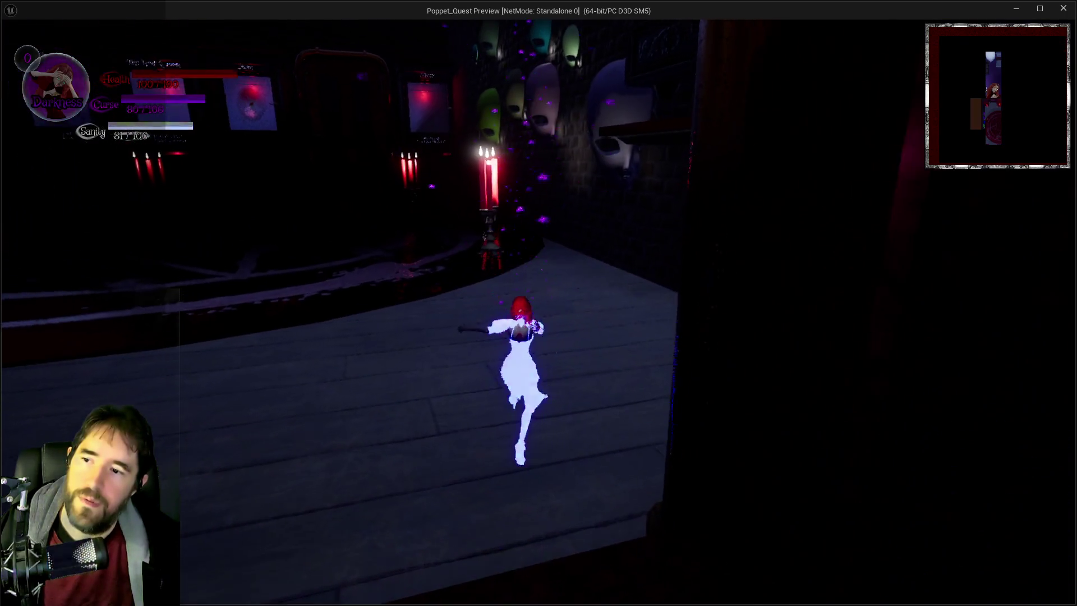
pyautogui.press('w')
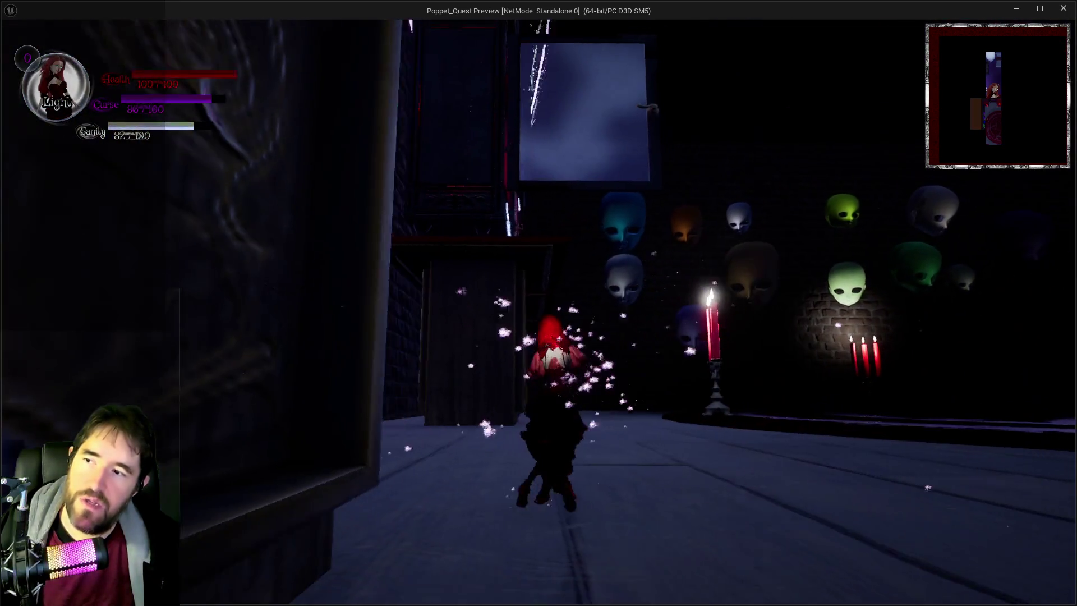
pyautogui.press('q')
pyautogui.press('w')
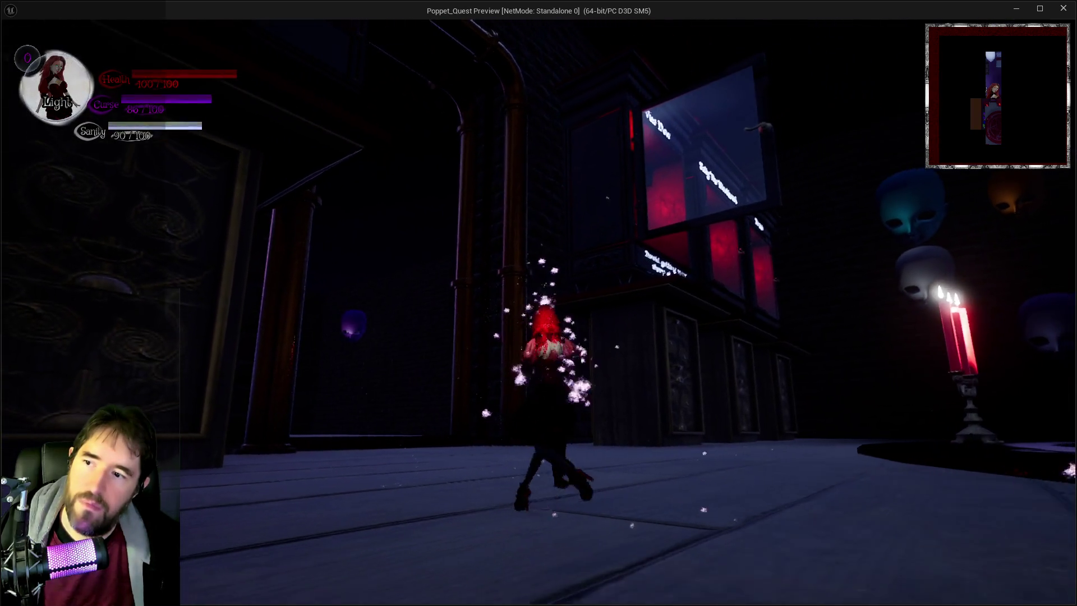
pyautogui.press('w')
pyautogui.press('q')
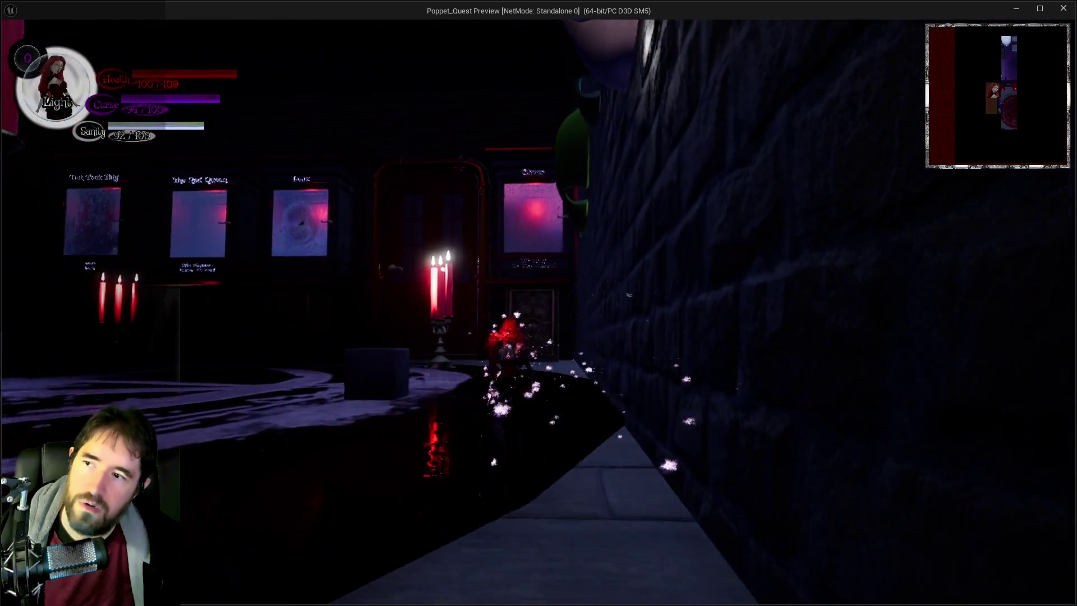
pyautogui.hotkey('alt', 'Tab')
pyautogui.press('Escape')
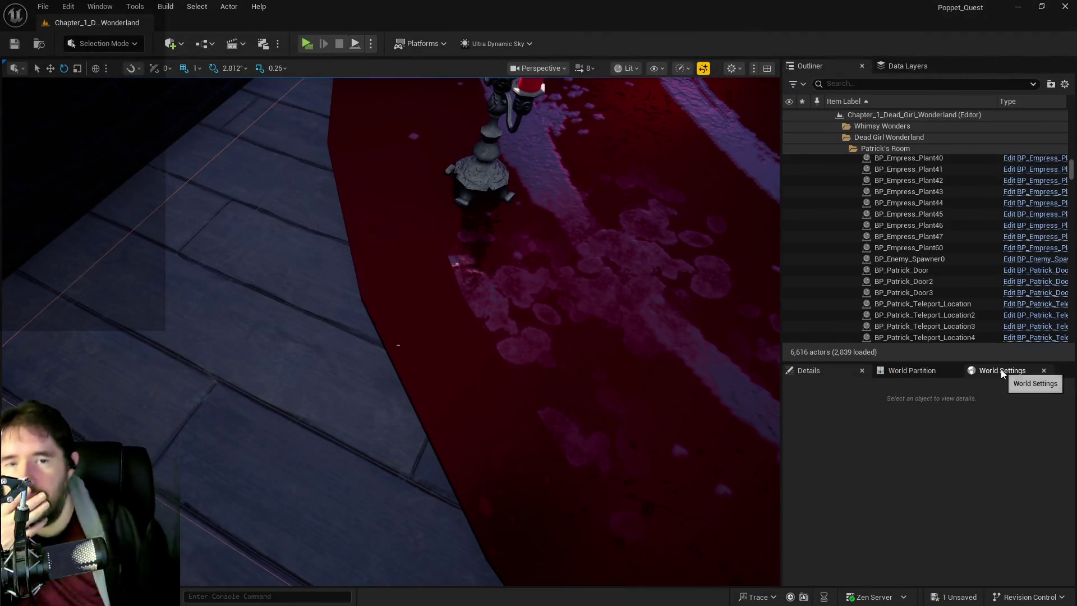
# Fly the view toward Oliver's display case and check the undo history options
pyautogui.moveTo(613, 342); pyautogui.dragTo(539, 334)
pyautogui.scroll(-3, 391, 331)
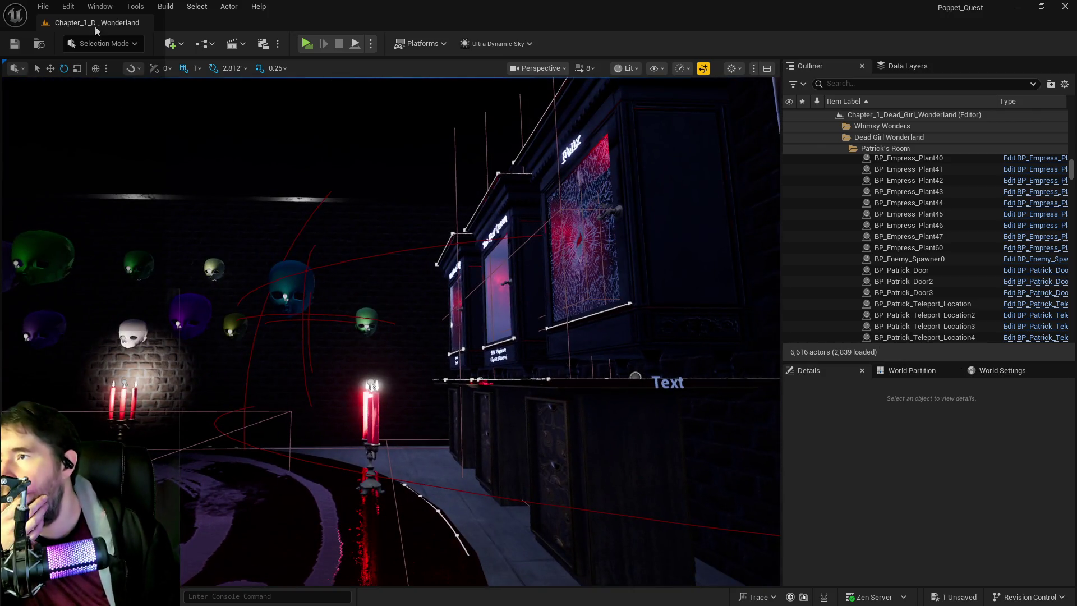
pyautogui.click(66, 6)
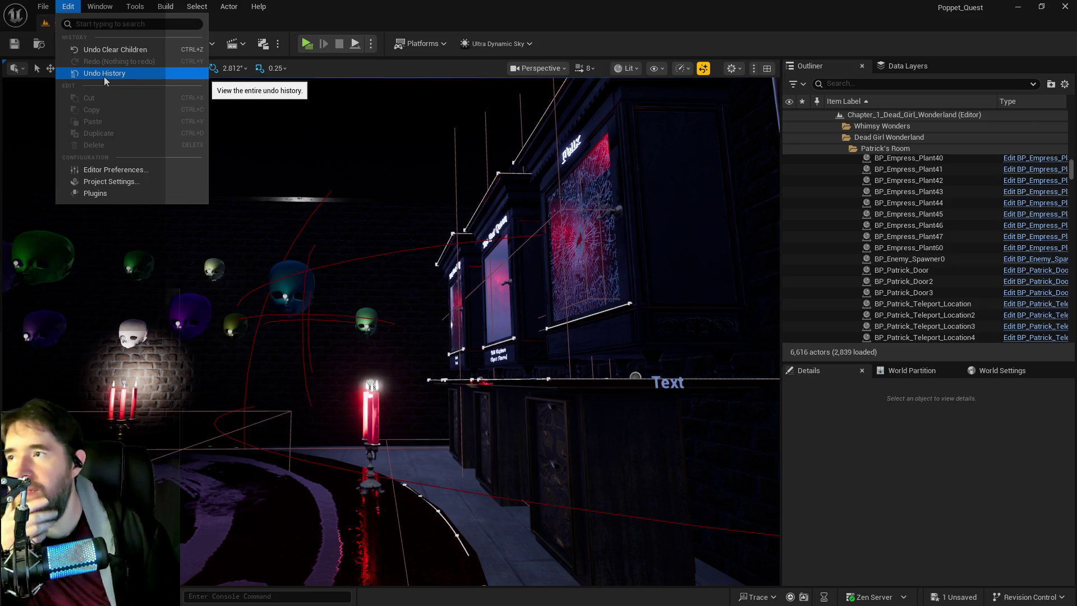
pyautogui.moveTo(108, 195); pyautogui.dragTo(108, 195)
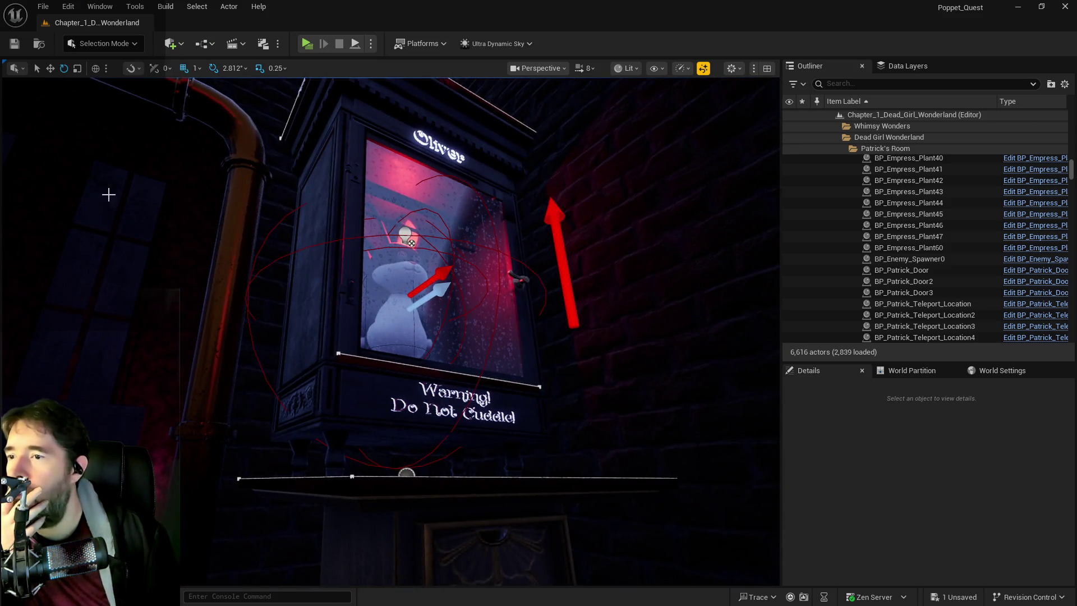
pyautogui.click(67, 7)
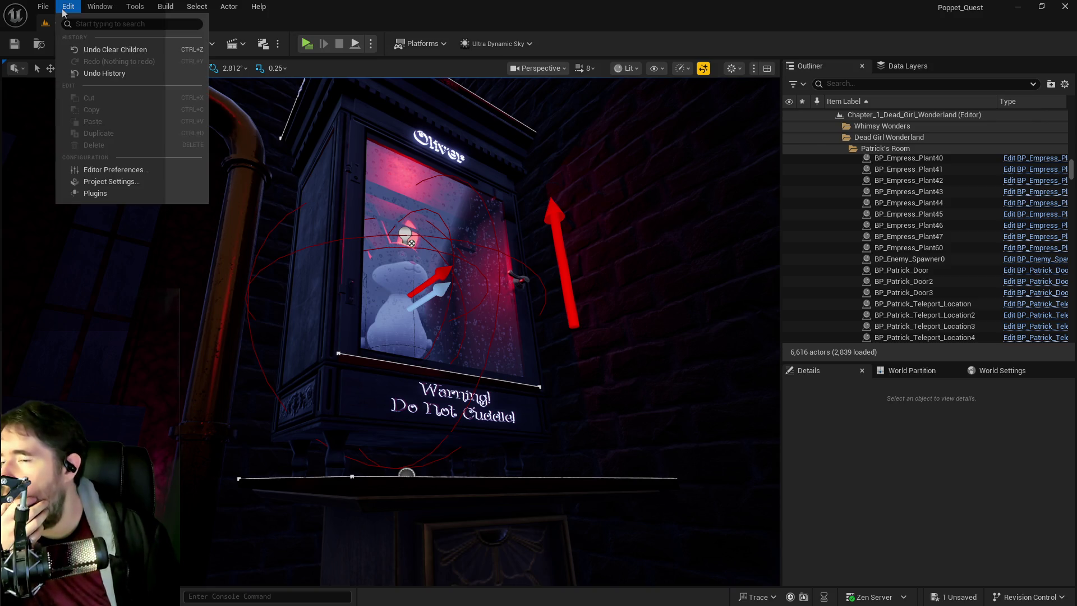
pyautogui.click(87, 73)
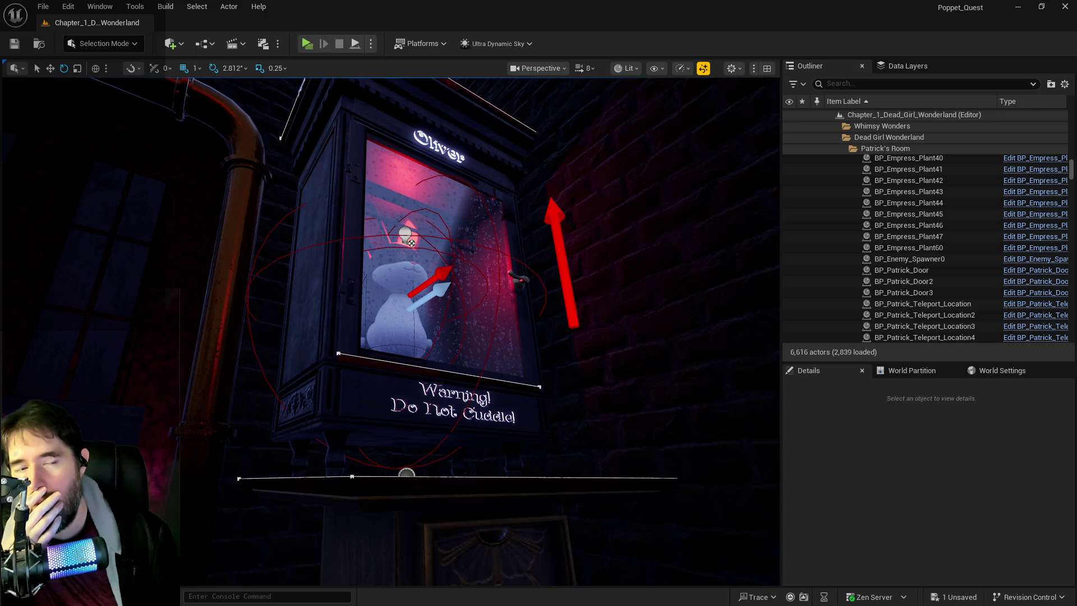
# Undo the last object placement, leaving 6,615 actors, and pull back to a wide room view
pyautogui.hotkey('ctrl', 'z')
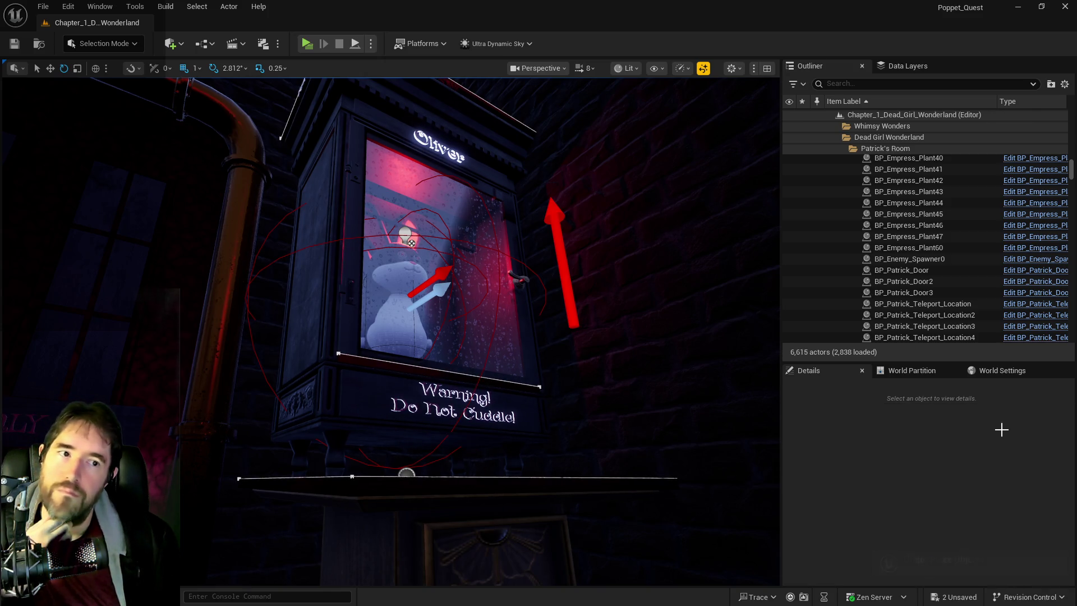
pyautogui.moveTo(592, 340); pyautogui.dragTo(586, 382)
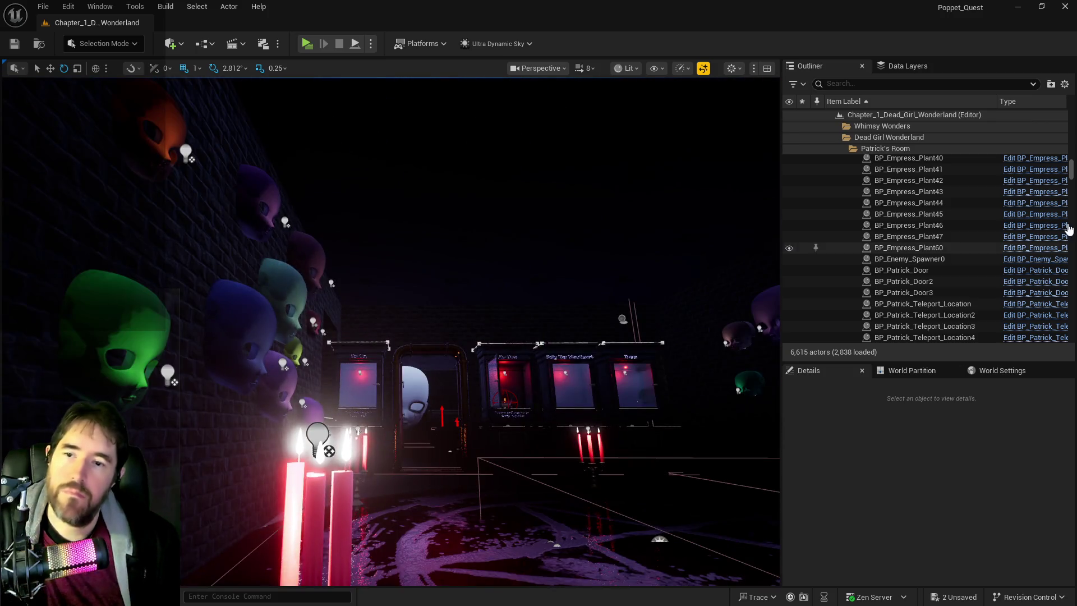
pyautogui.doubleClick(415, 205)
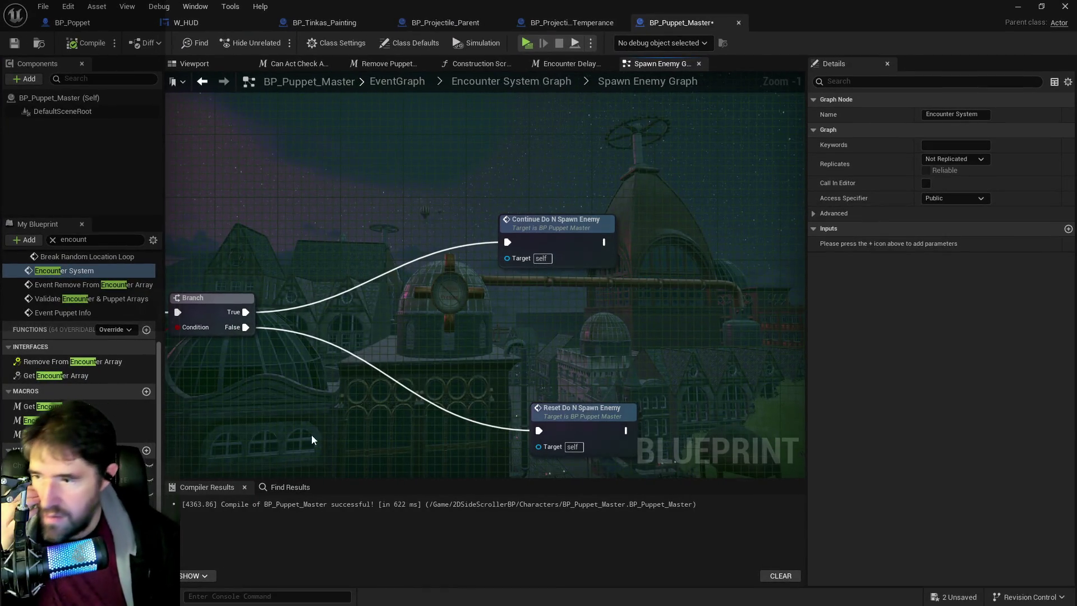
# Expand Oliver's Forbidden Toys Room encounter entry and copy his placed Location from the level
pyautogui.click(22, 465)
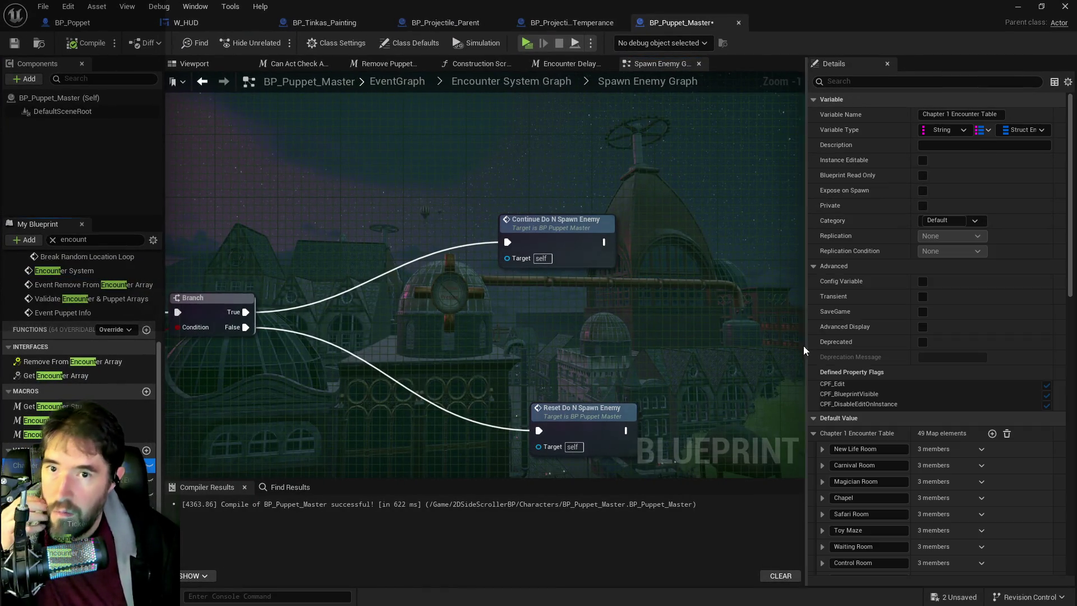
pyautogui.scroll(-5, 894, 257)
pyautogui.scroll(-4, 852, 447)
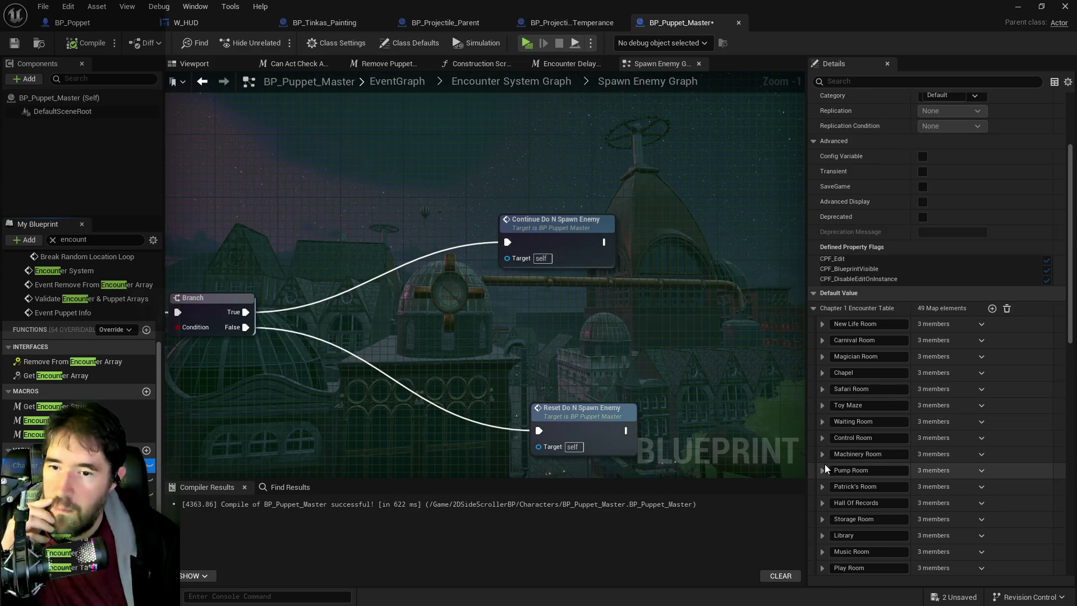
pyautogui.scroll(-3, 820, 473)
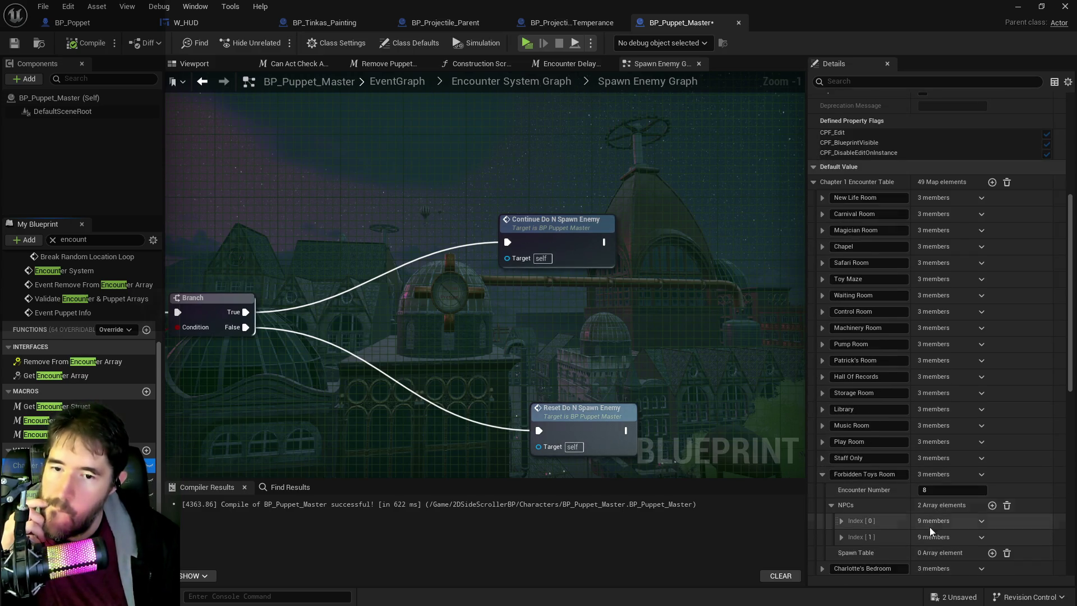
pyautogui.click(842, 521)
pyautogui.scroll(-5, 842, 523)
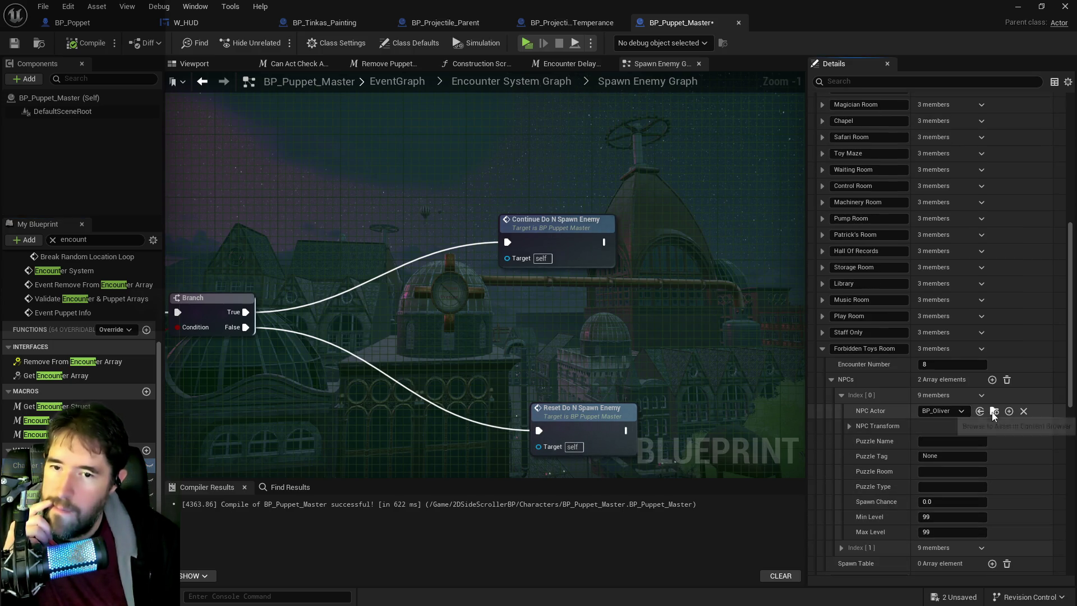
pyautogui.click(994, 412)
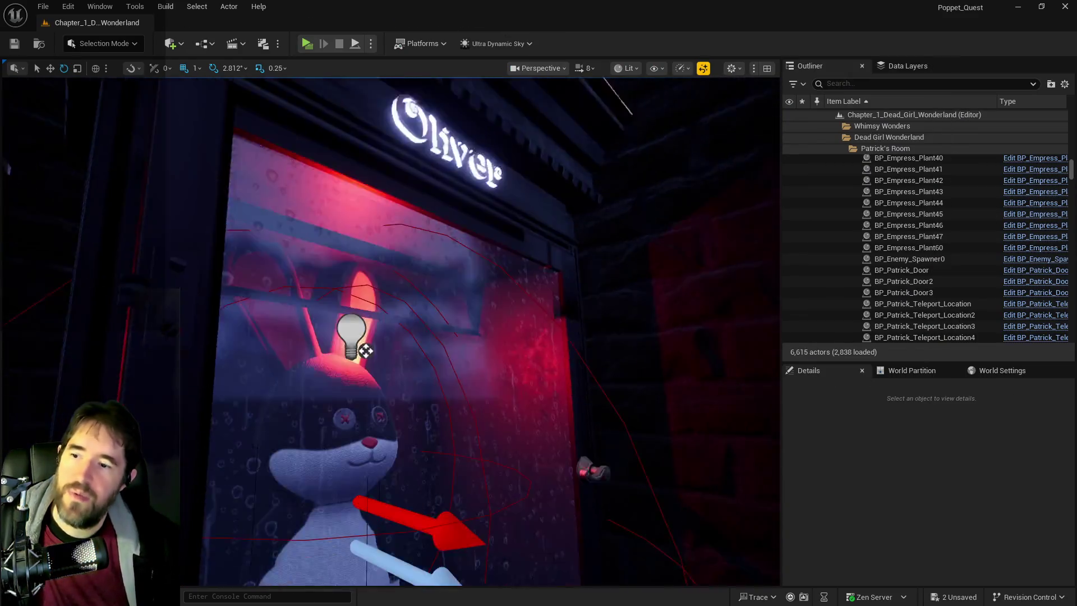
pyautogui.scroll(5, 553, 400)
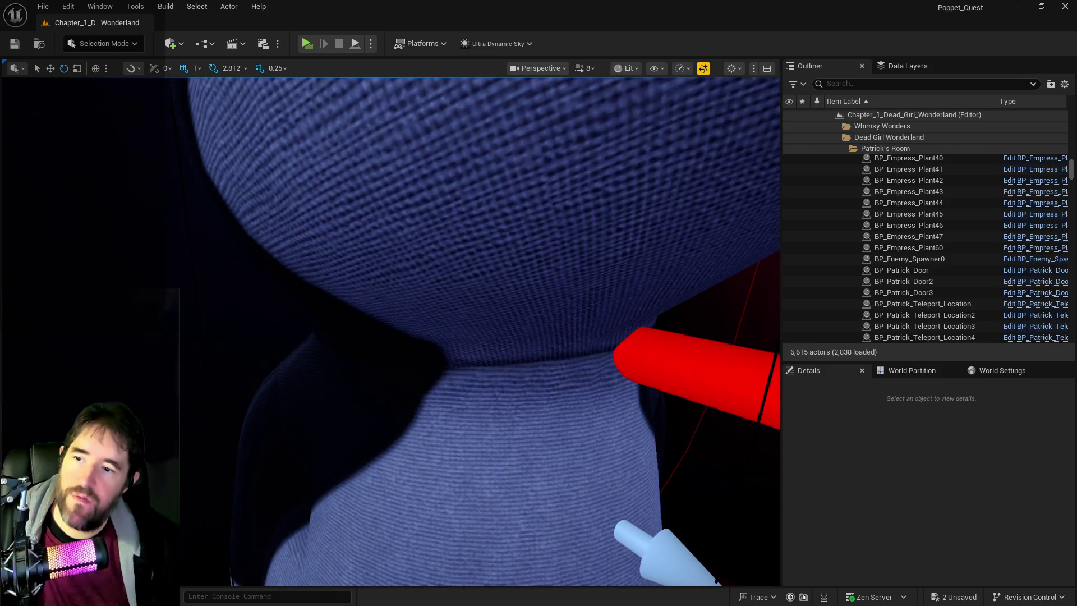
pyautogui.click(517, 387)
pyautogui.press('f')
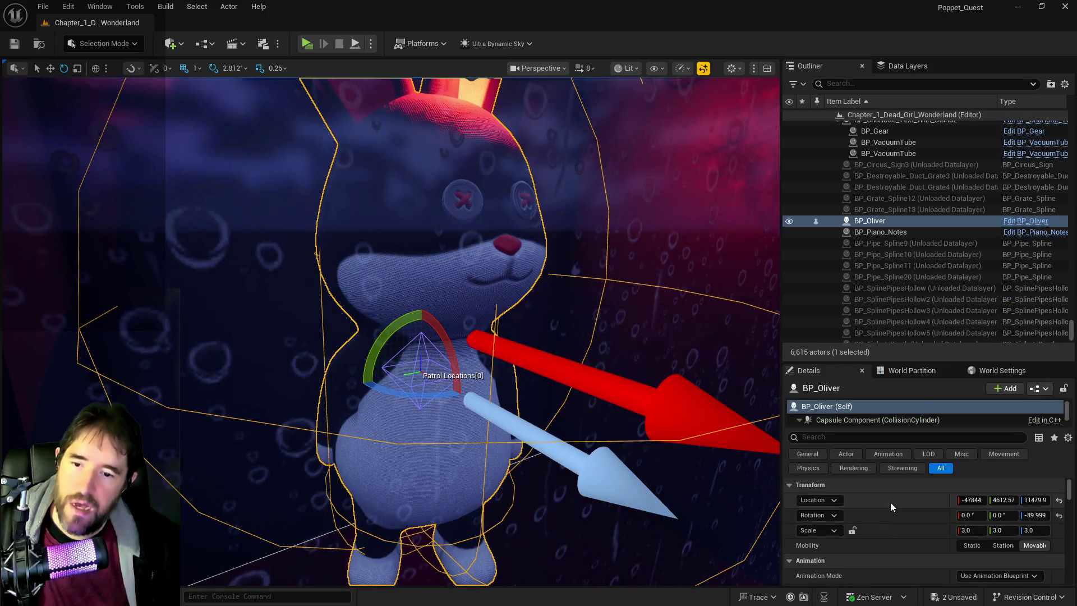
pyautogui.rightClick(891, 503)
pyautogui.click(910, 523)
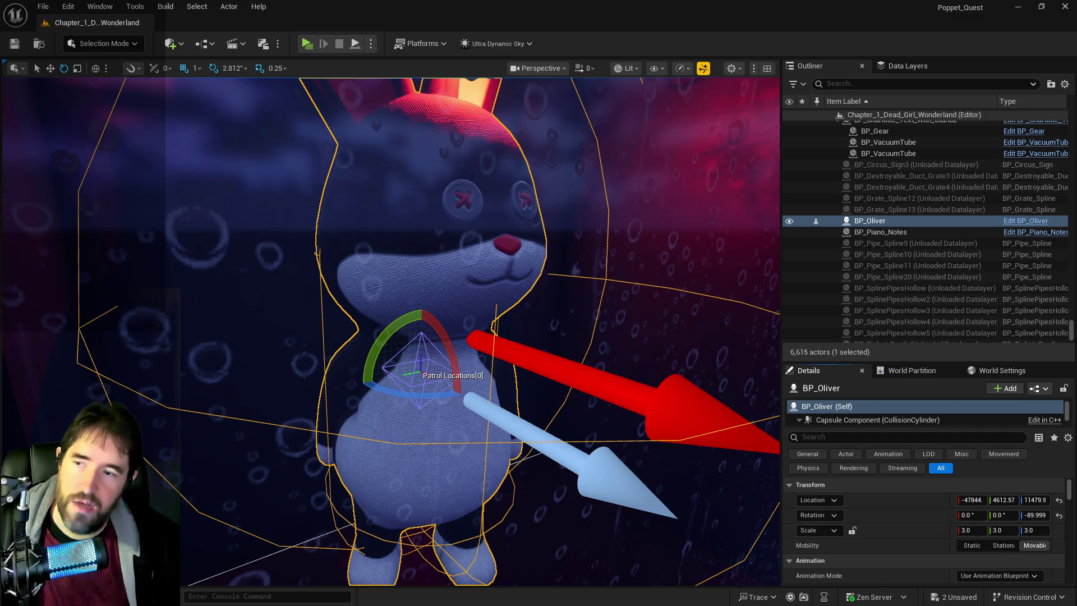
# Paste -47844, 4612, 11479 into Oliver's NPC Transform Location and save BP_Puppet_Master
pyautogui.moveTo(1076, 128); pyautogui.dragTo(566, 127)
pyautogui.doubleClick(566, 128)
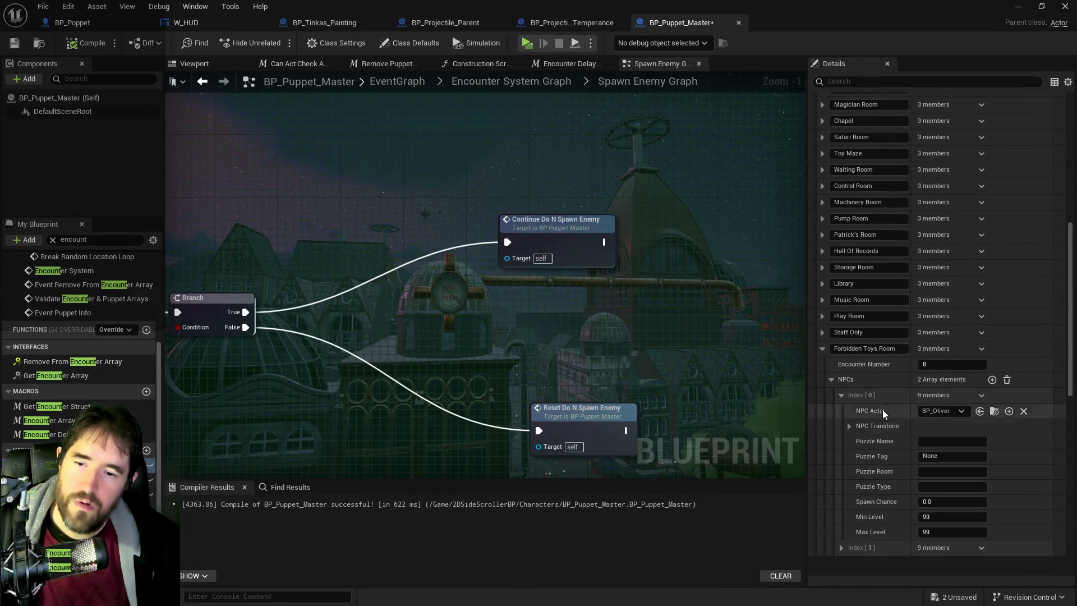
pyautogui.click(850, 427)
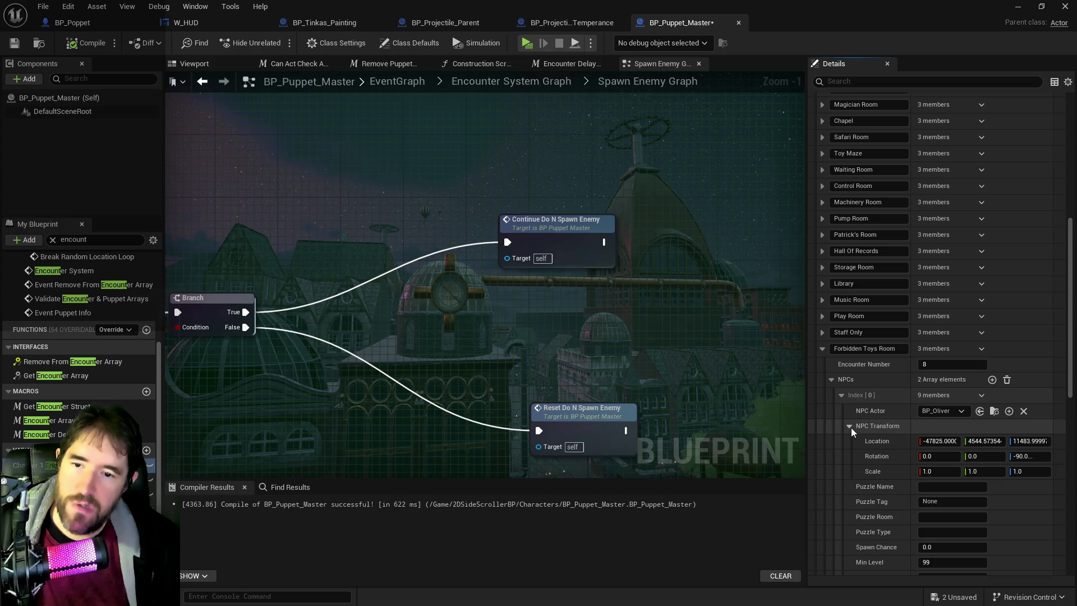
pyautogui.rightClick(897, 441)
pyautogui.click(914, 477)
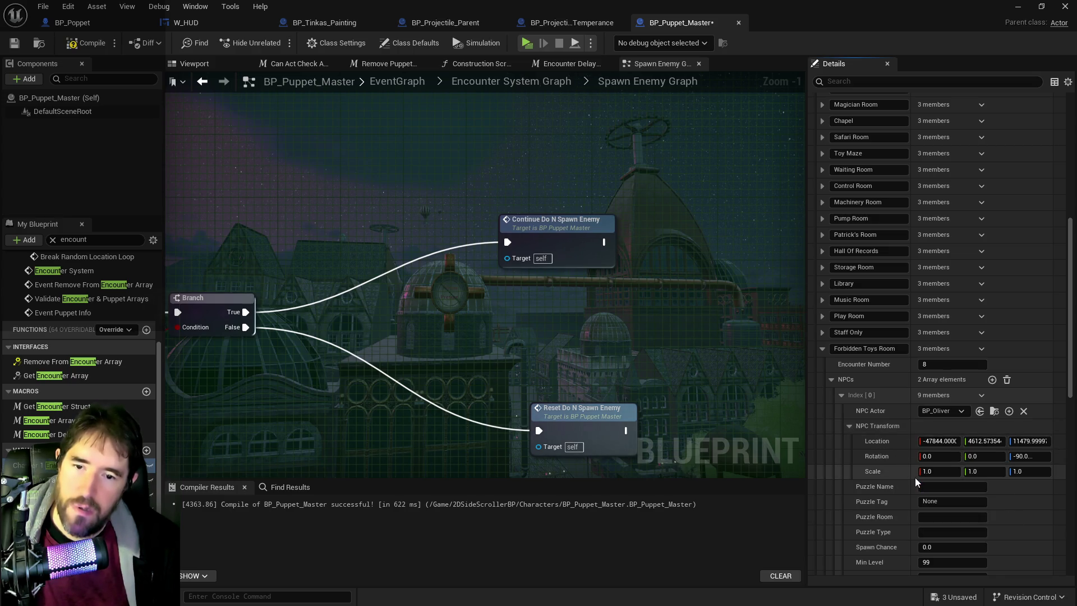
pyautogui.click(14, 44)
pyautogui.moveTo(898, 23)
pyautogui.mouseDown()
pyautogui.moveTo(909, 81)
pyautogui.moveTo(1076, 82)
pyautogui.mouseUp()
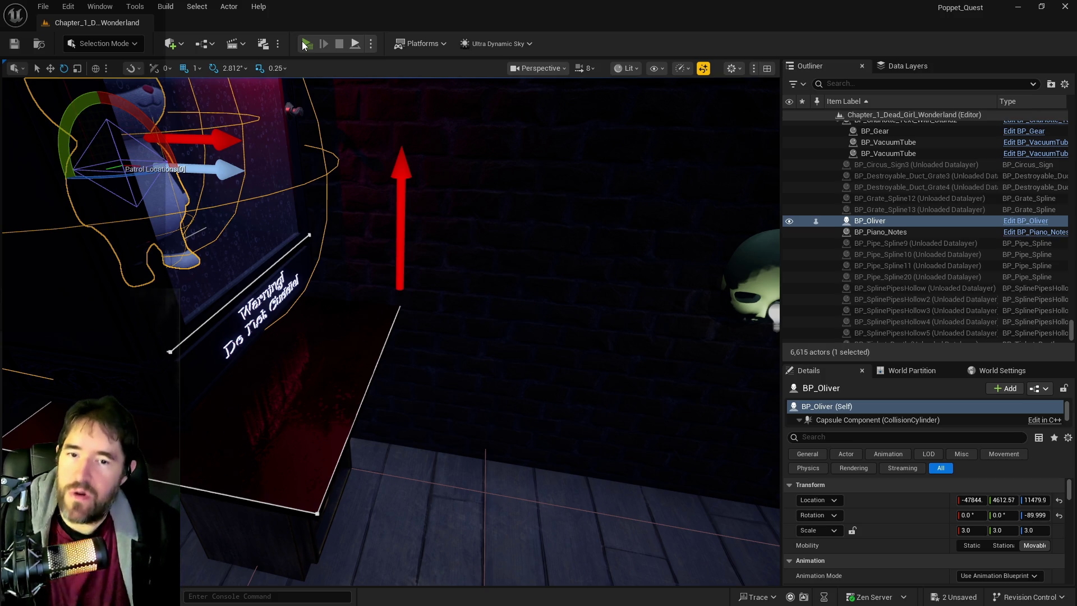
# Run a brief Play In Editor test, switching the character to light, then stop it
pyautogui.click(306, 44)
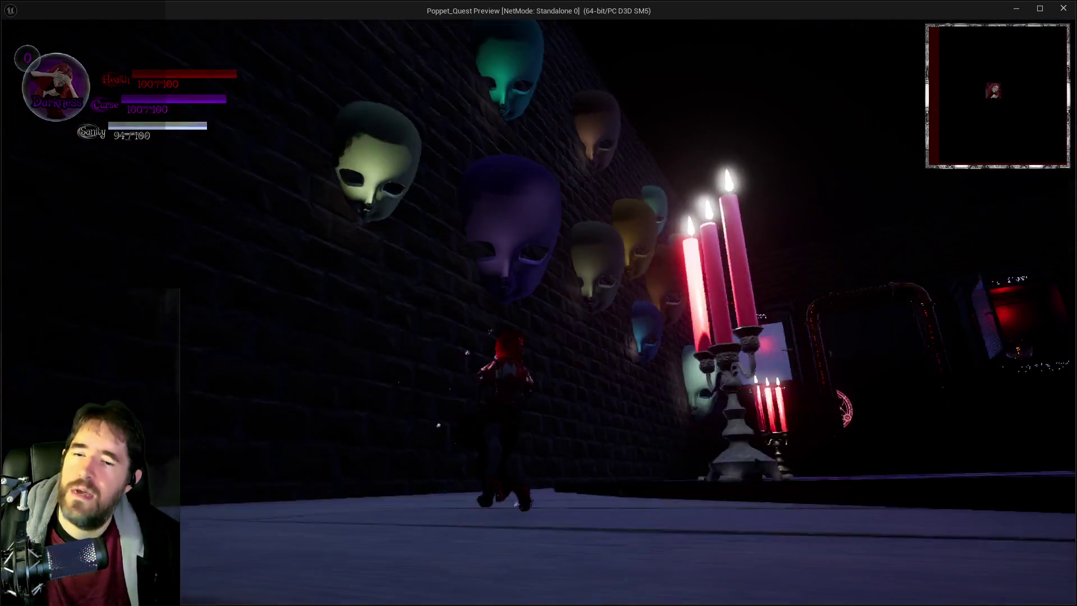
pyautogui.press('q')
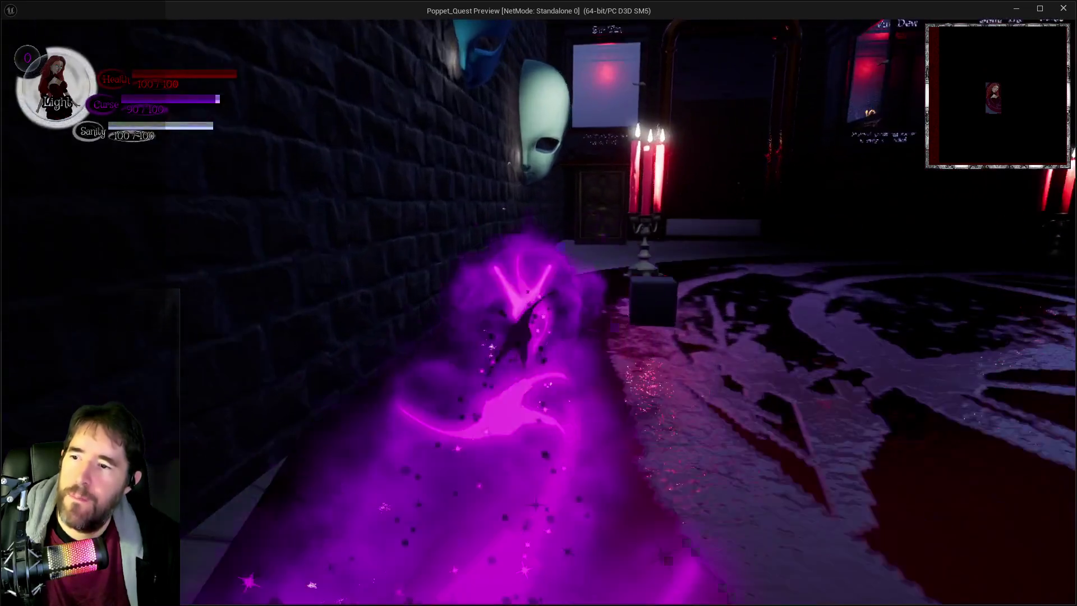
pyautogui.press('Escape')
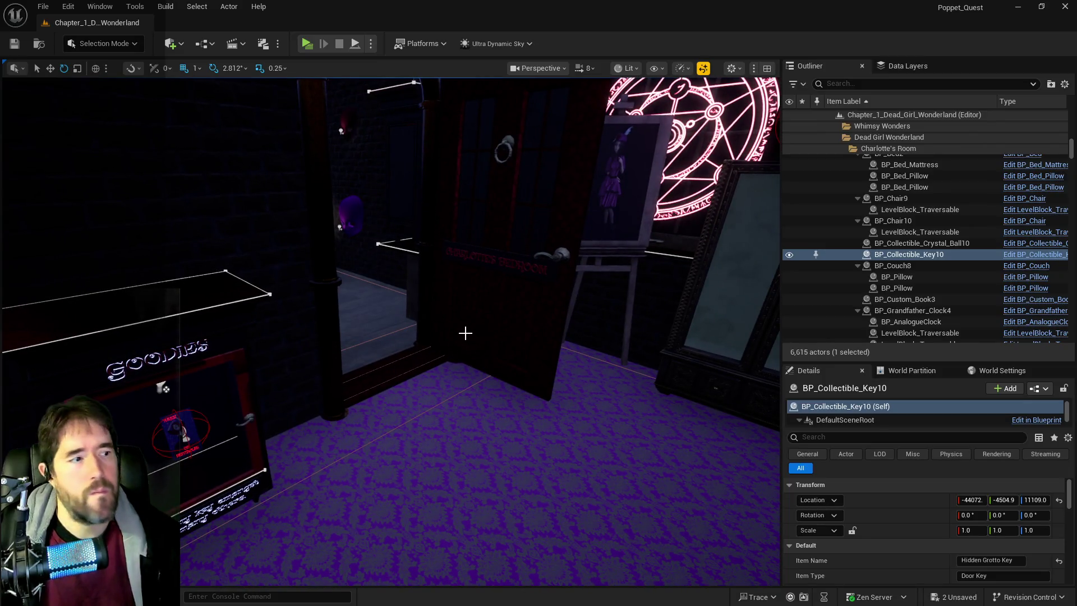
# Set the bedroom door BP_Door_70's Key Required to Charlotte's Bedroom Key
pyautogui.press('f')
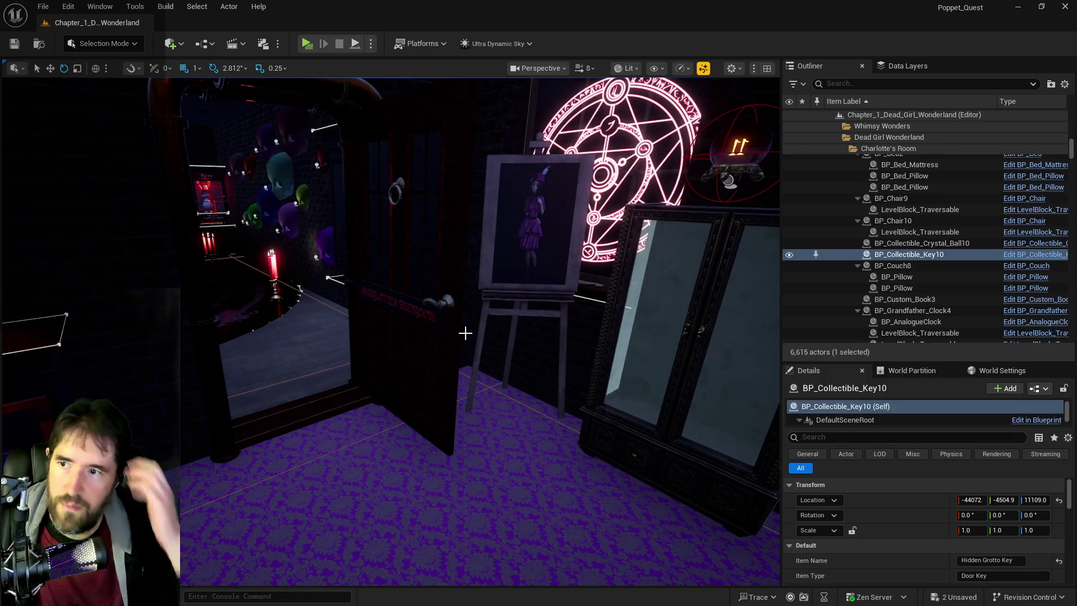
pyautogui.click(477, 368)
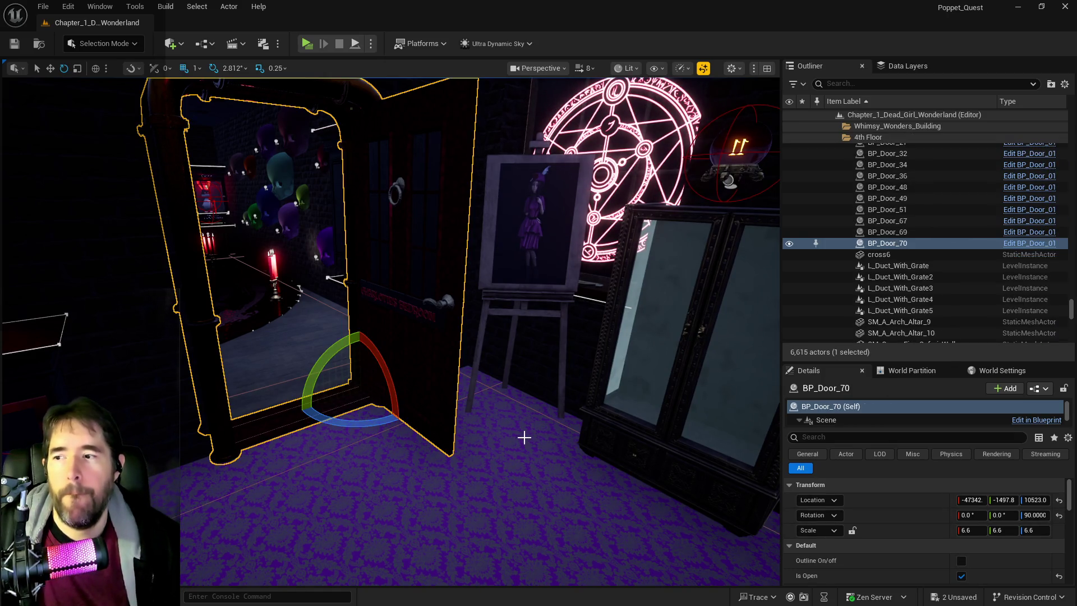
pyautogui.scroll(-5, 956, 543)
pyautogui.click(1030, 519)
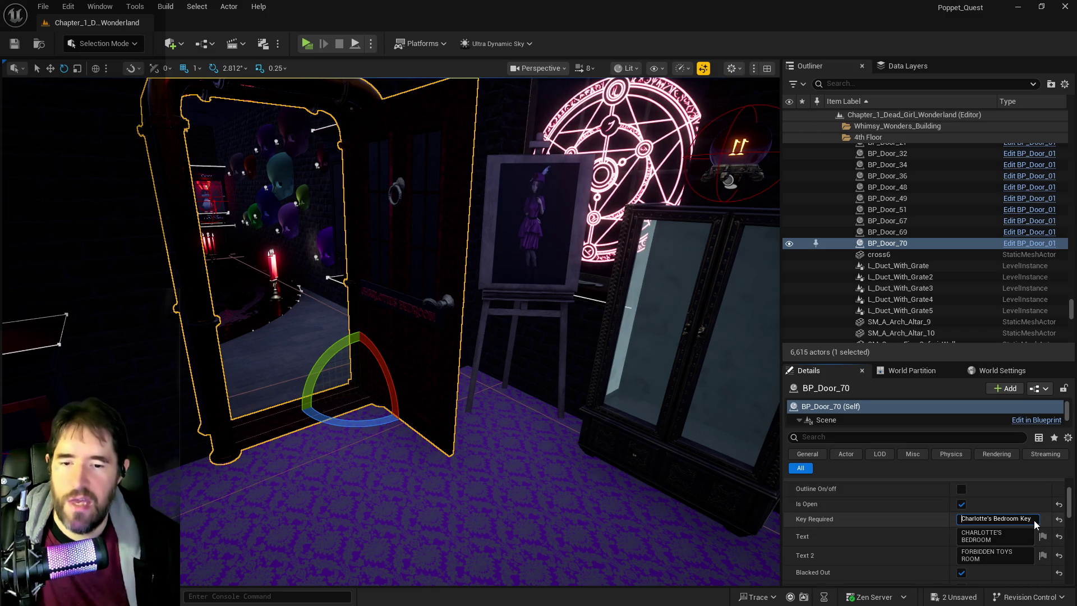
pyautogui.press('Return')
# Select the BP_Oliver rabbit in his booth and open its Blueprint with Ctrl+E
pyautogui.moveTo(632, 457)
pyautogui.mouseDown()
pyautogui.moveTo(632, 505)
pyautogui.moveTo(632, 336)
pyautogui.mouseUp()
pyautogui.moveTo(390, 252)
pyautogui.mouseDown()
pyautogui.moveTo(354, 157)
pyautogui.moveTo(390, 251)
pyautogui.mouseUp()
pyautogui.scroll(10, 585, 459)
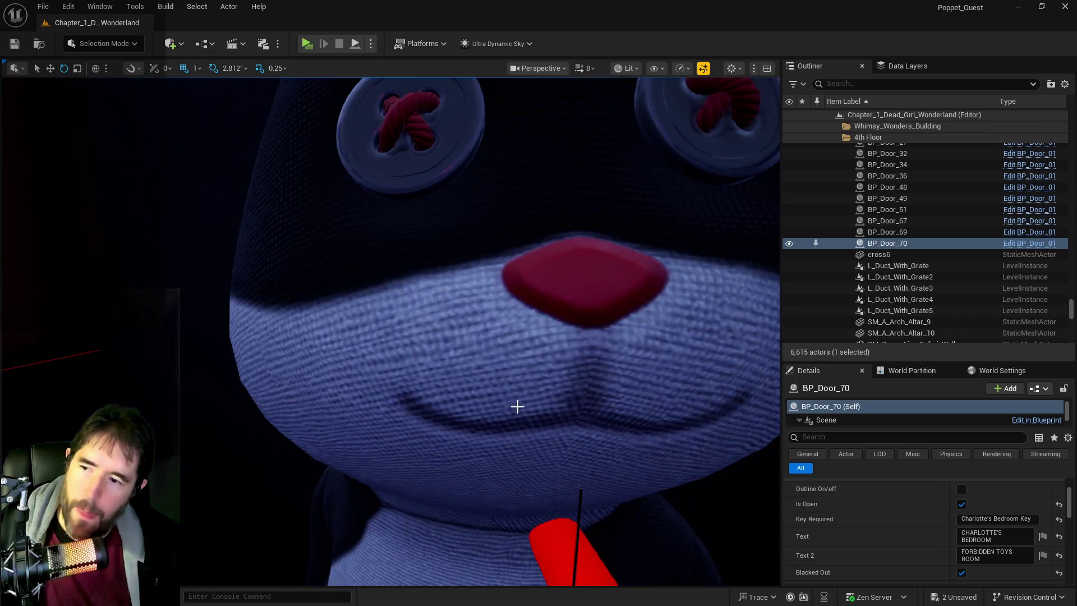
pyautogui.click(517, 406)
pyautogui.scroll(-3, 654, 373)
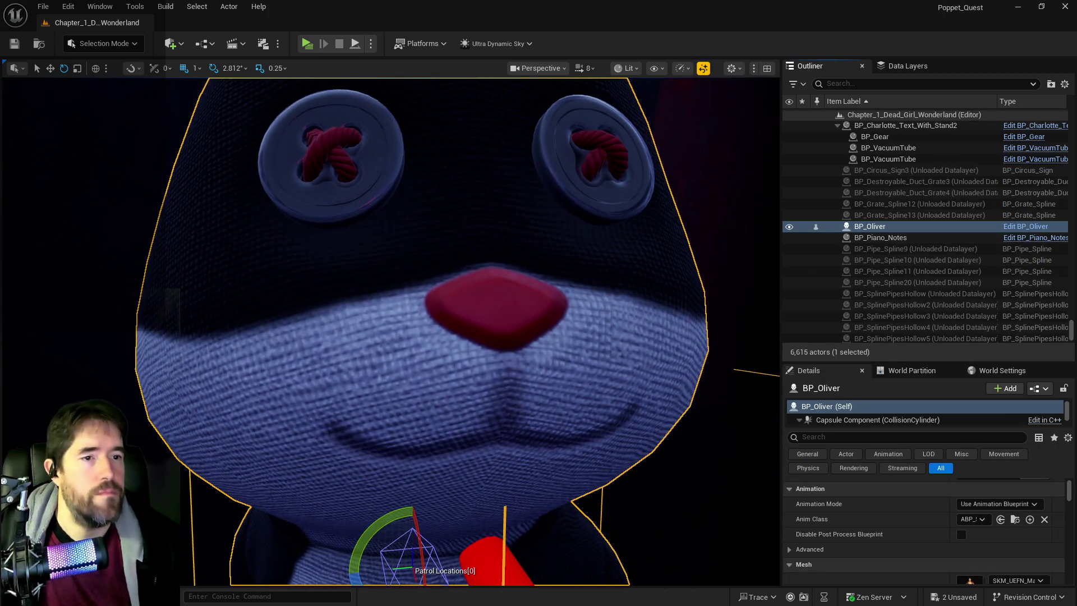
pyautogui.hotkey('ctrl', 'e')
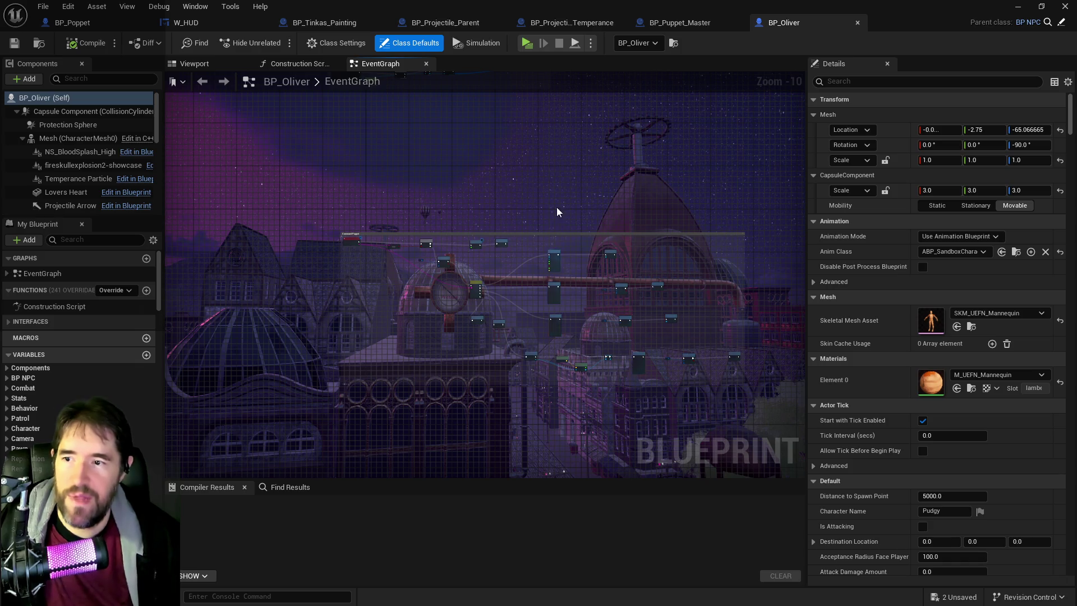
# Look over BP_Oliver's event graph around the Reset Can Act, Branch and Delay nodes
pyautogui.scroll(6, 487, 248)
pyautogui.moveTo(401, 154)
pyautogui.mouseDown()
pyautogui.moveTo(432, 221)
pyautogui.moveTo(503, 164)
pyautogui.moveTo(555, 232)
pyautogui.mouseUp()
pyautogui.moveTo(479, 251)
pyautogui.mouseDown()
pyautogui.moveTo(505, 359)
pyautogui.moveTo(523, 247)
pyautogui.mouseUp()
pyautogui.click(534, 331)
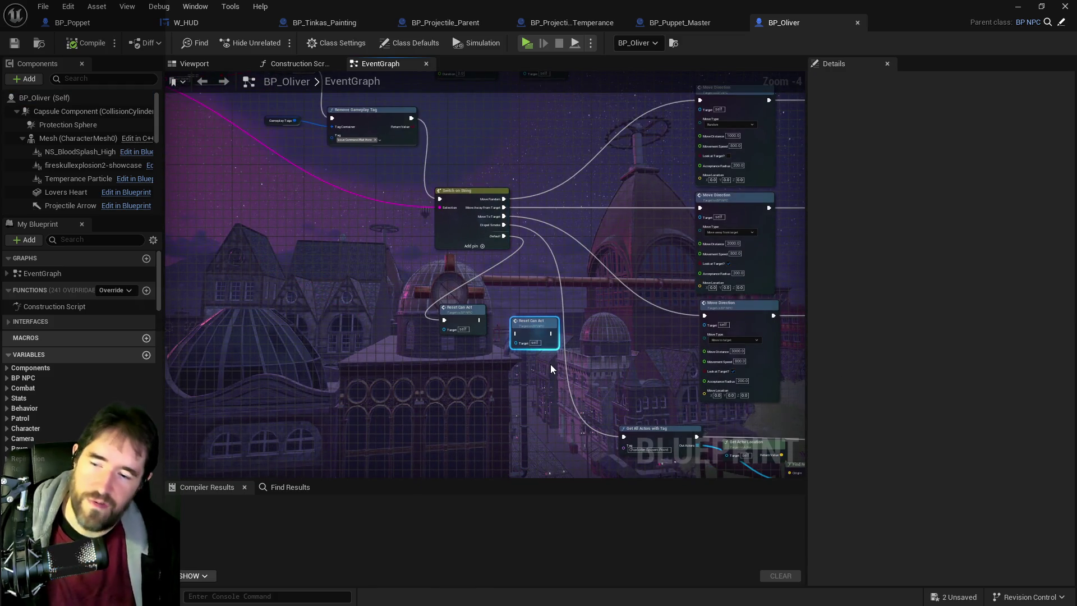
pyautogui.moveTo(561, 305); pyautogui.dragTo(660, 457)
pyautogui.moveTo(609, 317)
pyautogui.mouseDown()
pyautogui.moveTo(616, 365)
pyautogui.moveTo(735, 319)
pyautogui.moveTo(316, 213)
pyautogui.mouseUp()
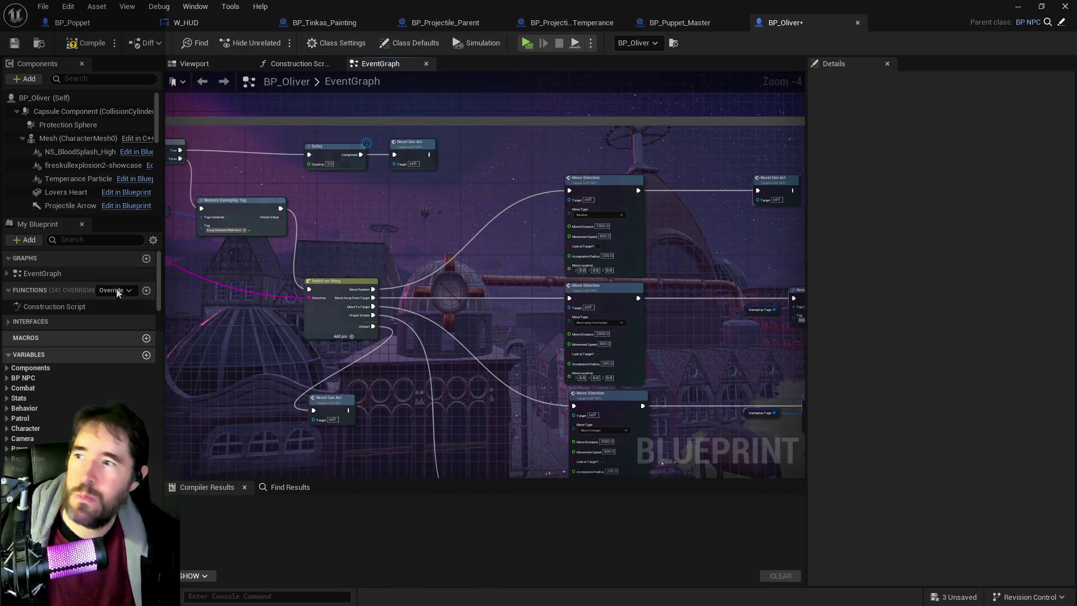
pyautogui.scroll(-5, 75, 190)
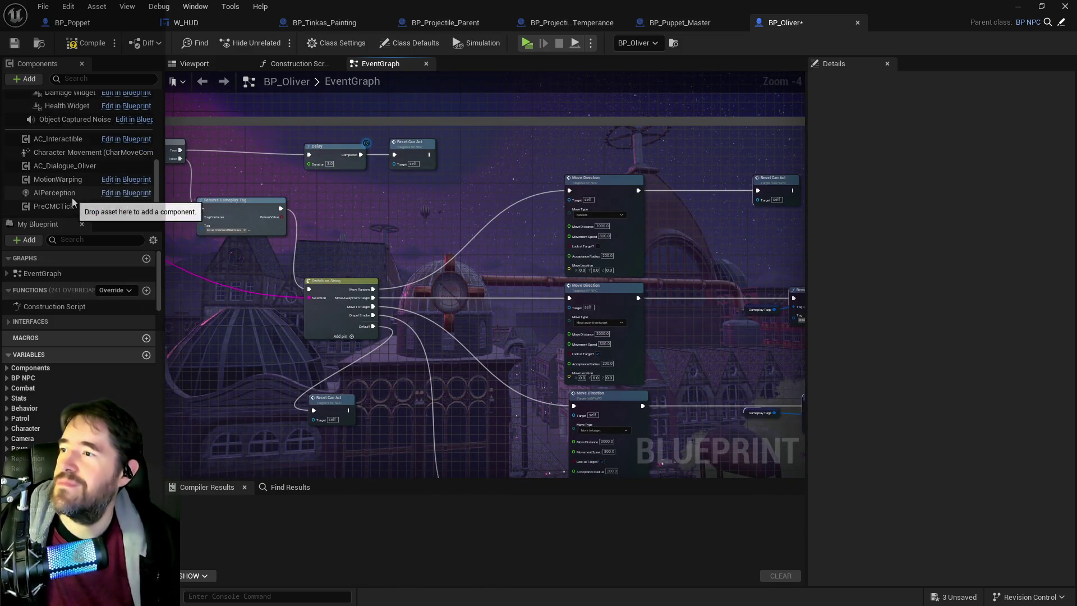
# Open AC_Dialogue_Oliver for editing from the Components panel
pyautogui.click(60, 167)
pyautogui.rightClick(58, 170)
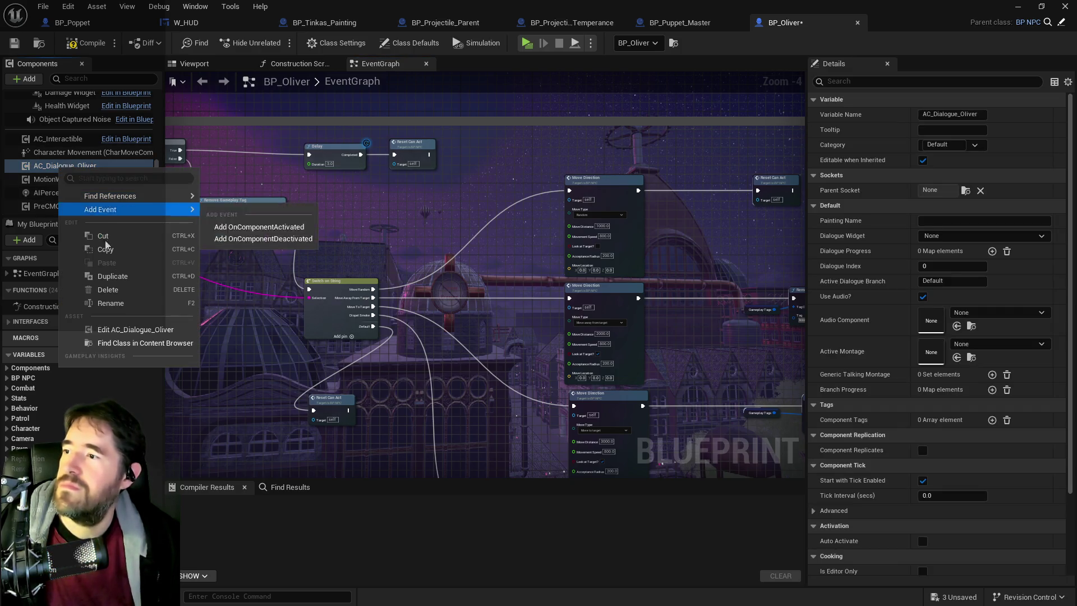
pyautogui.click(761, 394)
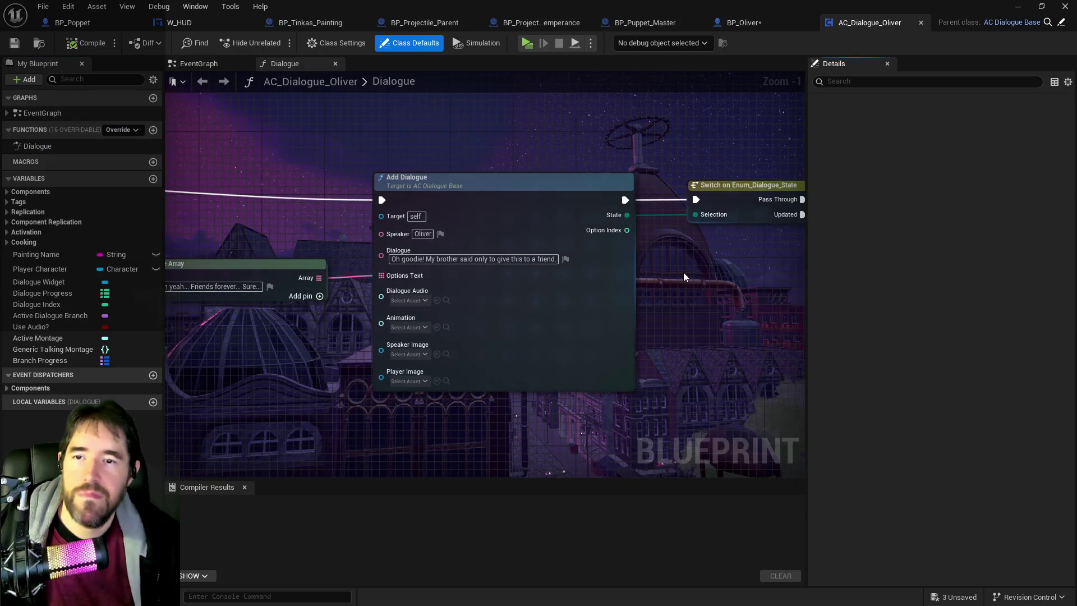
# Wire Player Character into the item-collected node and name the item Charlotte's Bedroom Key
pyautogui.scroll(-1, 343, 306)
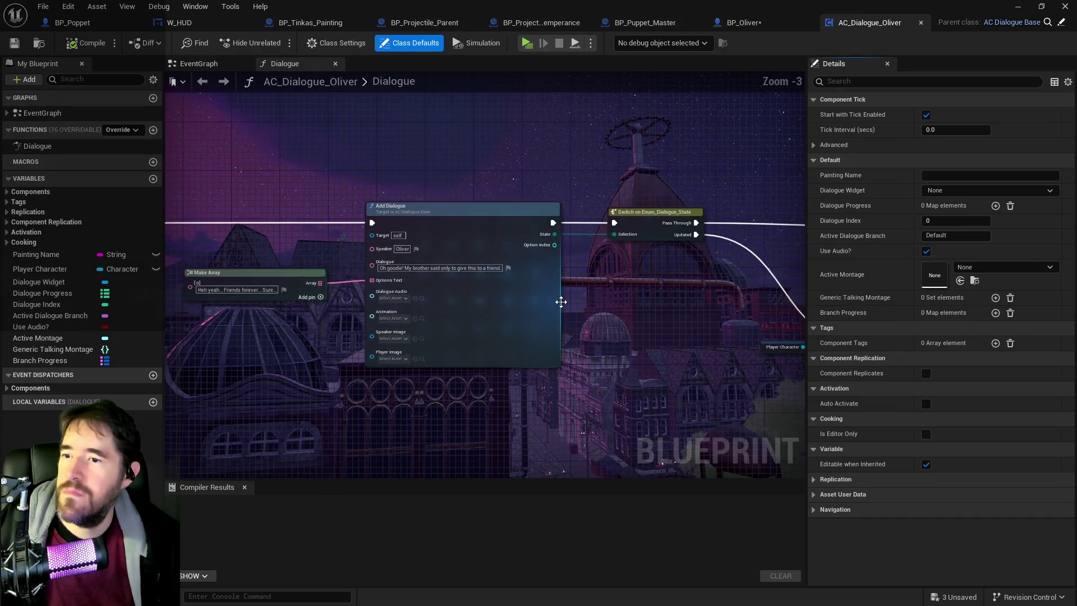
pyautogui.scroll(-2, 561, 300)
pyautogui.scroll(5, 590, 296)
pyautogui.moveTo(539, 304); pyautogui.dragTo(627, 316)
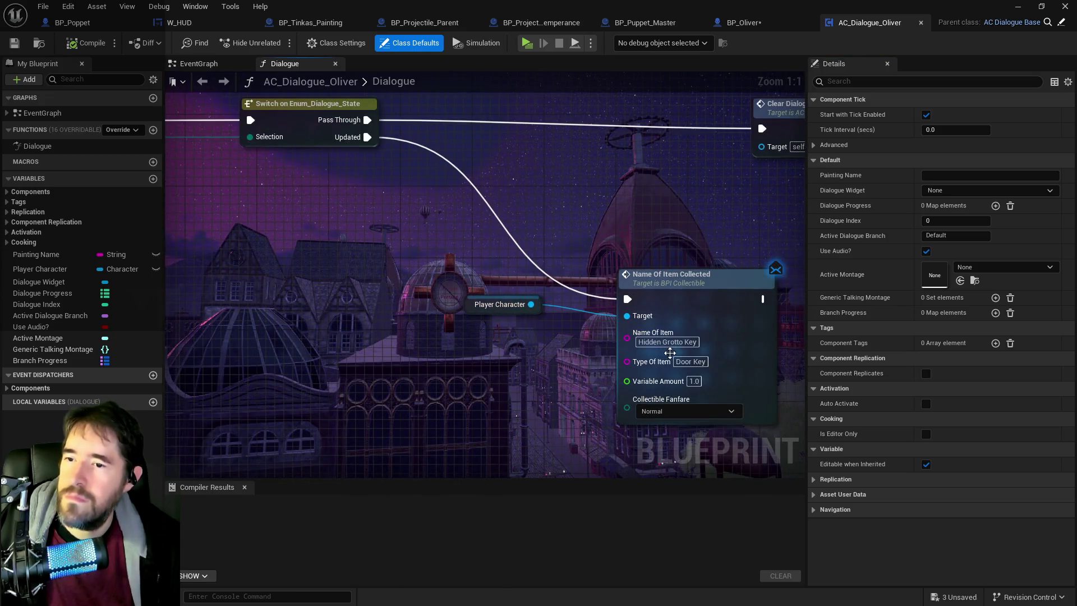
pyautogui.click(668, 342)
pyautogui.write("Charlotte's Bedroom Key")
pyautogui.press('Return')
pyautogui.click(357, 318)
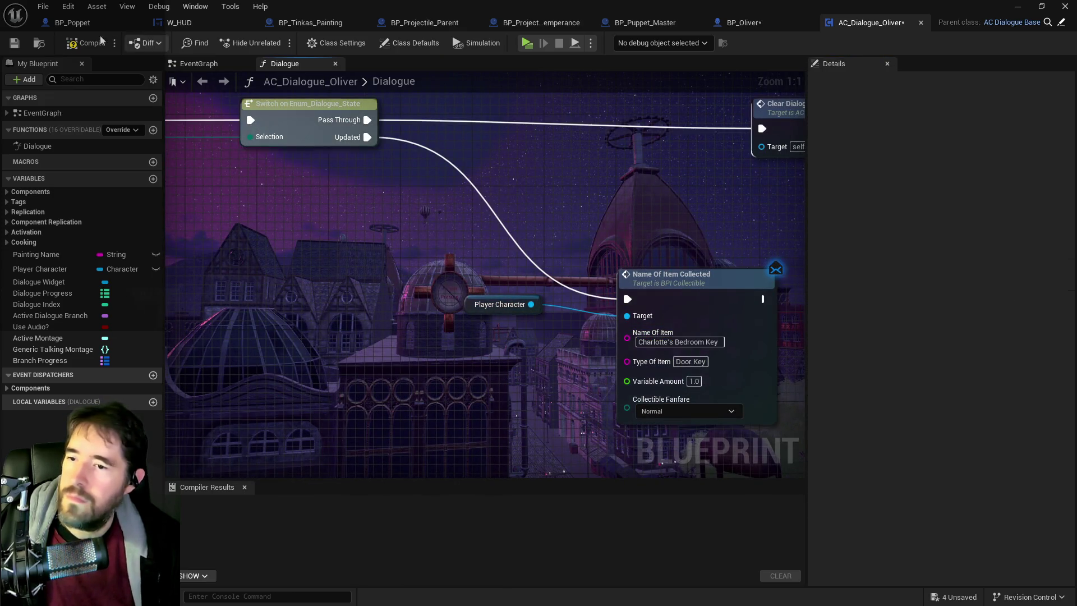
# Compile and save AC_Dialogue_Oliver, then fly the level view to the doll-head room's doorway
pyautogui.press('F7')
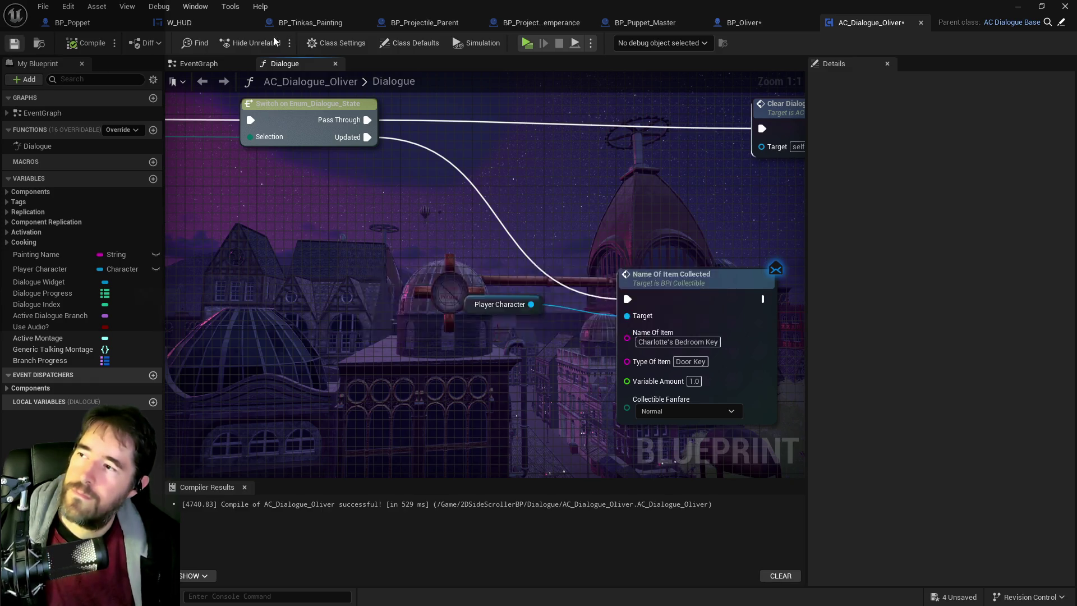
pyautogui.click(14, 43)
pyautogui.moveTo(15, 86); pyautogui.dragTo(16, 86)
pyautogui.moveTo(466, 260); pyautogui.dragTo(467, 260)
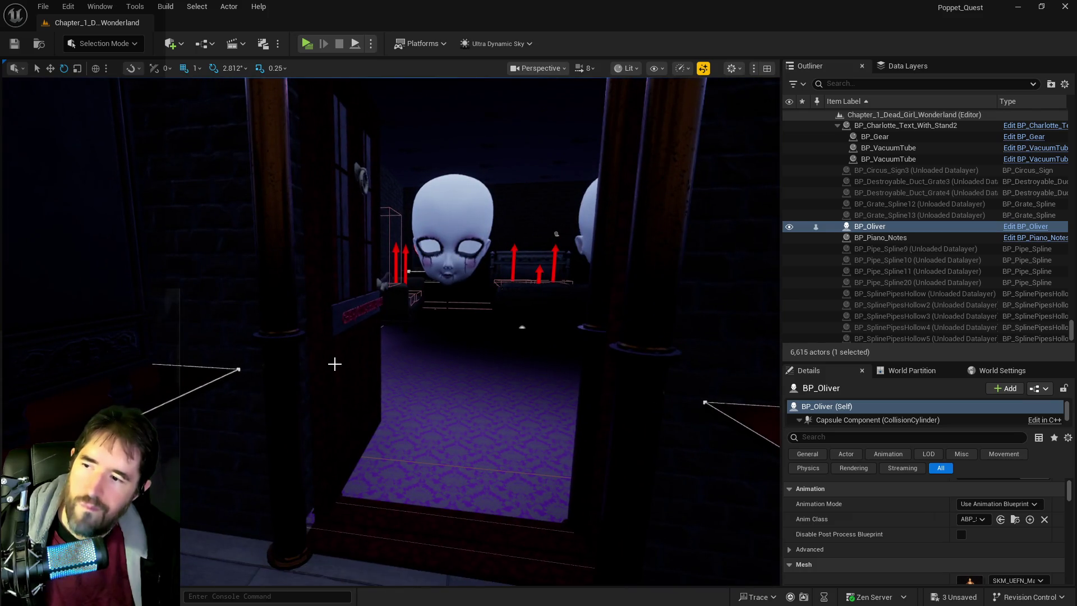
# Untick Is Open on BP_Door_70 so it starts closed, then bring up BP_Puppet_Master maximised
pyautogui.click(335, 364)
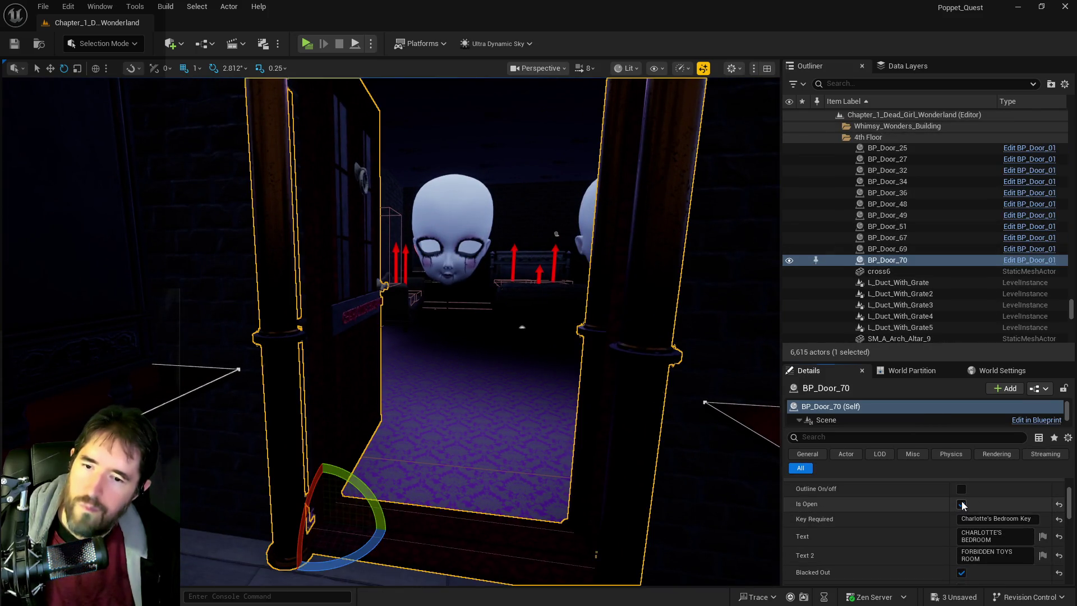
pyautogui.click(961, 505)
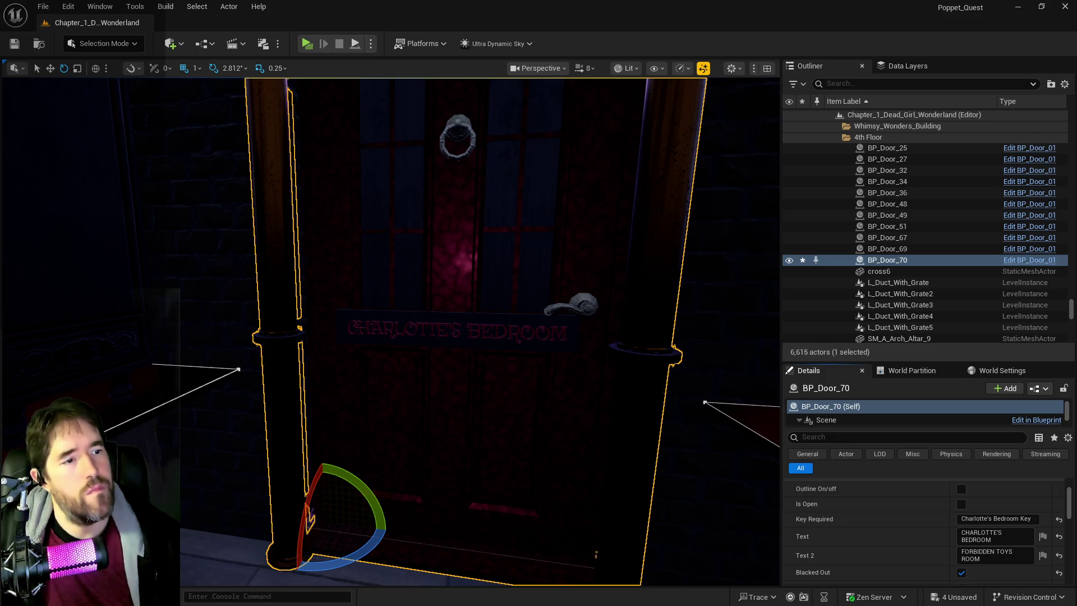
pyautogui.hotkey('alt', 'Tab')
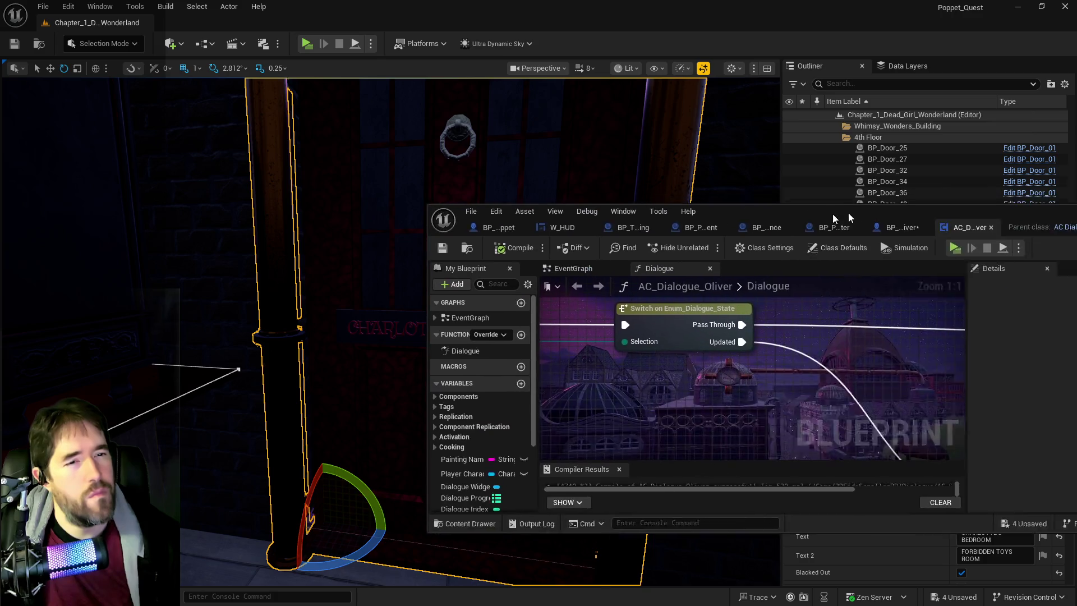
pyautogui.doubleClick(615, 220)
pyautogui.click(645, 22)
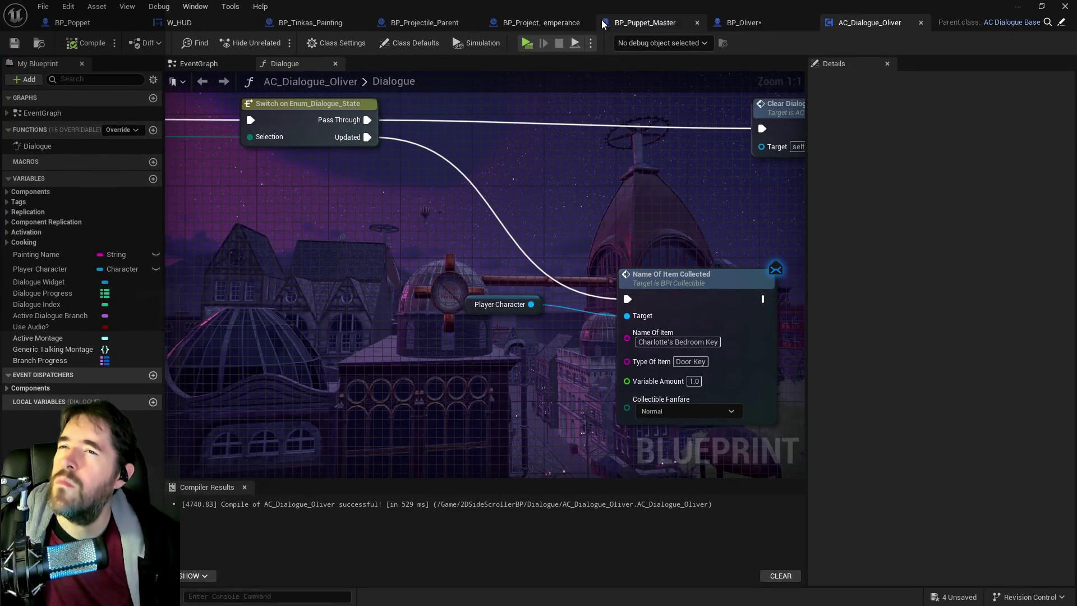
pyautogui.click(849, 427)
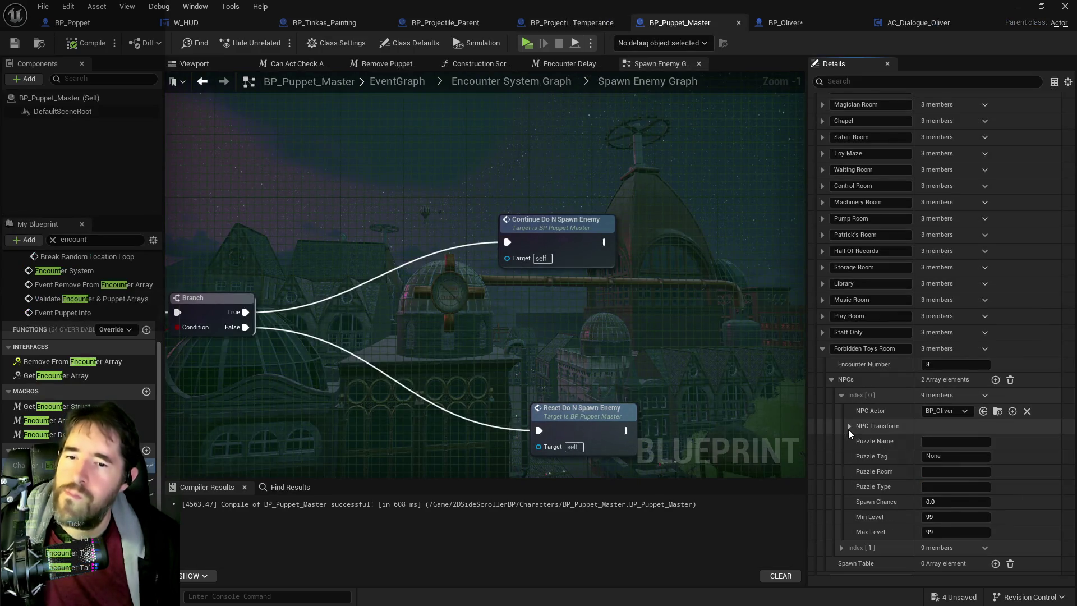
# Delete the second NPC entry from the Forbidden Toys Room encounter and save BP_Puppet_Master
pyautogui.click(842, 547)
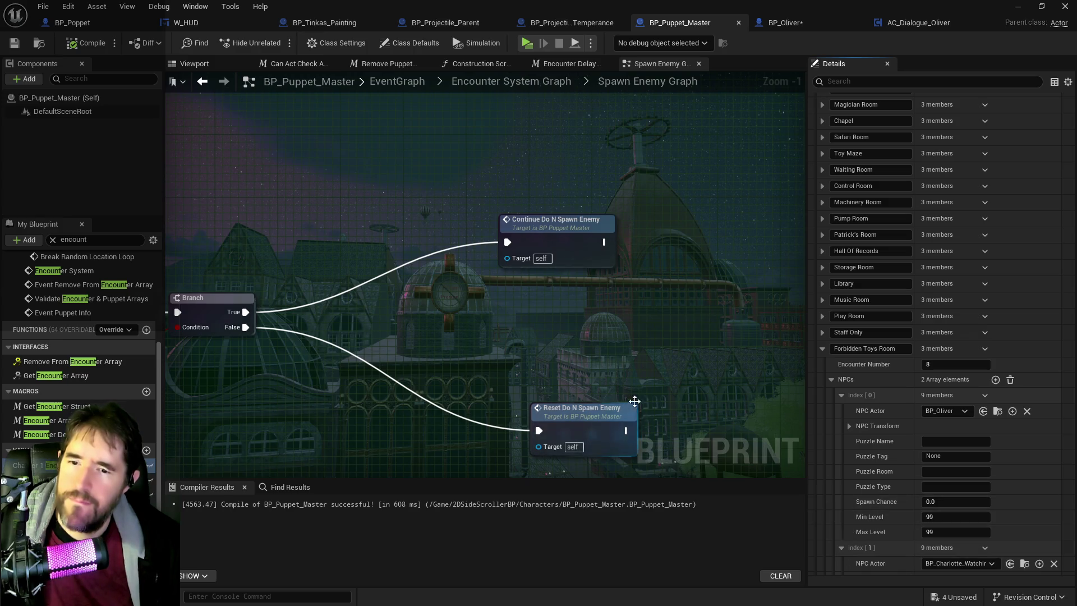
pyautogui.click(984, 550)
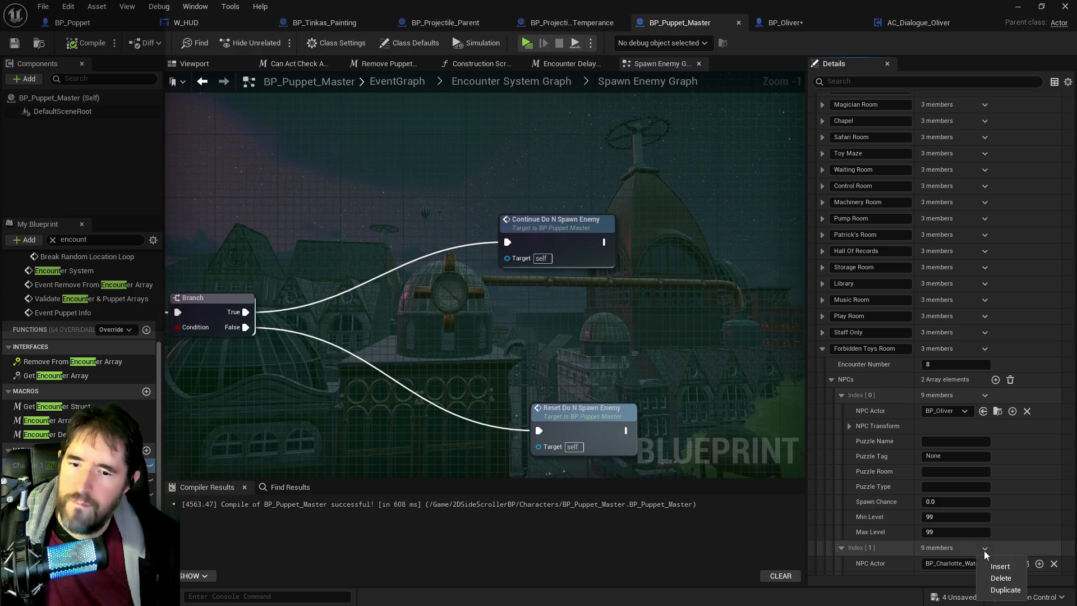
pyautogui.click(994, 577)
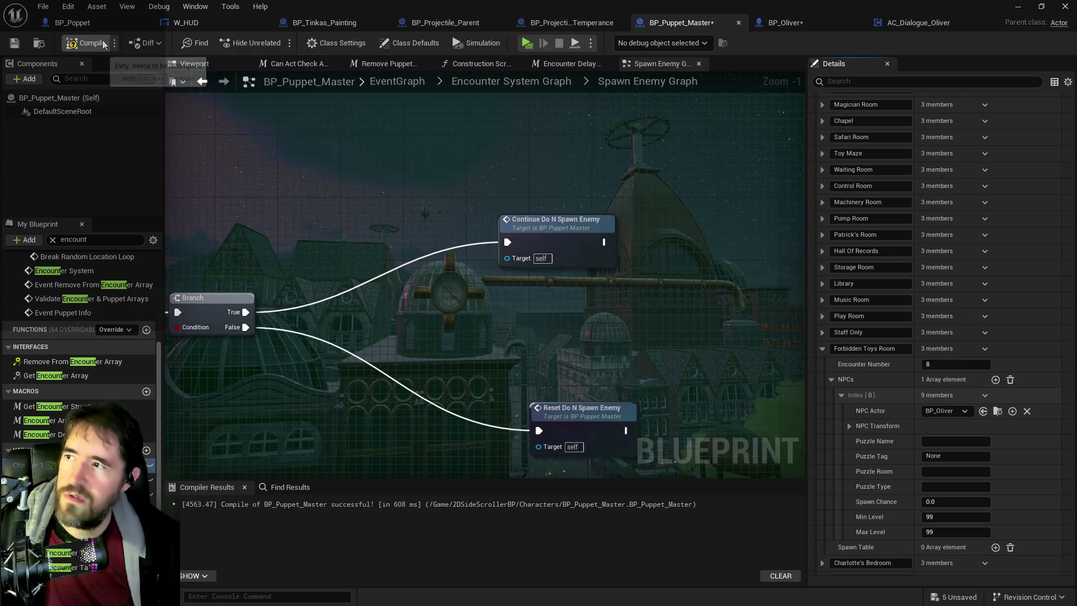
pyautogui.hotkey('ctrl', 's')
# Return to the level, view the bedroom door, and save the BP_Oliver changes
pyautogui.hotkey('alt', 'Tab')
pyautogui.moveTo(596, 554)
pyautogui.mouseDown()
pyautogui.moveTo(297, 360)
pyautogui.moveTo(454, 359)
pyautogui.moveTo(522, 314)
pyautogui.moveTo(545, 337)
pyautogui.moveTo(566, 314)
pyautogui.moveTo(575, 247)
pyautogui.moveTo(586, 292)
pyautogui.moveTo(600, 269)
pyautogui.mouseUp()
pyautogui.hotkey('ctrl', 'shift', 's')
# Look around Oliver's plush display case in the play test, then stop it and frame the door
pyautogui.moveTo(553, 297); pyautogui.dragTo(370, 75)
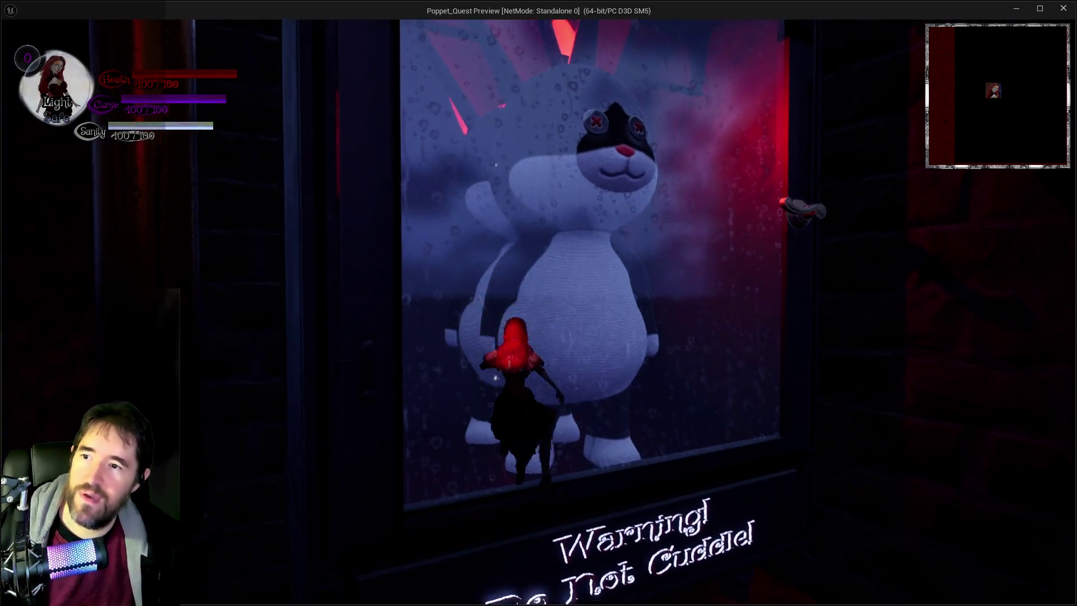
pyautogui.hotkey('alt', 'Tab')
pyautogui.click(610, 359)
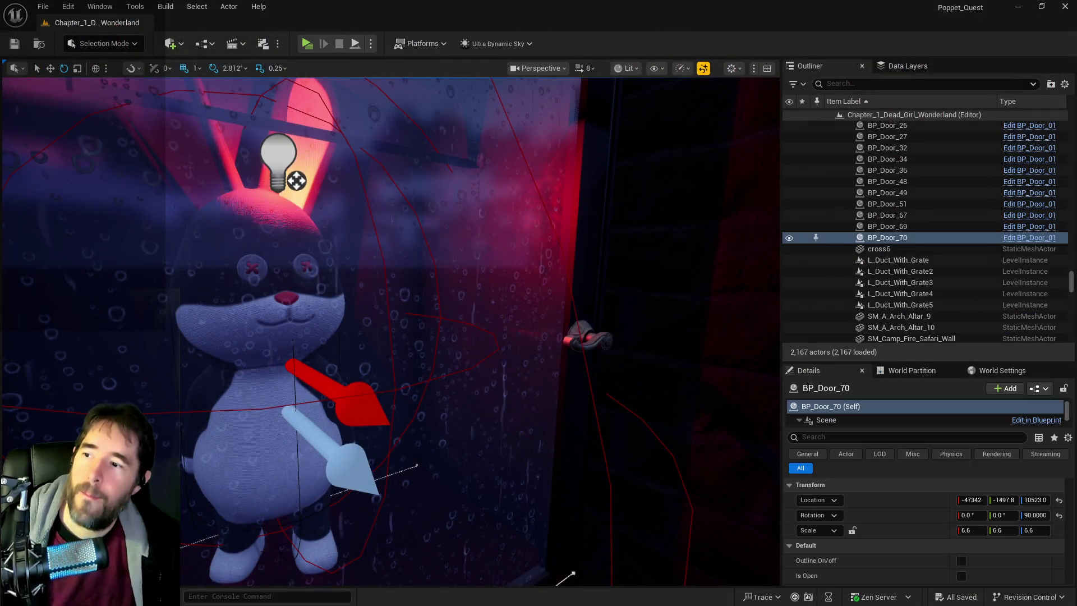
pyautogui.press('Escape')
pyautogui.press('f')
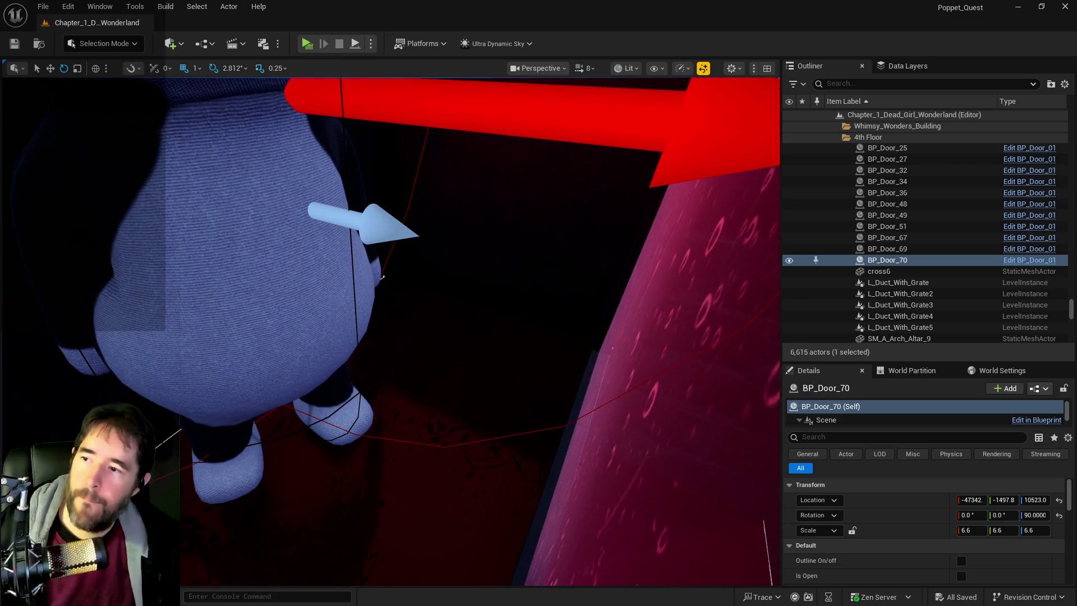
# Copy the placed BP_Oliver actor's Location
pyautogui.click(368, 334)
pyautogui.rightClick(863, 500)
pyautogui.click(888, 523)
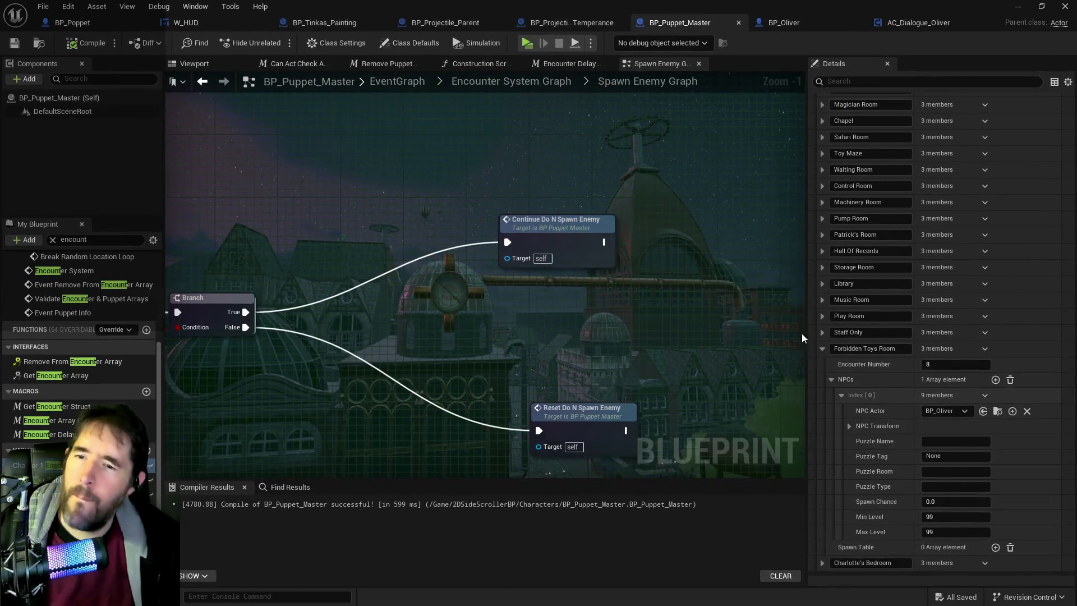
# Paste Oliver's copied location into the encounter's NPC Transform Location
pyautogui.click(849, 426)
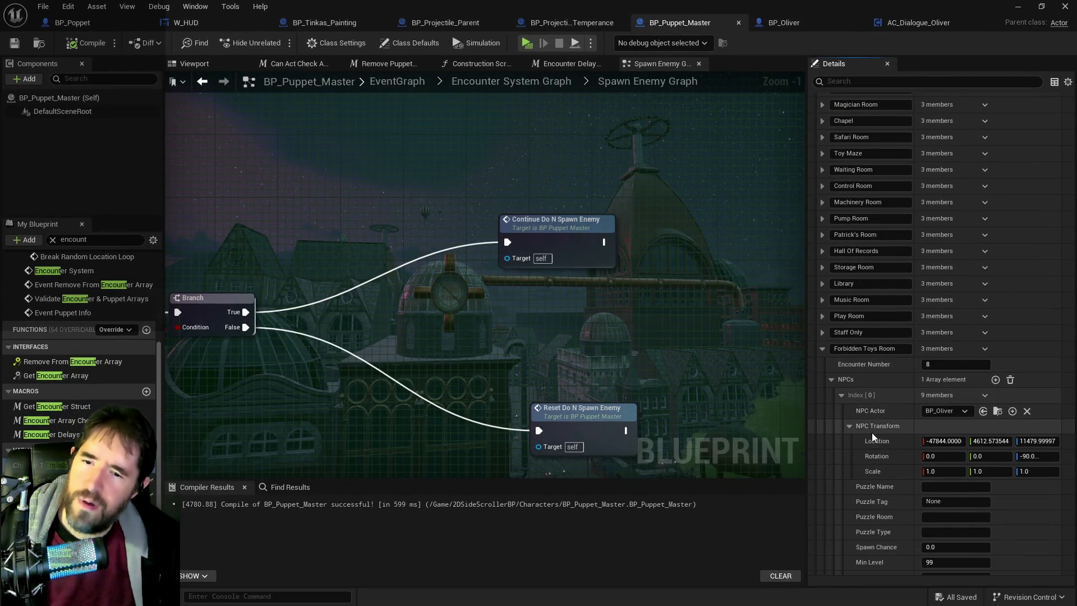
pyautogui.rightClick(883, 443)
pyautogui.click(904, 476)
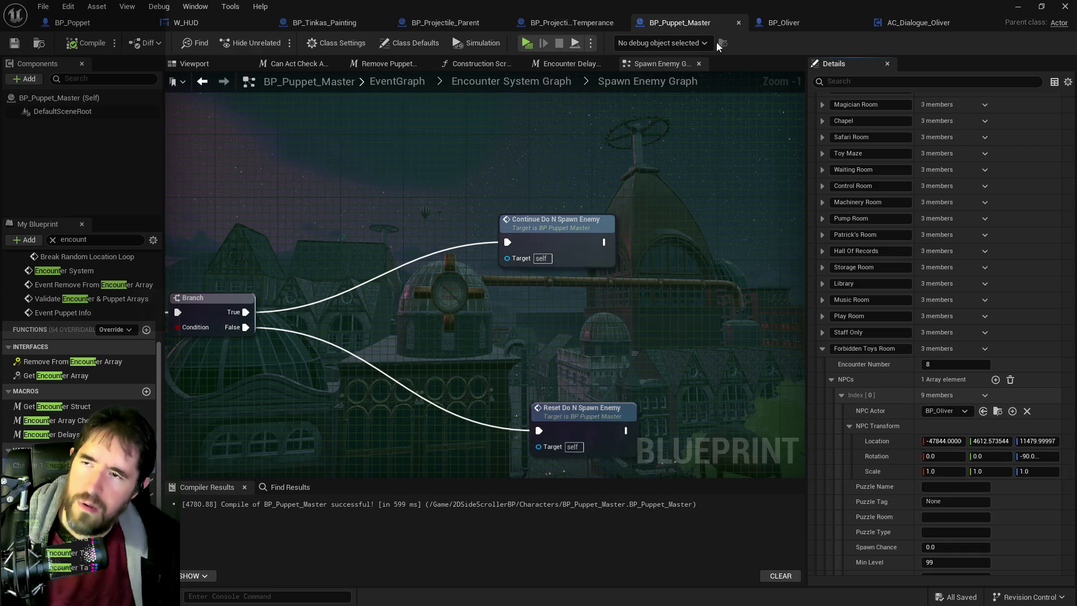
# Check BP_Oliver's placement in the level and copy its updated Location
pyautogui.doubleClick(683, 5)
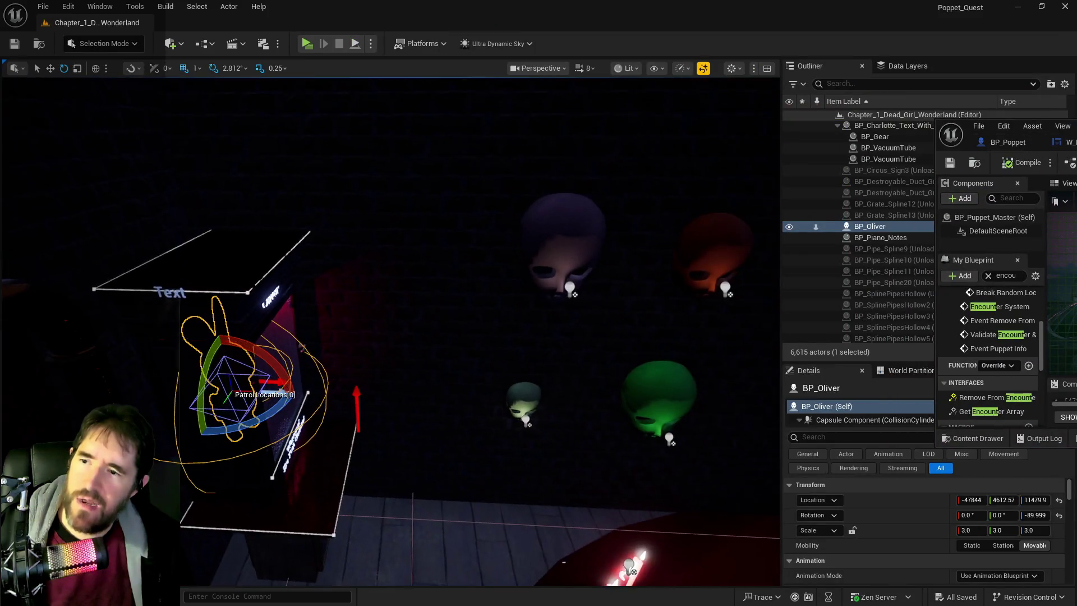
pyautogui.scroll(4, 169, 346)
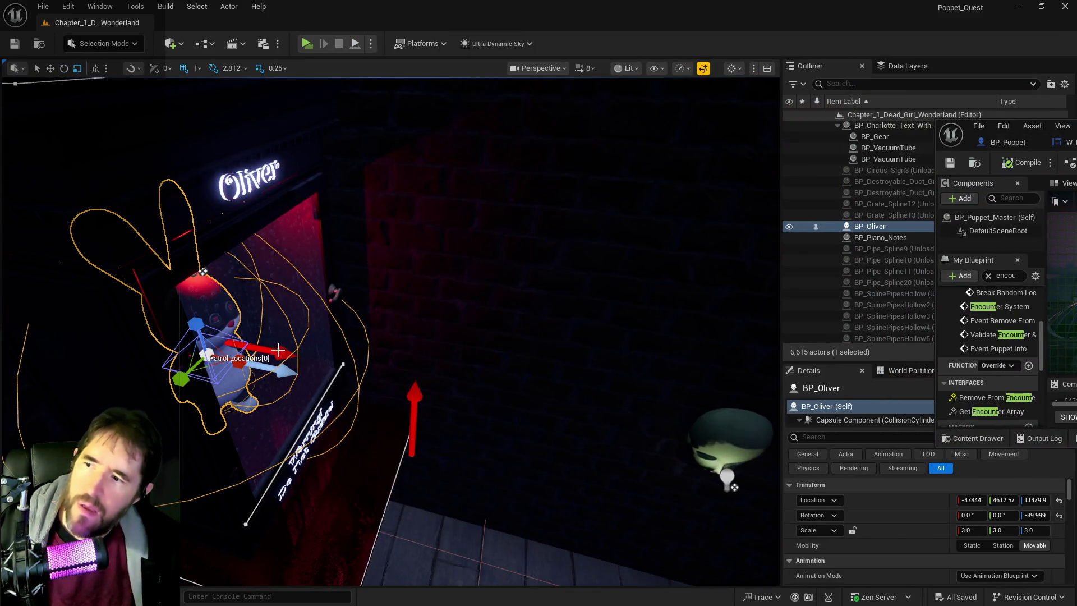
pyautogui.moveTo(169, 346)
pyautogui.mouseDown()
pyautogui.moveTo(197, 365)
pyautogui.moveTo(168, 315)
pyautogui.moveTo(205, 344)
pyautogui.mouseUp()
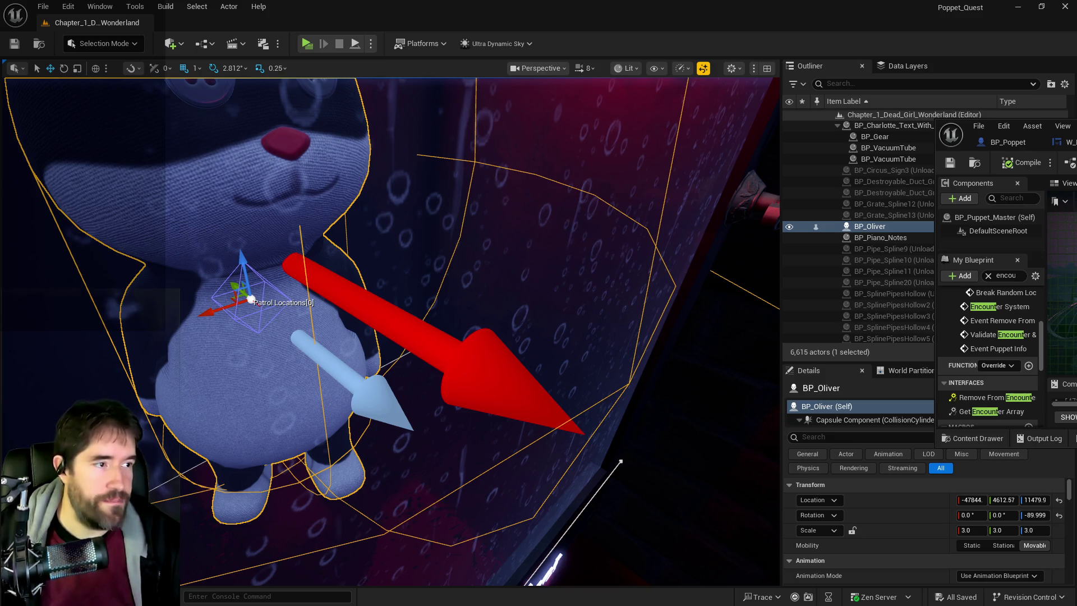
pyautogui.press('f')
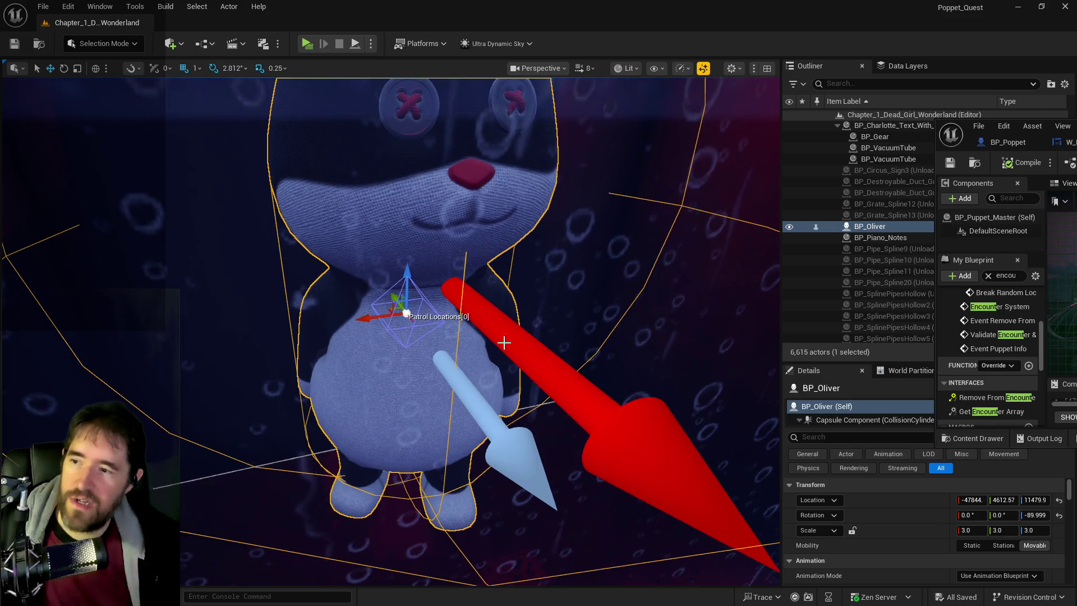
pyautogui.moveTo(382, 291)
pyautogui.mouseDown()
pyautogui.moveTo(252, 292)
pyautogui.moveTo(438, 291)
pyautogui.mouseUp()
pyautogui.scroll(3, 382, 303)
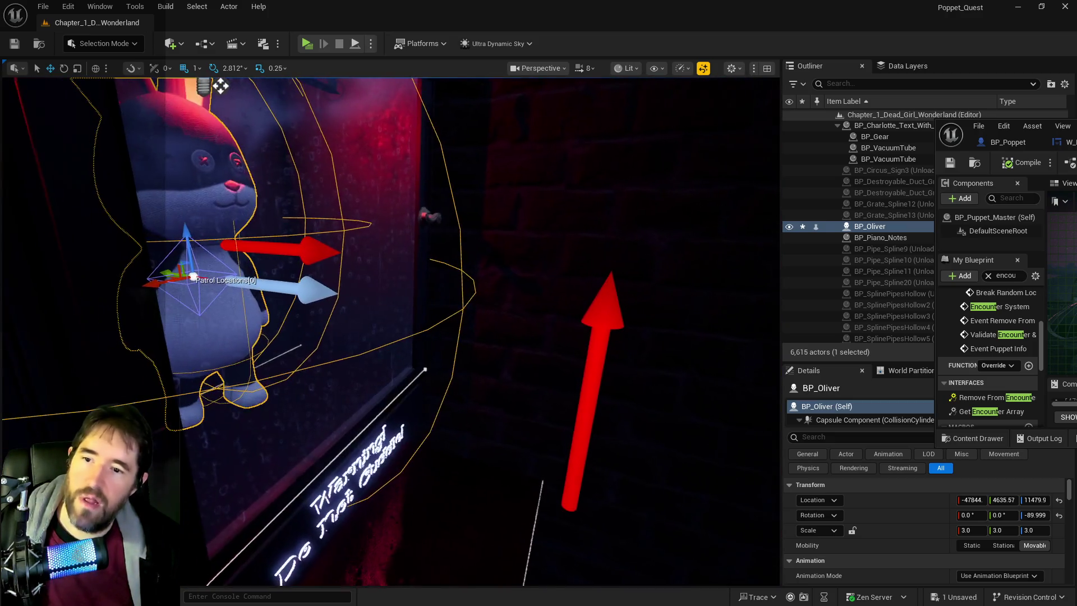
pyautogui.rightClick(887, 506)
pyautogui.click(965, 528)
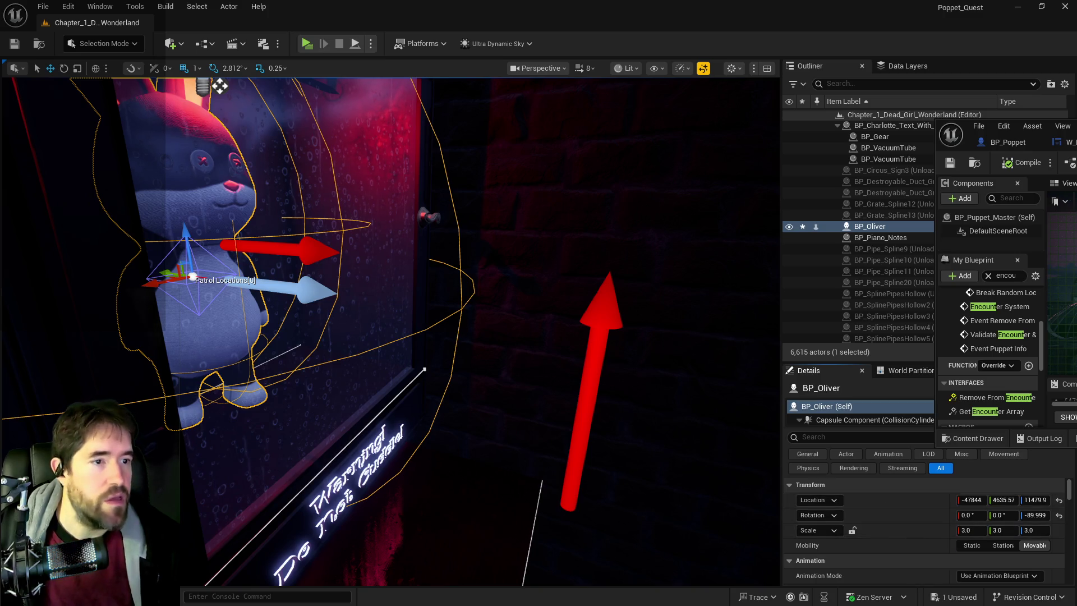
# Paste the updated location (-47844, 4635.57, 11479.99) into NPC Transform and compile BP_Puppet_Master
pyautogui.moveTo(987, 120)
pyautogui.mouseDown()
pyautogui.moveTo(820, 185)
pyautogui.moveTo(699, 194)
pyautogui.mouseUp()
pyautogui.doubleClick(699, 194)
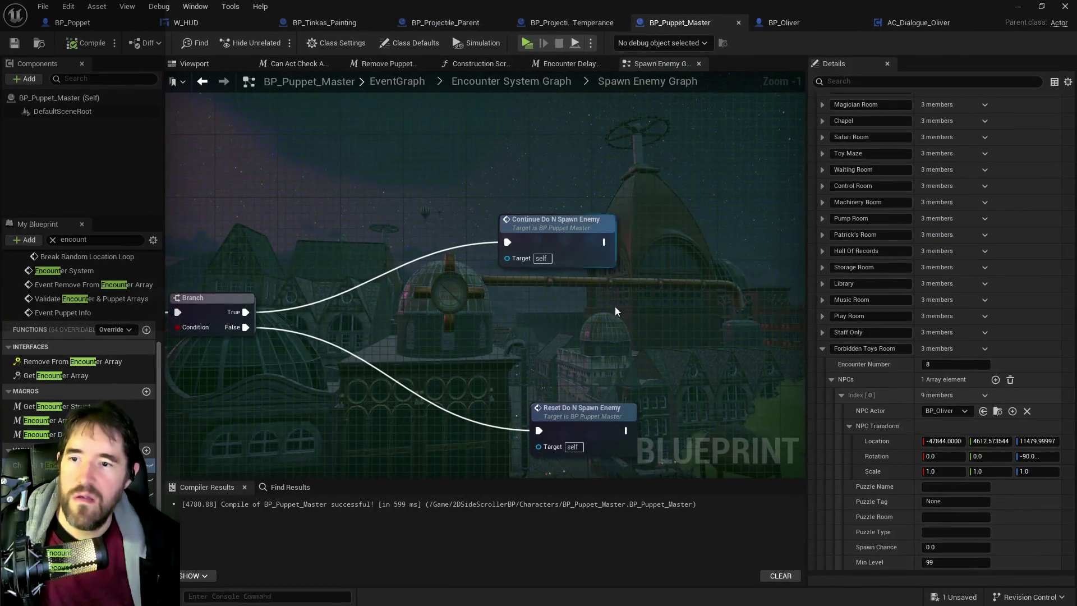
pyautogui.rightClick(878, 441)
pyautogui.click(915, 477)
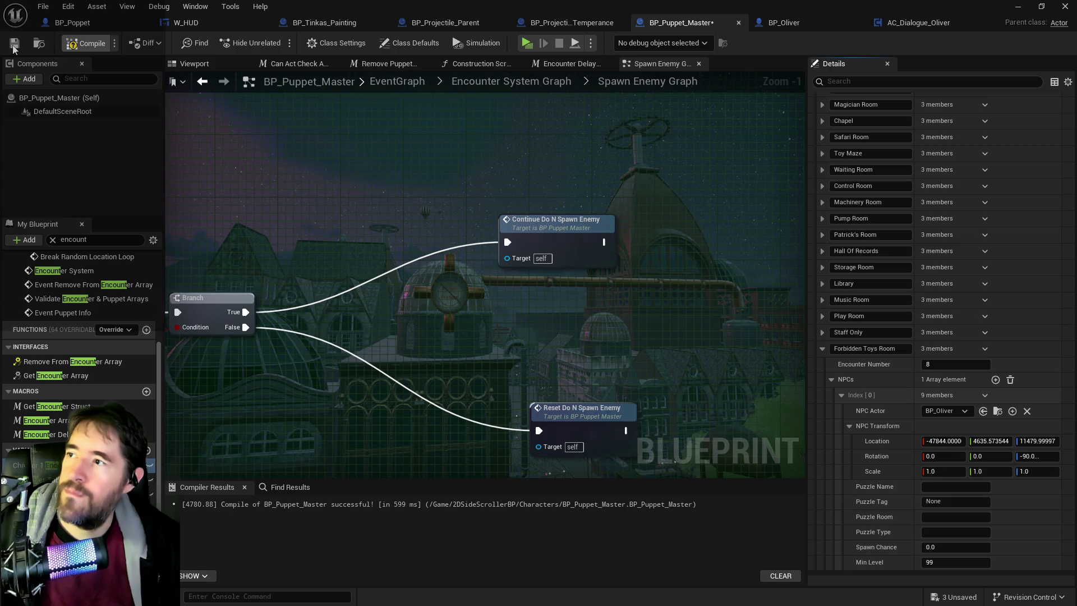
pyautogui.click(14, 45)
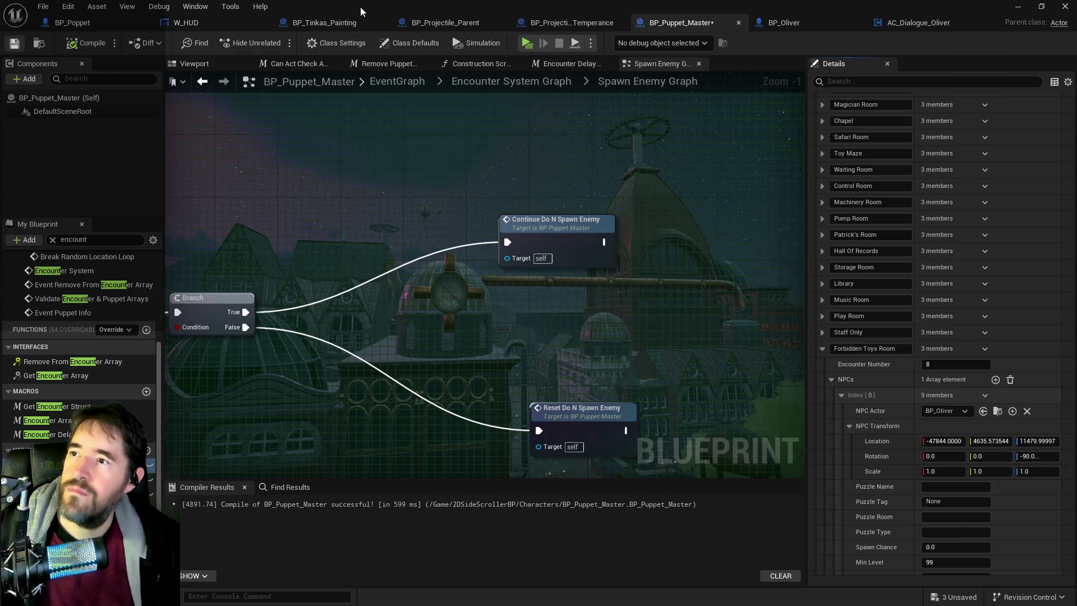
# Delete the placed BP_Oliver actor from the Chapter_1 level and save the level
pyautogui.doubleClick(361, 7)
pyautogui.hotkey('alt', 'Tab')
pyautogui.press('f')
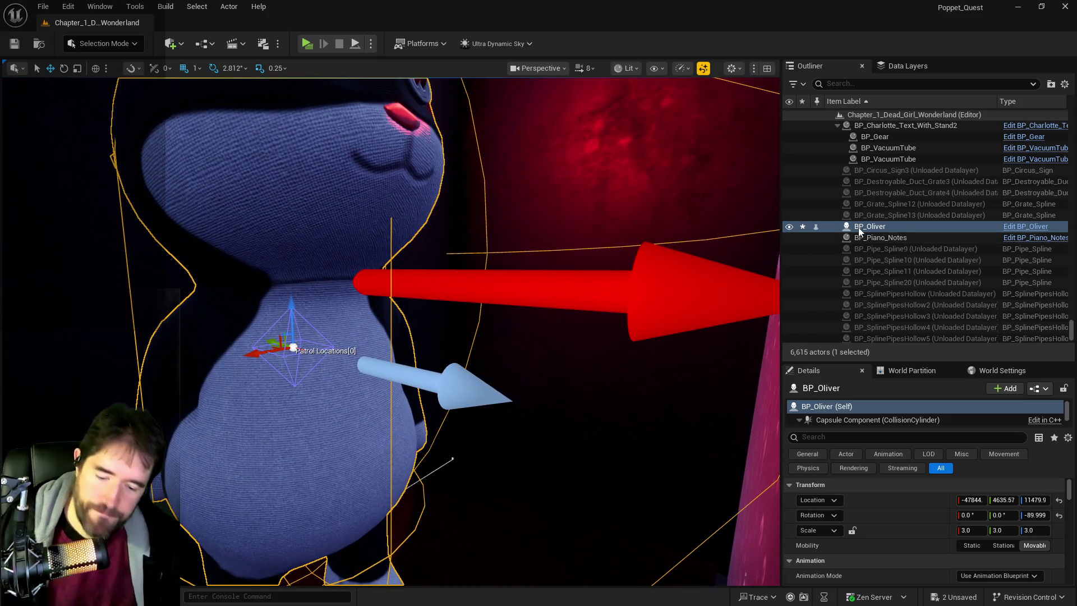
pyautogui.press('Delete')
pyautogui.hotkey('ctrl', 's')
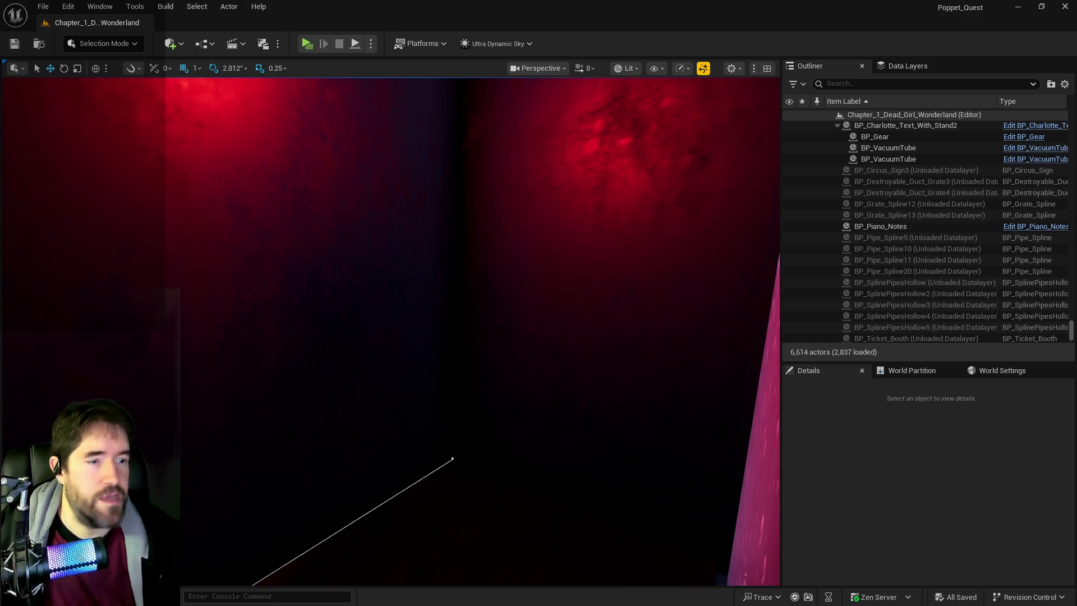
pyautogui.moveTo(597, 301)
pyautogui.mouseDown()
pyautogui.moveTo(584, 347)
pyautogui.moveTo(631, 352)
pyautogui.mouseUp()
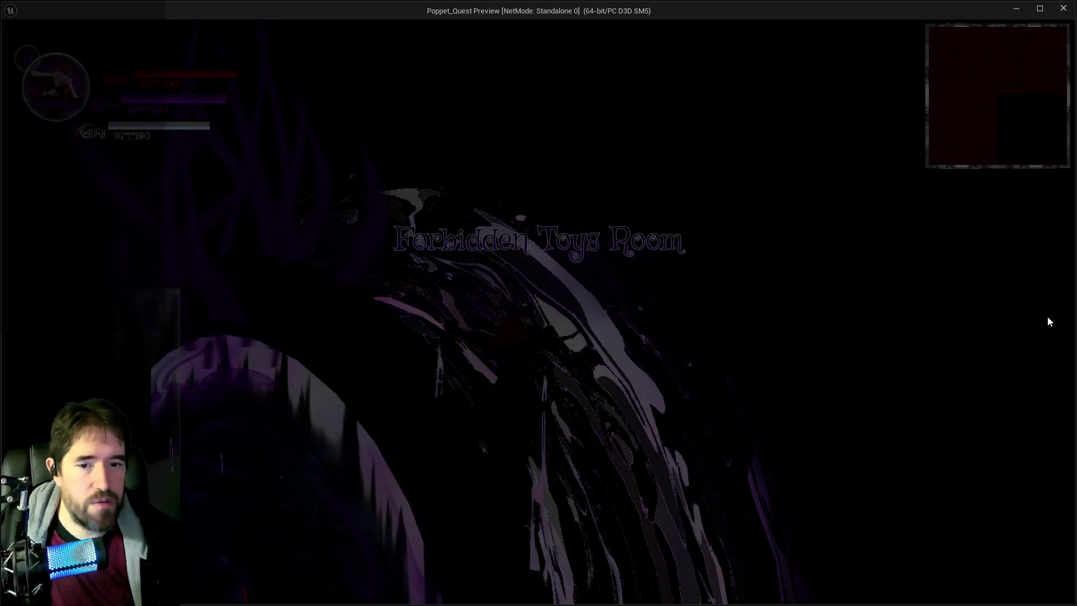
# In Light mode, walk through the candle-lit mask room using the smoke ability, then stop the test
pyautogui.click(622, 371)
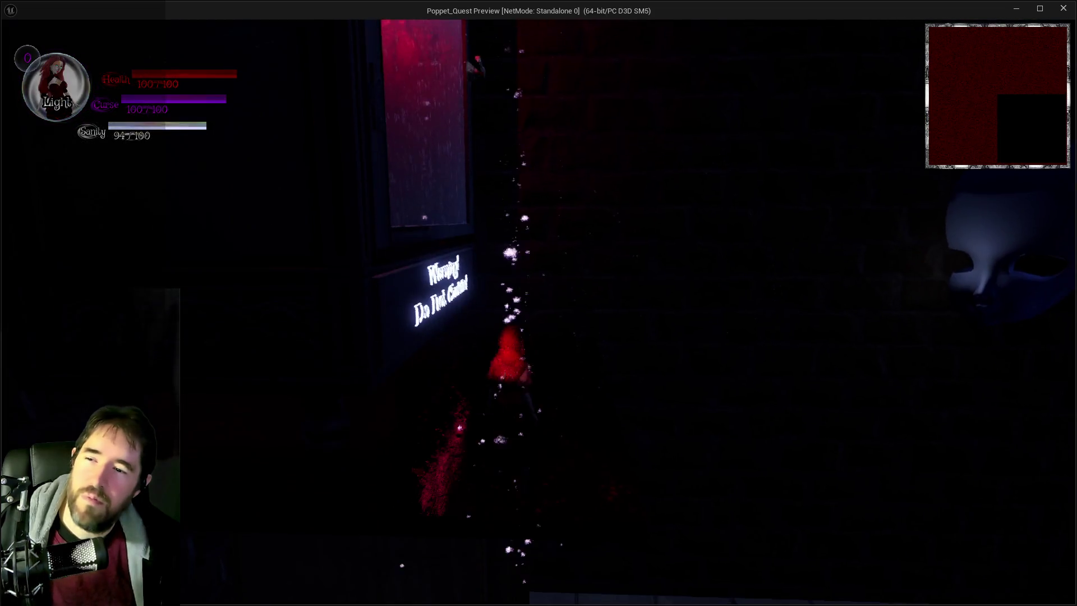
pyautogui.press('w')
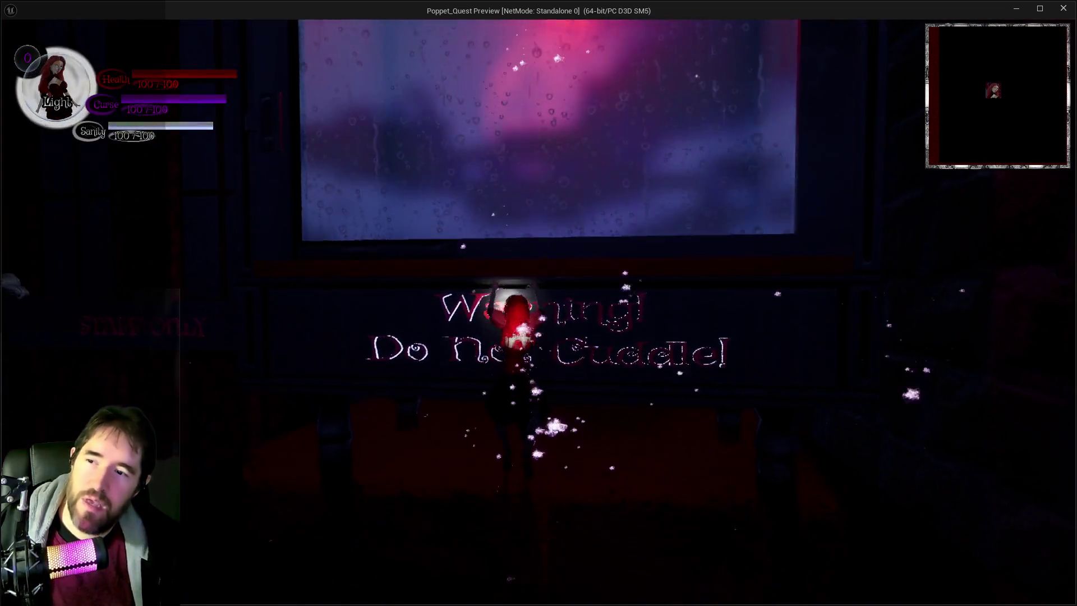
pyautogui.press('w')
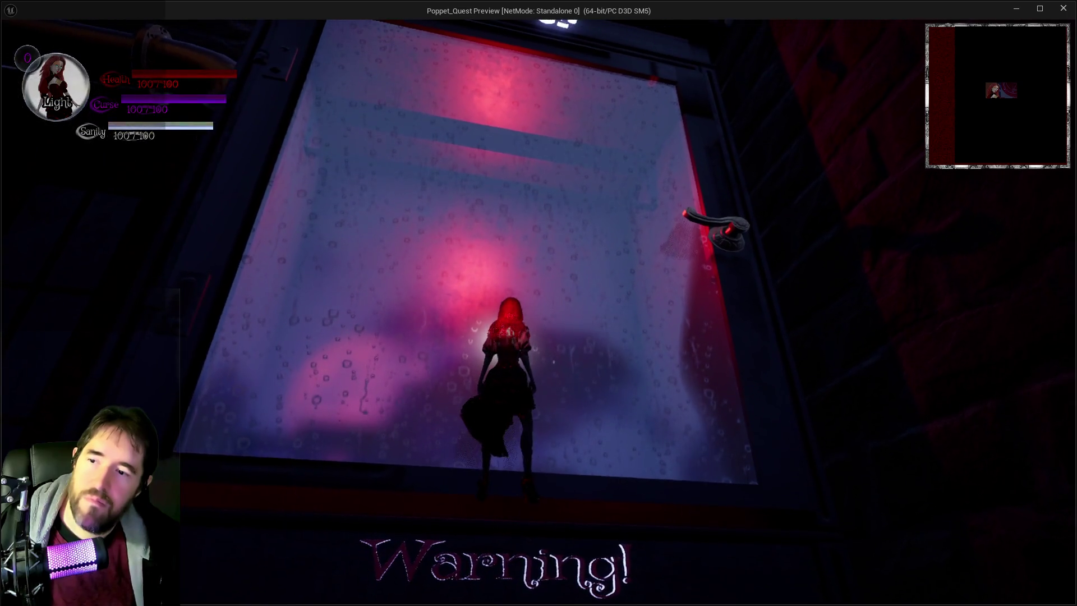
pyautogui.press('d')
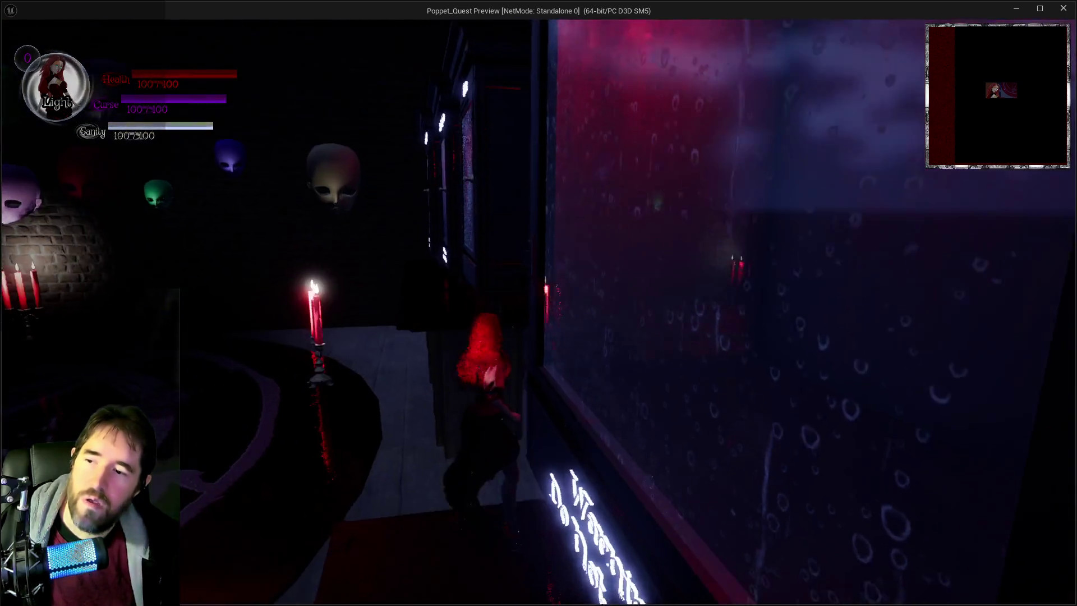
pyautogui.press('w')
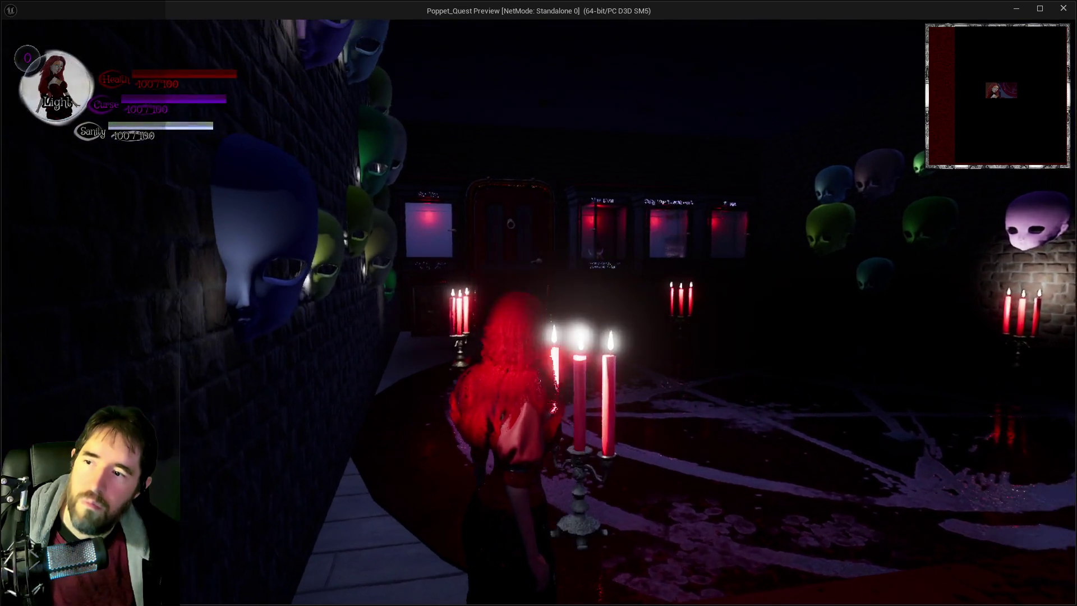
pyautogui.press('w')
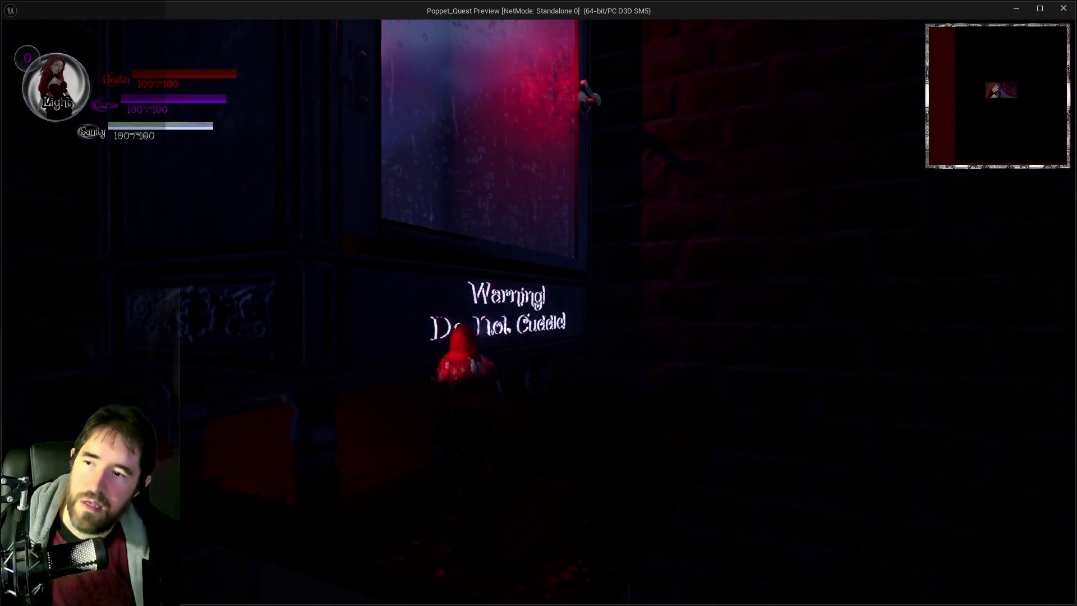
pyautogui.press('w')
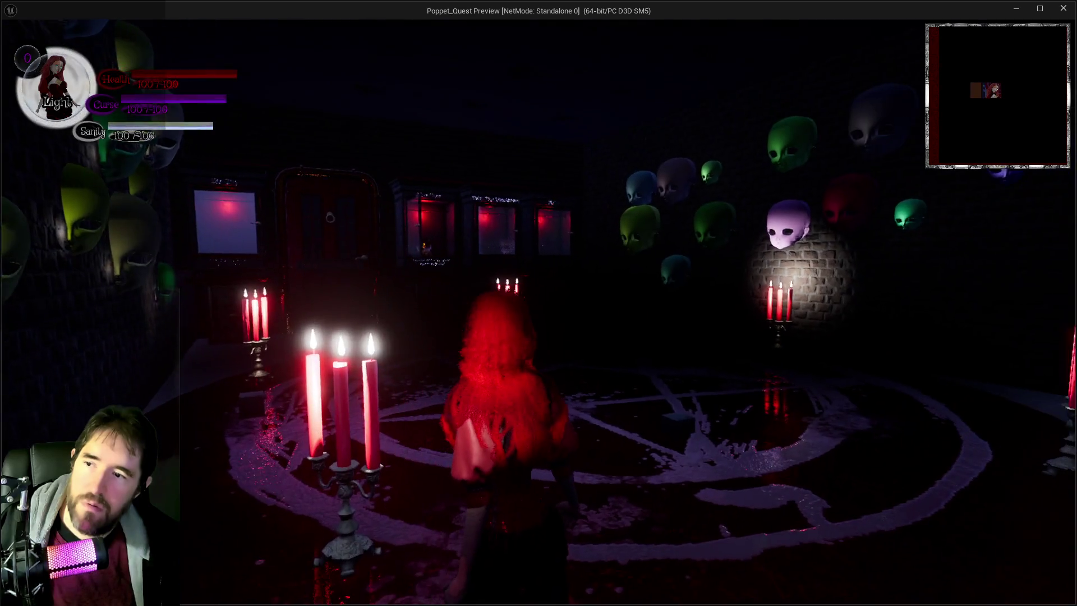
pyautogui.press('w')
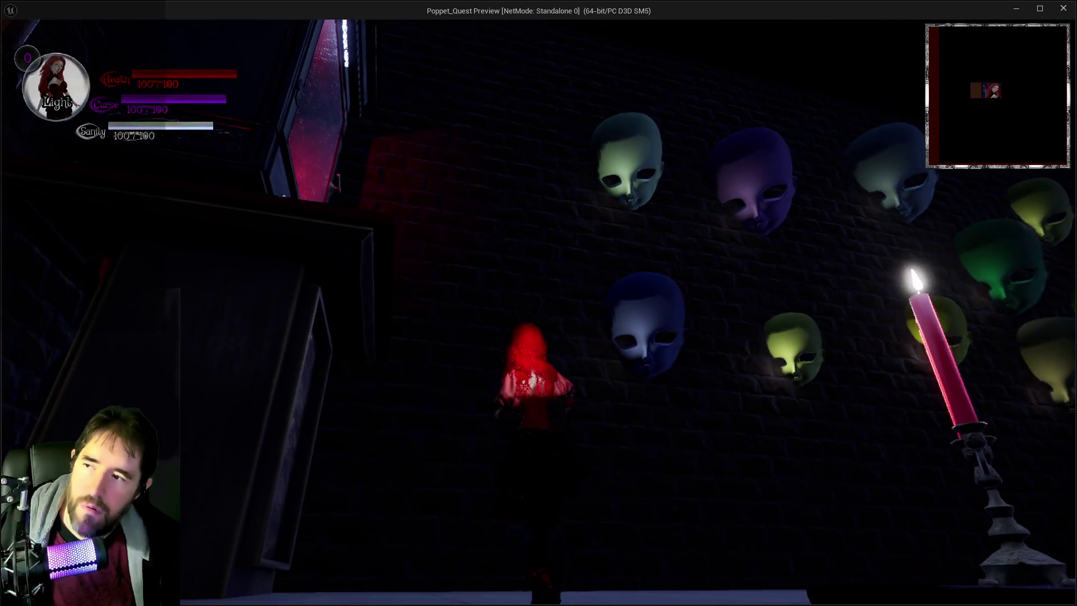
pyautogui.press('e')
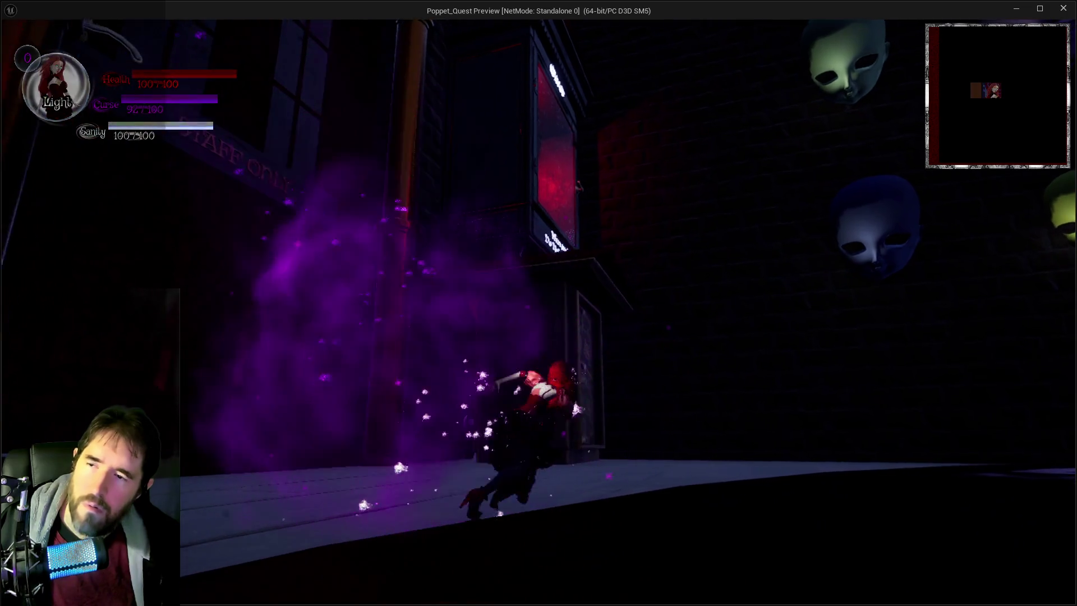
pyautogui.press('w')
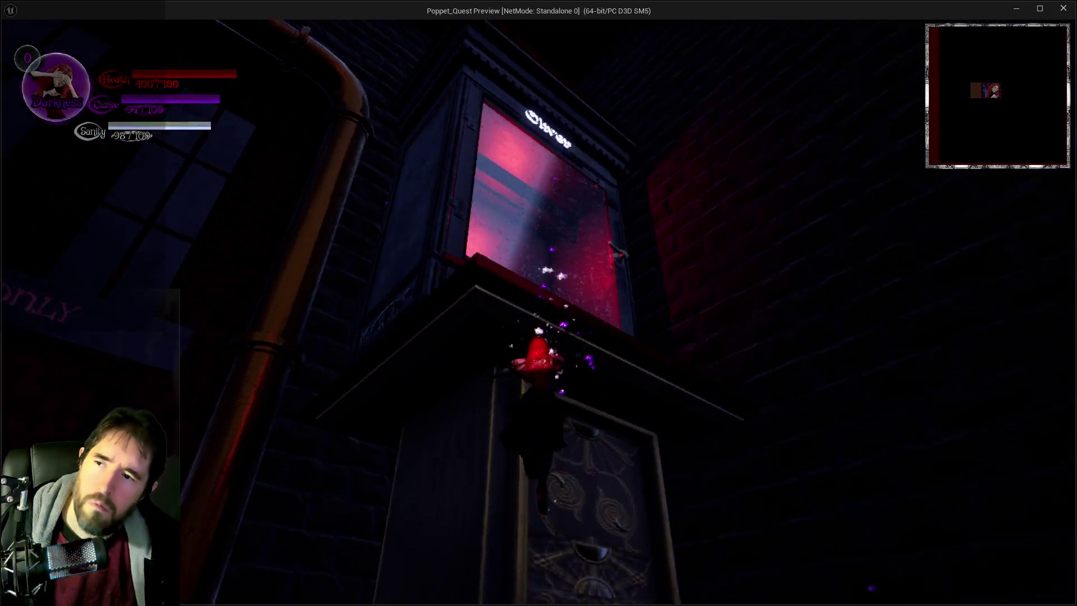
pyautogui.hotkey('alt', 'Tab')
pyautogui.press('Escape')
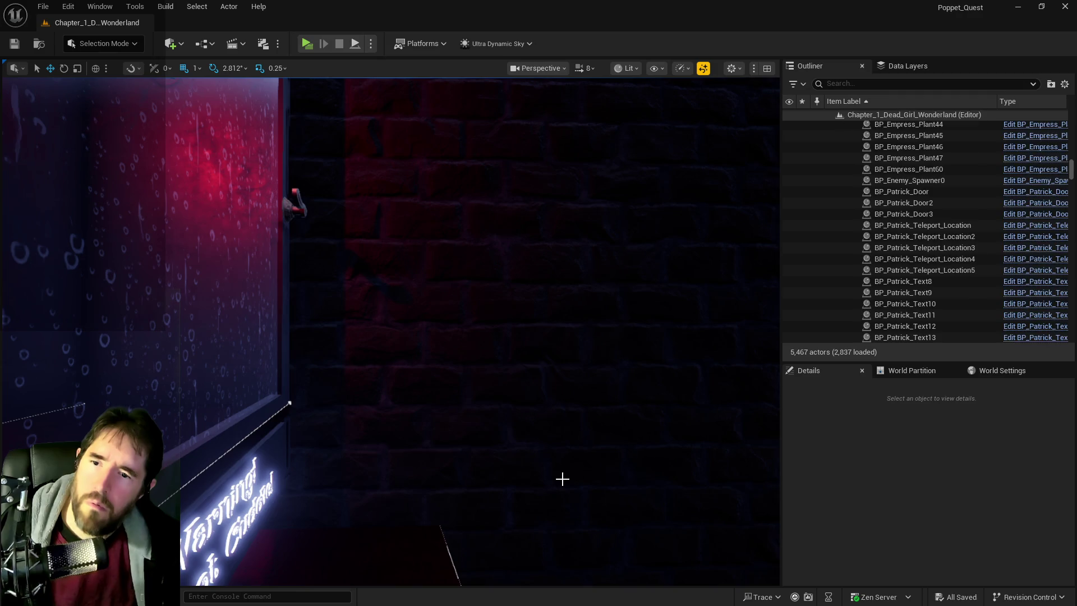
# Check the undo history, then undo to bring BP_Oliver back beside the warning sign
pyautogui.click(68, 7)
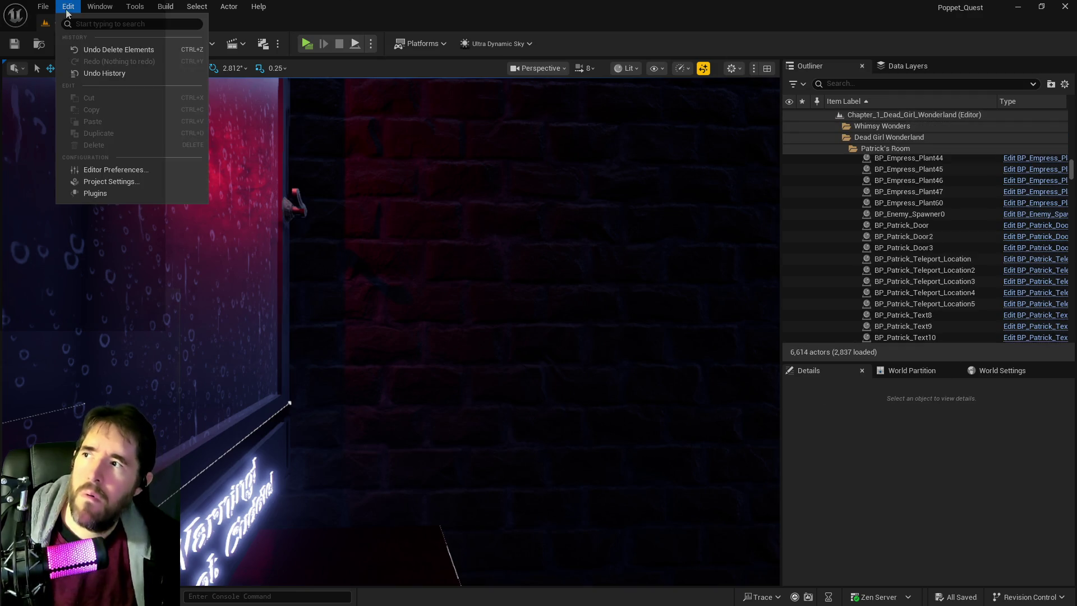
pyautogui.press('Escape')
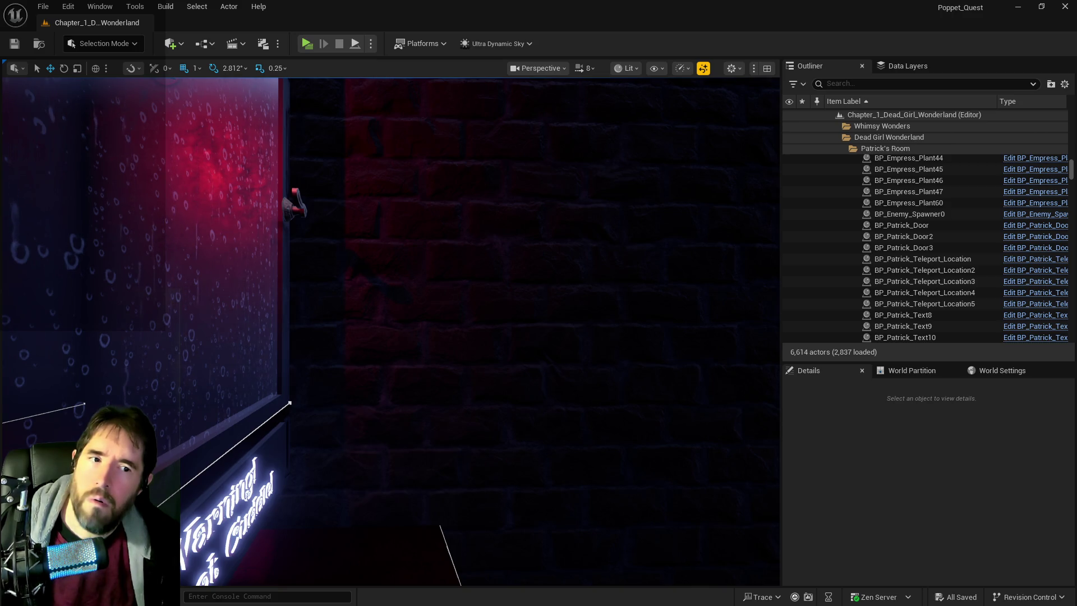
pyautogui.hotkey('ctrl', 'v')
pyautogui.hotkey('ctrl', 'z')
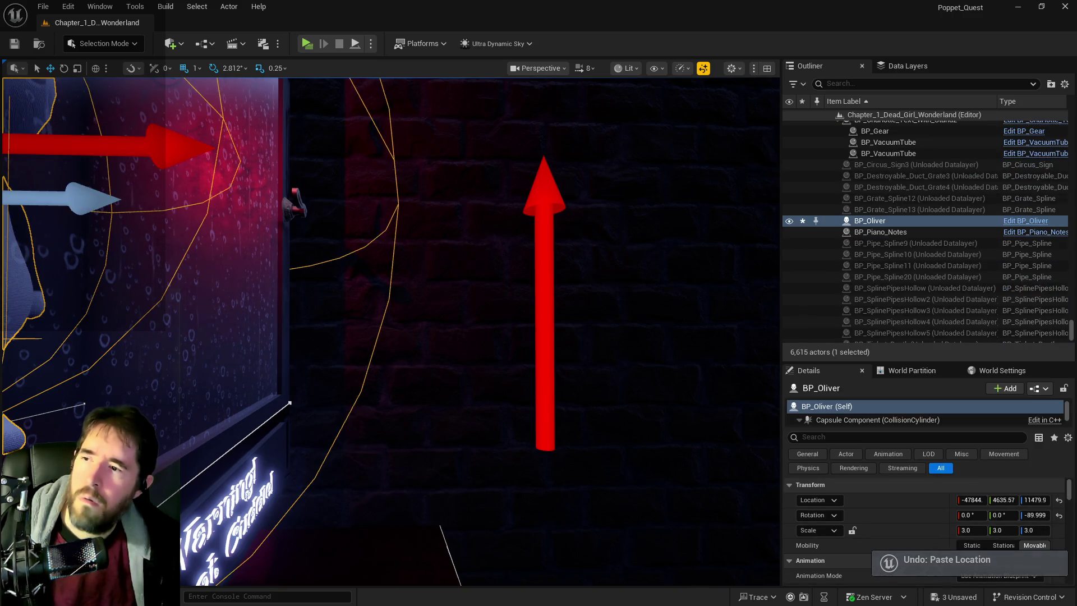
pyautogui.press('f')
# Inspect BP_Oliver by the sign, delete him again, and save all changes
pyautogui.moveTo(428, 356); pyautogui.dragTo(518, 357)
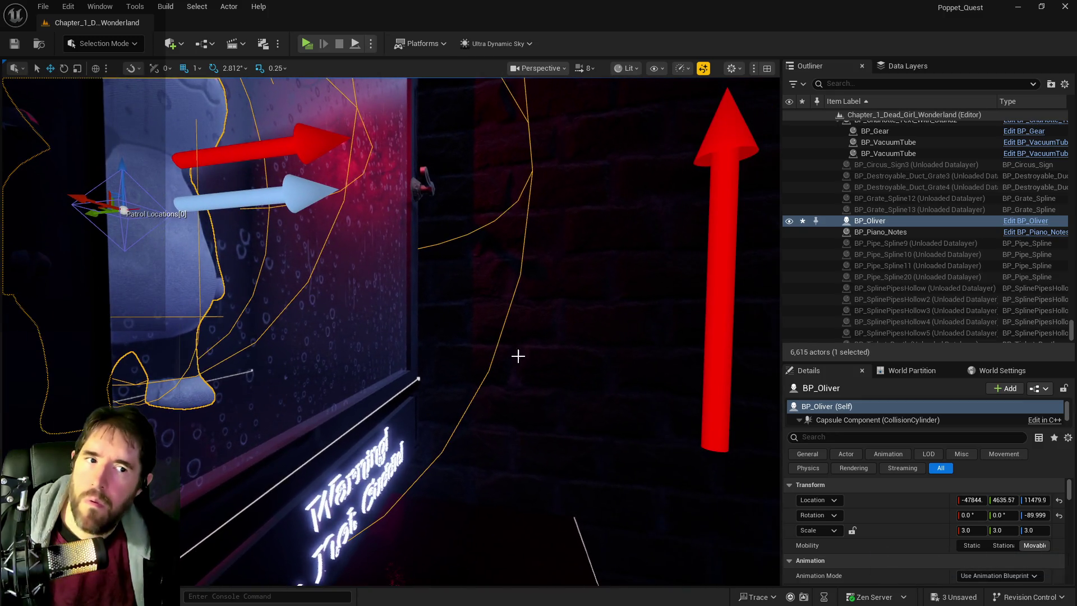
pyautogui.moveTo(386, 325); pyautogui.dragTo(353, 314)
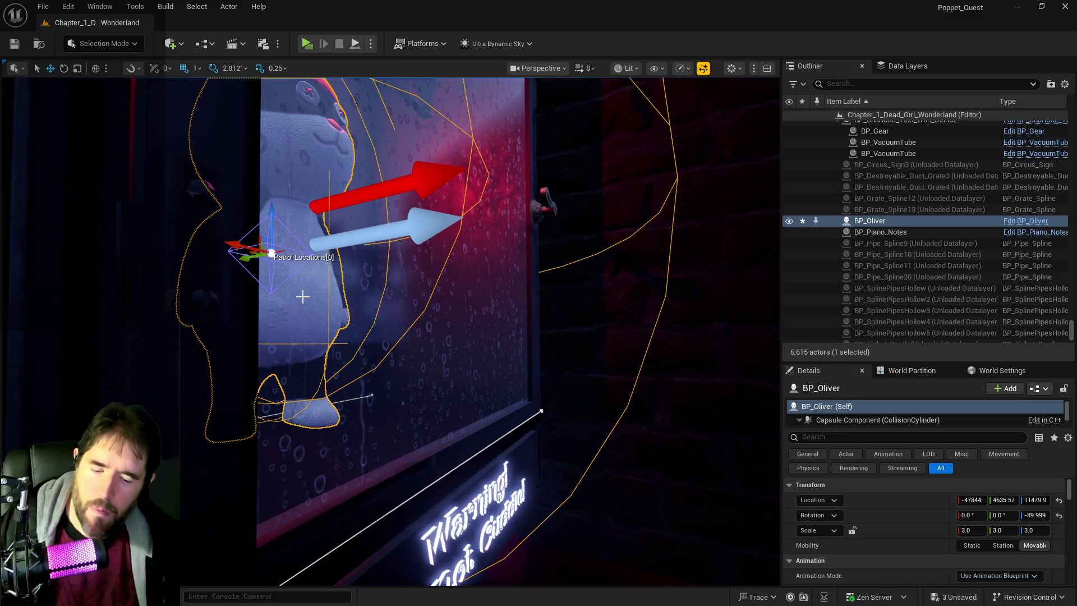
pyautogui.press('Delete')
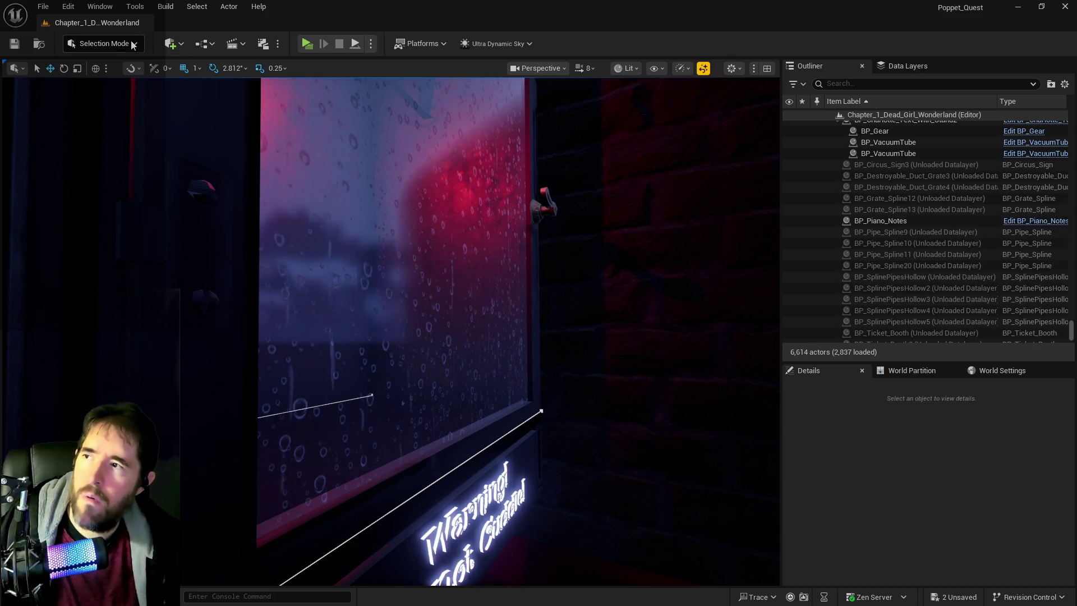
pyautogui.hotkey('ctrl', 'shift', 's')
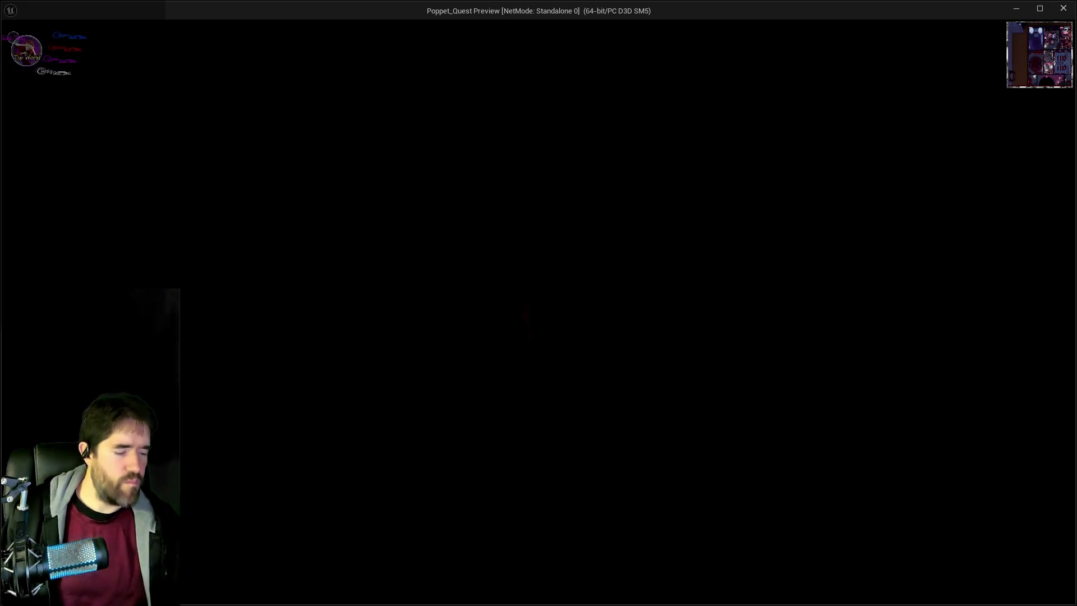
# Talk to Oliver, answer 'Yes...? Call me Poppet', and receive Charlotte's Bedroom Key
pyautogui.hotkey('alt', 'Tab')
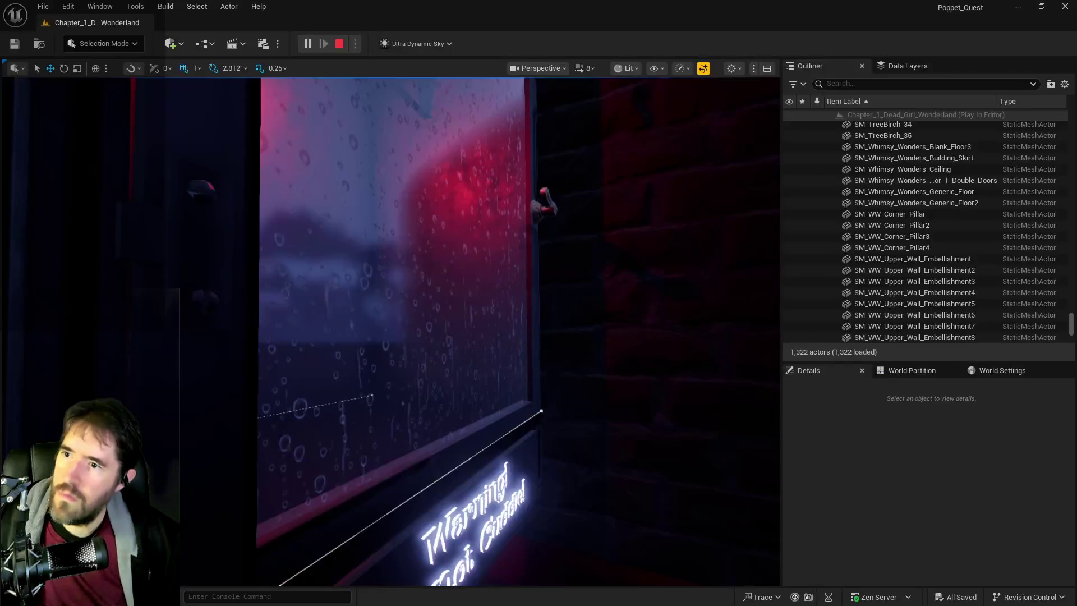
pyautogui.hotkey('alt', 'Tab')
pyautogui.hotkey('alt', 'Tab')
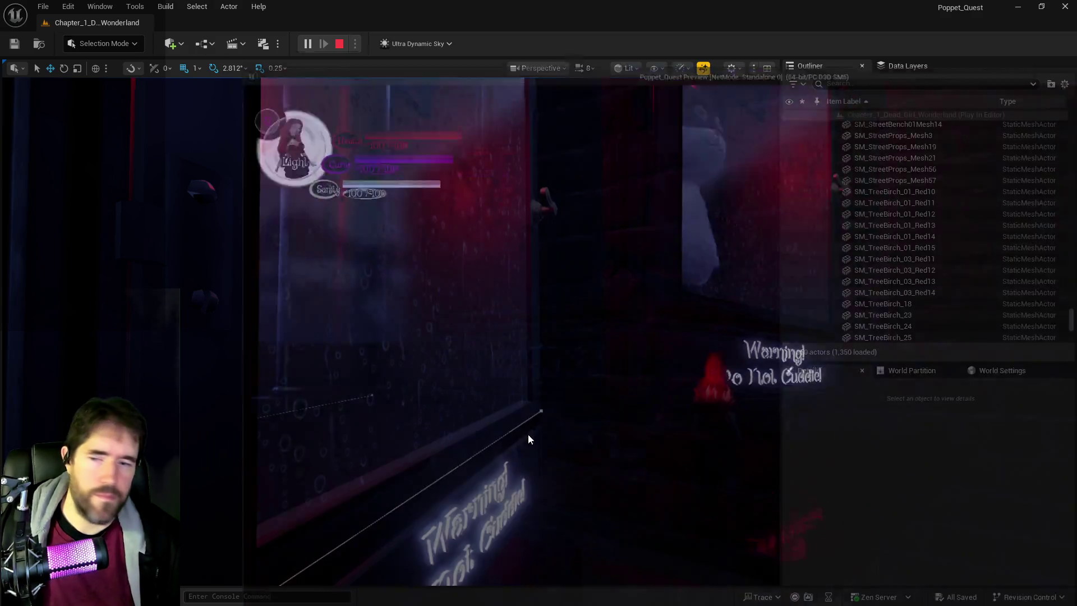
pyautogui.press('e')
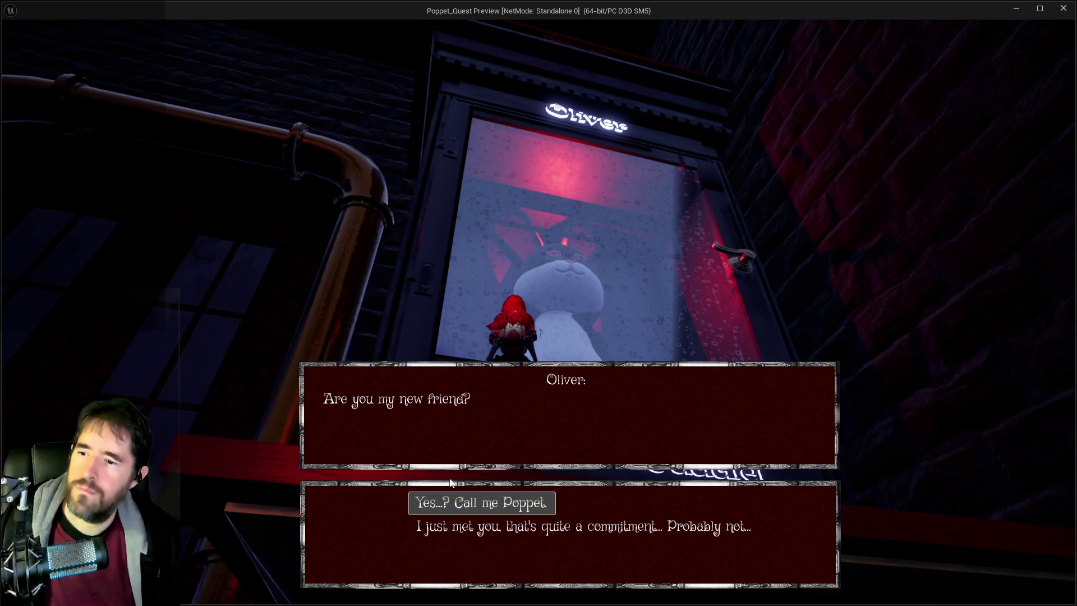
pyautogui.click(456, 496)
pyautogui.click(457, 496)
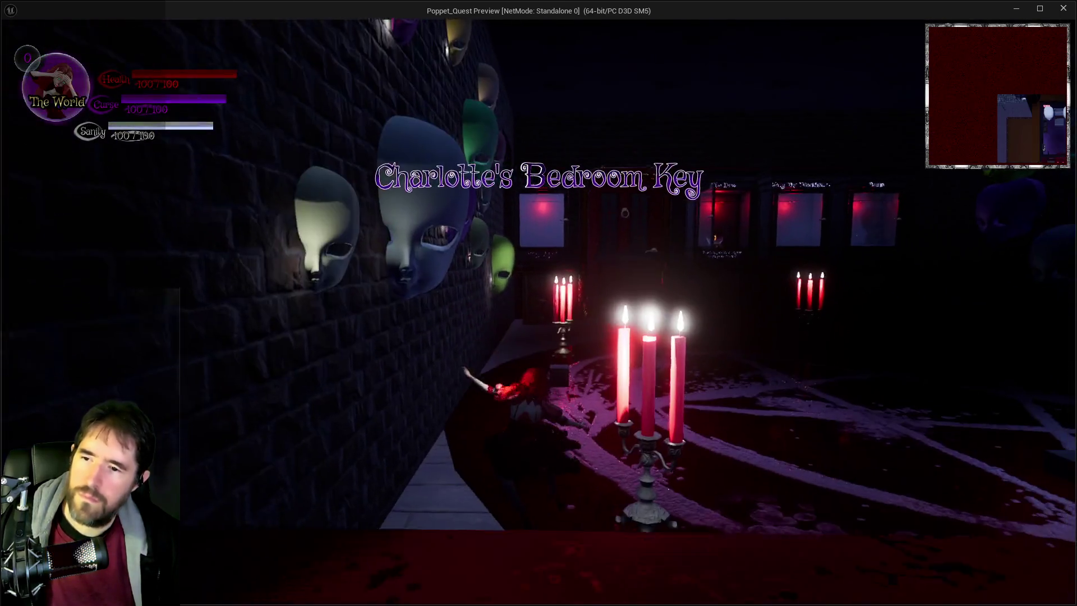
# Move on, use the purple smoke ability, and glance at the room overview
pyautogui.press('w')
pyautogui.press('shift')
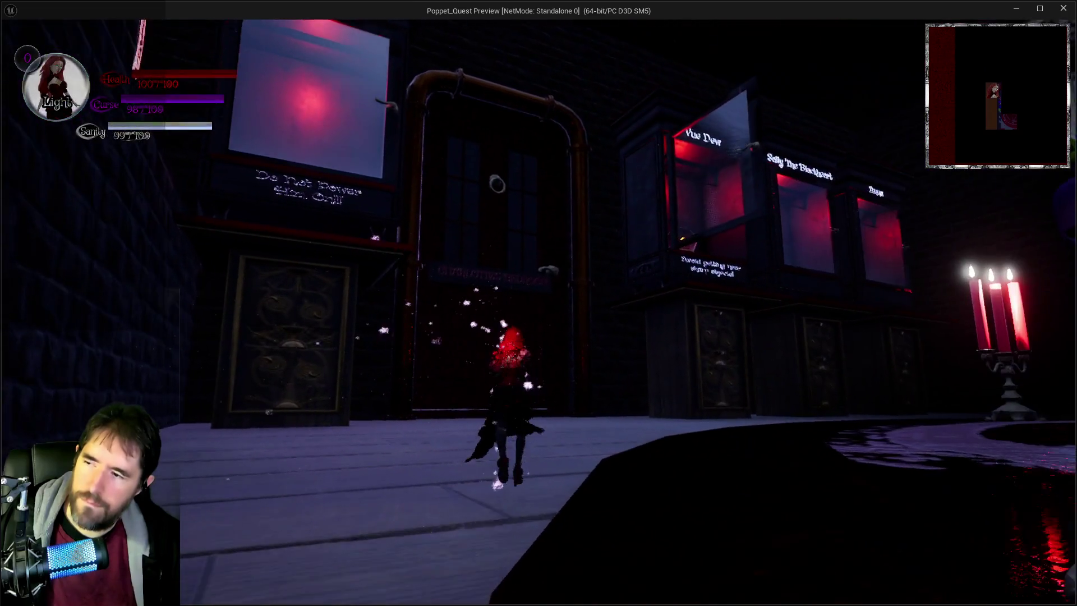
pyautogui.press('Tab')
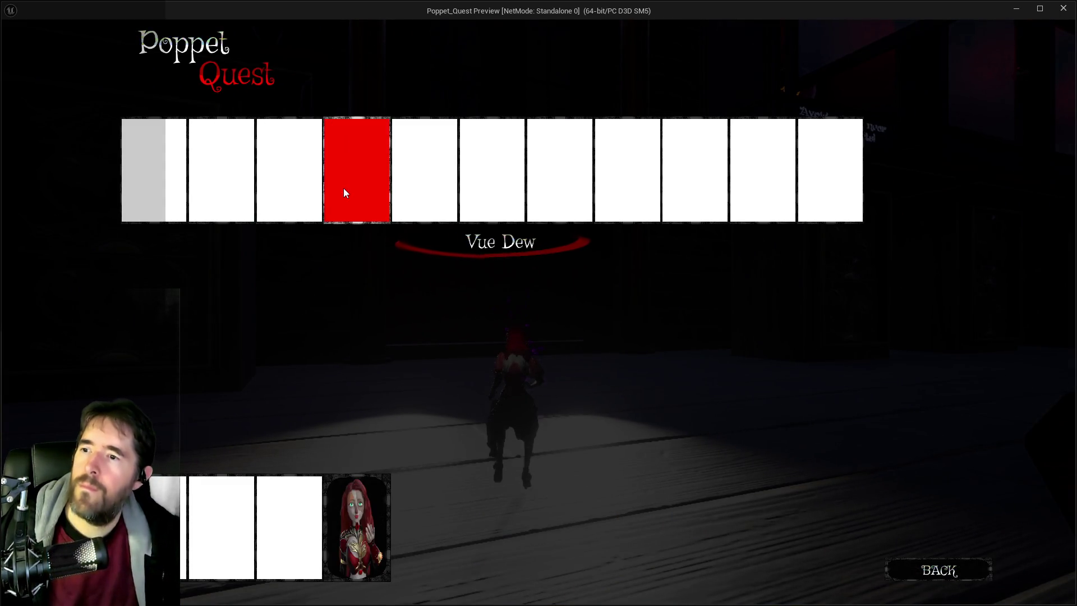
pyautogui.press('Tab')
# Unlock Charlotte's Bedroom door with the key, walk inside, and stop the play-test
pyautogui.press('w')
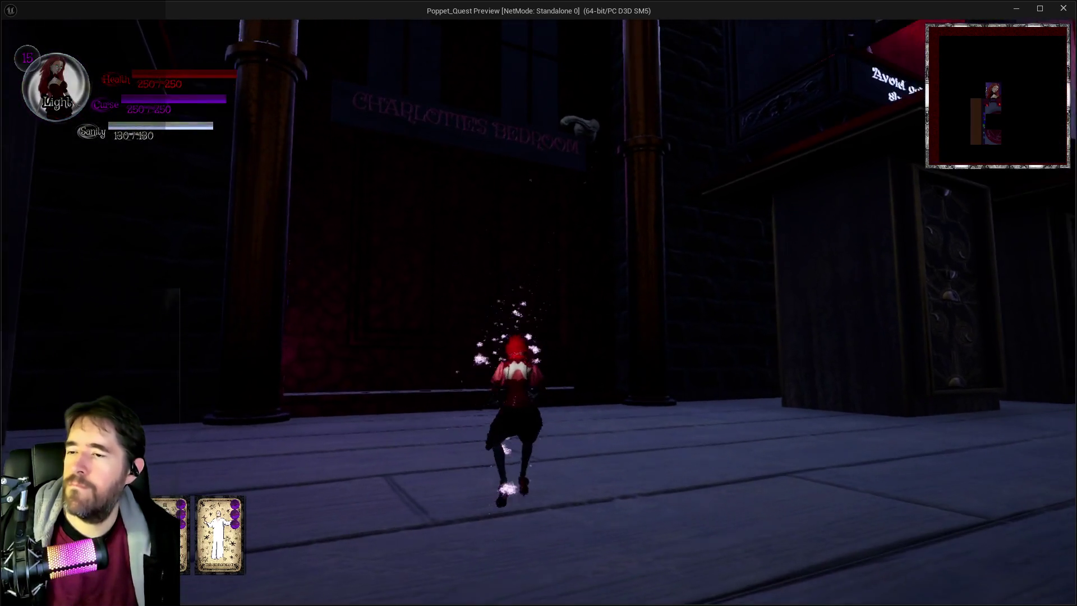
pyautogui.press('s')
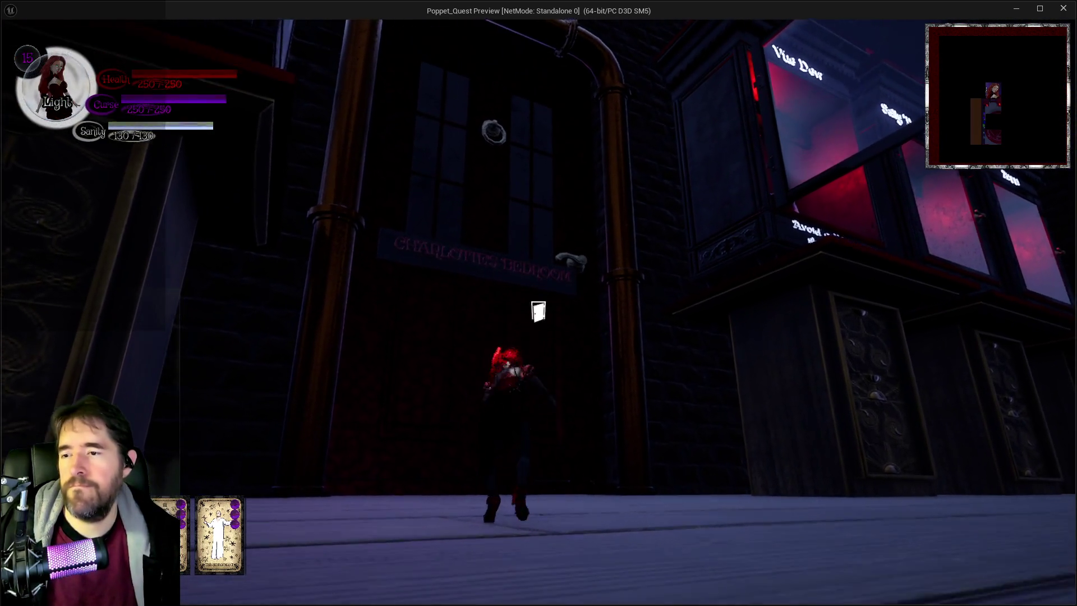
pyautogui.press('w')
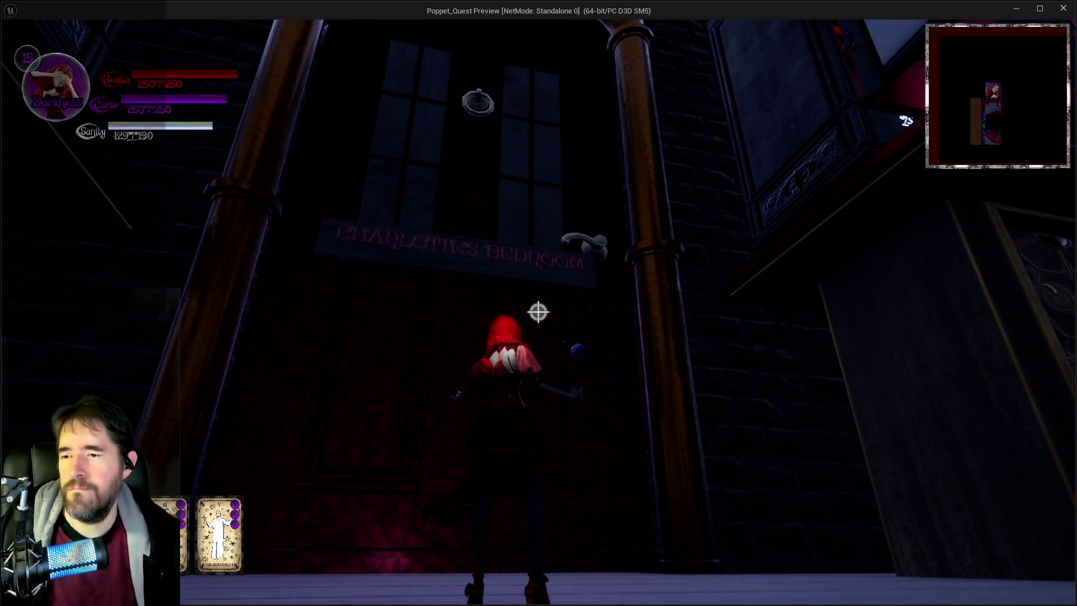
pyautogui.press('q')
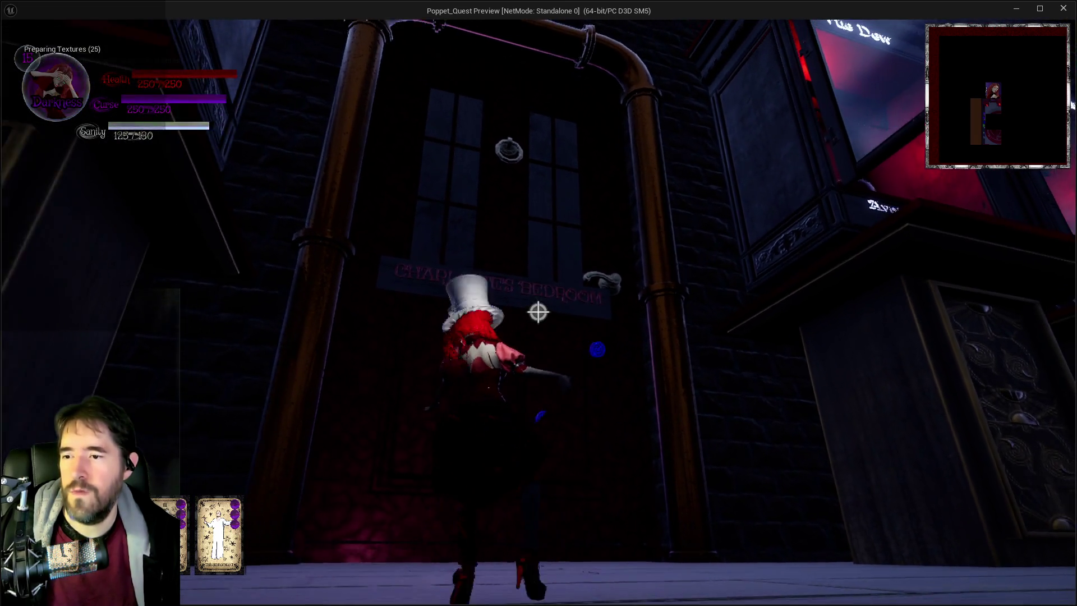
pyautogui.press('w')
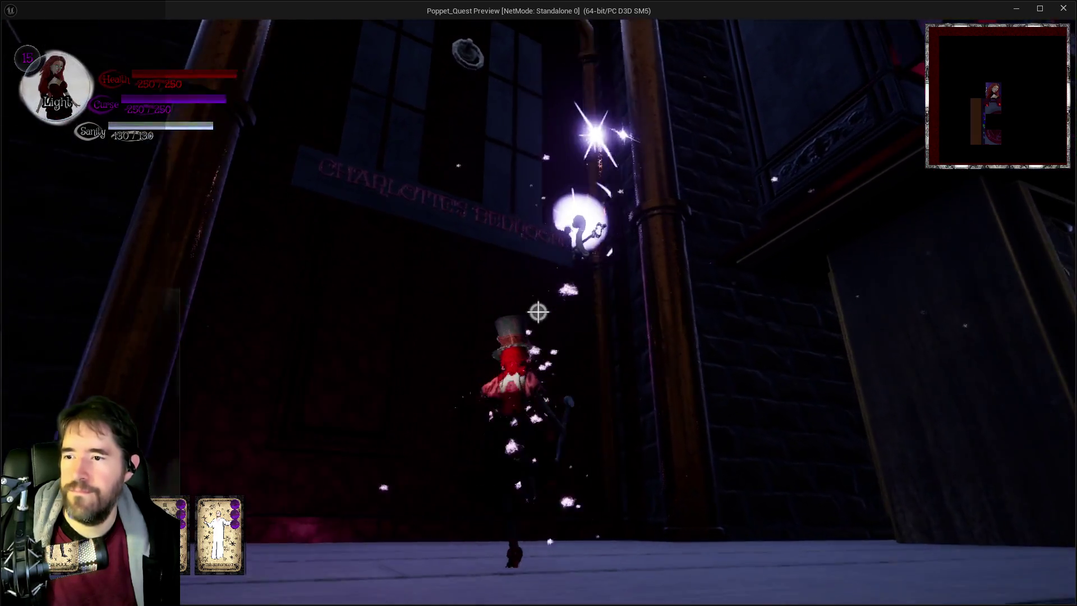
pyautogui.press('s')
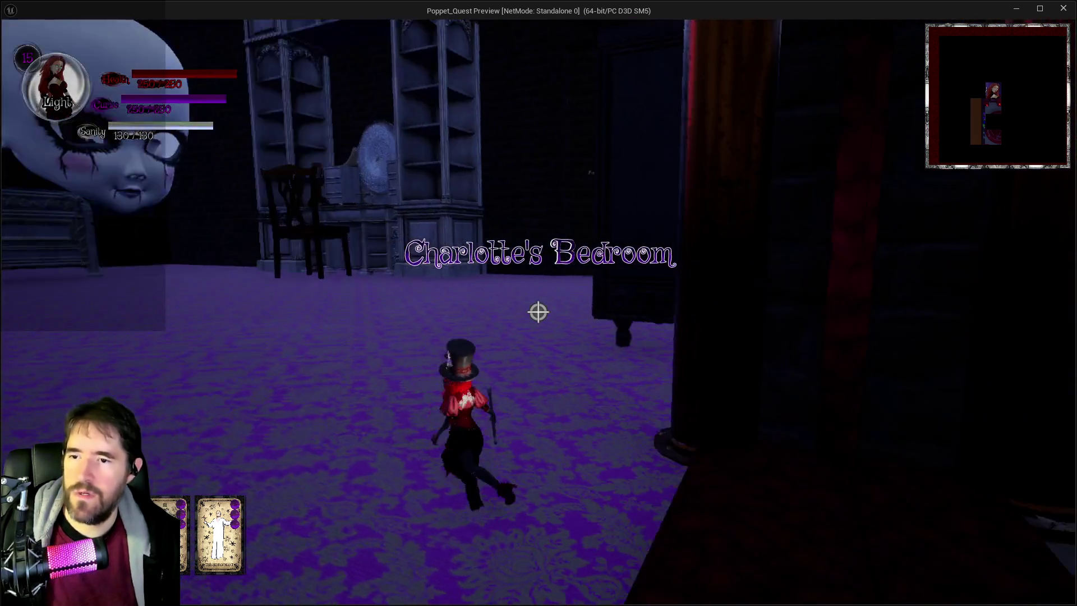
pyautogui.press('Escape')
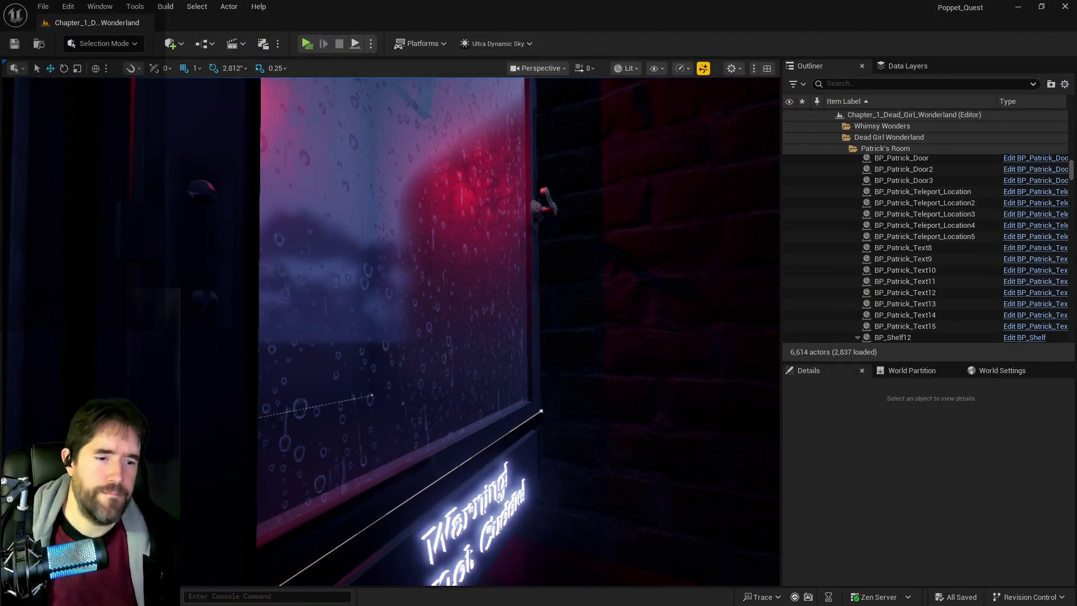
# Bring up the Chapter 1 checklist in Google Docs and select item 33 about Oliver
pyautogui.hotkey('alt', 'Tab')
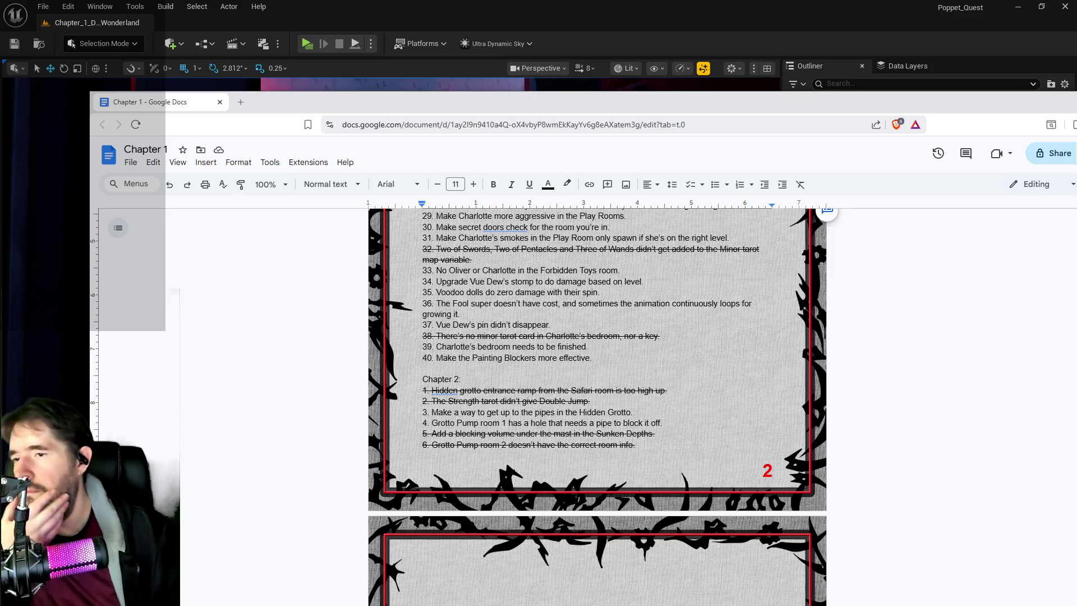
pyautogui.moveTo(620, 270); pyautogui.dragTo(422, 270)
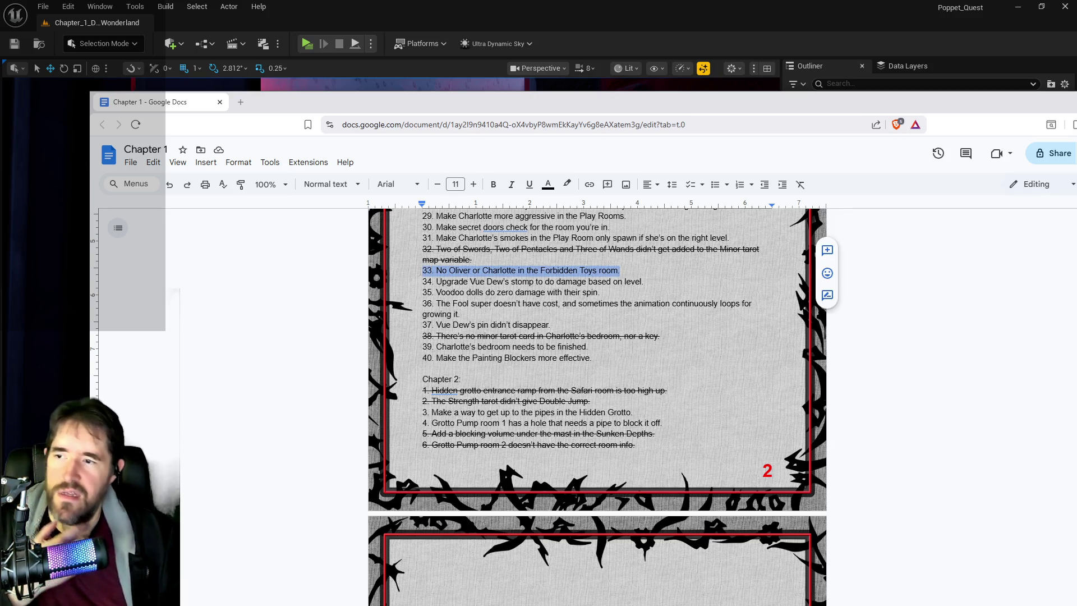
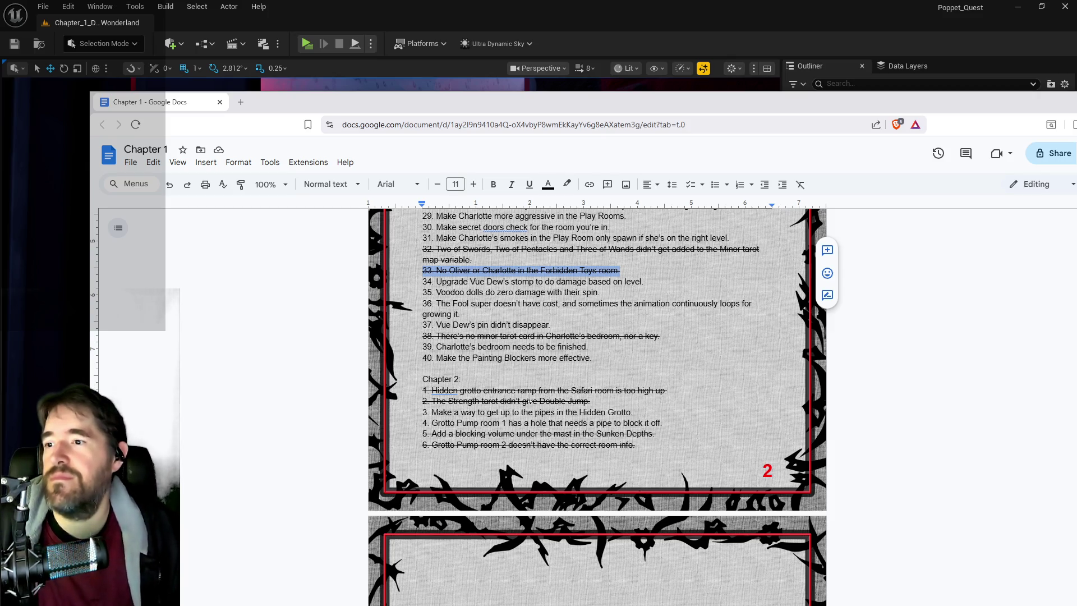
# Move the notes browser aside and fly the camera through the rooms toward the red-edged staircase
pyautogui.scroll(1, 530, 401)
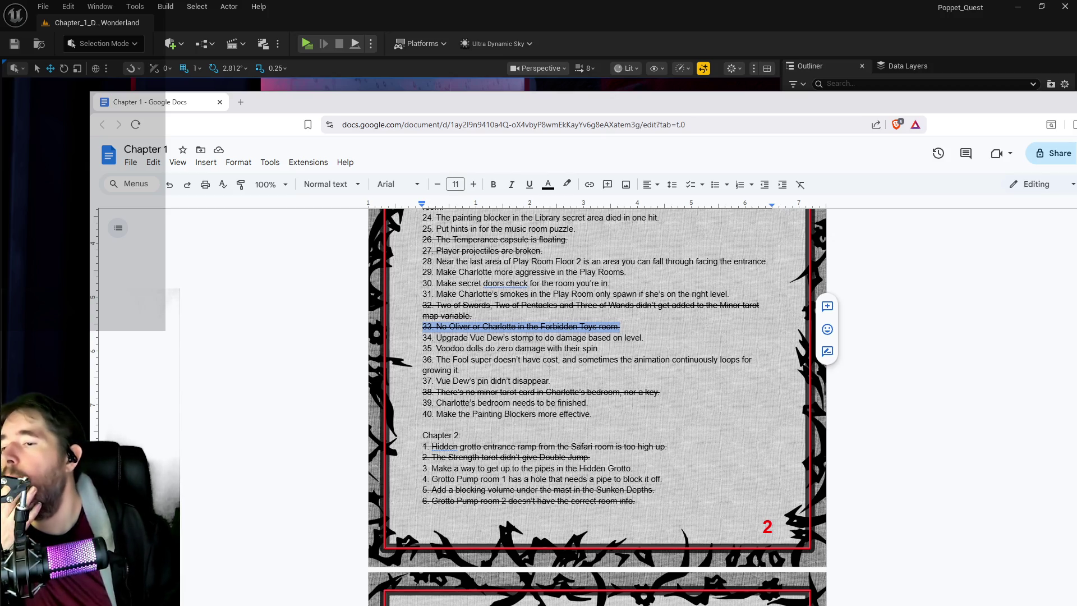
pyautogui.scroll(3, 548, 372)
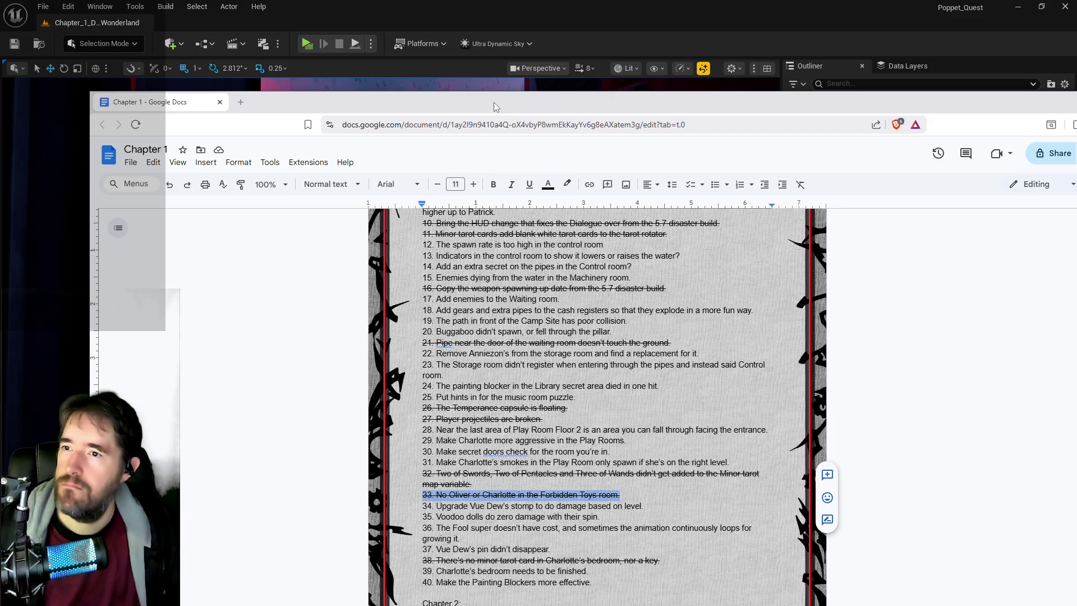
pyautogui.moveTo(494, 103); pyautogui.dragTo(1076, 174)
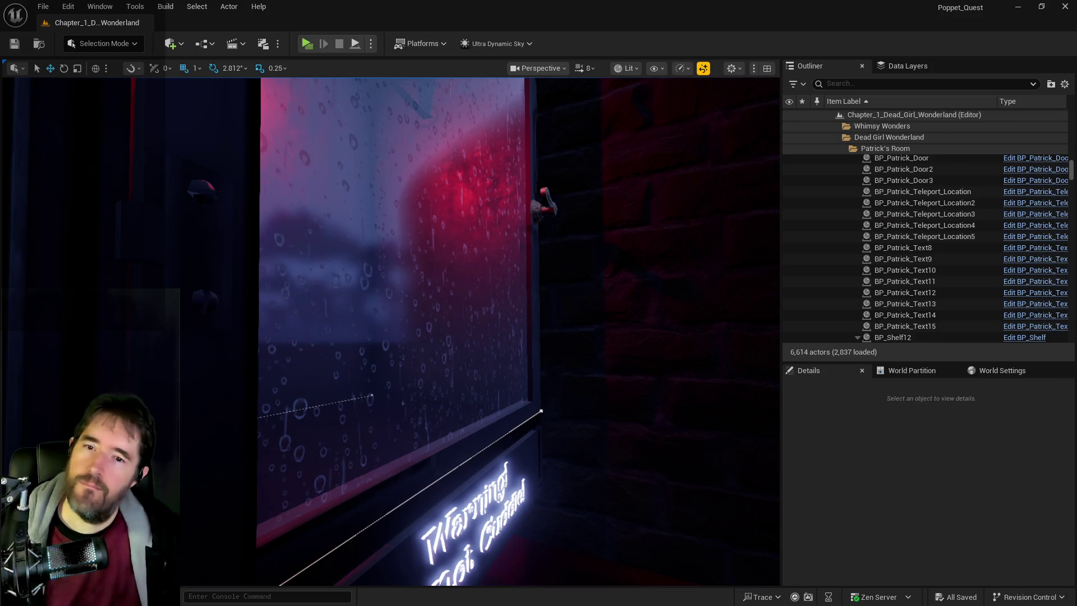
pyautogui.press('w')
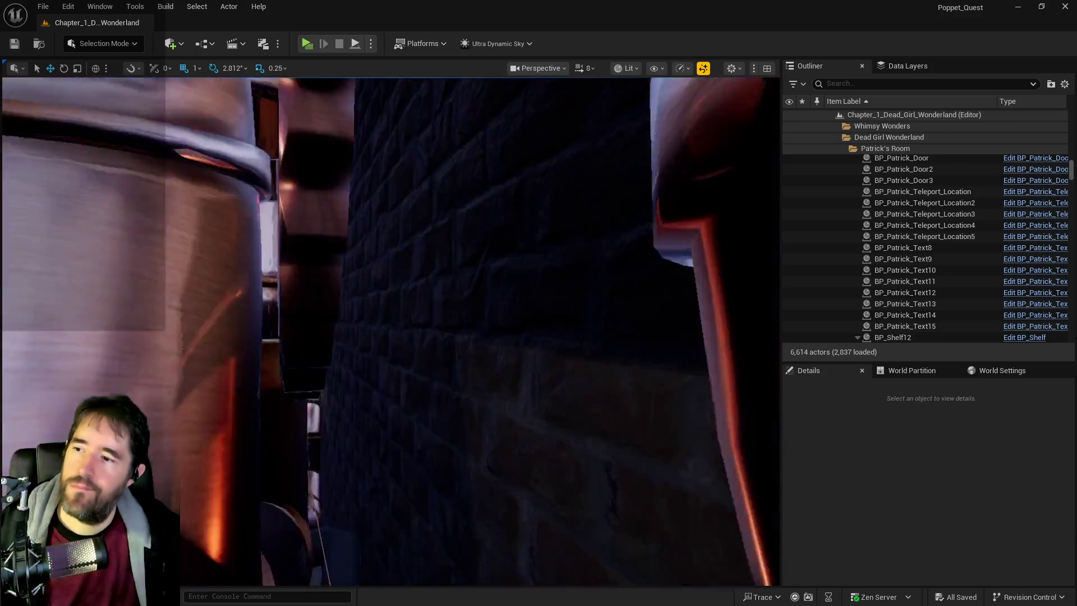
pyautogui.press('w')
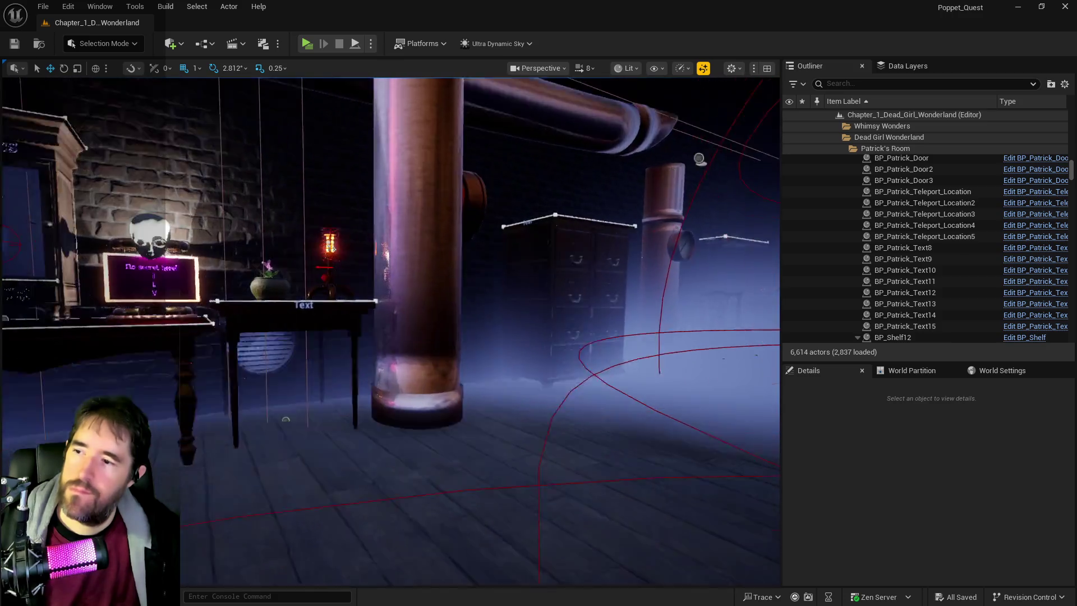
pyautogui.press('w')
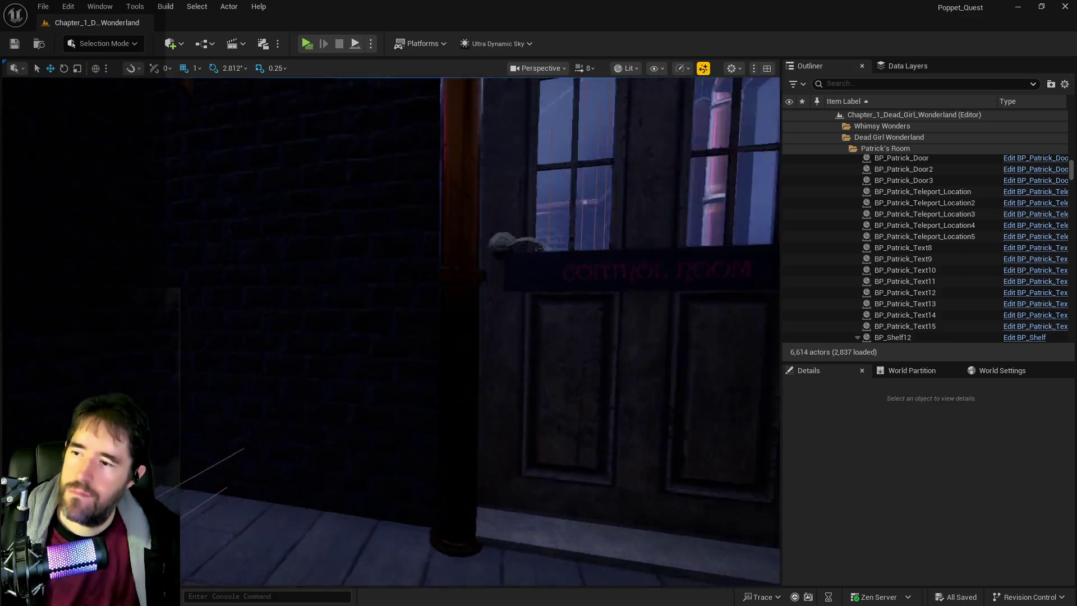
pyautogui.press('w')
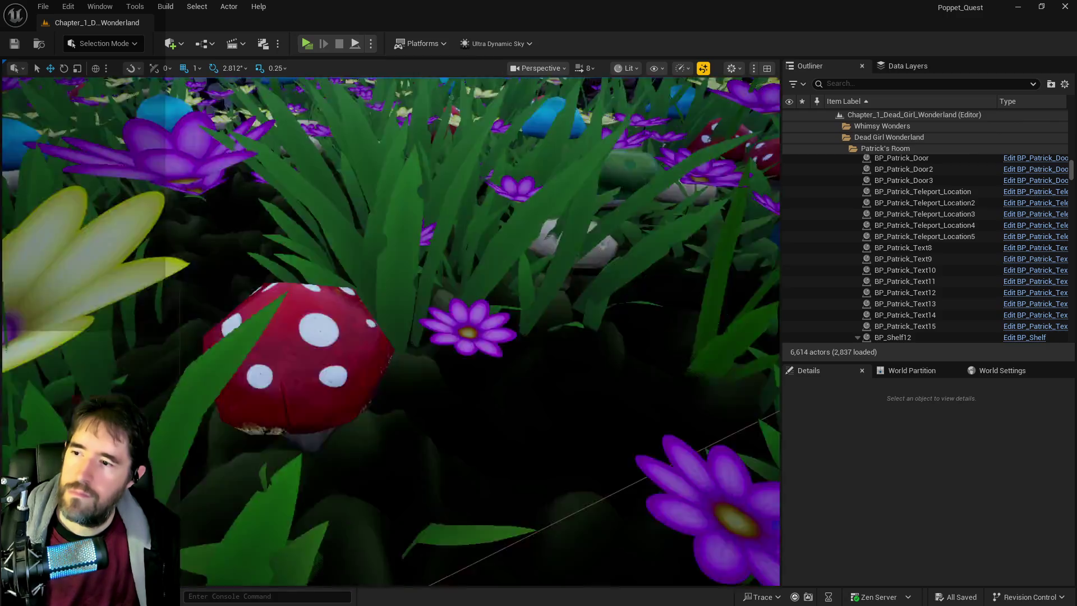
pyautogui.press('w')
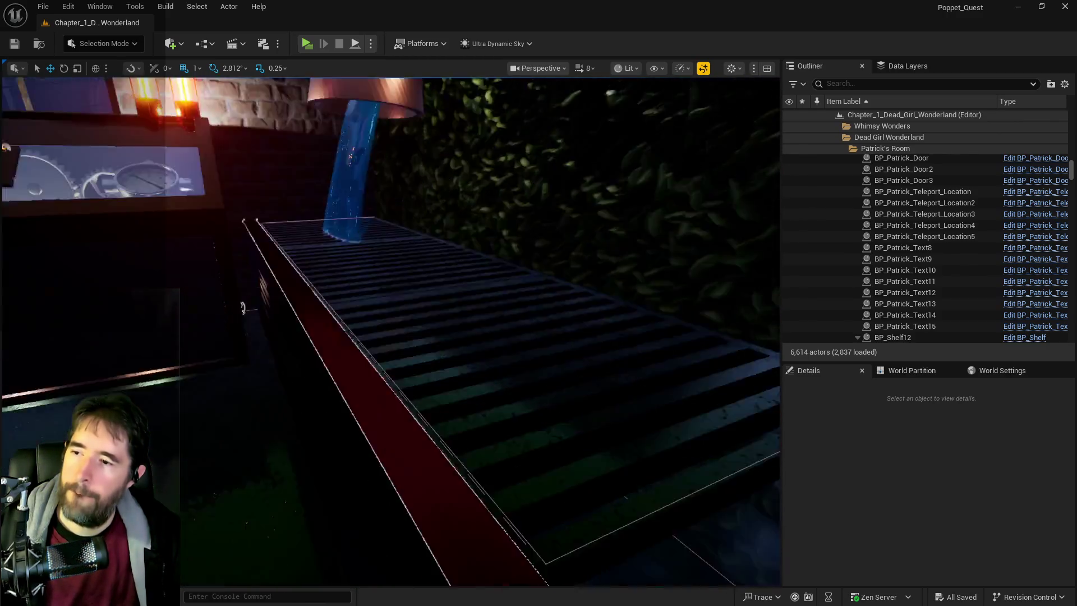
# Show the navigation mesh and rise above the green navmesh walkway
pyautogui.press('p')
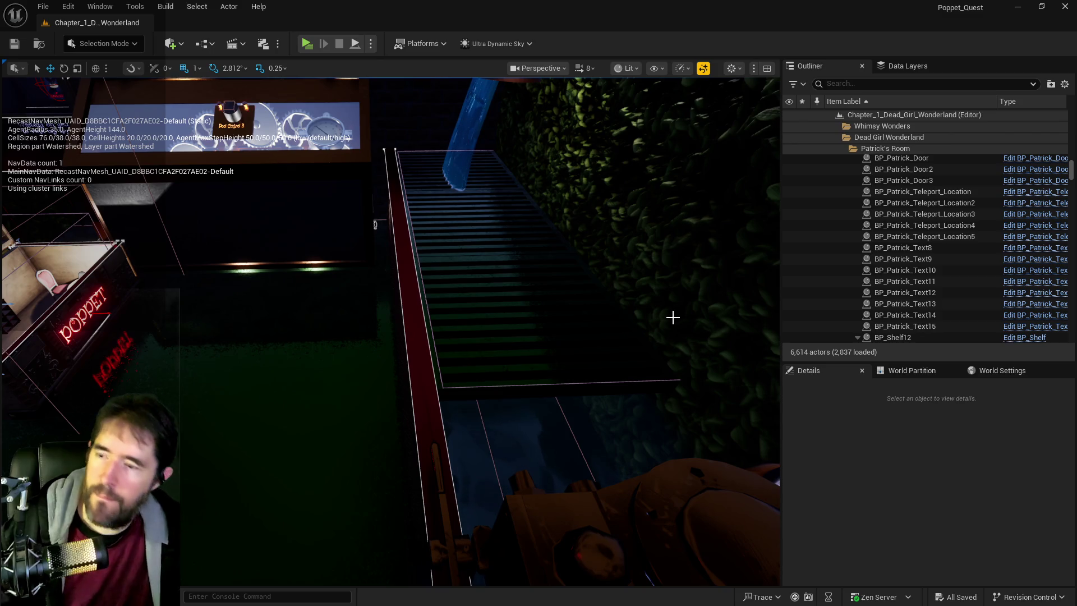
pyautogui.press('w')
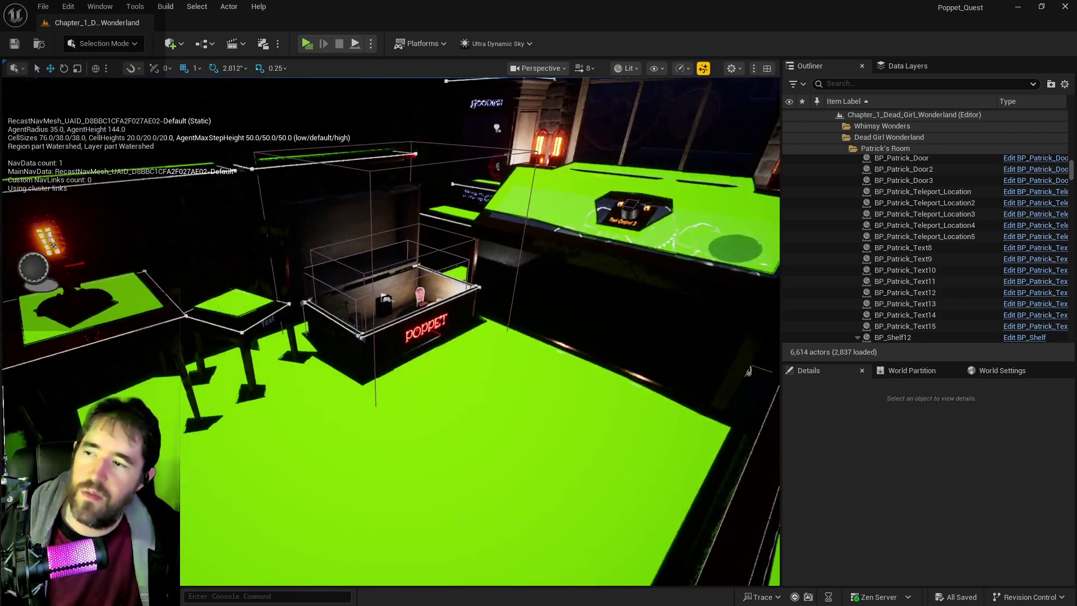
pyautogui.press('e')
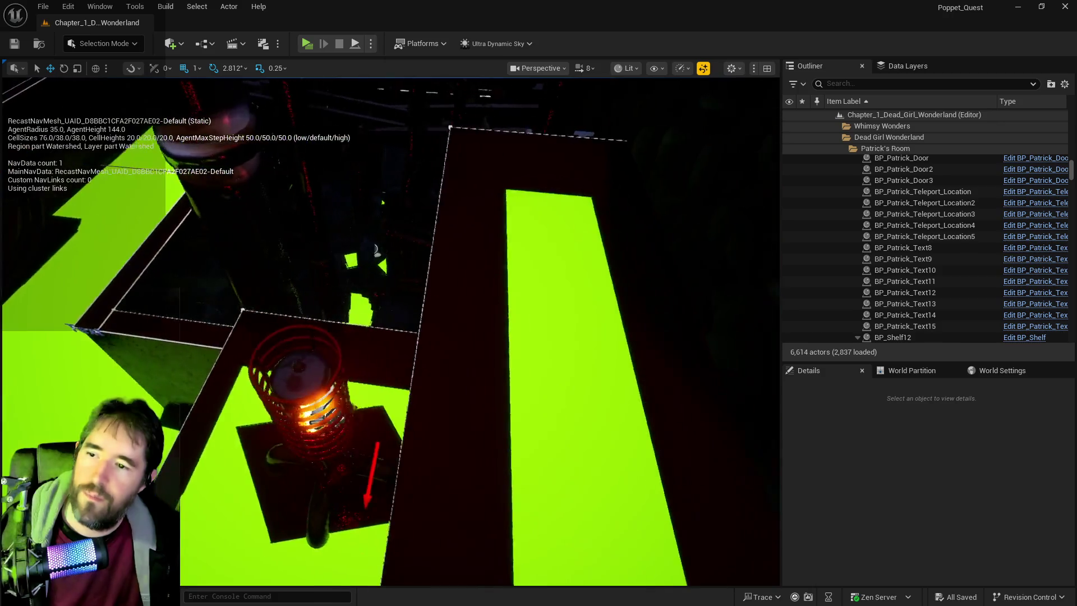
pyautogui.press('e')
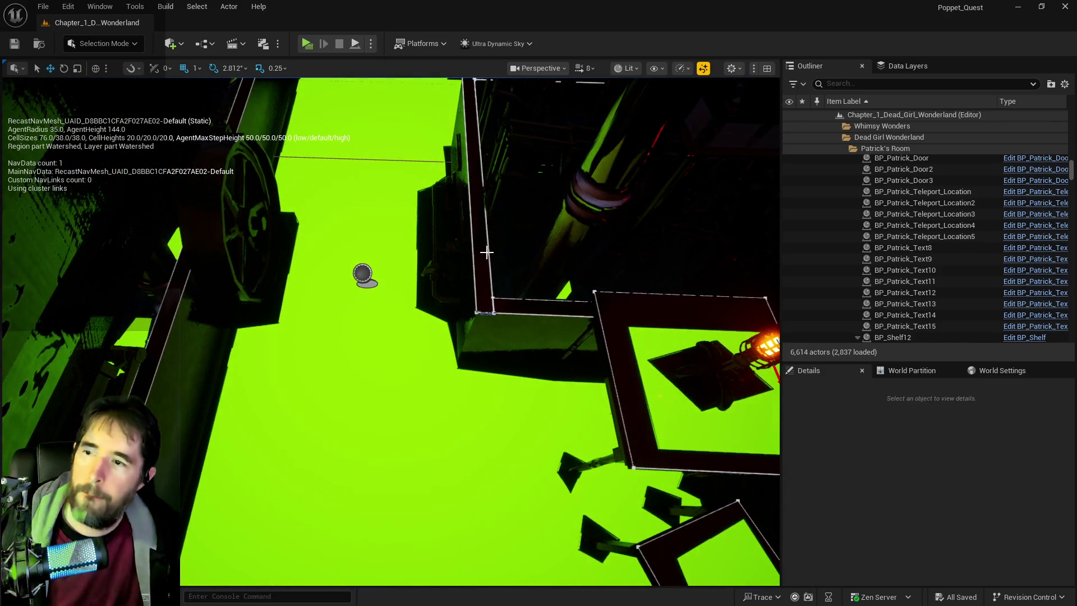
pyautogui.click(182, 44)
# Place a Nav Modifier Volume on the walkway and drop it down to Z 8254.02
pyautogui.moveTo(215, 242)
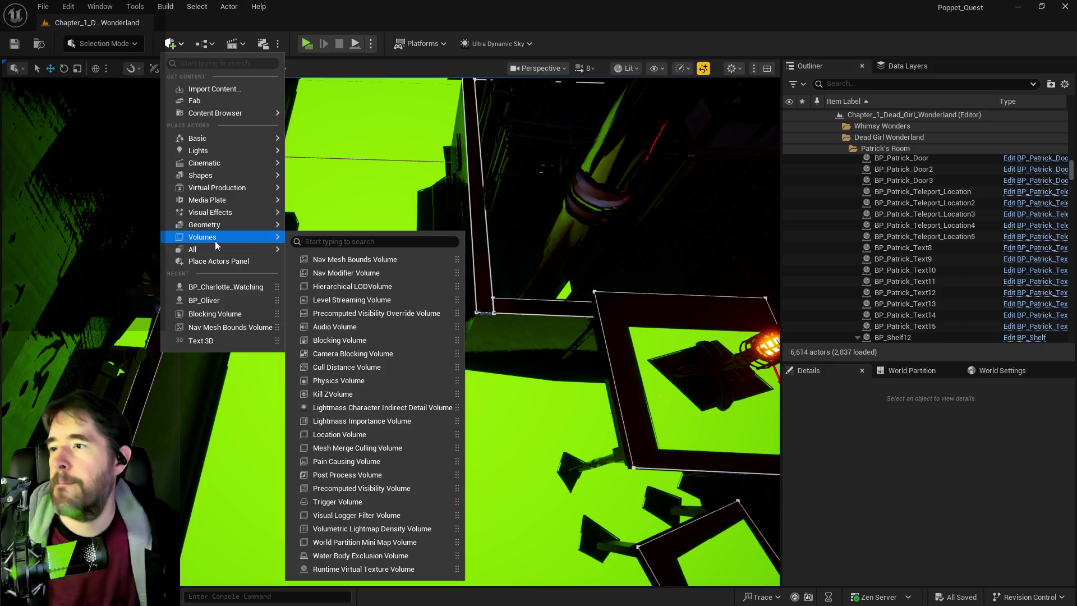
pyautogui.moveTo(347, 273); pyautogui.dragTo(521, 235)
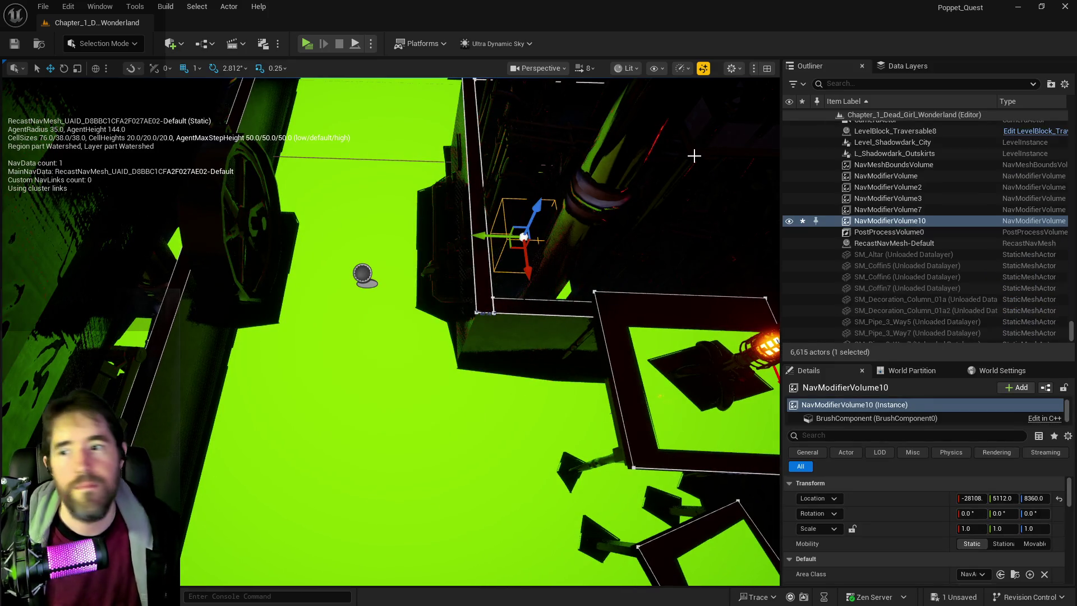
pyautogui.press('f')
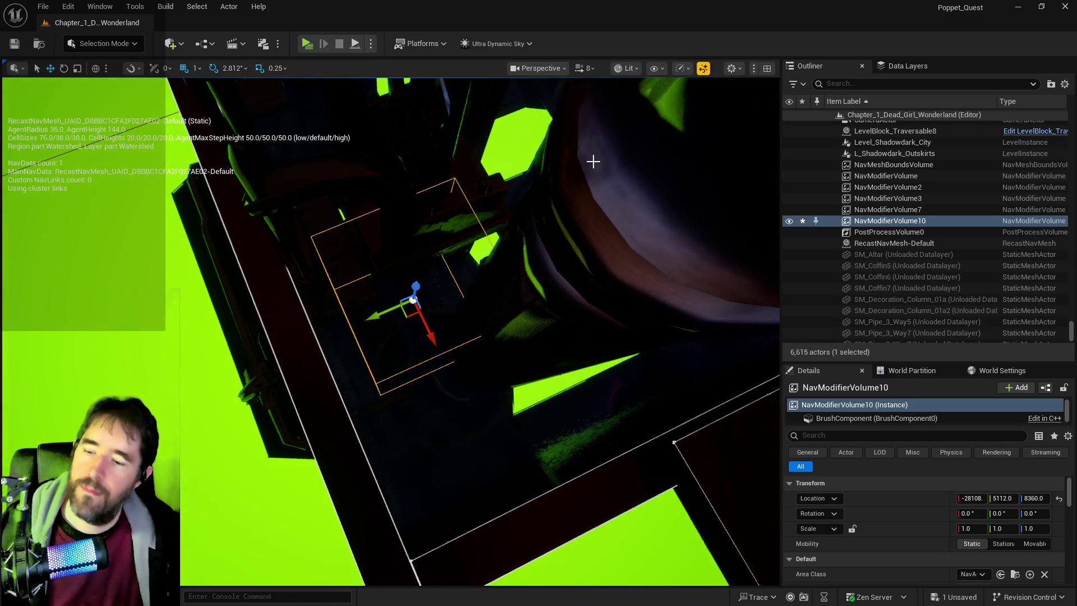
pyautogui.press('End')
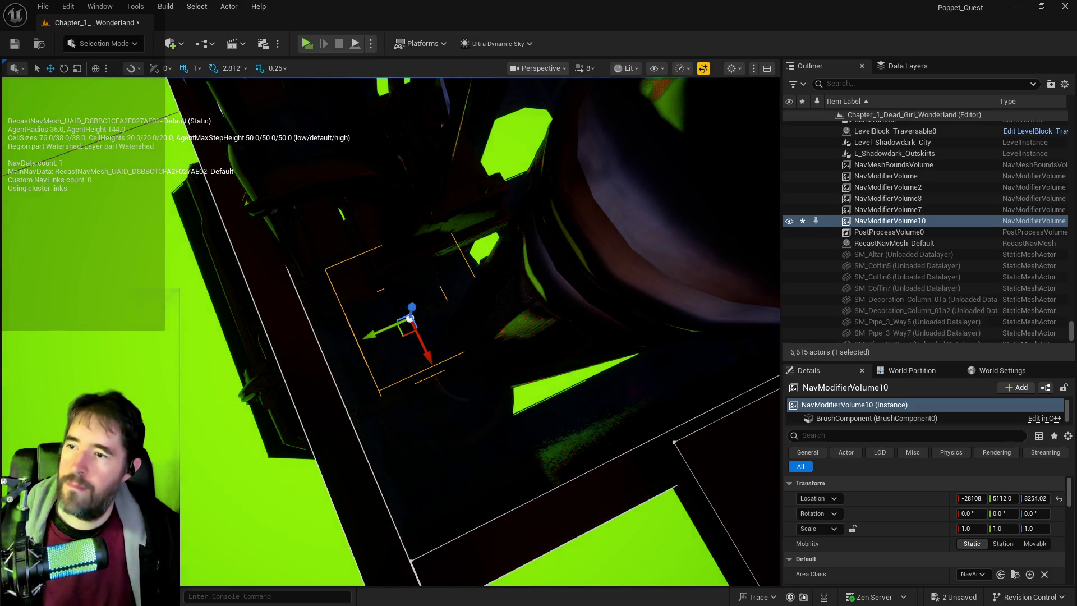
pyautogui.press('f')
pyautogui.press('e')
pyautogui.press('r')
# Stretch NavModifierVolume10 to X scale 6.5 and shift it along X over the walkway
pyautogui.moveTo(413, 362)
pyautogui.mouseDown()
pyautogui.moveTo(419, 370)
pyautogui.moveTo(438, 331)
pyautogui.moveTo(388, 324)
pyautogui.moveTo(371, 278)
pyautogui.mouseUp()
pyautogui.press('w')
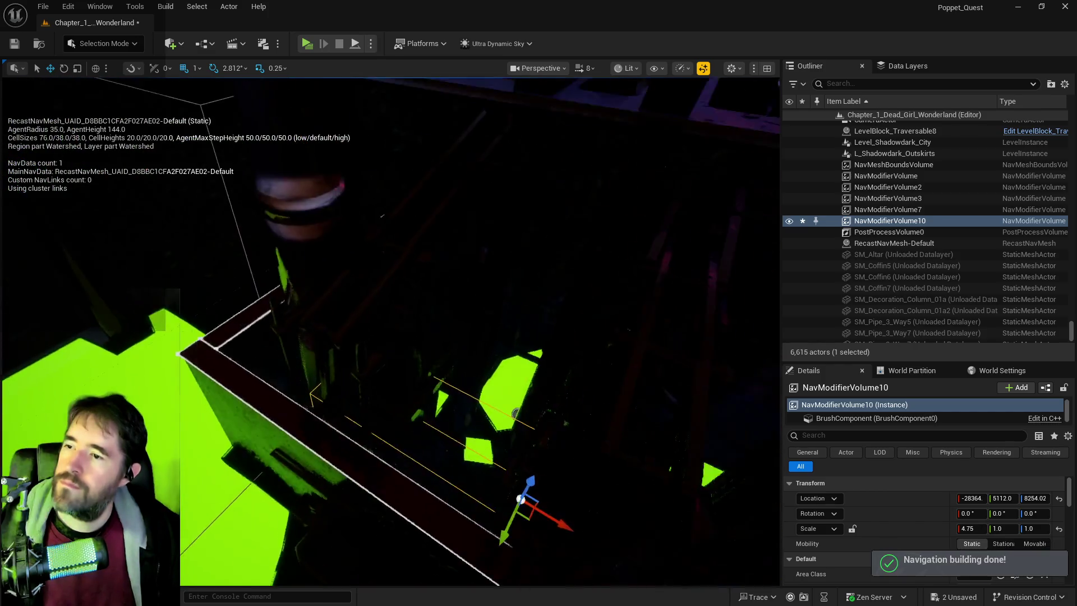
pyautogui.press('e')
pyautogui.press('r')
pyautogui.moveTo(488, 357); pyautogui.dragTo(500, 359)
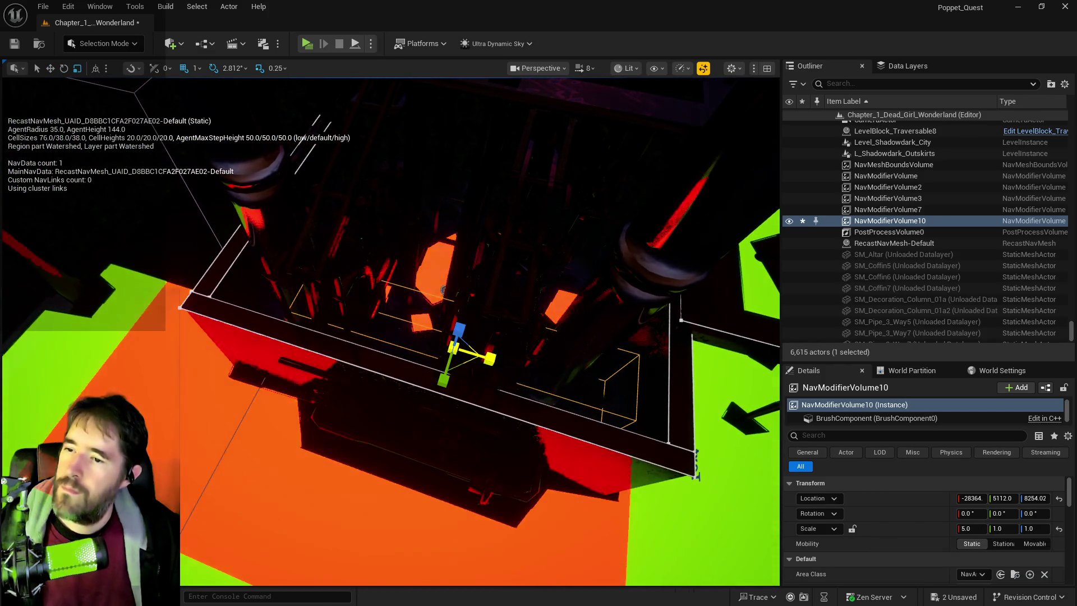
pyautogui.press('w')
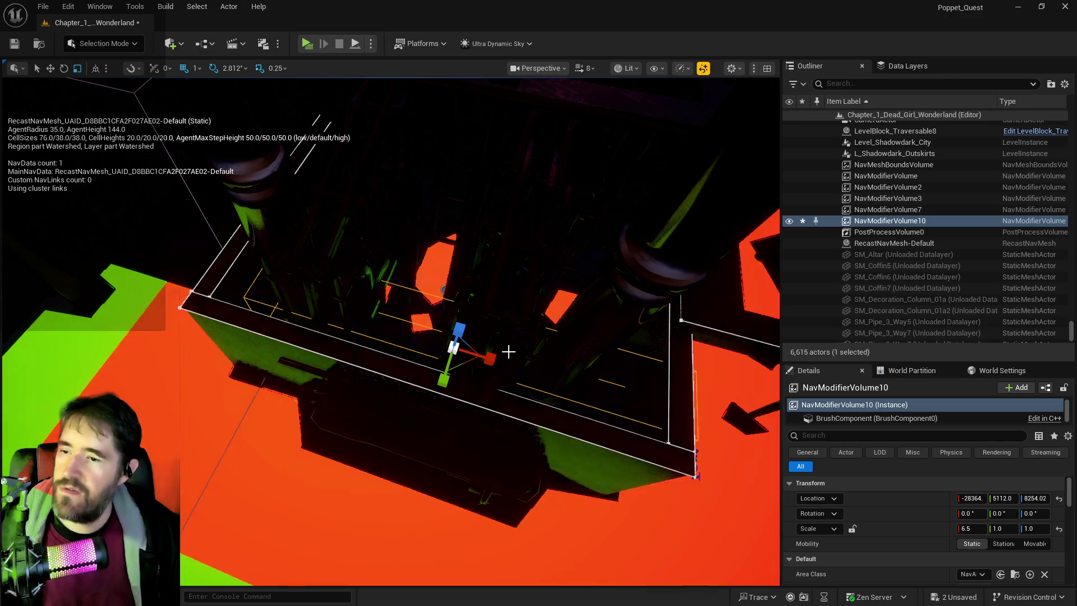
pyautogui.moveTo(489, 358); pyautogui.dragTo(455, 352)
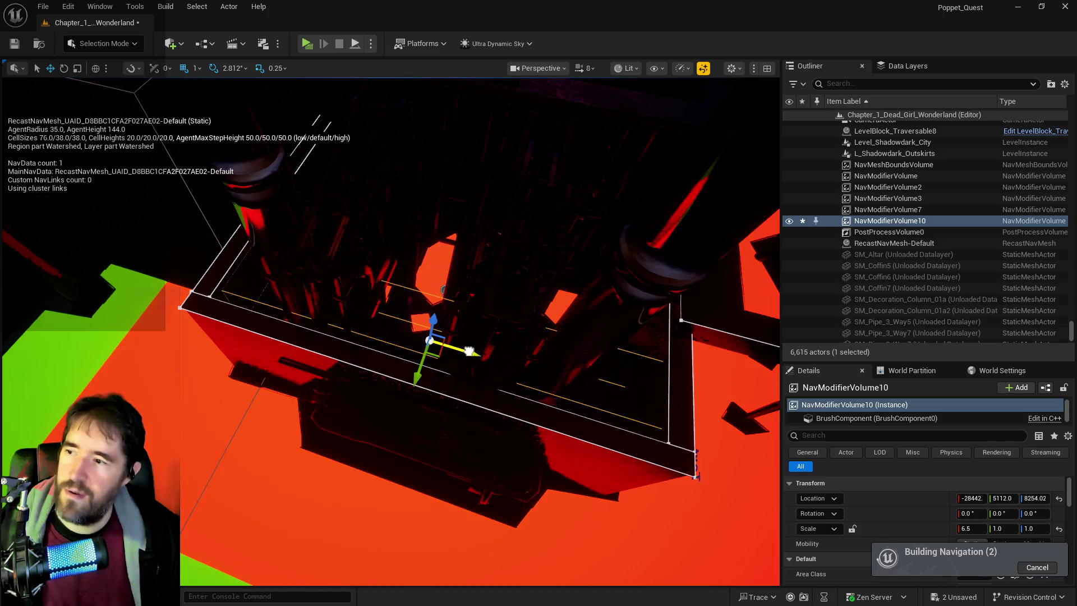
pyautogui.moveTo(469, 351)
pyautogui.mouseDown()
pyautogui.moveTo(459, 254)
pyautogui.moveTo(386, 232)
pyautogui.moveTo(414, 232)
pyautogui.mouseUp()
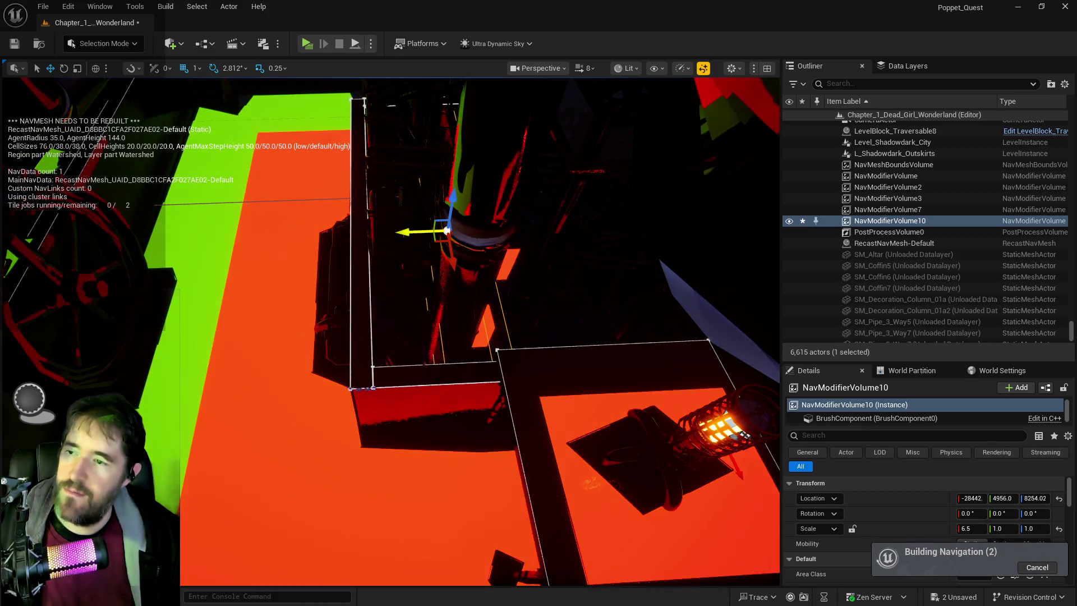
pyautogui.press('f')
pyautogui.scroll(-5, 390, 331)
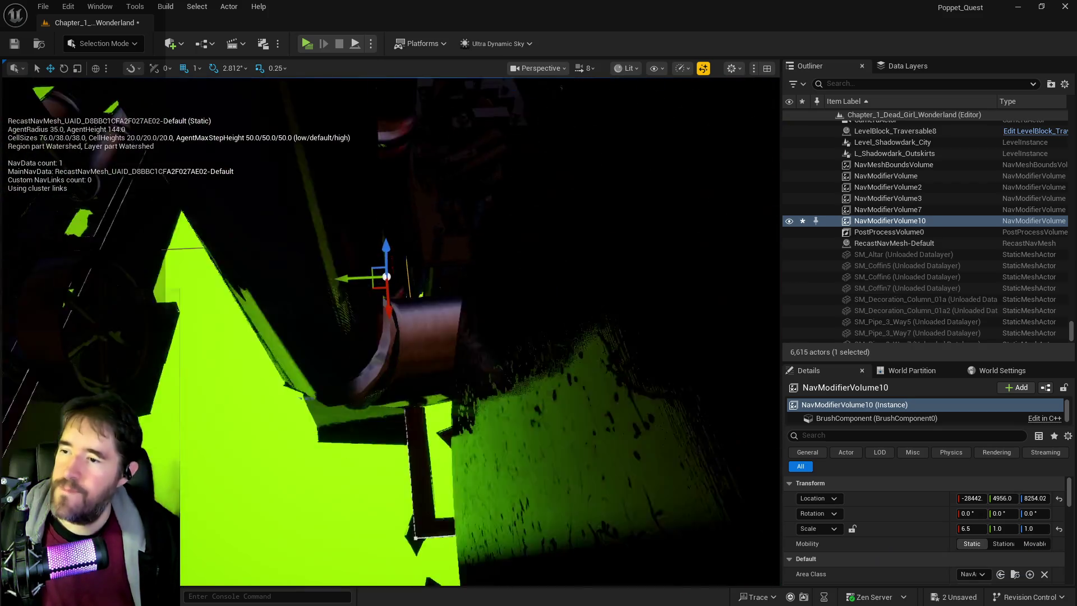
# Widen NavModifierVolume10 to Y scale 4.75 and move it along Y to 4790
pyautogui.press('r')
pyautogui.moveTo(393, 275); pyautogui.dragTo(396, 274)
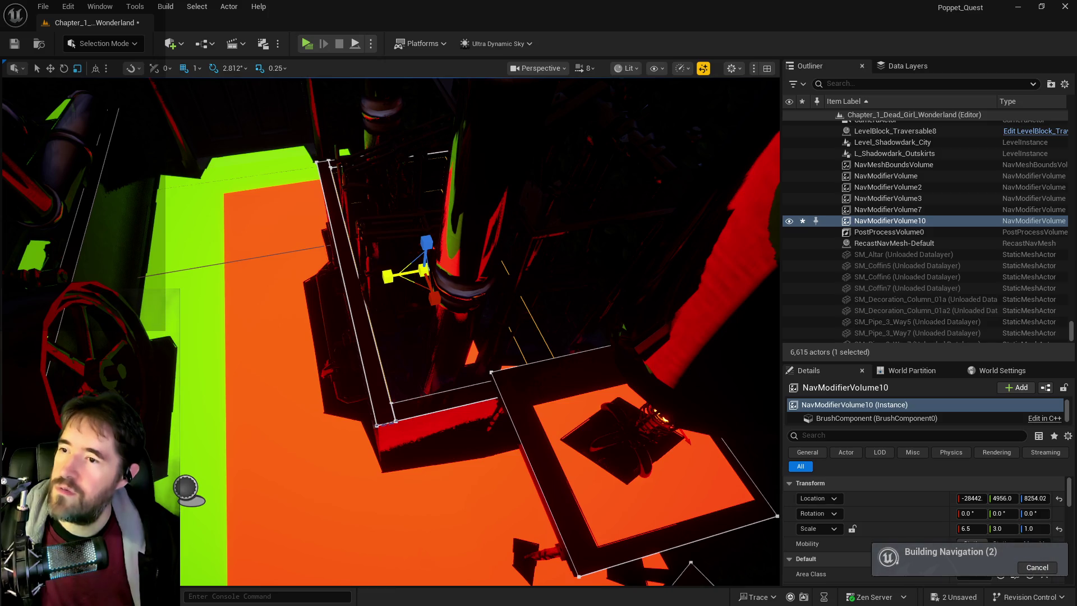
pyautogui.press('w')
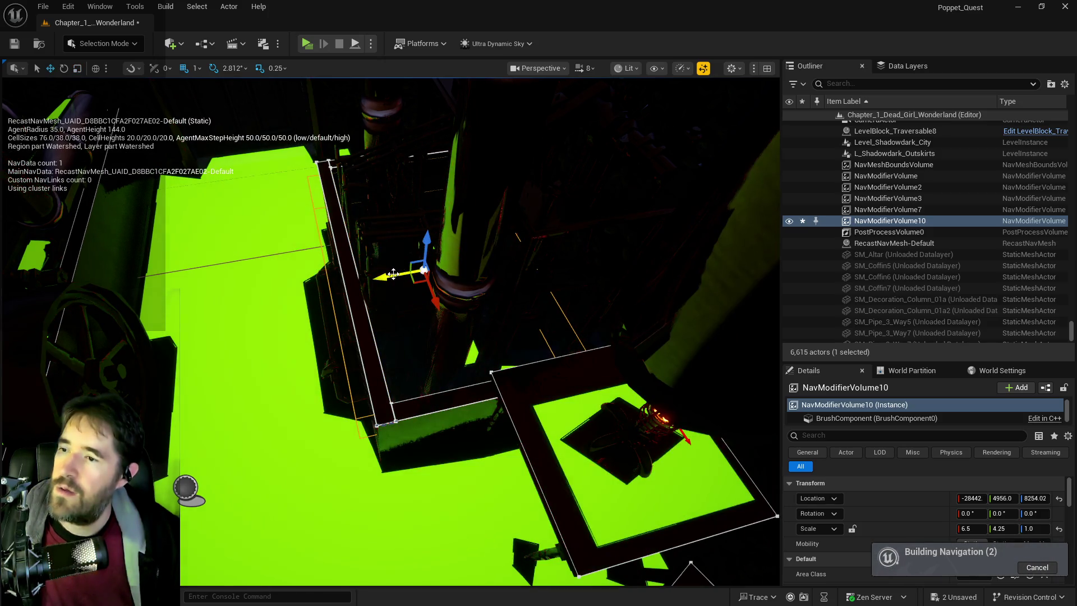
pyautogui.moveTo(396, 274)
pyautogui.mouseDown()
pyautogui.moveTo(425, 272)
pyautogui.moveTo(512, 317)
pyautogui.mouseUp()
pyautogui.scroll(2, 512, 318)
# Lower NavModifierVolume10 along Z to 8145.02 over the walkway navmesh
pyautogui.moveTo(507, 240)
pyautogui.mouseDown()
pyautogui.moveTo(508, 216)
pyautogui.moveTo(508, 240)
pyautogui.moveTo(494, 227)
pyautogui.mouseUp()
pyautogui.moveTo(484, 302); pyautogui.dragTo(485, 301)
pyautogui.moveTo(456, 259); pyautogui.dragTo(426, 247)
pyautogui.press('w')
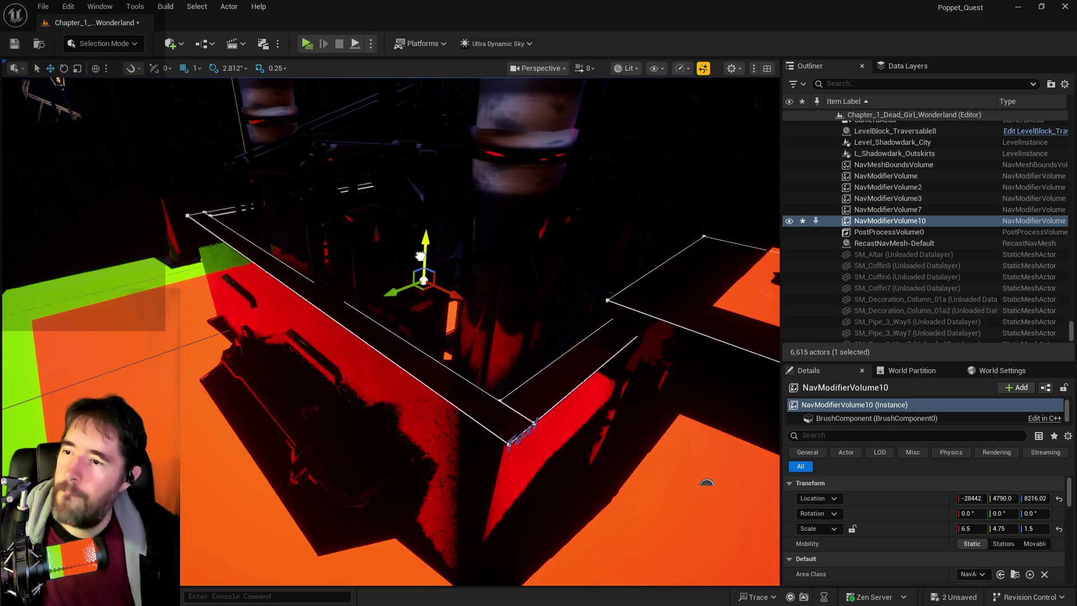
pyautogui.moveTo(484, 302); pyautogui.dragTo(485, 302)
pyautogui.moveTo(386, 210)
pyautogui.mouseDown()
pyautogui.moveTo(330, 191)
pyautogui.moveTo(318, 220)
pyautogui.mouseUp()
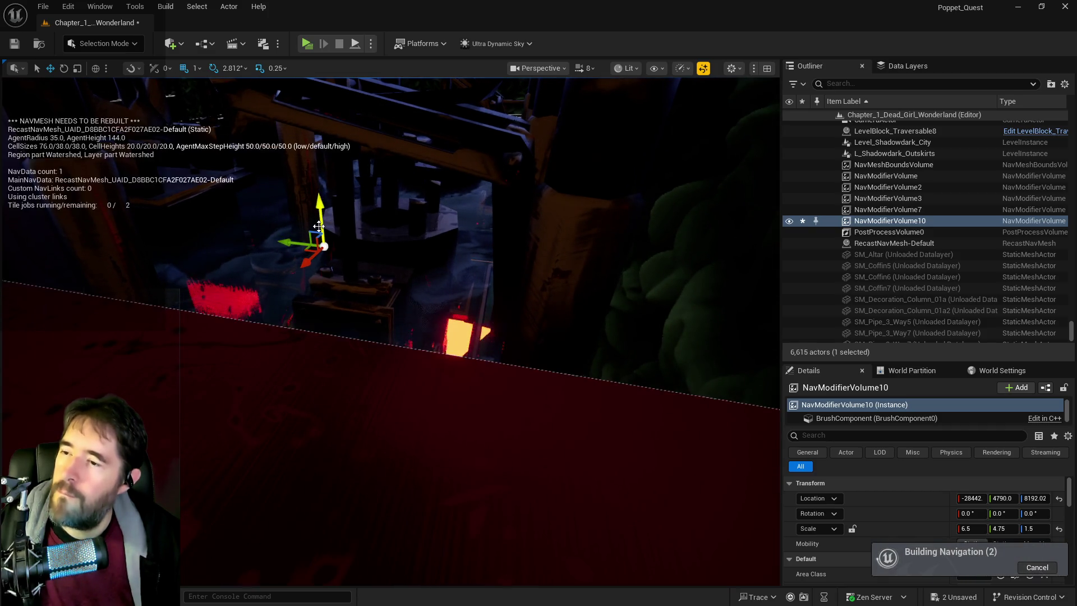
pyautogui.moveTo(324, 208)
pyautogui.mouseDown()
pyautogui.moveTo(321, 259)
pyautogui.moveTo(337, 324)
pyautogui.moveTo(613, 324)
pyautogui.moveTo(611, 278)
pyautogui.moveTo(389, 267)
pyautogui.moveTo(392, 227)
pyautogui.moveTo(414, 343)
pyautogui.mouseUp()
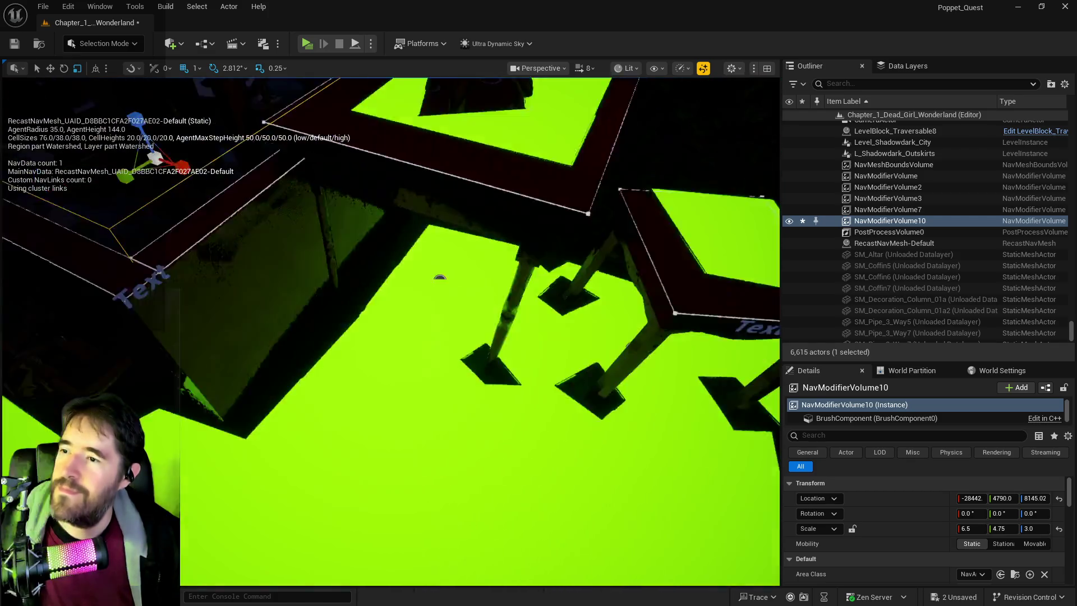
pyautogui.press('w')
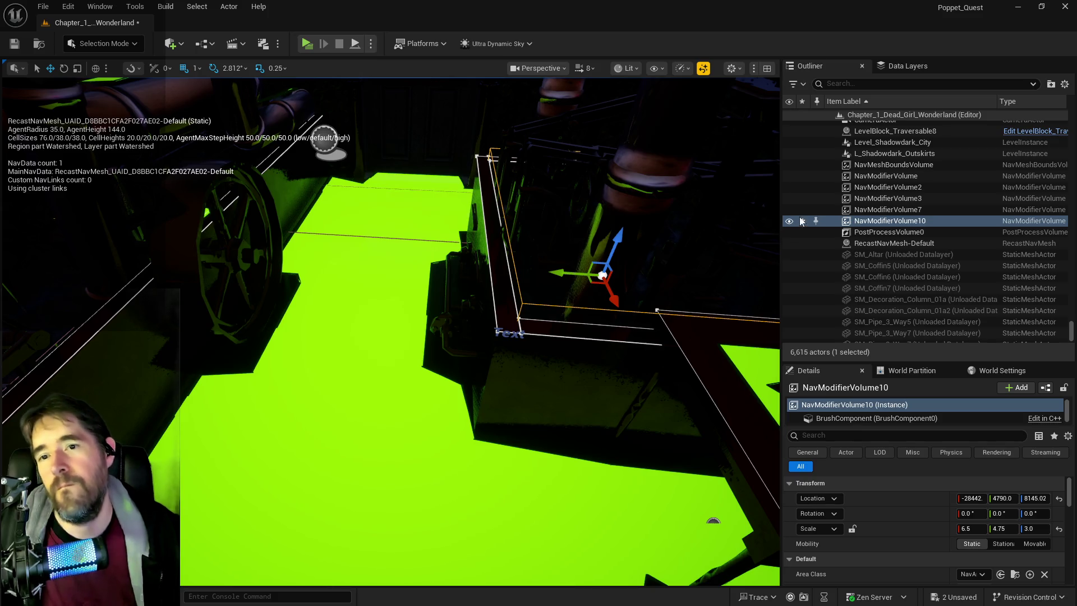
pyautogui.rightClick(859, 222)
# Duplicate NavModifierVolume10 as NavModifierVolume11 and move it further along the walkway to Y 6860
pyautogui.moveTo(898, 534)
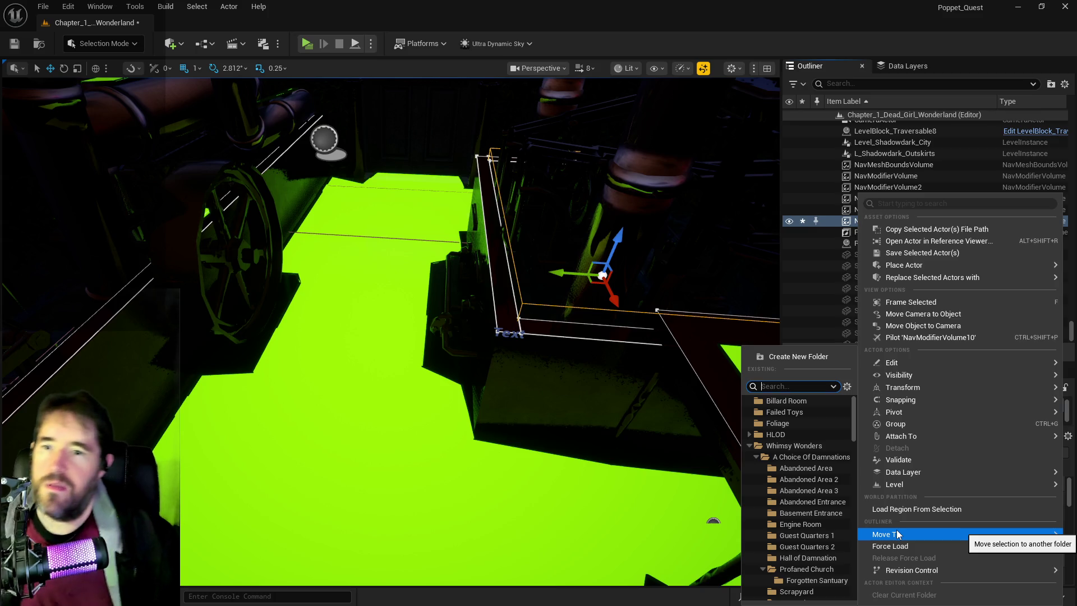
pyautogui.click(697, 283)
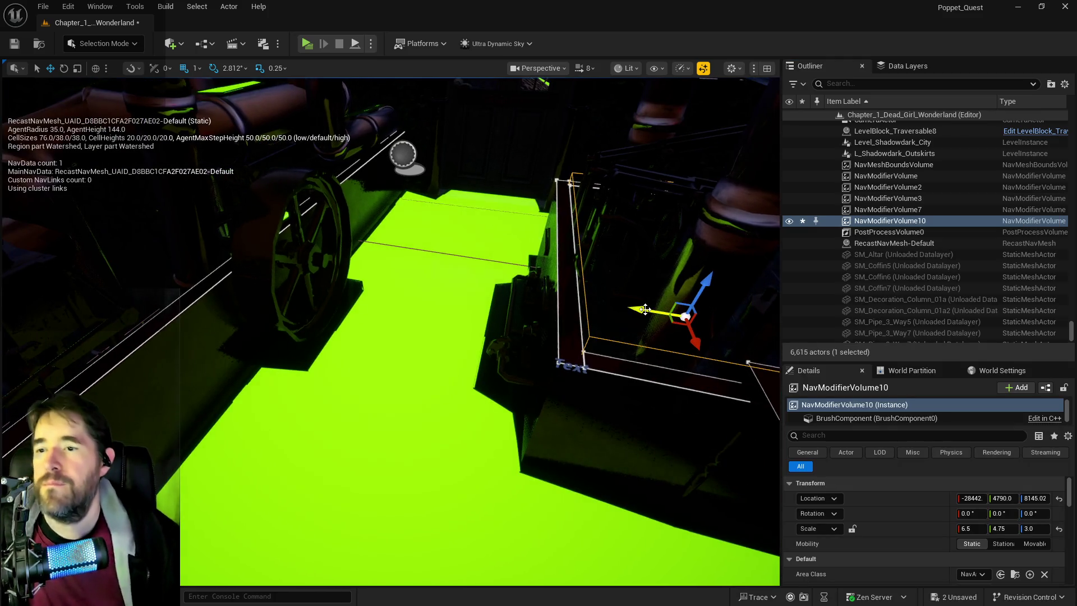
pyautogui.keyDown('alt'); pyautogui.moveTo(645, 309); pyautogui.dragTo(599, 303); pyautogui.keyUp('alt')
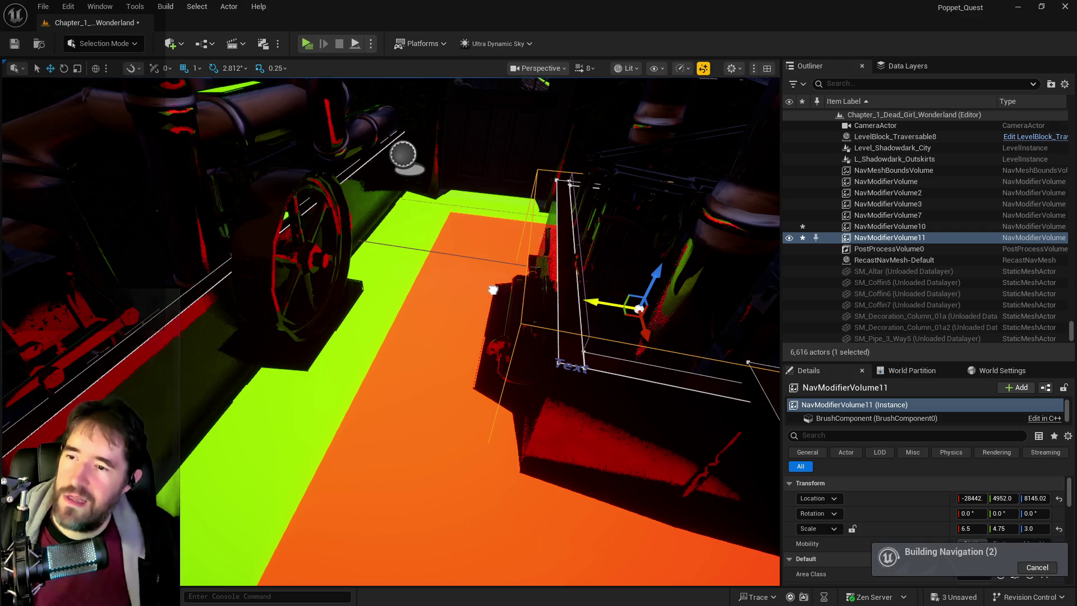
pyautogui.moveTo(456, 281)
pyautogui.mouseDown()
pyautogui.moveTo(185, 298)
pyautogui.moveTo(212, 238)
pyautogui.mouseUp()
pyautogui.press('f')
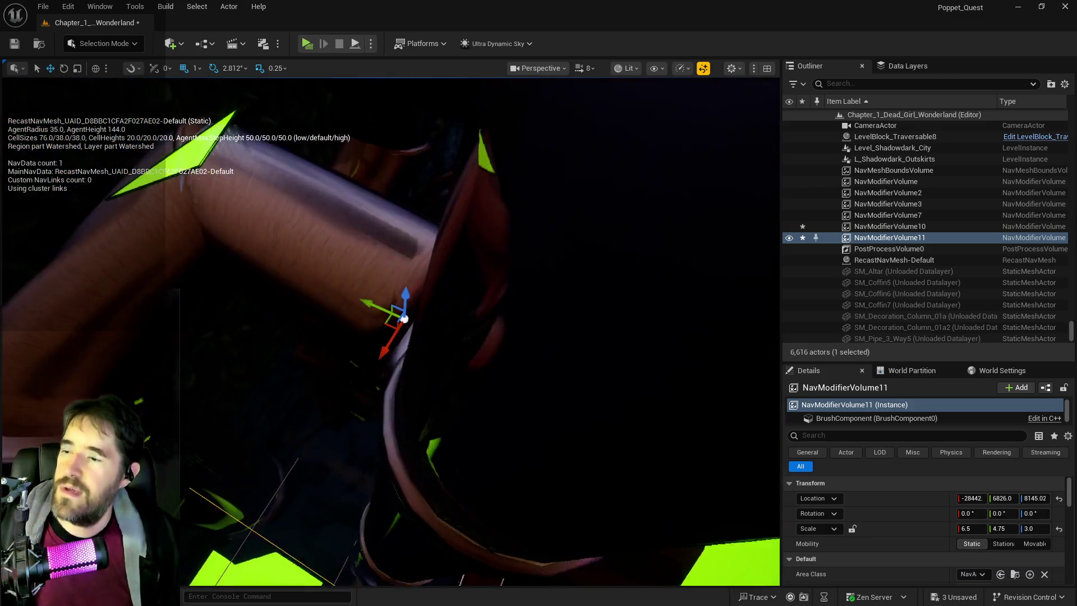
pyautogui.moveTo(391, 331)
pyautogui.mouseDown()
pyautogui.moveTo(493, 354)
pyautogui.moveTo(538, 337)
pyautogui.moveTo(423, 259)
pyautogui.moveTo(474, 243)
pyautogui.moveTo(429, 279)
pyautogui.mouseUp()
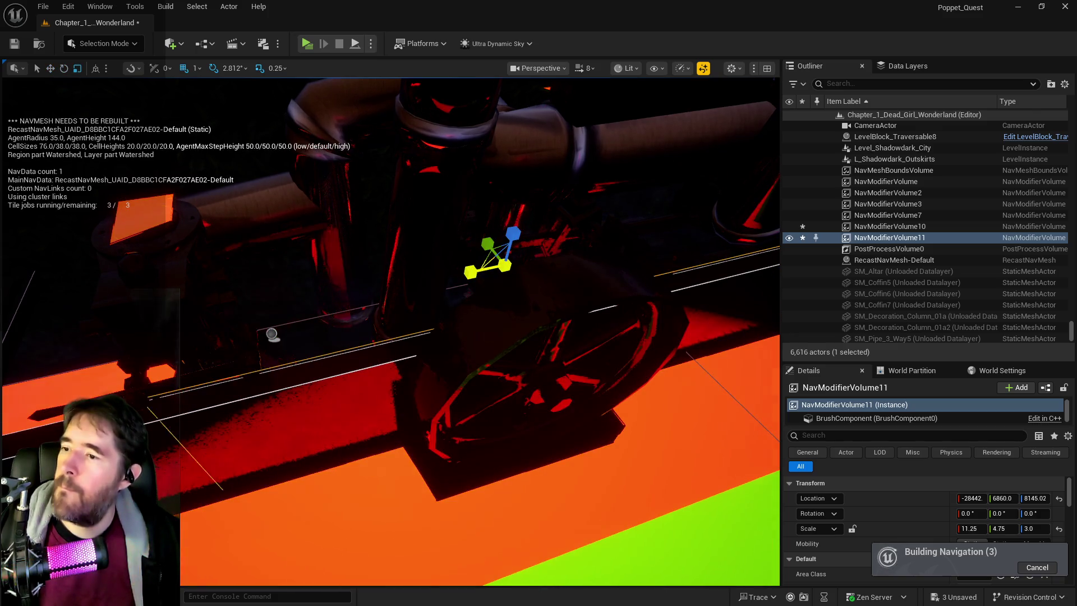
pyautogui.moveTo(539, 267); pyautogui.dragTo(494, 274)
# Flatten NavModifierVolume11 to Z scale 1.75 and lower it to Z 8093.02
pyautogui.moveTo(563, 254); pyautogui.dragTo(563, 254)
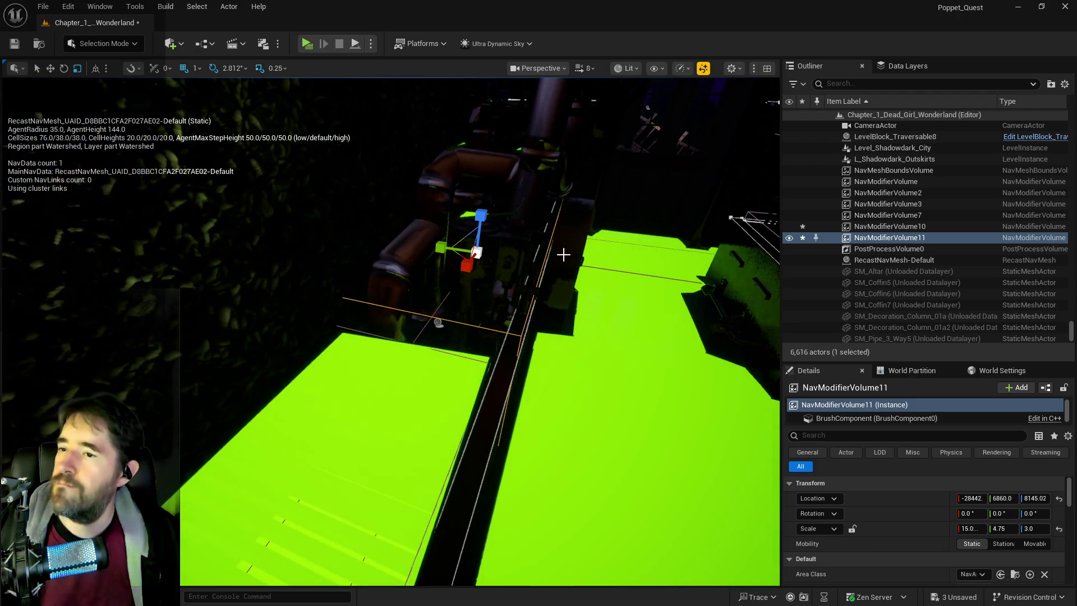
pyautogui.moveTo(481, 219); pyautogui.dragTo(481, 233)
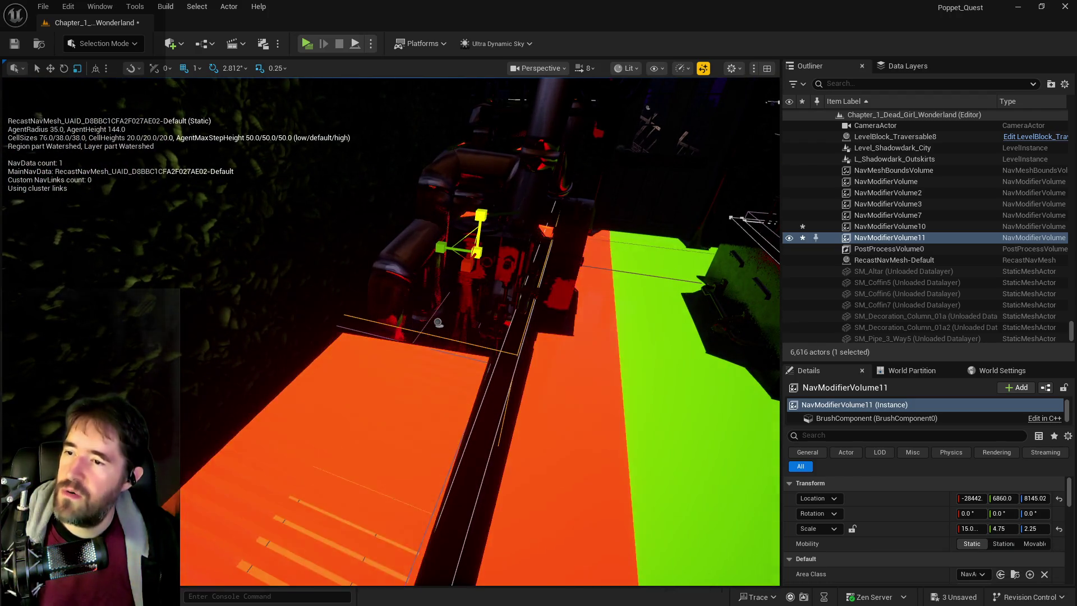
pyautogui.press('w')
pyautogui.moveTo(481, 216)
pyautogui.mouseDown()
pyautogui.moveTo(482, 230)
pyautogui.moveTo(356, 224)
pyautogui.moveTo(561, 243)
pyautogui.mouseUp()
# Stretch NavModifierVolume11 to X scale 26.25 and shift it along X over the walkway
pyautogui.press('r')
pyautogui.moveTo(607, 361); pyautogui.dragTo(553, 330)
pyautogui.press('w')
pyautogui.moveTo(393, 301)
pyautogui.mouseDown()
pyautogui.moveTo(253, 323)
pyautogui.moveTo(284, 308)
pyautogui.moveTo(258, 314)
pyautogui.moveTo(303, 359)
pyautogui.moveTo(337, 382)
pyautogui.moveTo(371, 348)
pyautogui.moveTo(376, 376)
pyautogui.moveTo(332, 313)
pyautogui.mouseUp()
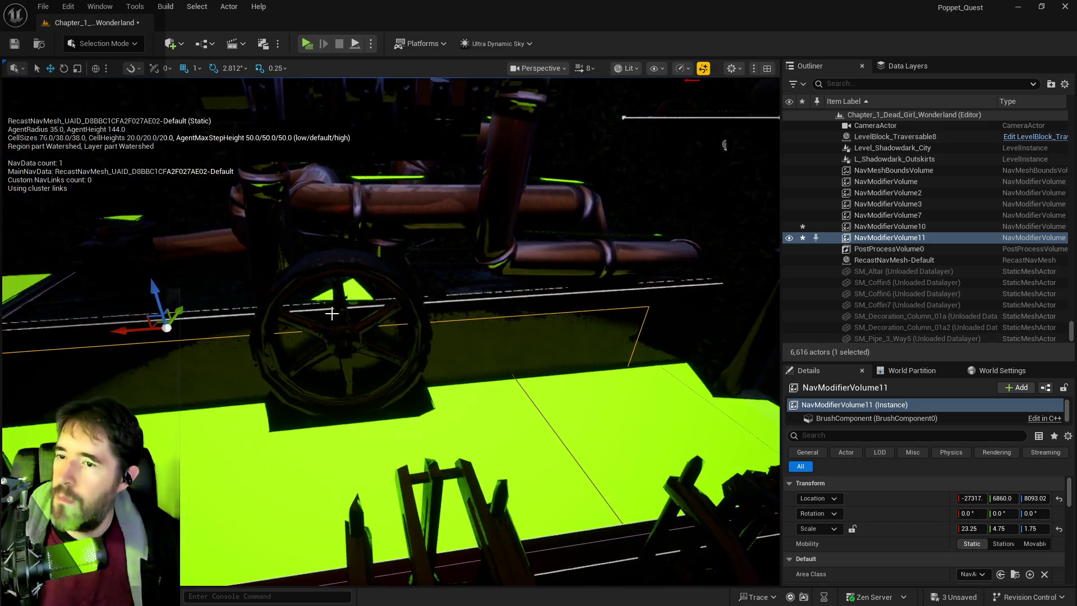
pyautogui.moveTo(135, 331); pyautogui.dragTo(147, 332)
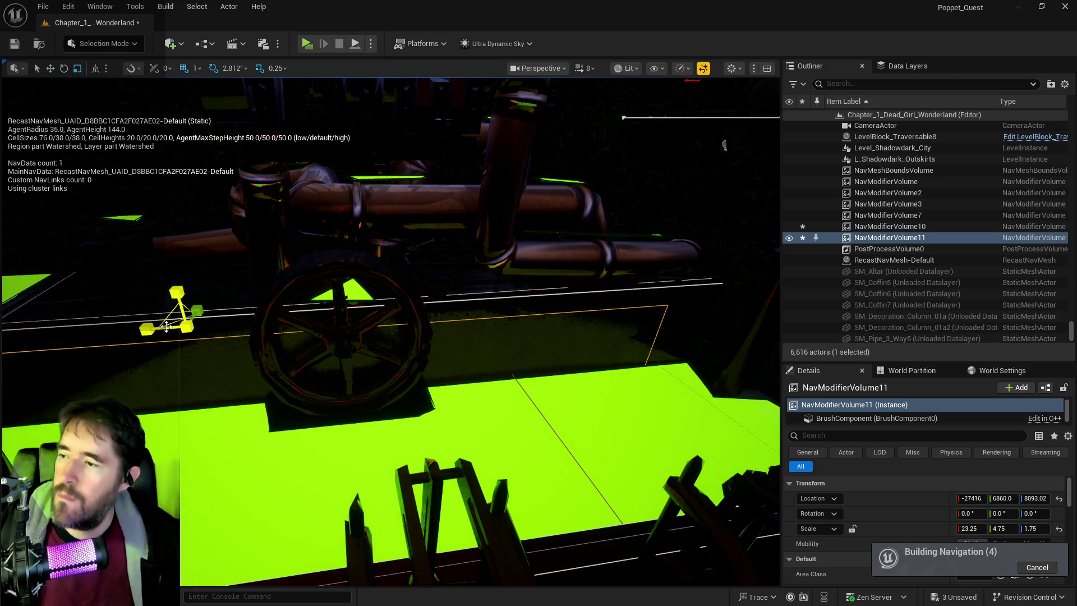
pyautogui.moveTo(501, 382); pyautogui.dragTo(477, 365)
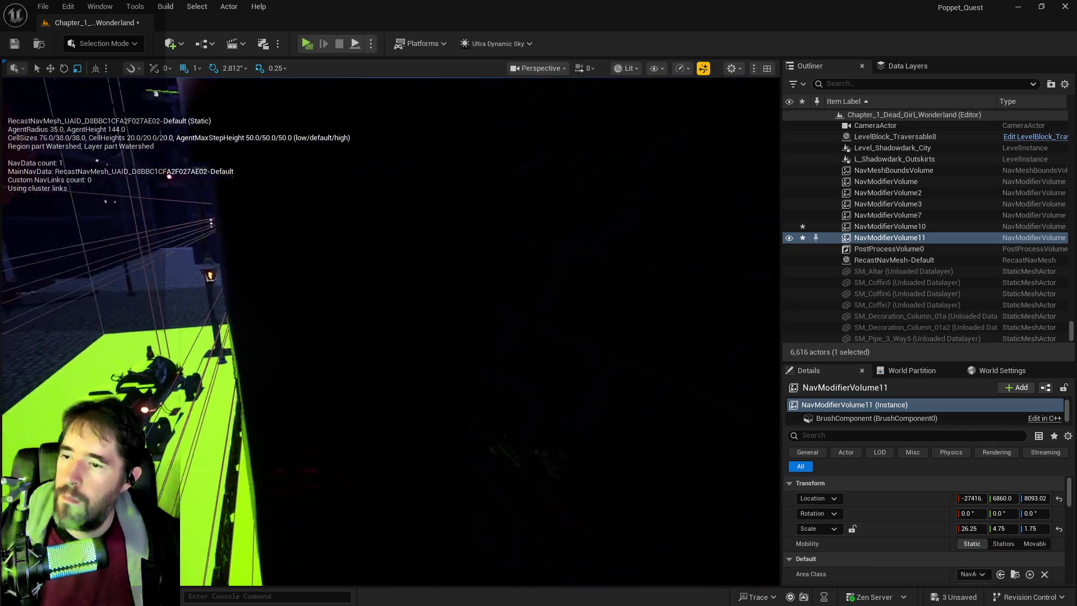
# Fly around the pillar, wall and pipes to check the rebuilt navmesh
pyautogui.press('s')
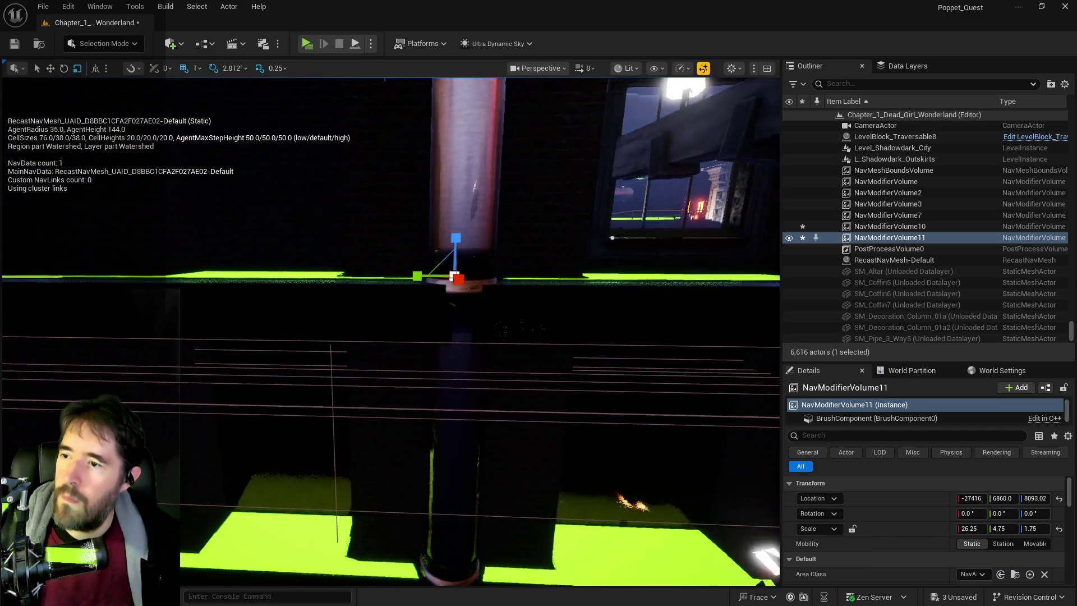
pyautogui.press('s')
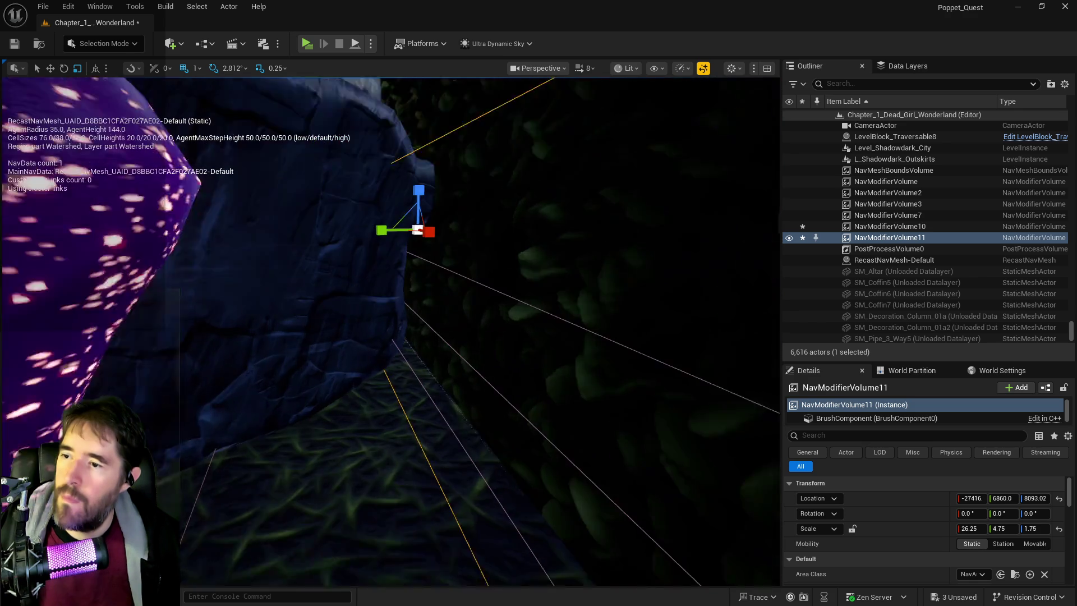
pyautogui.press('s')
pyautogui.press('d')
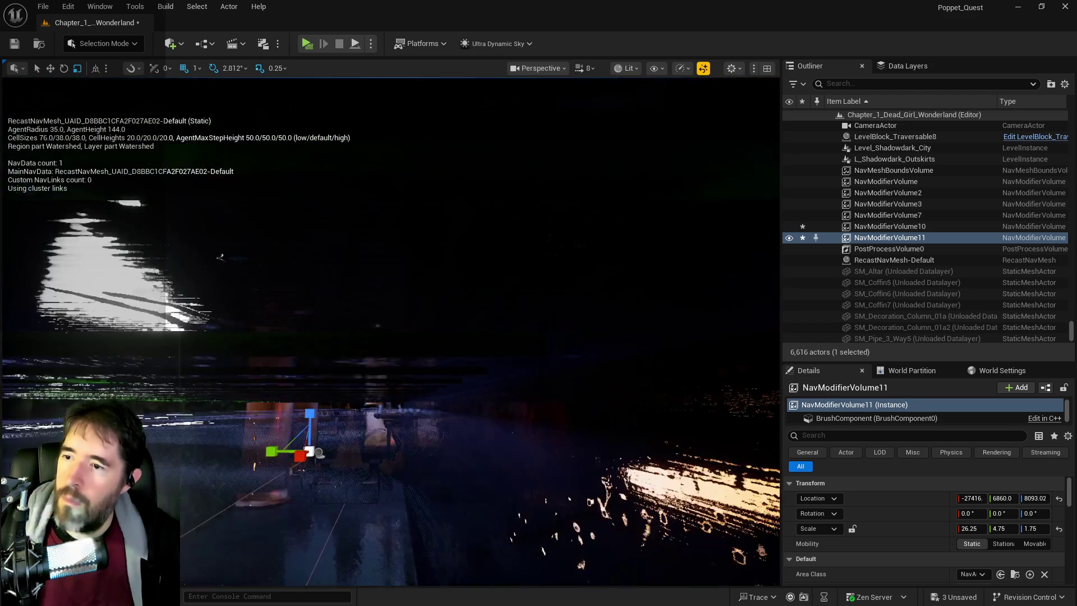
pyautogui.press('w')
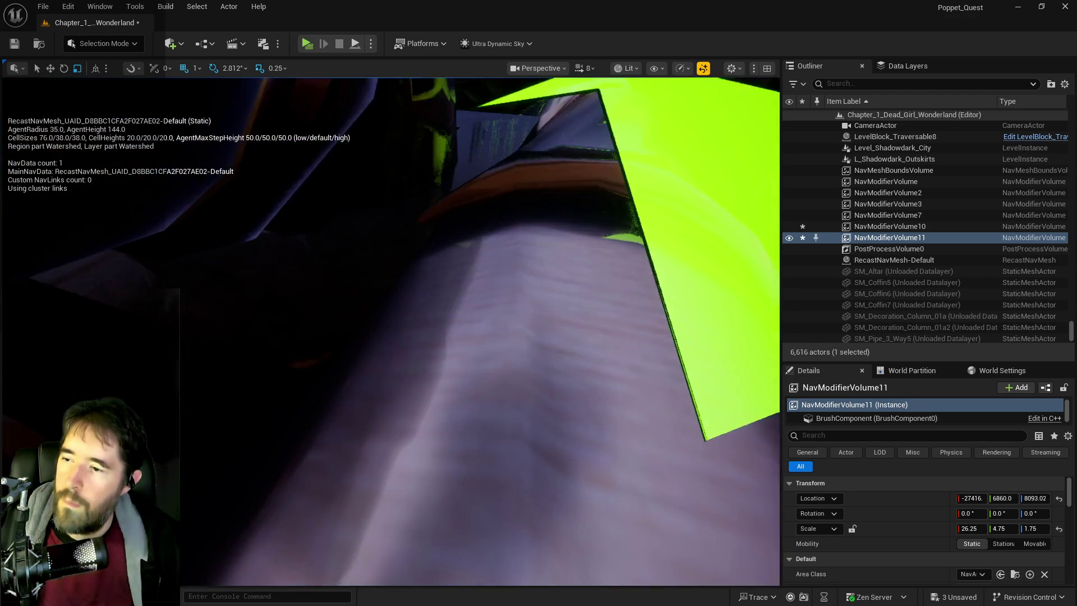
pyautogui.press('w')
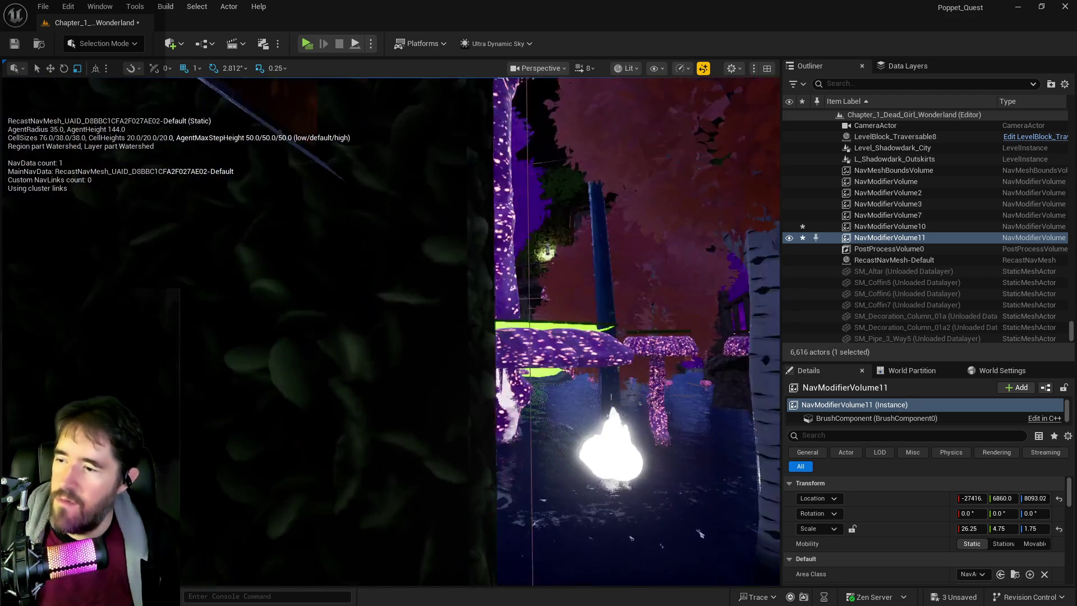
# Pull back to a wide navmesh view, save the Chapter_1_Dead_Girl_Wonderland map, and return to the notes
pyautogui.press('s')
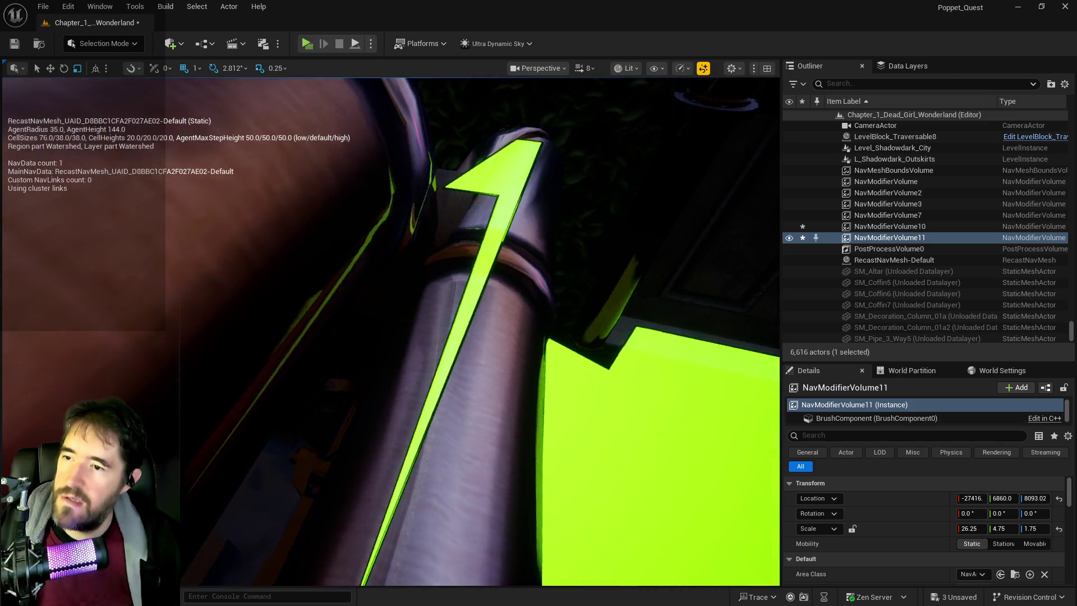
pyautogui.press('s')
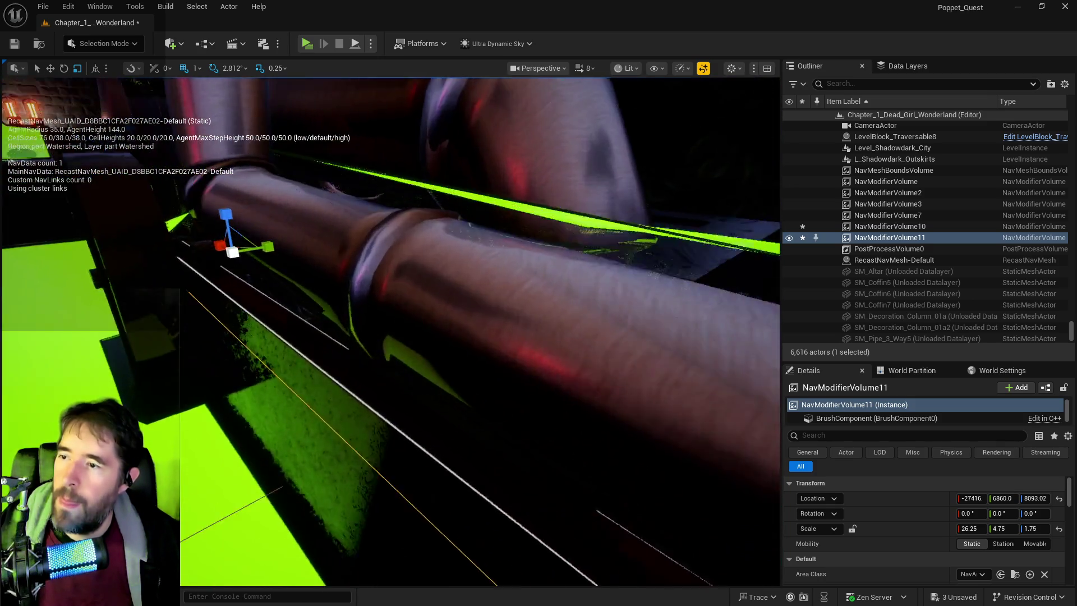
pyautogui.press('s')
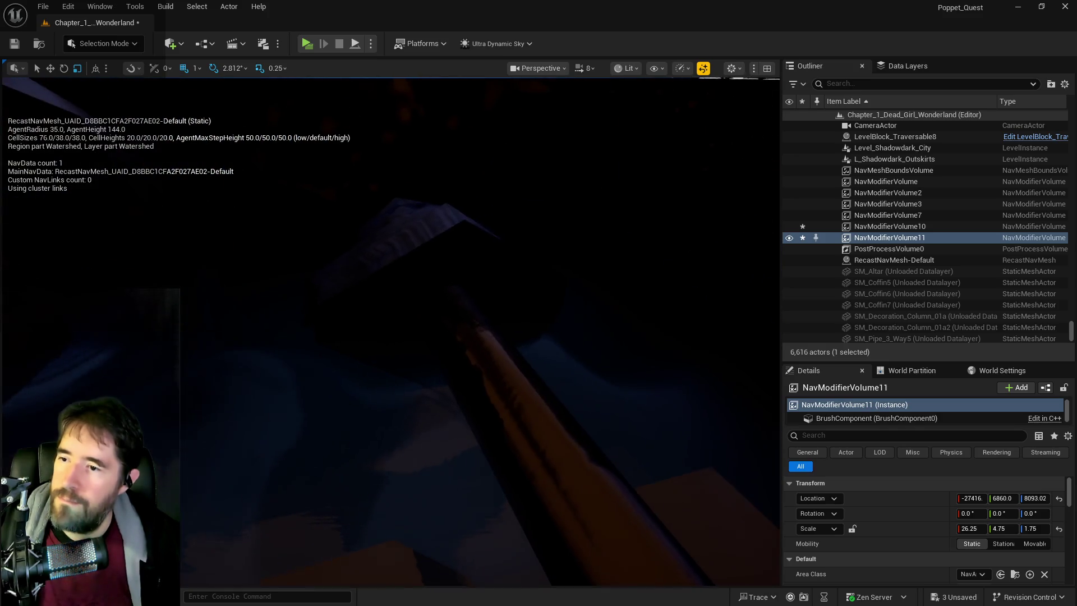
pyautogui.press('s')
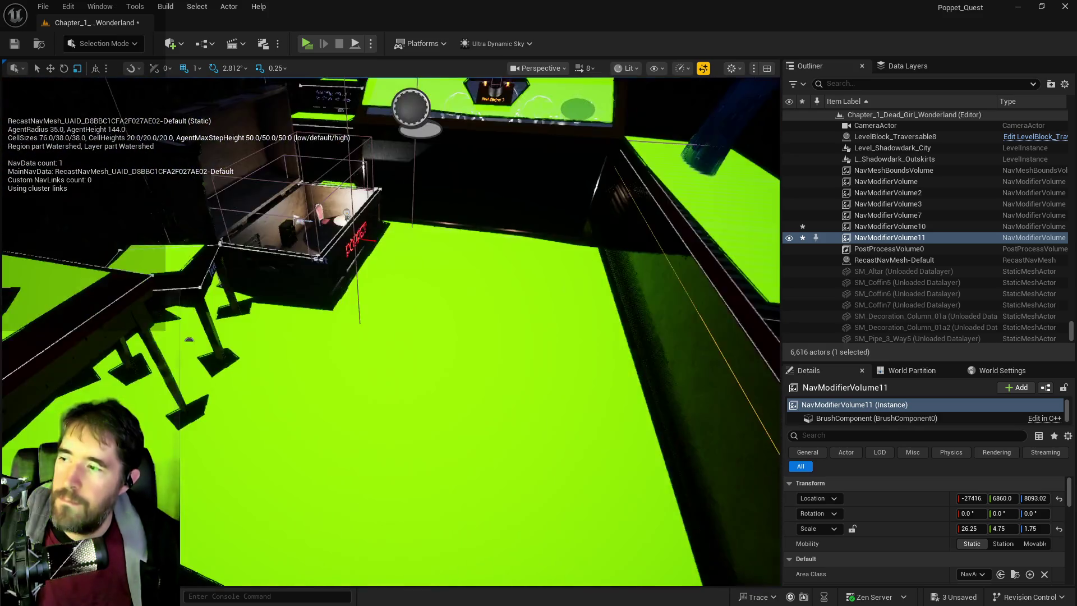
pyautogui.hotkey('ctrl', 's')
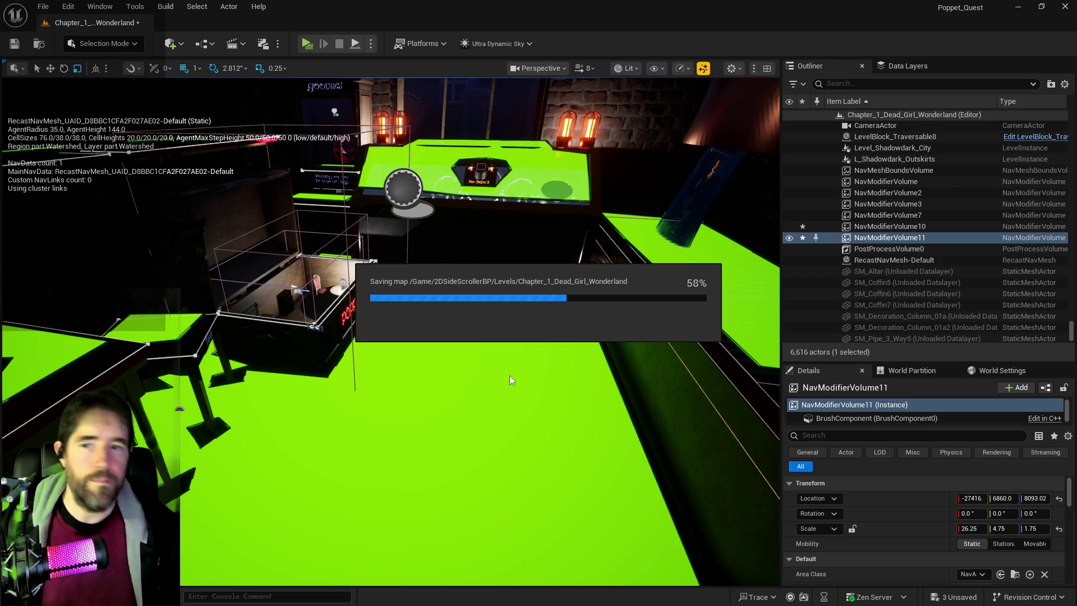
pyautogui.hotkey('alt', 'Tab')
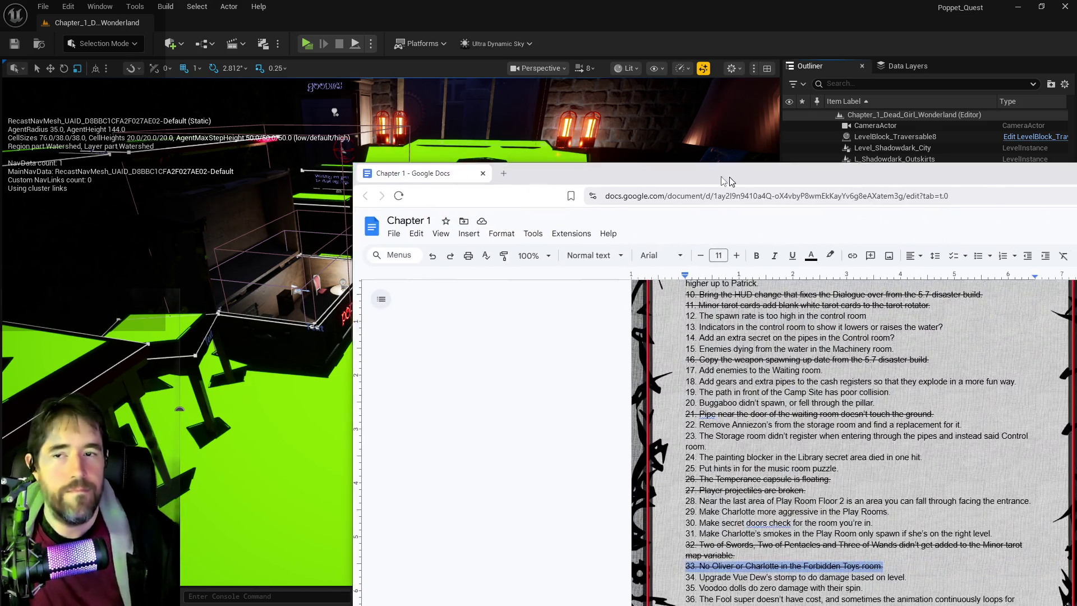
# Delete the finished Chapter 2 items 5, 6, 1 and 2 from the notes
pyautogui.moveTo(723, 177); pyautogui.dragTo(422, 123)
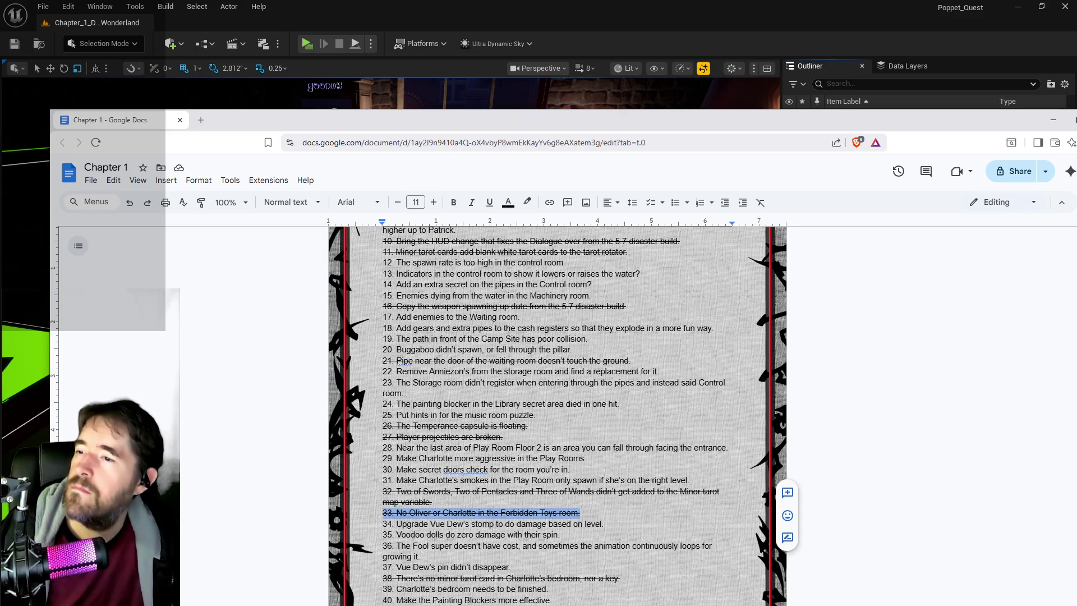
pyautogui.scroll(-7, 465, 477)
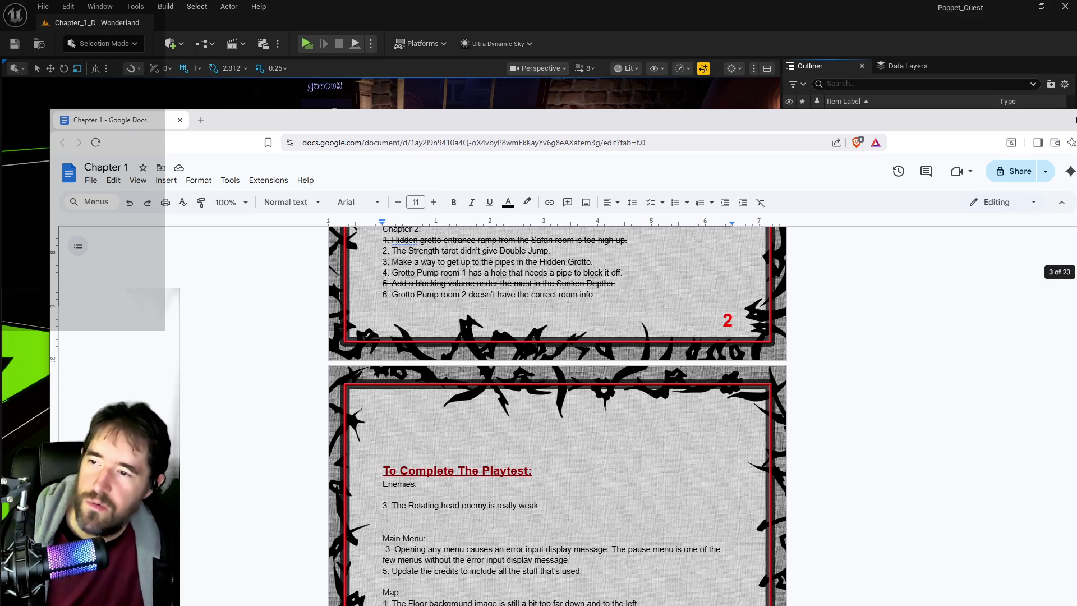
pyautogui.moveTo(596, 295)
pyautogui.mouseDown()
pyautogui.moveTo(379, 295)
pyautogui.moveTo(340, 280)
pyautogui.mouseUp()
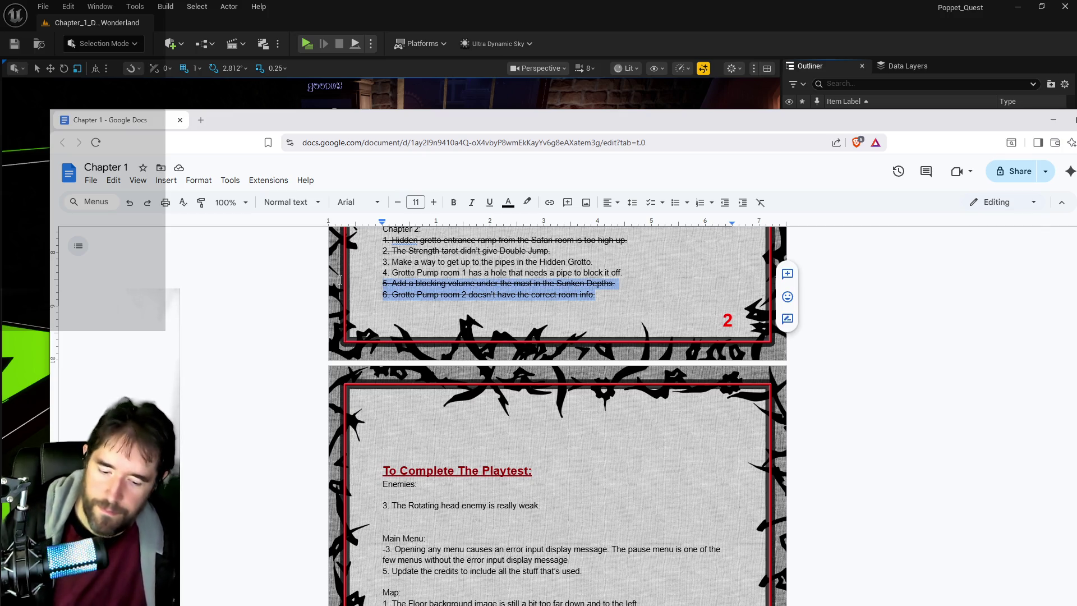
pyautogui.press('BackSpace')
pyautogui.scroll(3, 506, 378)
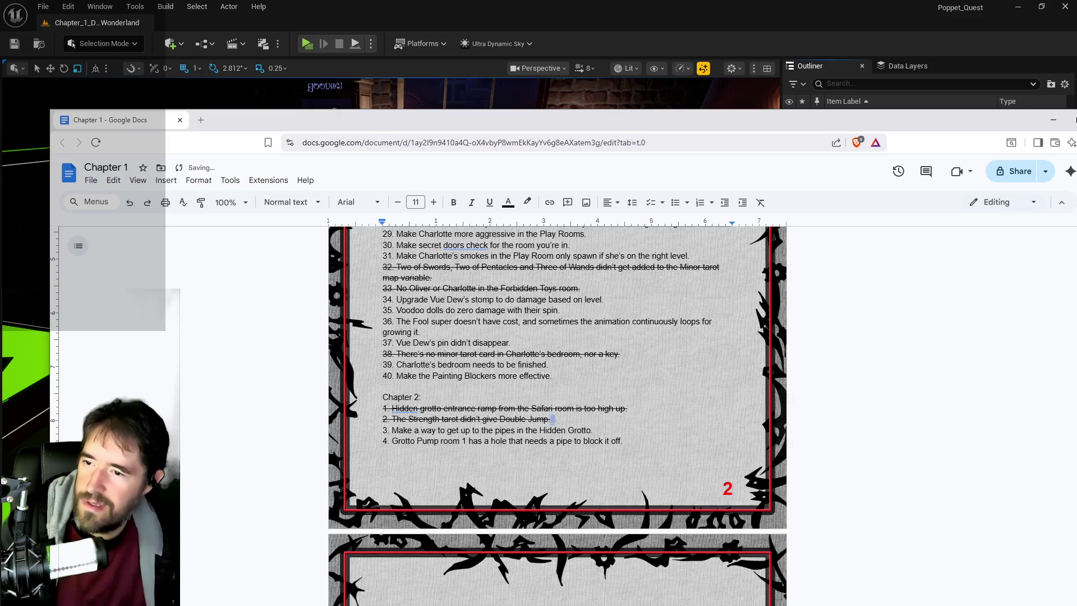
pyautogui.moveTo(550, 419); pyautogui.dragTo(392, 408)
pyautogui.press('BackSpace')
# Delete struck-through items 38, 32 and 33 so the list runs from 31 to 34
pyautogui.press('BackSpace')
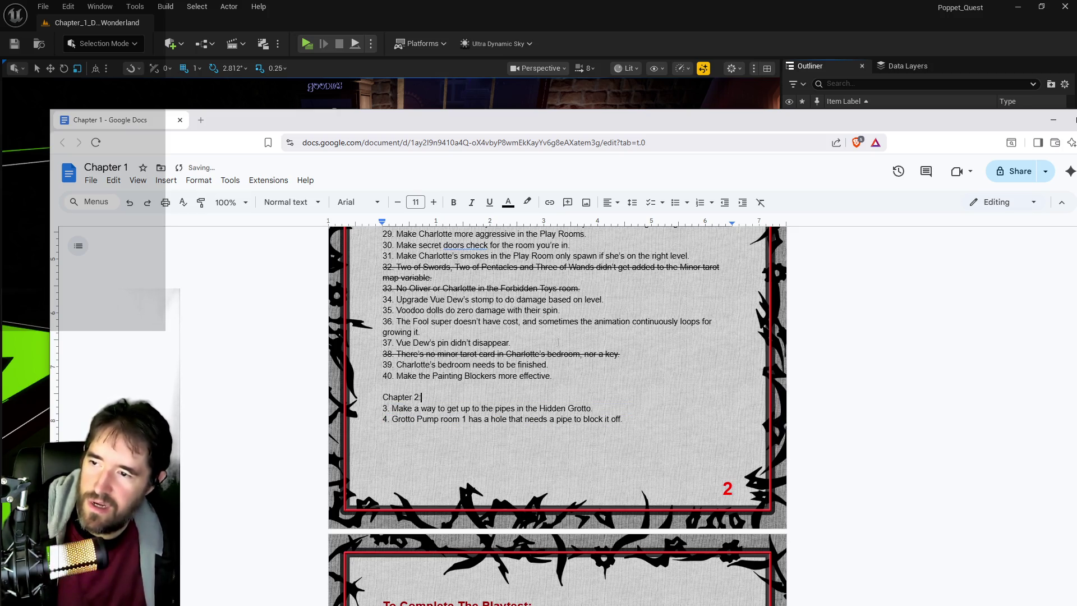
pyautogui.moveTo(621, 354); pyautogui.dragTo(383, 354)
pyautogui.press('BackSpace')
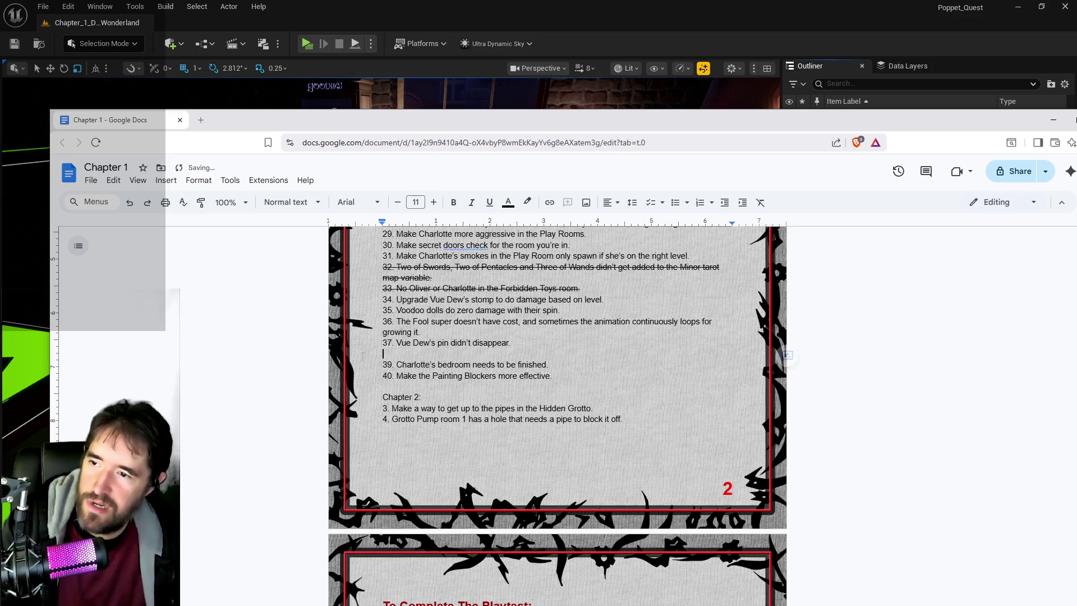
pyautogui.press('BackSpace')
pyautogui.scroll(2, 557, 415)
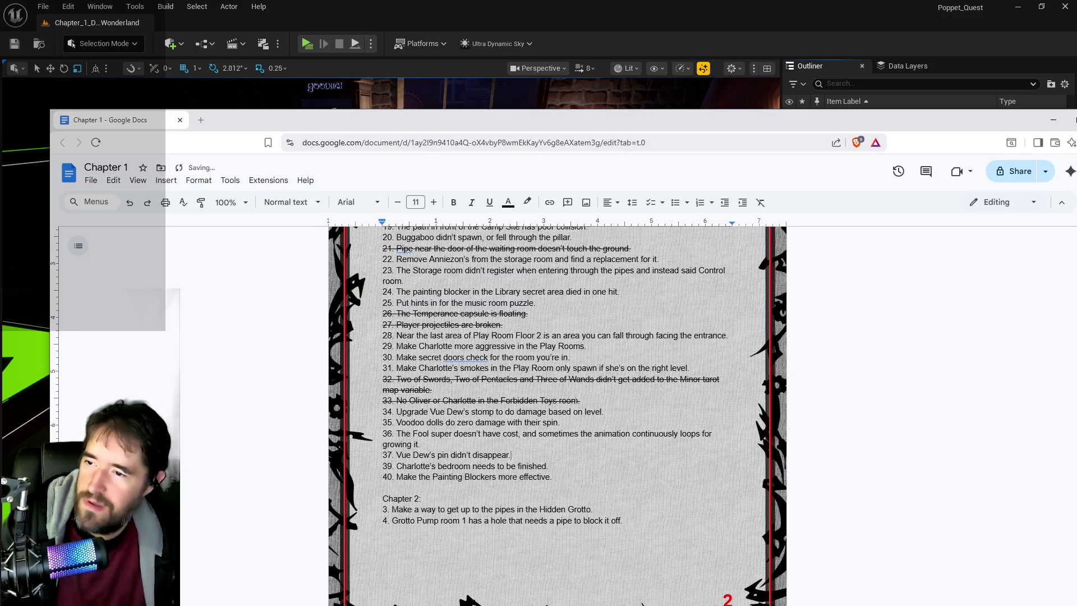
pyautogui.moveTo(581, 400)
pyautogui.mouseDown()
pyautogui.moveTo(383, 400)
pyautogui.moveTo(383, 379)
pyautogui.mouseUp()
pyautogui.press('BackSpace')
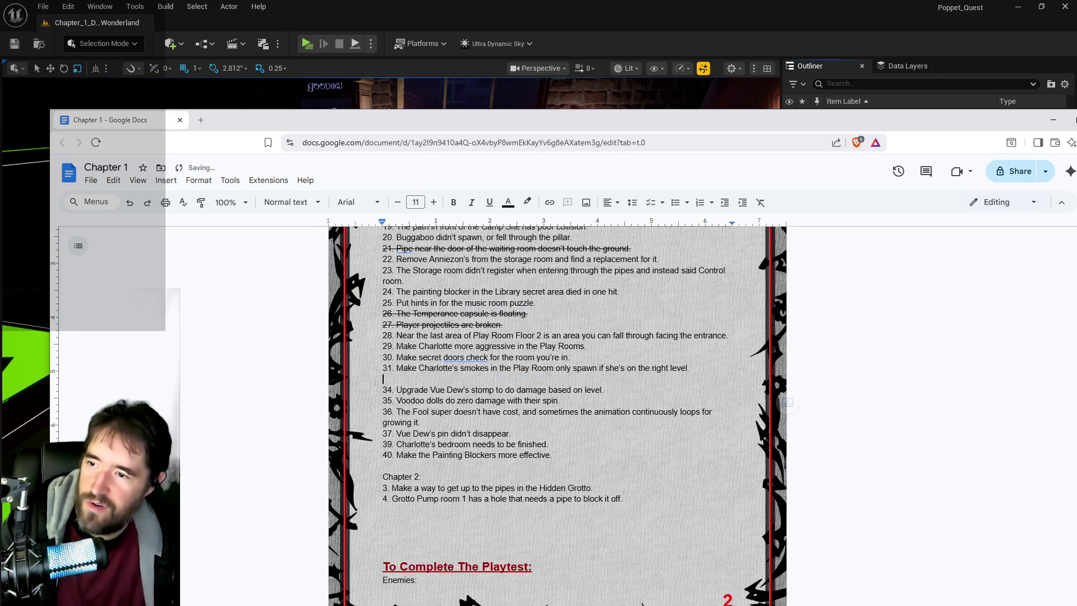
pyautogui.press('BackSpace')
pyautogui.scroll(2, 557, 415)
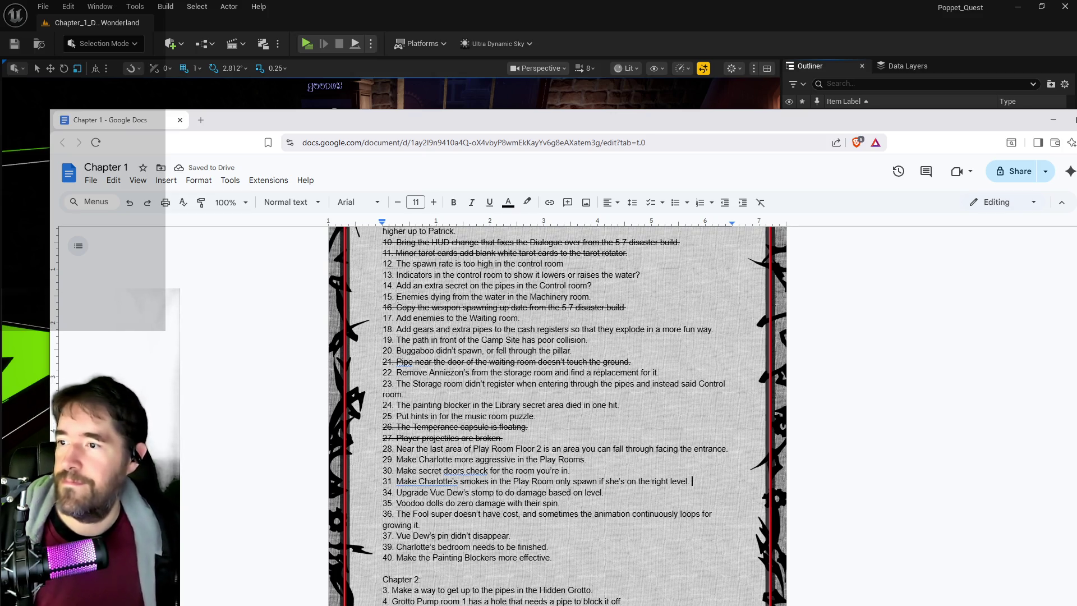
pyautogui.scroll(1, 557, 416)
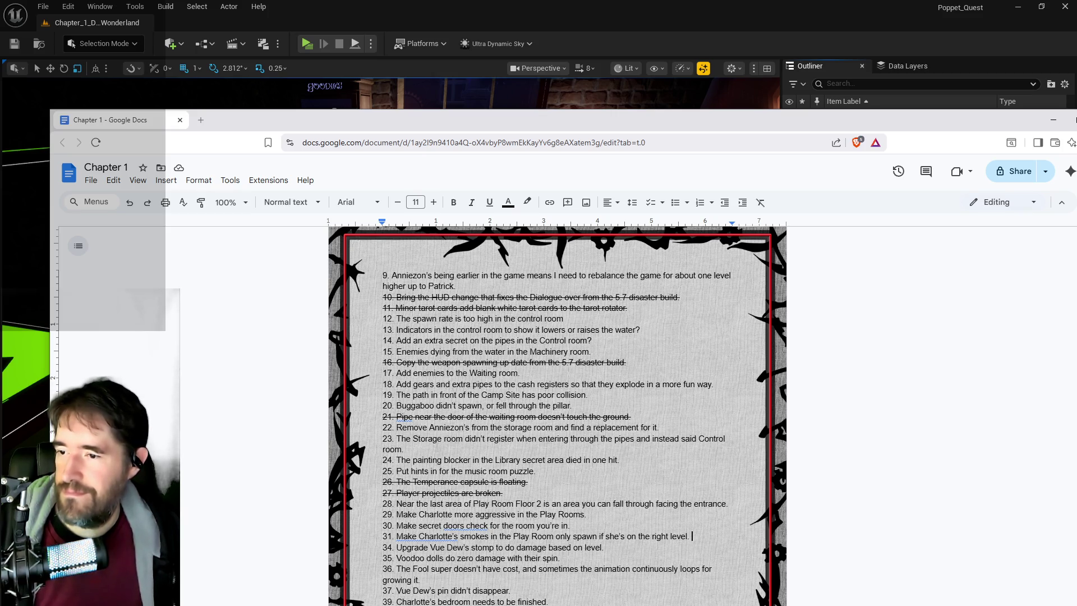
pyautogui.scroll(3, 437, 408)
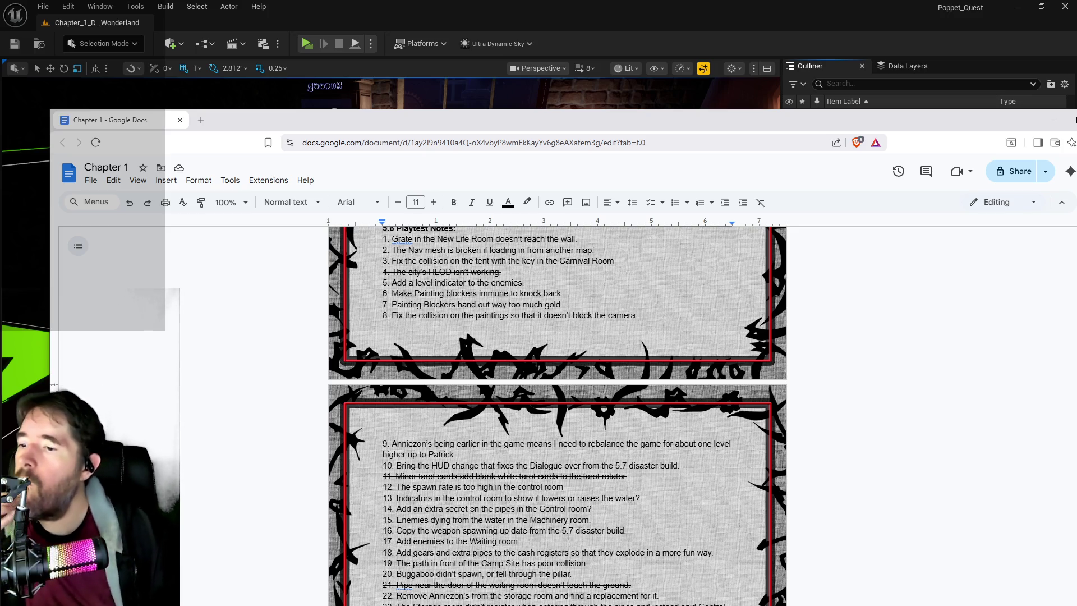
pyautogui.scroll(-1, 475, 486)
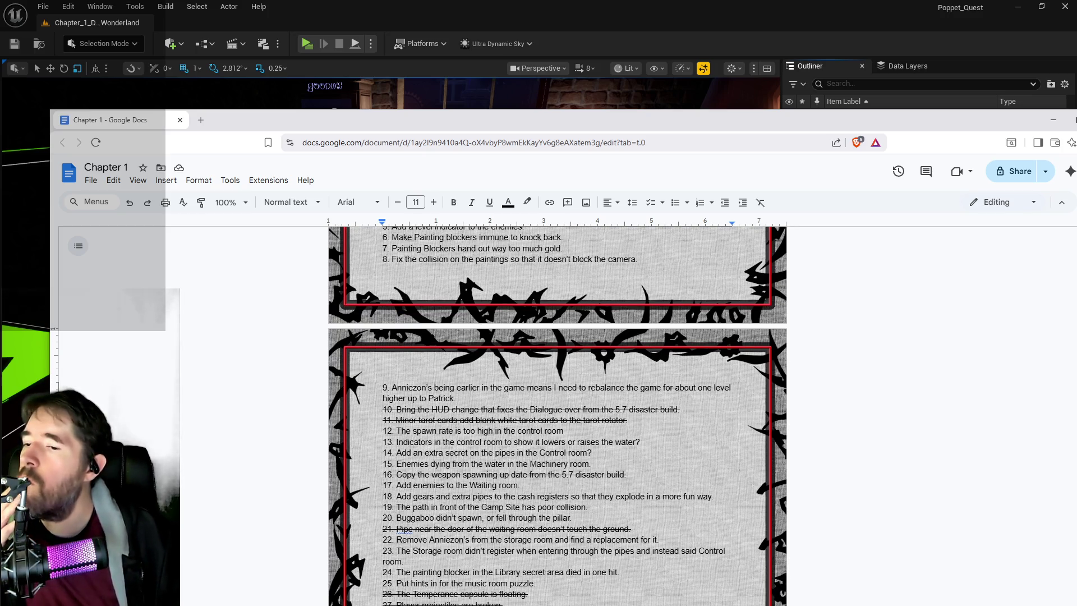
# Replace item 15's Machinery room enemies note with the Painting Blockers note from item 40
pyautogui.moveTo(594, 464); pyautogui.dragTo(434, 465)
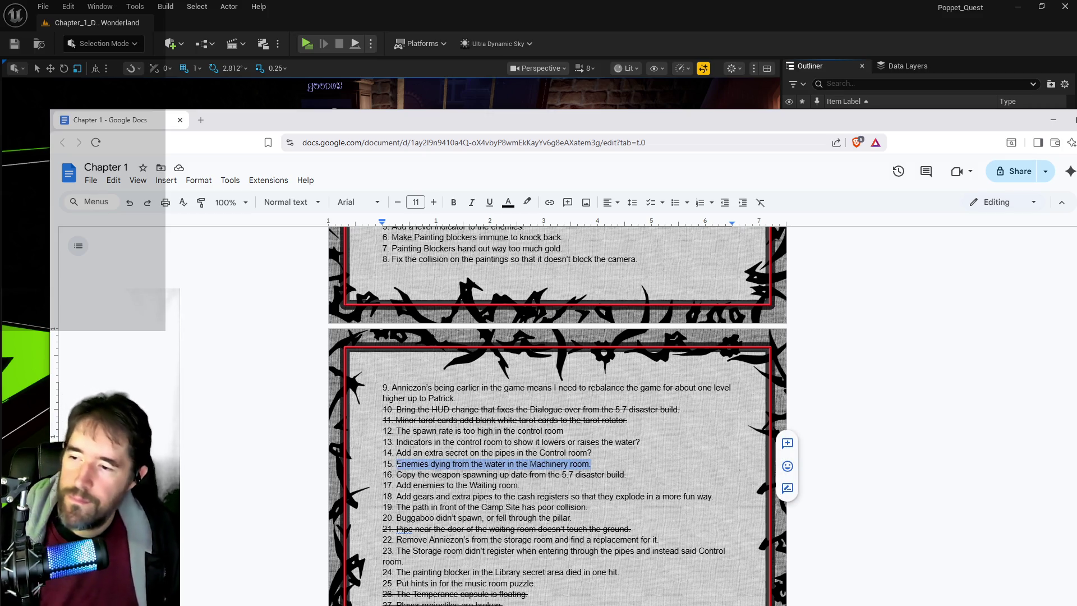
pyautogui.press('BackSpace')
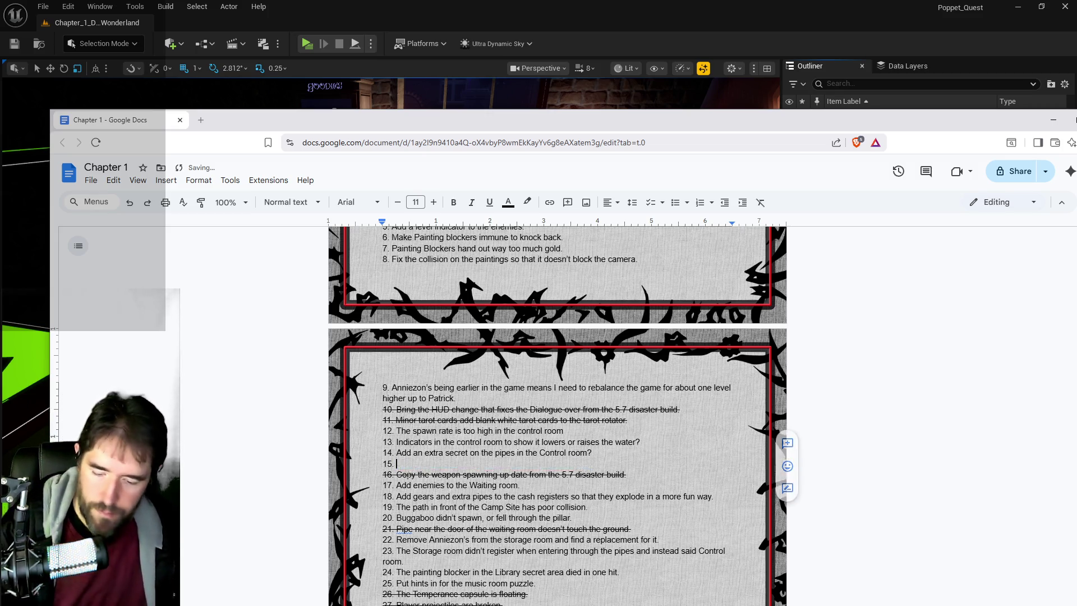
pyautogui.scroll(-6, 557, 415)
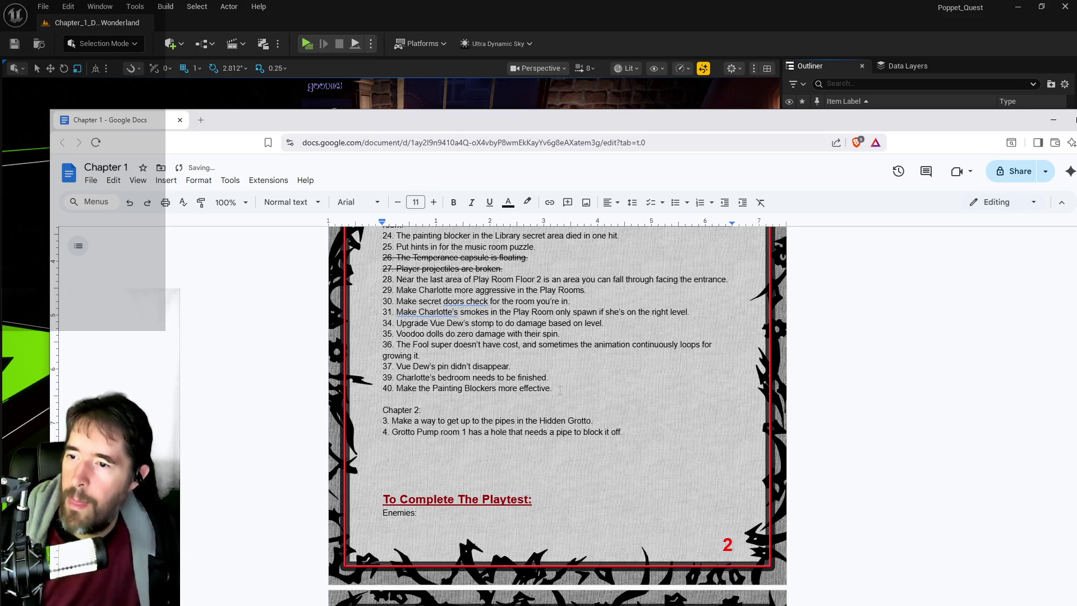
pyautogui.moveTo(560, 390); pyautogui.dragTo(407, 388)
pyautogui.press('BackSpace')
pyautogui.scroll(5, 558, 416)
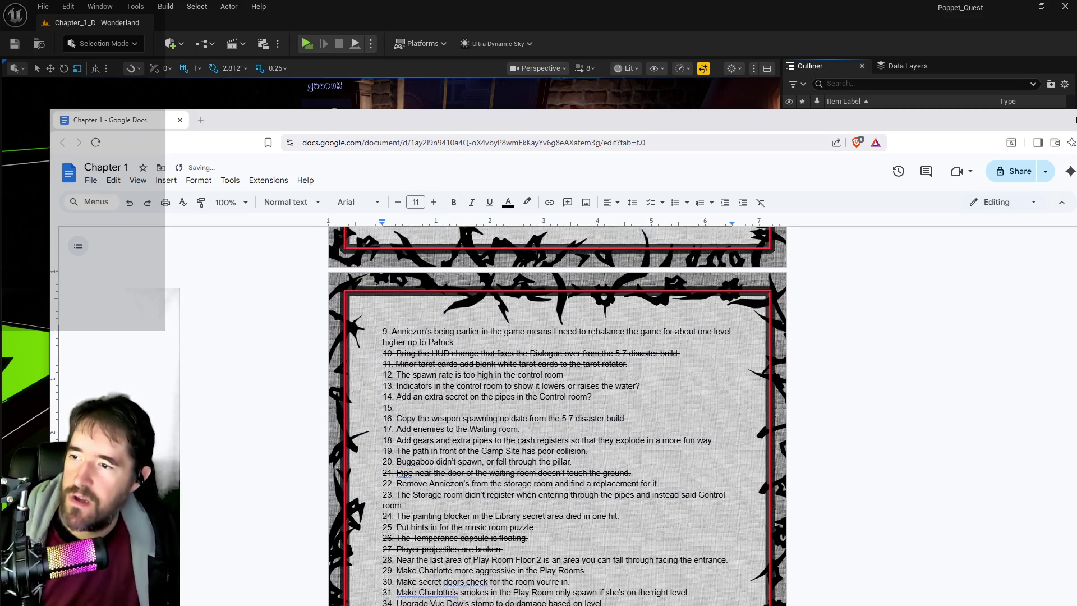
pyautogui.write('Make the Painting Blockers more effective.')
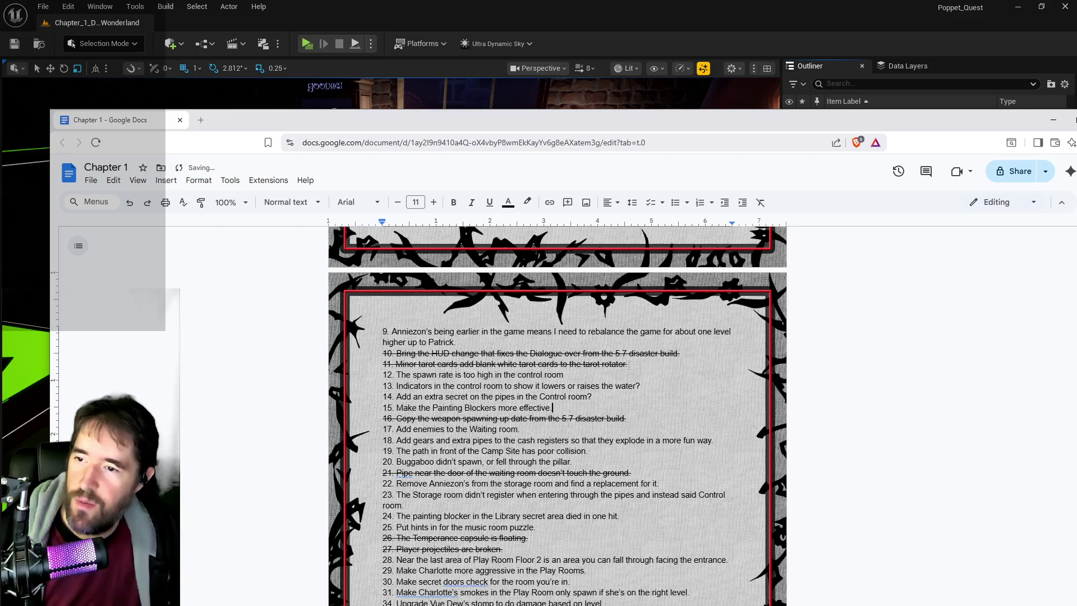
# Clear the finished tarot cards note from item 11 and the HUD note from item 10
pyautogui.moveTo(631, 366)
pyautogui.mouseDown()
pyautogui.moveTo(404, 355)
pyautogui.moveTo(397, 365)
pyautogui.mouseUp()
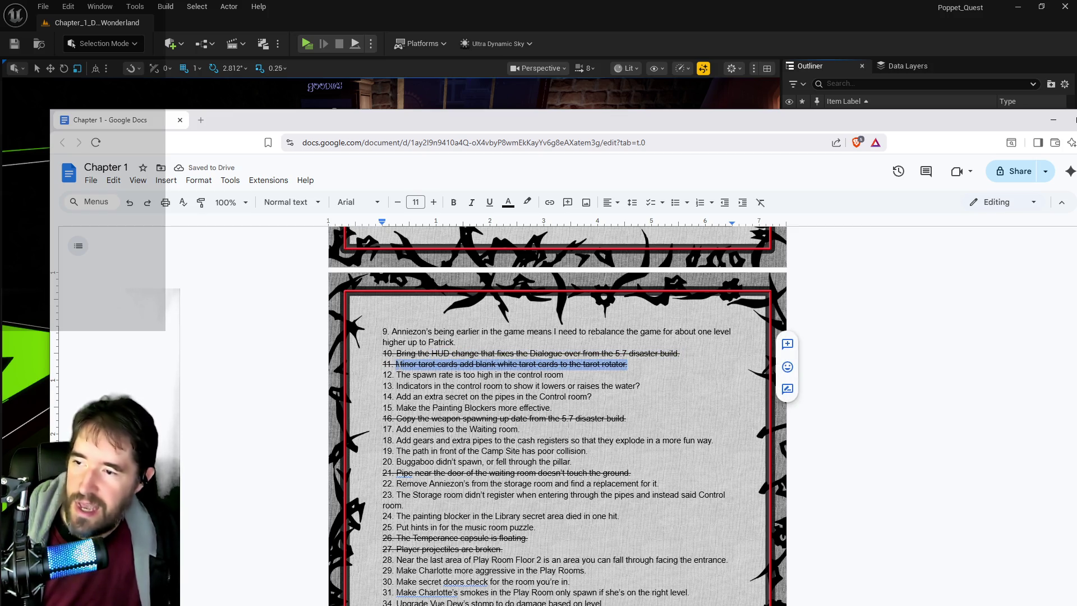
pyautogui.press('BackSpace')
pyautogui.doubleClick(369, 366)
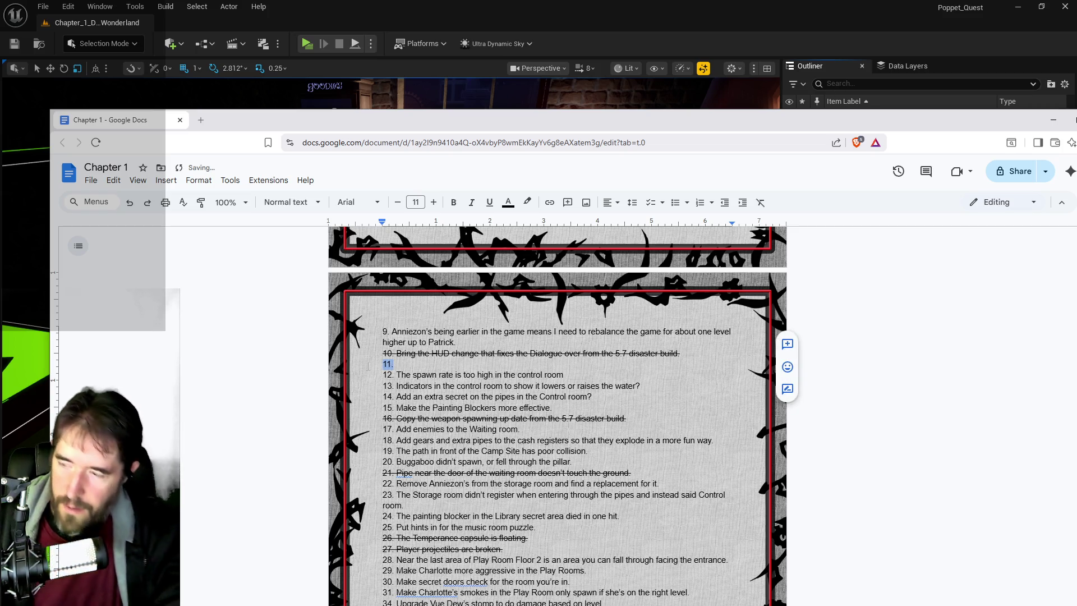
pyautogui.moveTo(680, 354); pyautogui.dragTo(399, 353)
pyautogui.press('BackSpace')
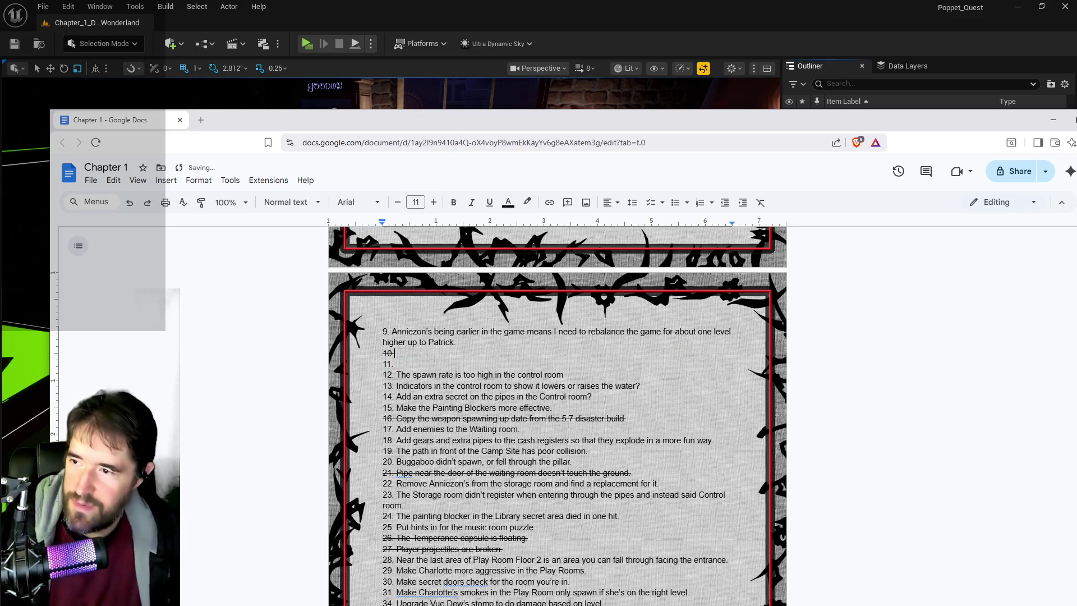
pyautogui.doubleClick(377, 354)
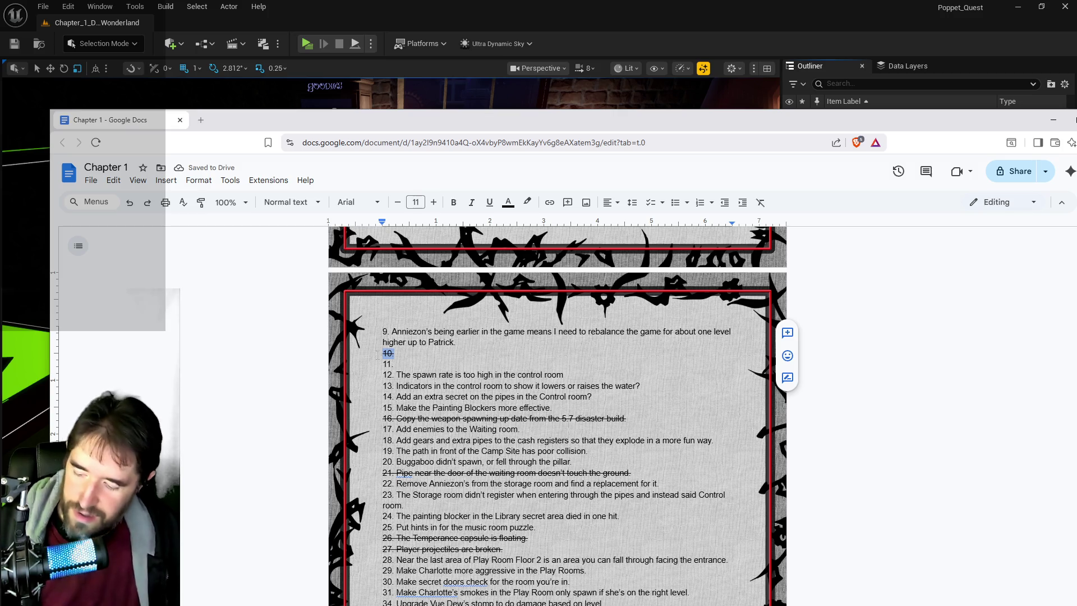
# Move the Charlotte's bedroom note from item 39 into item 10
pyautogui.scroll(-6, 410, 407)
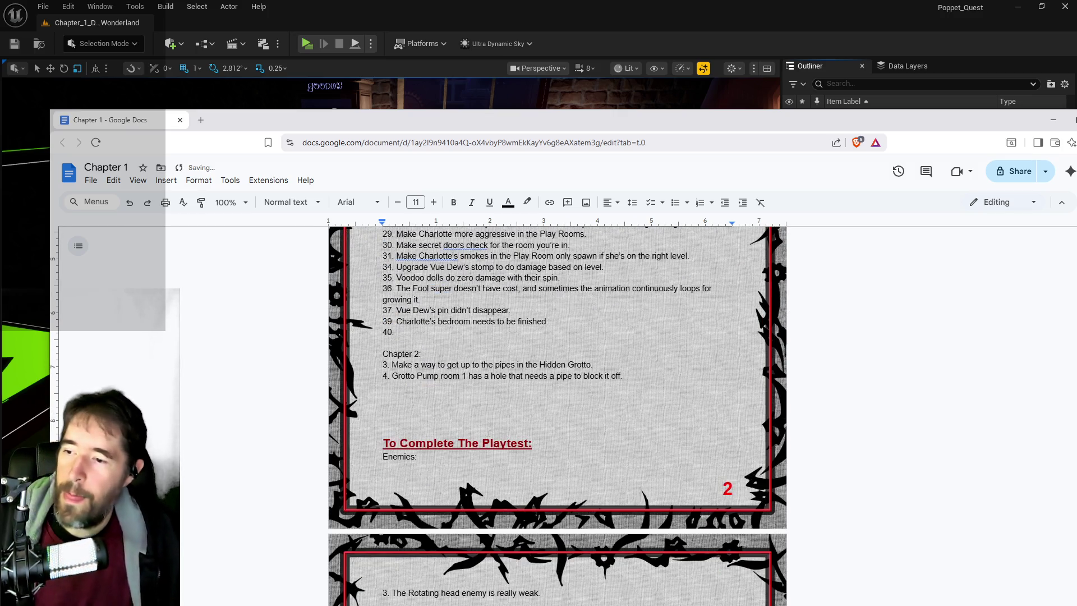
pyautogui.scroll(1, 557, 415)
pyautogui.hotkey('ctrl', 'shift', 'Left')
pyautogui.hotkey('ctrl', 'shift', 'Left')
pyautogui.hotkey('ctrl', 'shift', 'Left')
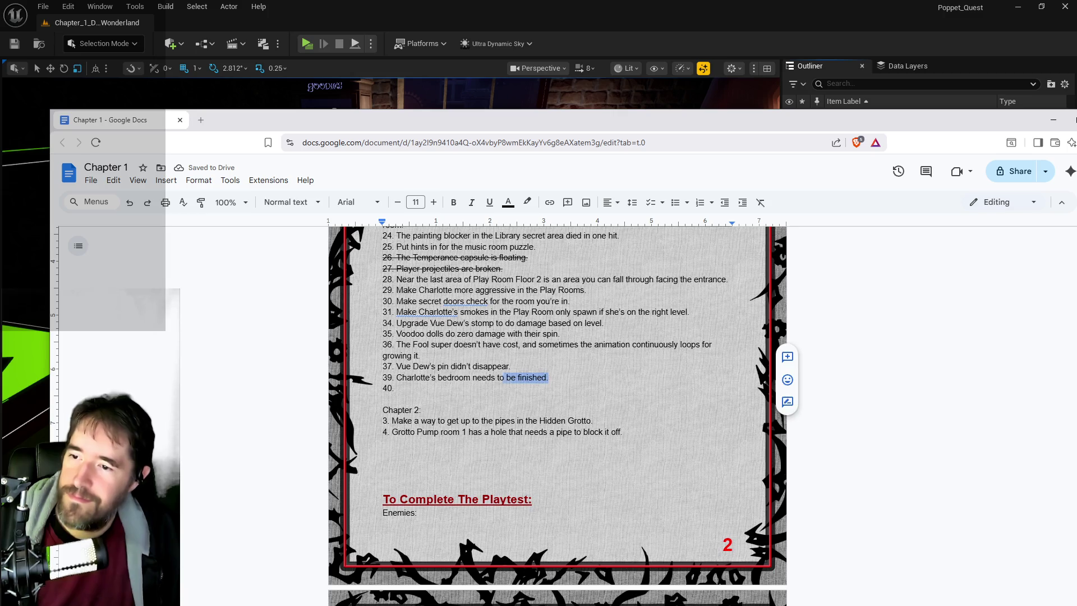
pyautogui.hotkey('shift', 'Right')
pyautogui.hotkey('ctrl', 'c')
pyautogui.press('BackSpace')
pyautogui.click(396, 352)
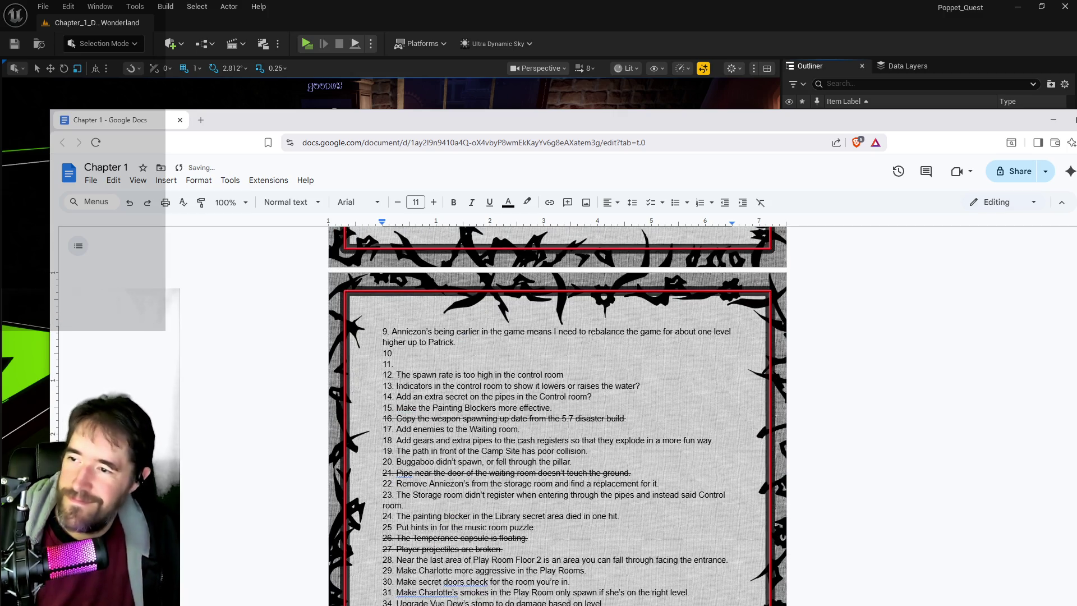
pyautogui.hotkey('ctrl', 'v')
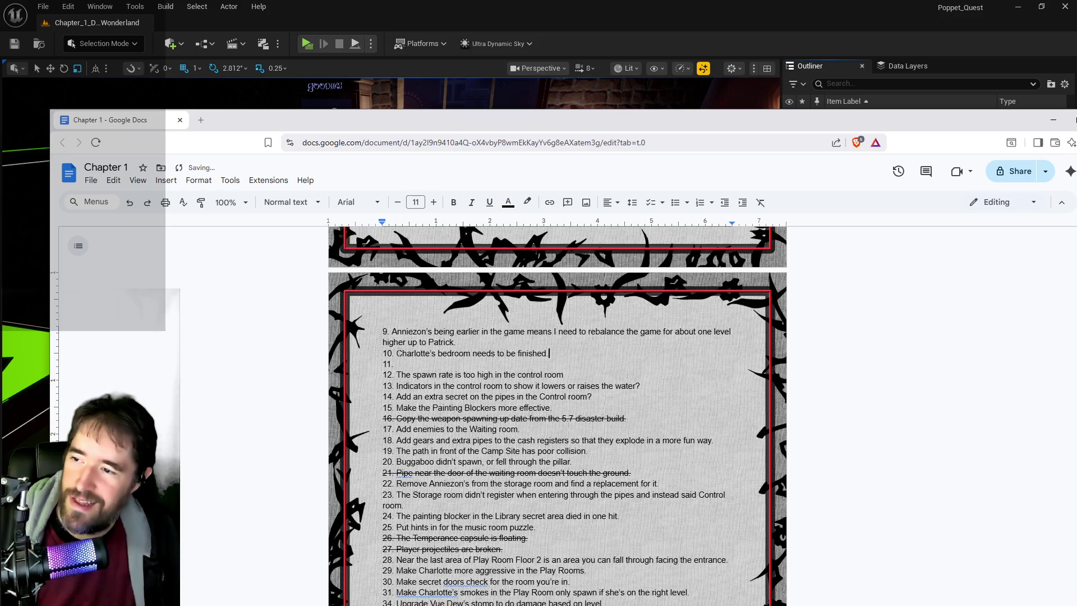
# Move the Vue Dew's pin note from item 37 into item 11
pyautogui.scroll(-3, 557, 415)
pyautogui.click(512, 478)
pyautogui.hotkey('ctrl', 'shift', 'Left')
pyautogui.hotkey('ctrl', 'shift', 'Left')
pyautogui.hotkey('ctrl', 'shift', 'Left')
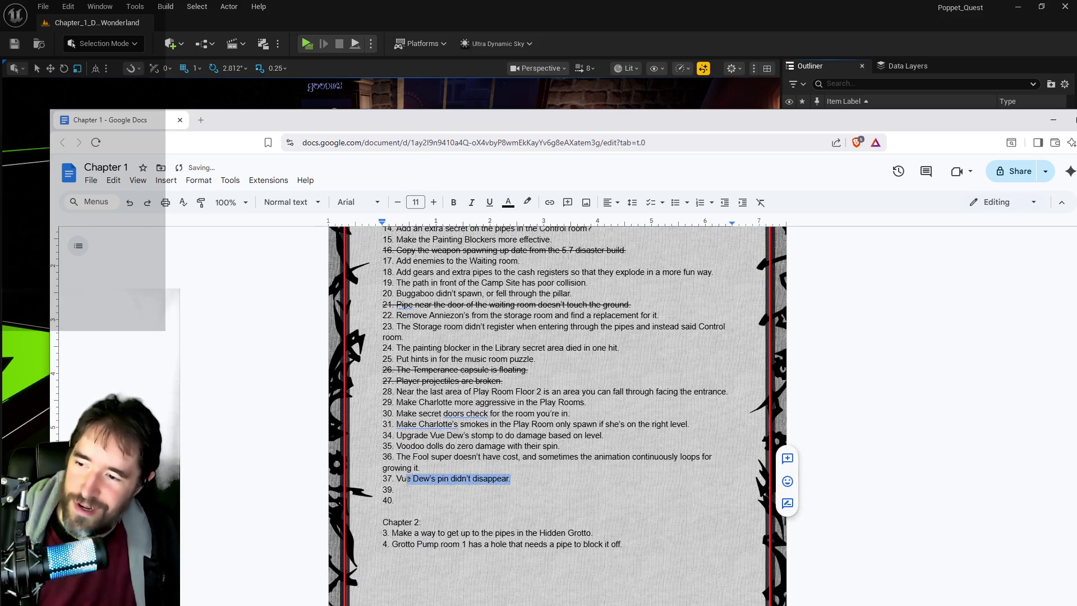
pyautogui.hotkey('ctrl', 'x')
pyautogui.scroll(4, 558, 415)
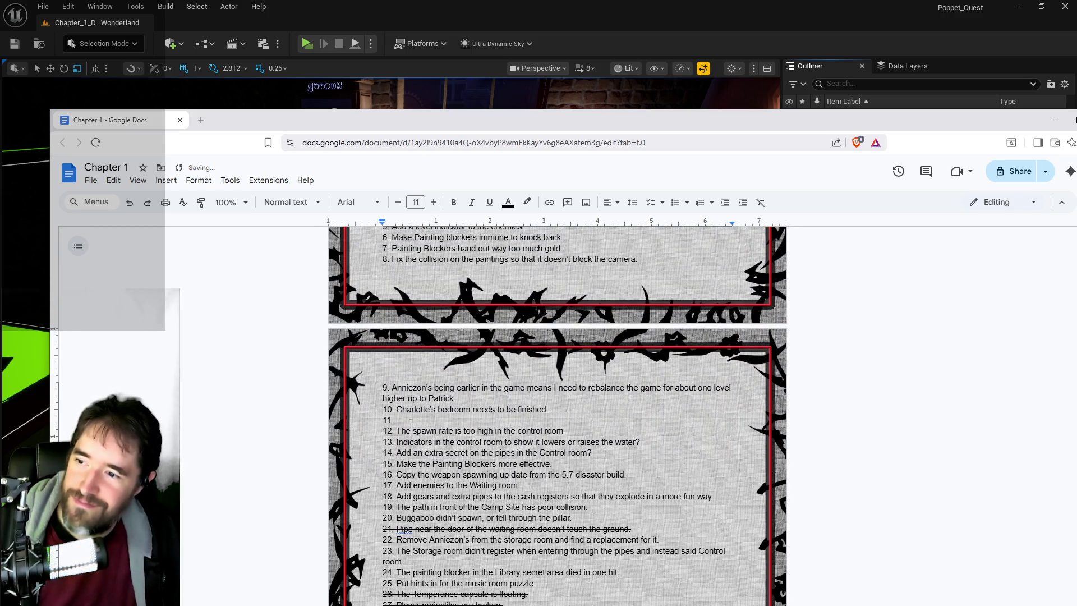
pyautogui.click(411, 418)
pyautogui.hotkey('ctrl', 'v')
pyautogui.scroll(4, 406, 408)
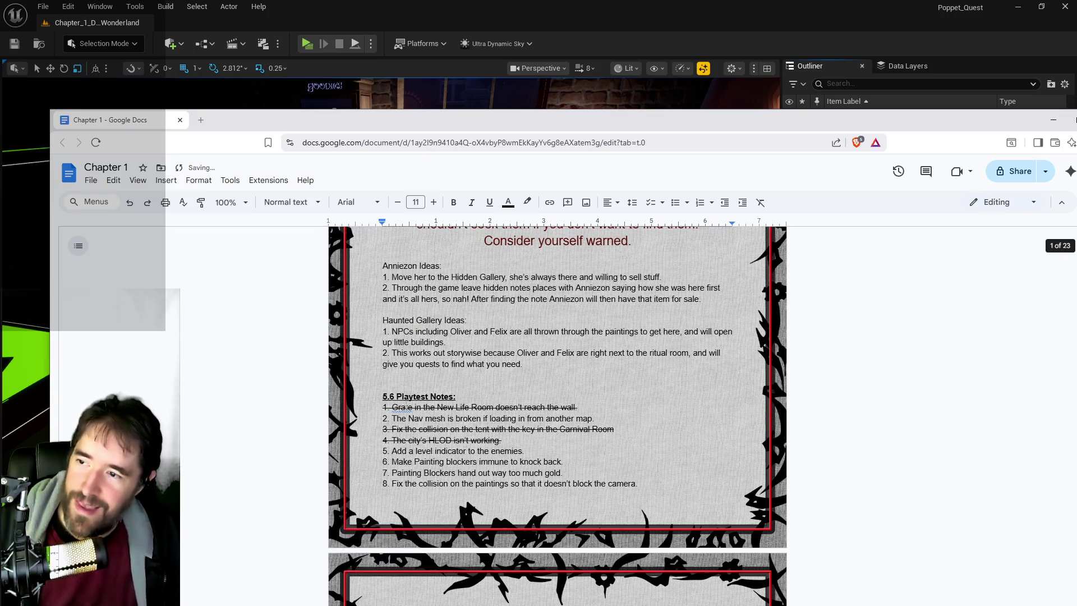
# Delete the struck-through Grate, tent collision and HLOD notes from items 1, 3 and 4
pyautogui.moveTo(578, 407); pyautogui.dragTo(393, 407)
pyautogui.press('BackSpace')
pyautogui.hotkey('shift', 'Home')
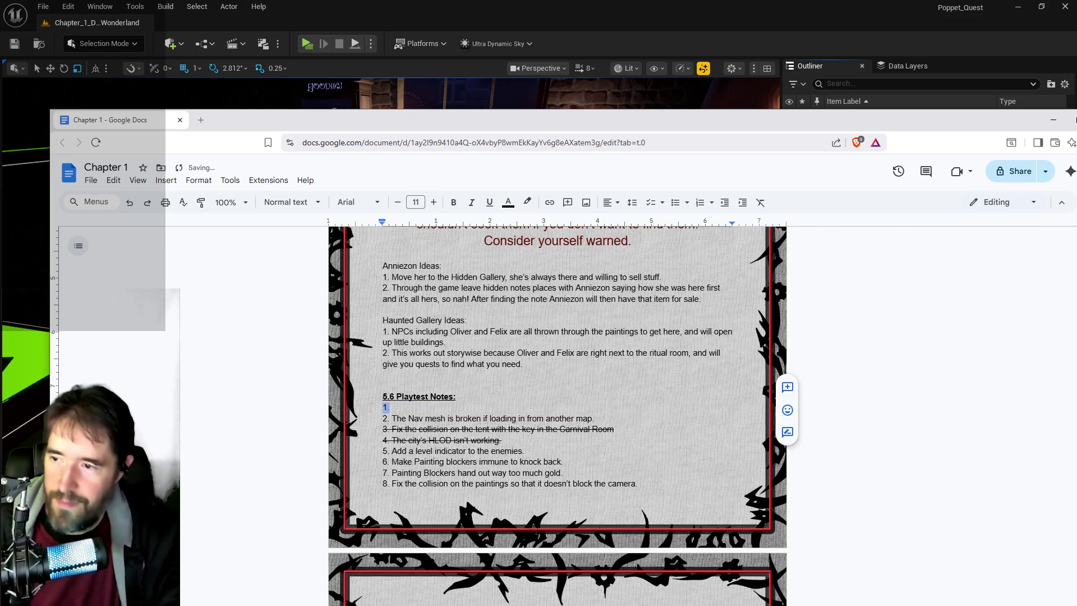
pyautogui.moveTo(613, 429)
pyautogui.mouseDown()
pyautogui.moveTo(436, 440)
pyautogui.moveTo(369, 431)
pyautogui.mouseUp()
pyautogui.press('BackSpace')
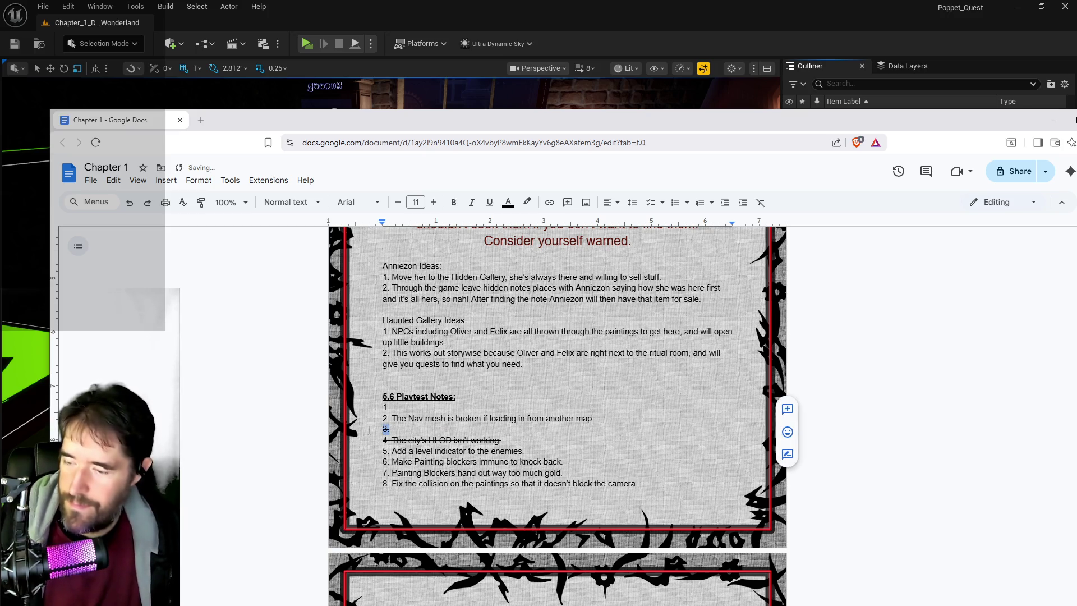
pyautogui.hotkey('alt', 'shift', '5')
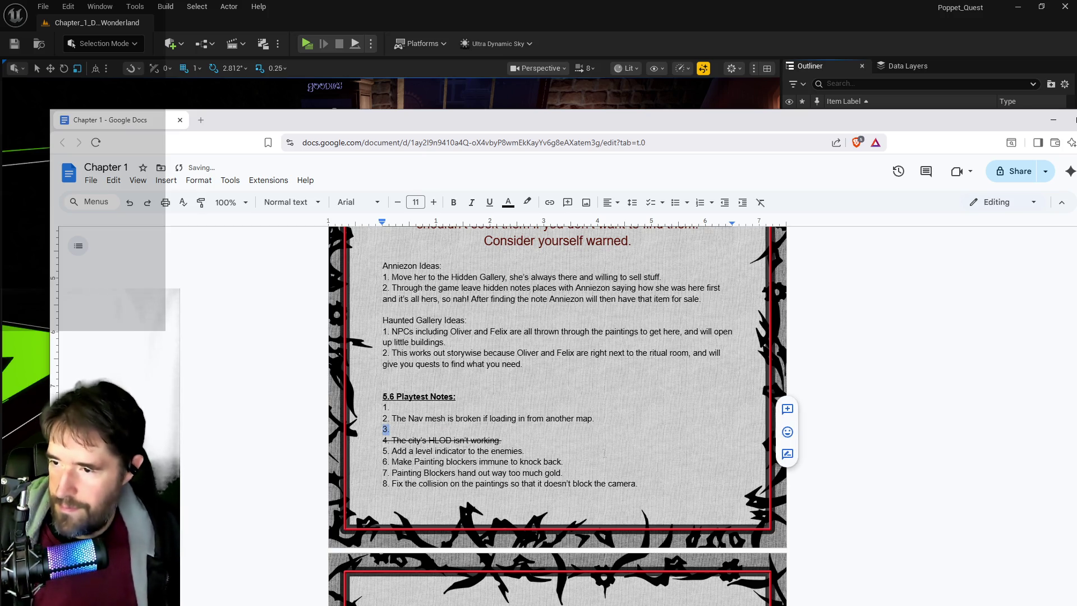
pyautogui.moveTo(533, 438); pyautogui.dragTo(374, 441)
pyautogui.press('BackSpace')
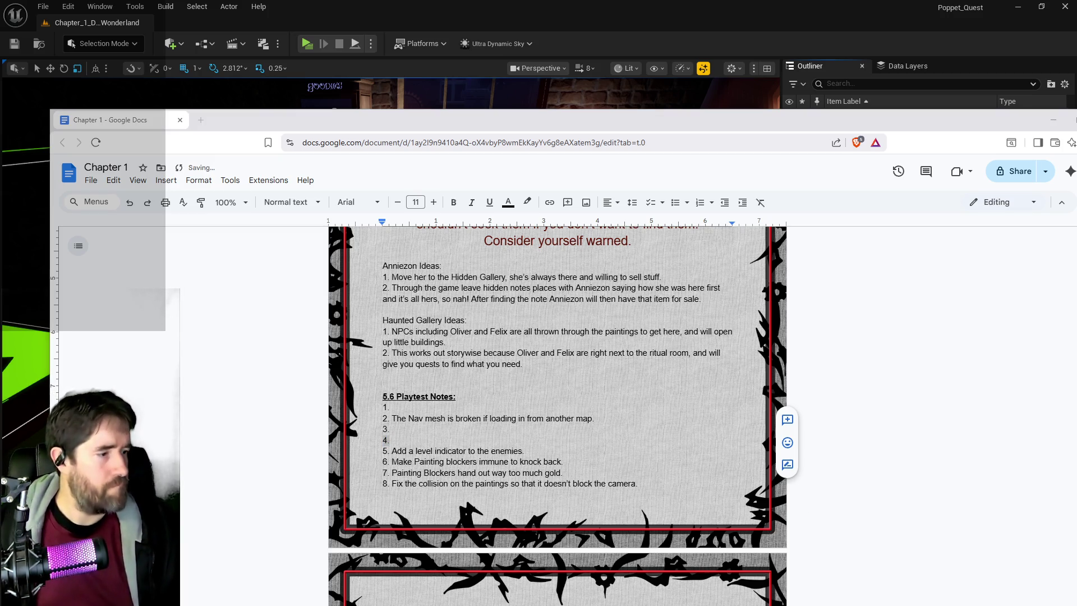
pyautogui.hotkey('alt', 'Tab')
pyautogui.hotkey('alt', 'Tab')
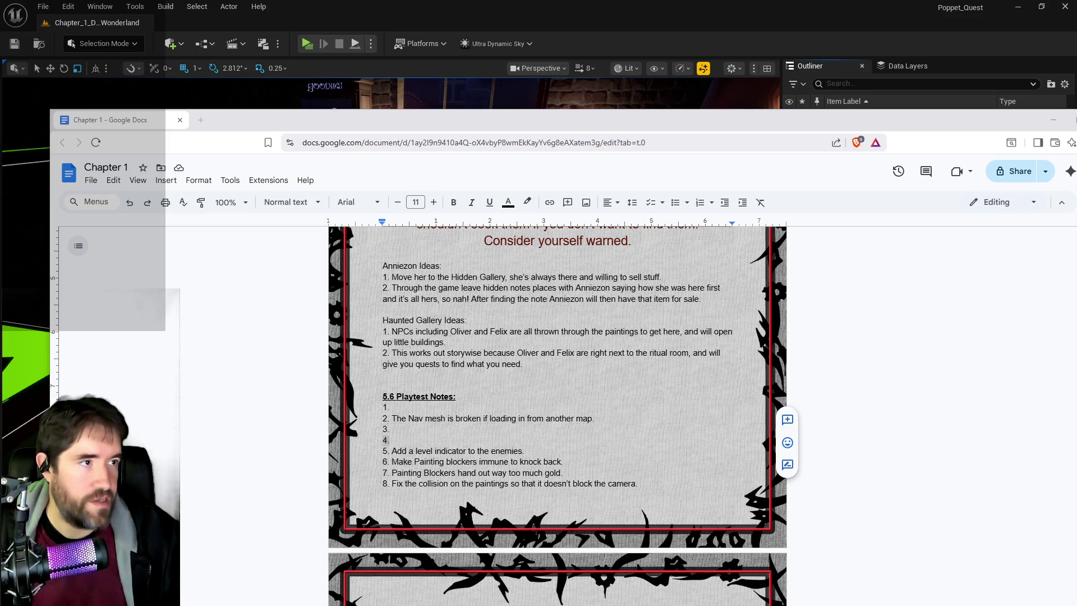
# Move the Fool super note from item 36 into empty item 1
pyautogui.click(386, 440)
pyautogui.scroll(-10, 386, 440)
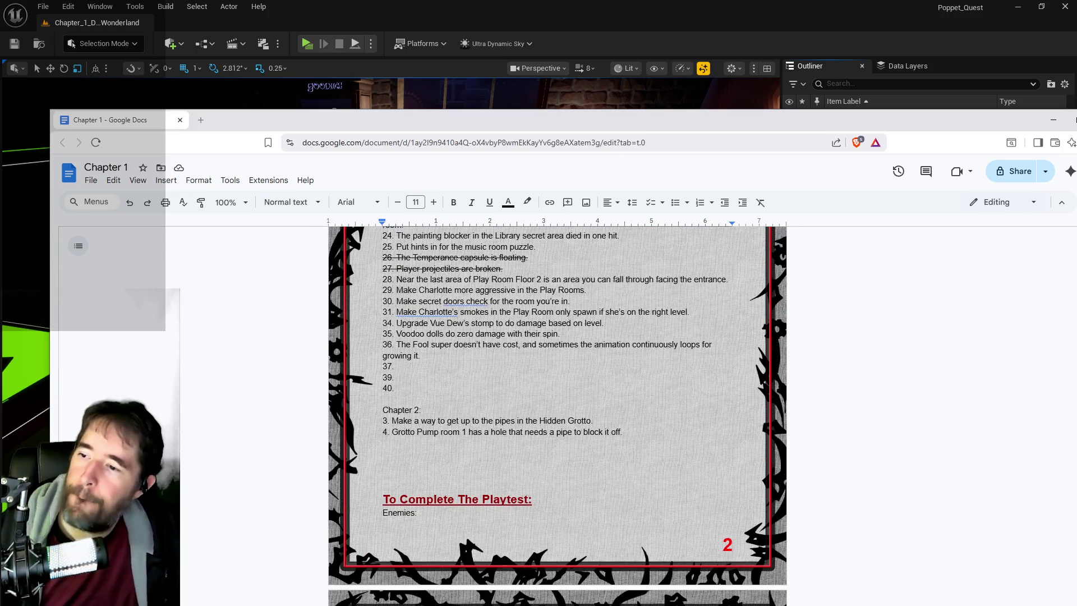
pyautogui.scroll(2, 357, 434)
pyautogui.tripleClick(399, 401)
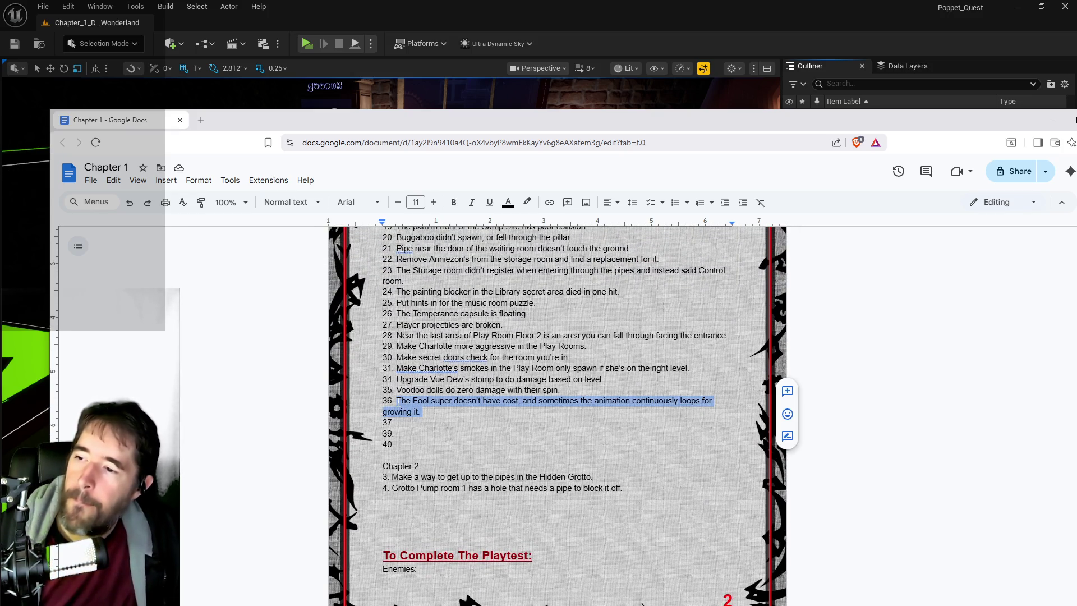
pyautogui.hotkey('ctrl', 'x')
pyautogui.scroll(7, 408, 411)
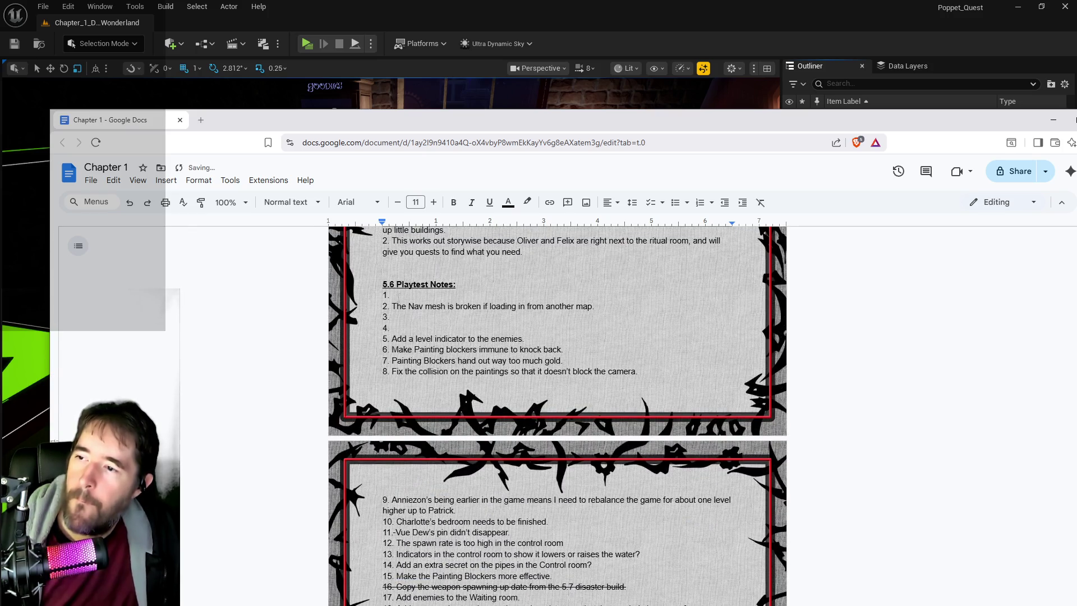
pyautogui.click(392, 295)
pyautogui.hotkey('ctrl', 'v')
# Move the Voodoo dolls note from item 35 into empty item 3
pyautogui.scroll(-2, 432, 399)
pyautogui.scroll(-1, 432, 399)
pyautogui.moveTo(560, 512)
pyautogui.mouseDown()
pyautogui.moveTo(419, 513)
pyautogui.moveTo(387, 502)
pyautogui.moveTo(397, 513)
pyautogui.mouseUp()
pyautogui.press('BackSpace')
pyautogui.scroll(5, 401, 471)
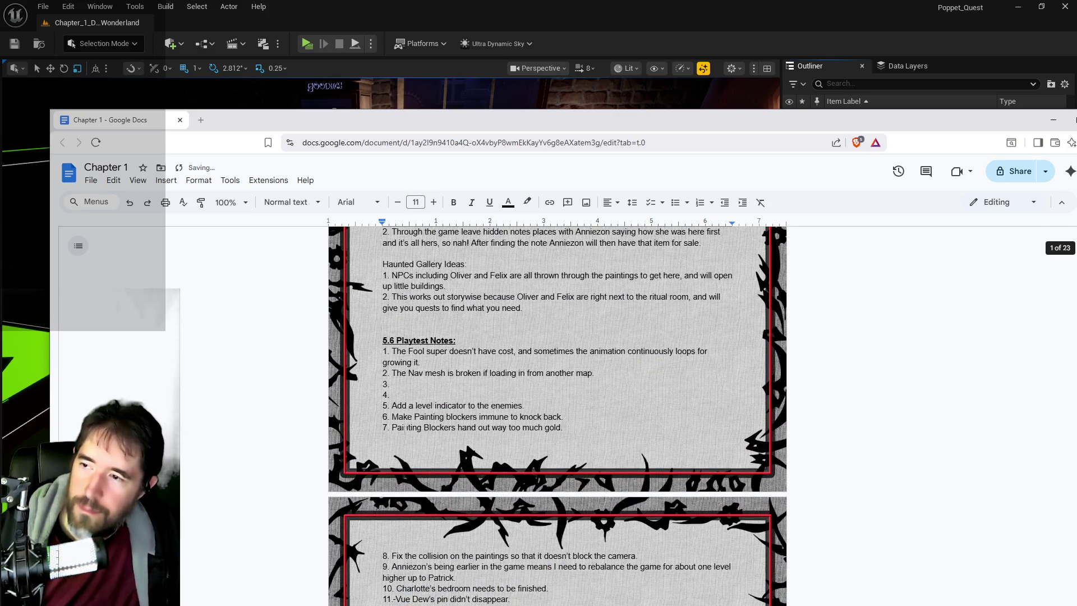
pyautogui.click(393, 383)
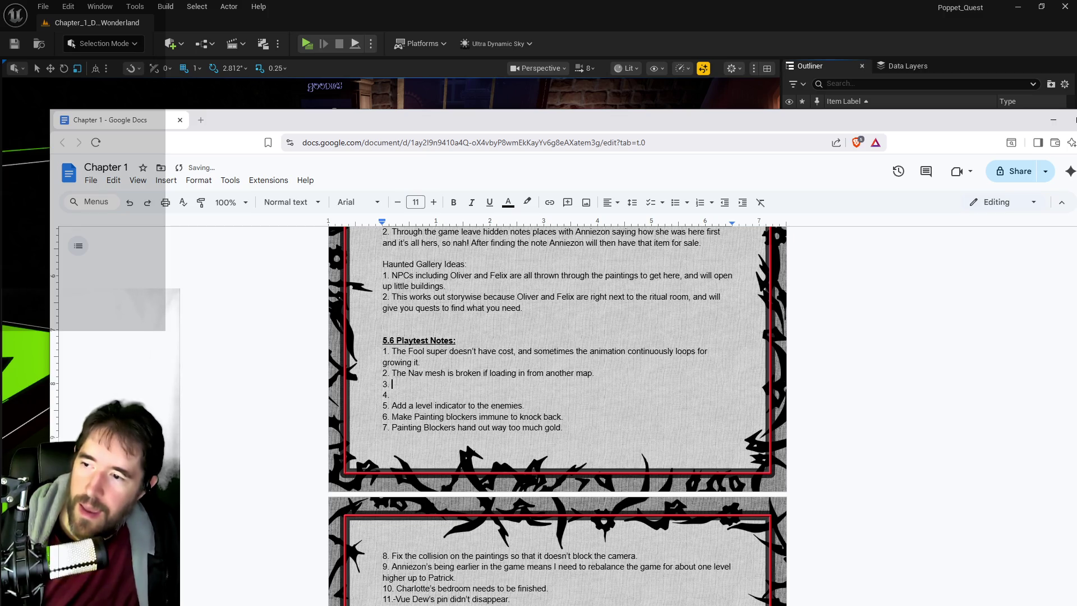
pyautogui.hotkey('ctrl', 'v')
# Move the Vue Dew's stomp upgrade note from item 34 into empty item 4
pyautogui.scroll(-6, 446, 490)
pyautogui.click(604, 446)
pyautogui.moveTo(605, 446)
pyautogui.mouseDown()
pyautogui.moveTo(393, 457)
pyautogui.moveTo(396, 446)
pyautogui.mouseUp()
pyautogui.hotkey('ctrl', 'x')
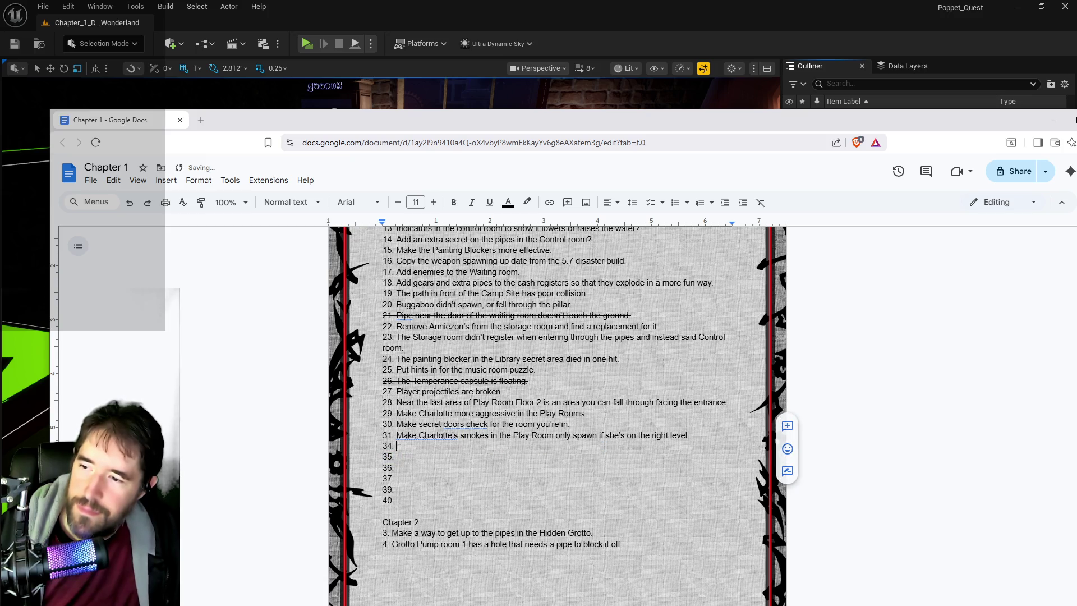
pyautogui.scroll(5, 396, 446)
pyautogui.click(392, 282)
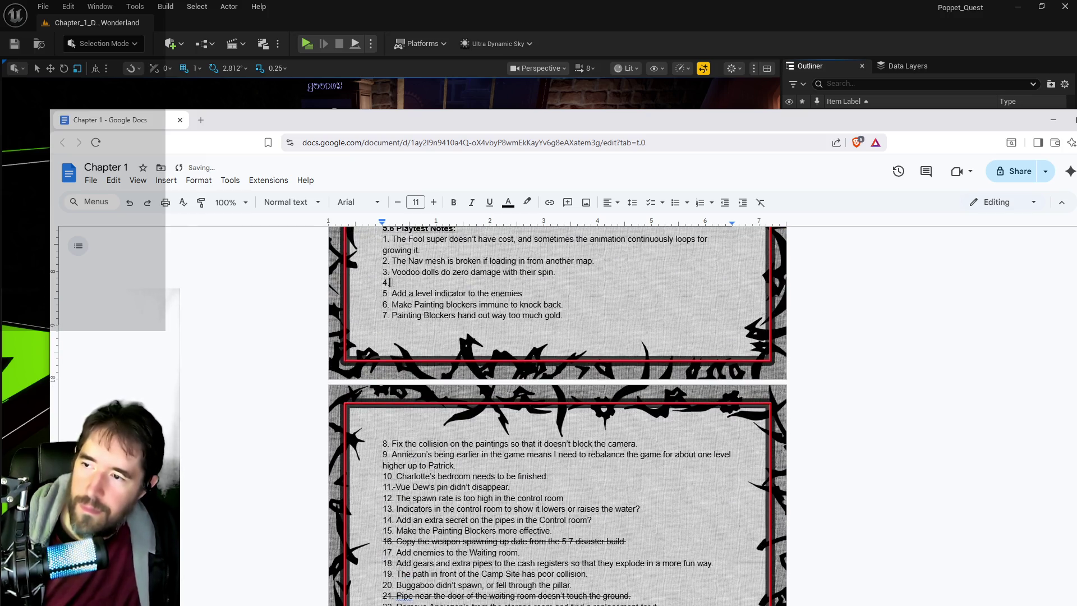
pyautogui.hotkey('ctrl', 'v')
# Delete the empty list items 34 through 40
pyautogui.scroll(-4, 425, 473)
pyautogui.scroll(-1, 430, 502)
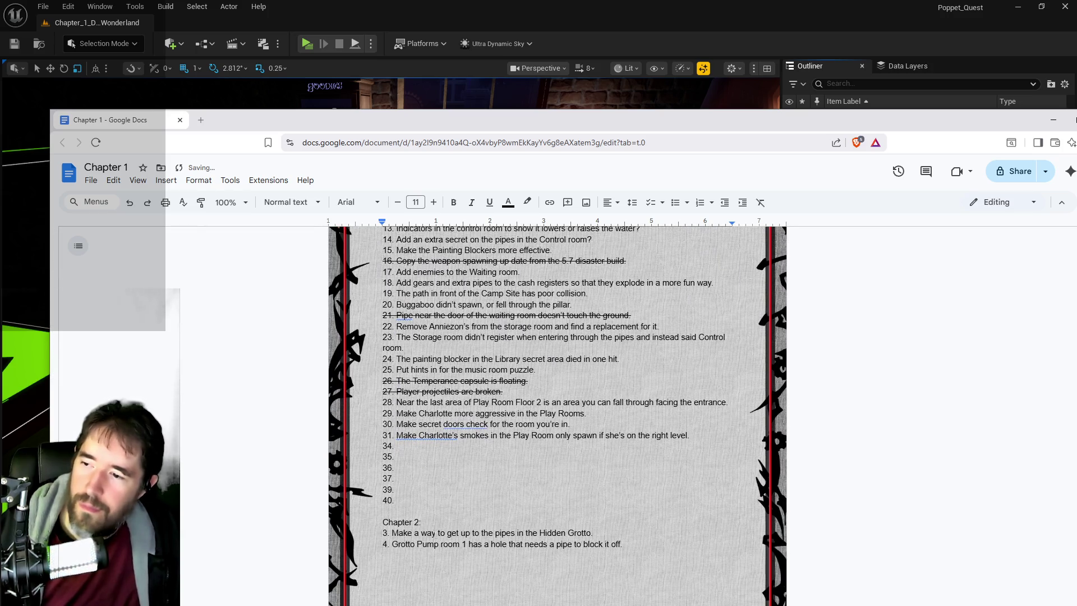
pyautogui.moveTo(422, 503); pyautogui.dragTo(383, 446)
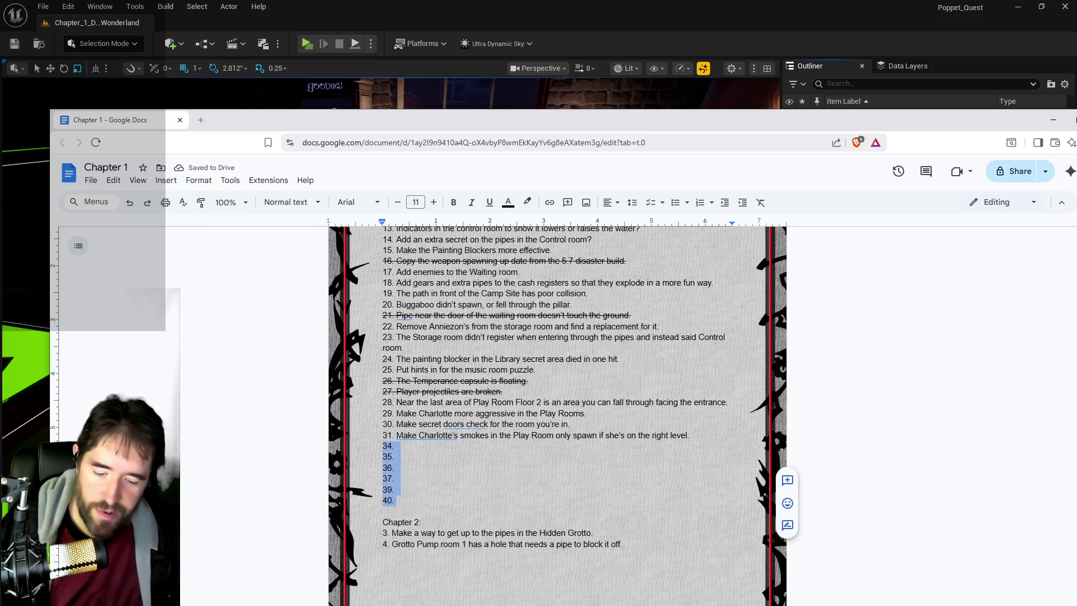
pyautogui.press('BackSpace')
# Replace item 16's crossed-out task with the Charlotte smokes task from item 31
pyautogui.scroll(3, 543, 446)
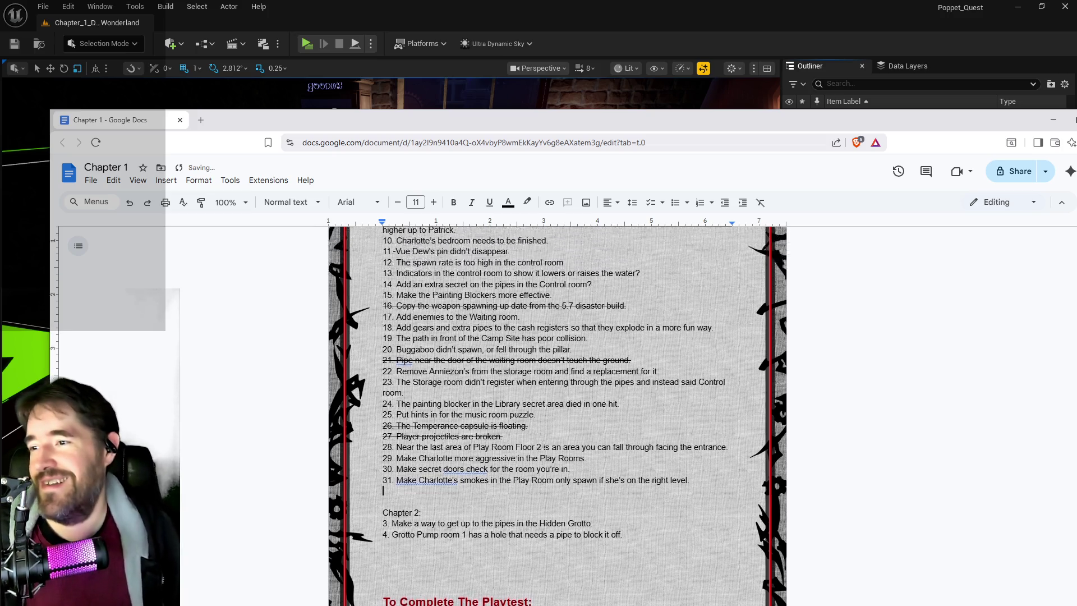
pyautogui.moveTo(626, 429)
pyautogui.mouseDown()
pyautogui.moveTo(416, 418)
pyautogui.moveTo(397, 429)
pyautogui.mouseUp()
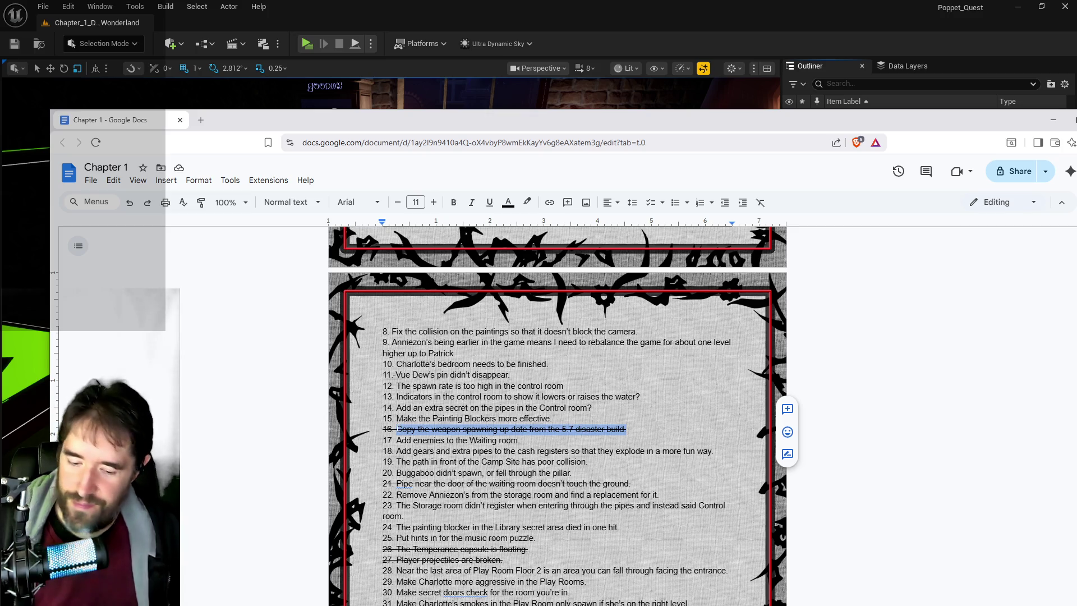
pyautogui.press('BackSpace')
pyautogui.hotkey('shift', 'Home')
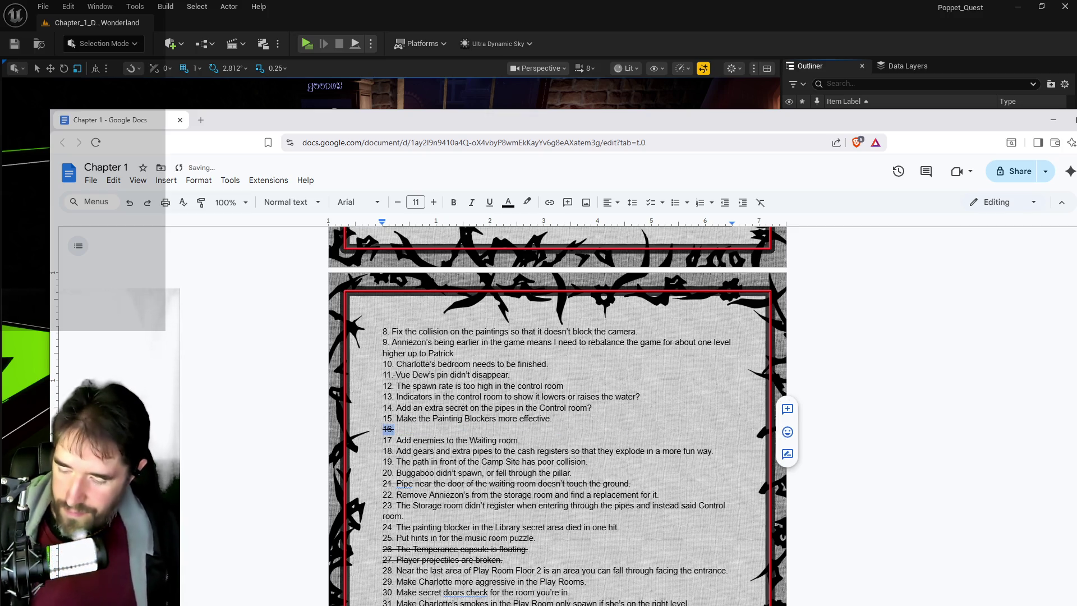
pyautogui.scroll(-3, 632, 417)
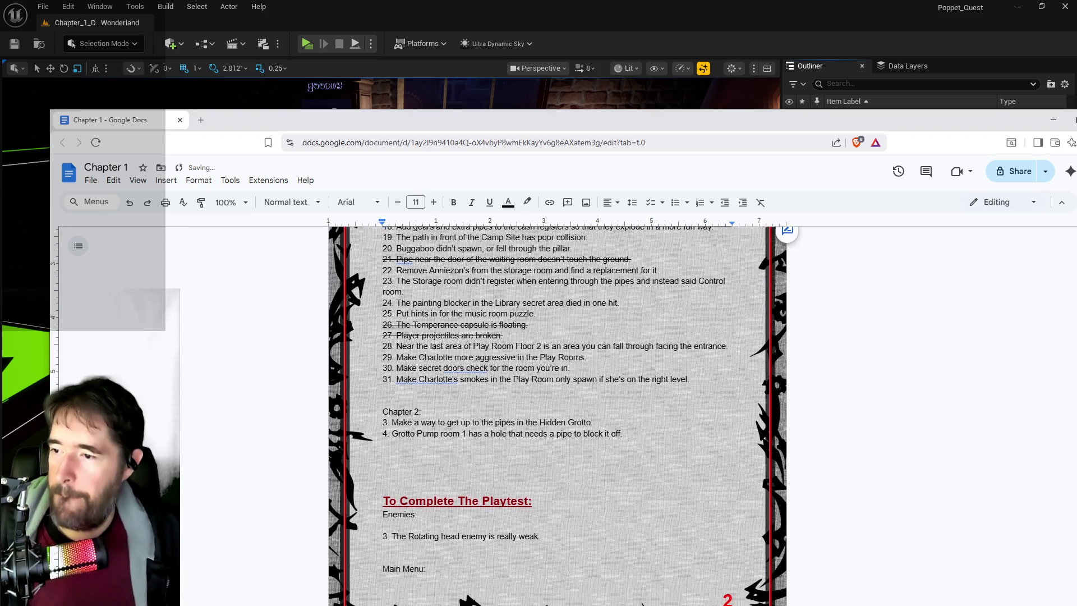
pyautogui.moveTo(689, 436); pyautogui.dragTo(396, 436)
pyautogui.press('BackSpace')
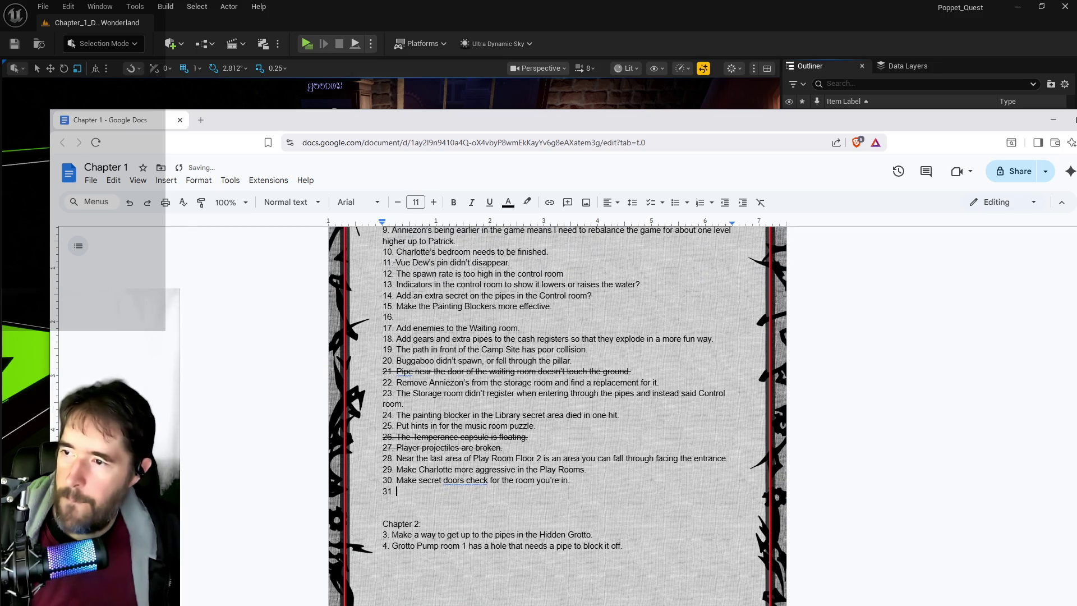
pyautogui.hotkey('ctrl', 'v')
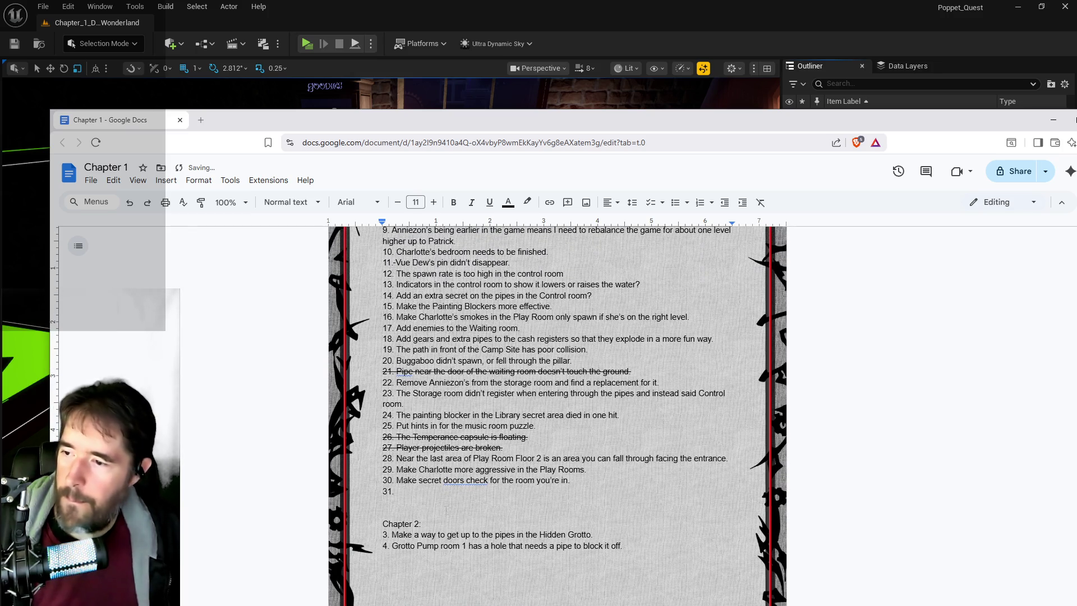
# Replace item 21's crossed-out task with the secret doors task from item 30, removing empty lines 30–31
pyautogui.scroll(1, 512, 437)
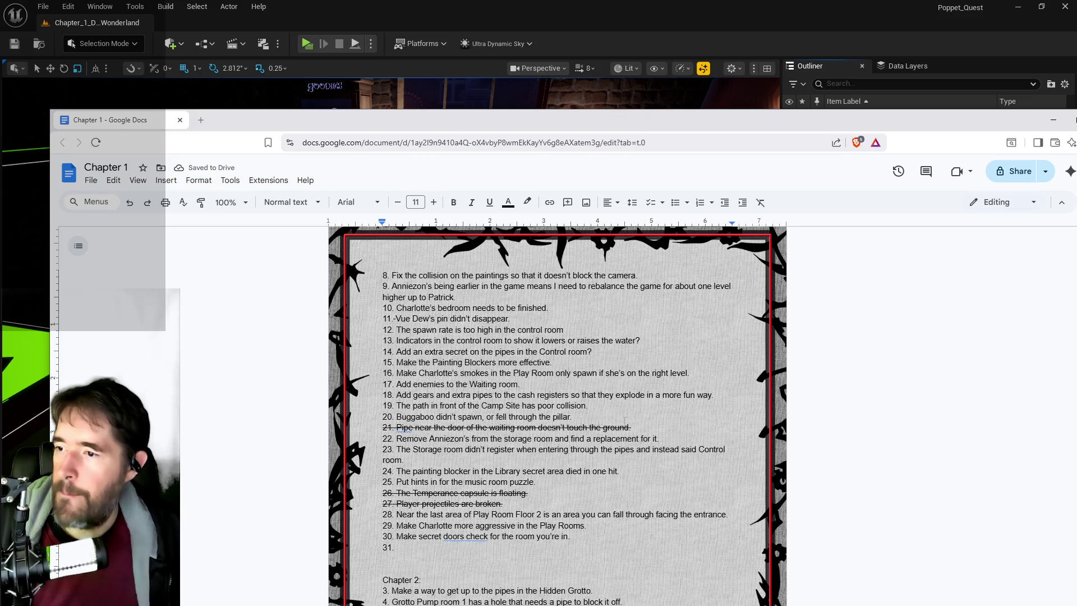
pyautogui.moveTo(632, 427); pyautogui.dragTo(396, 428)
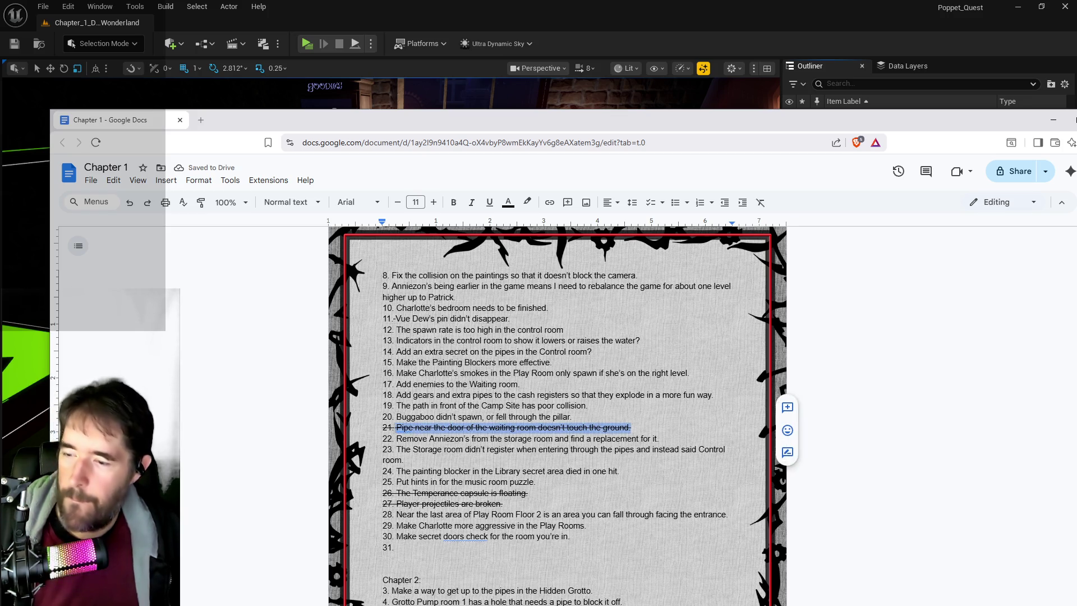
pyautogui.hotkey('ctrl', 'x')
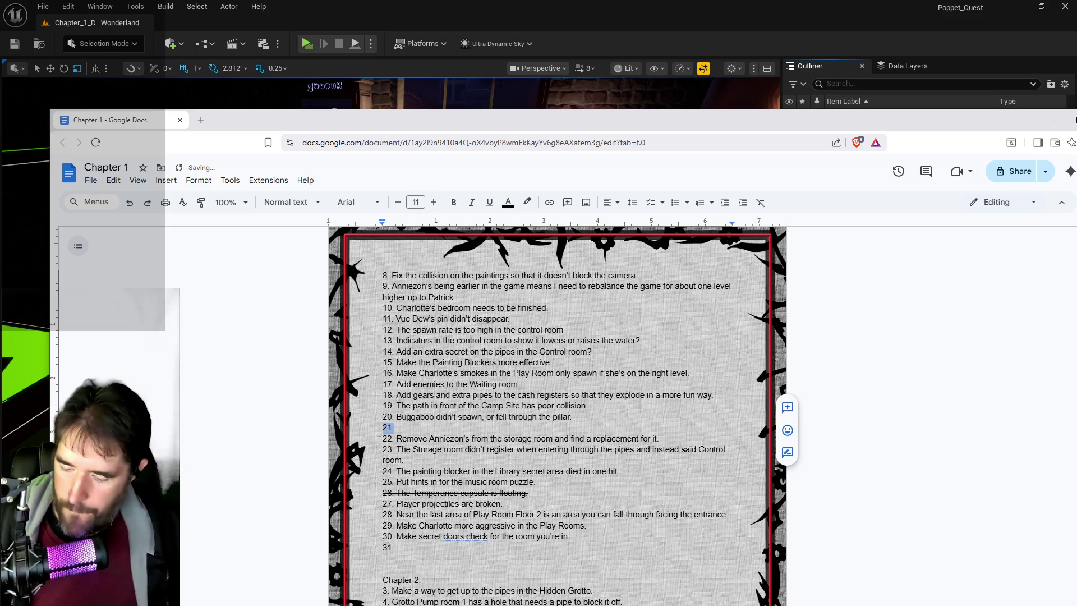
pyautogui.moveTo(570, 537)
pyautogui.mouseDown()
pyautogui.moveTo(406, 526)
pyautogui.moveTo(396, 536)
pyautogui.mouseUp()
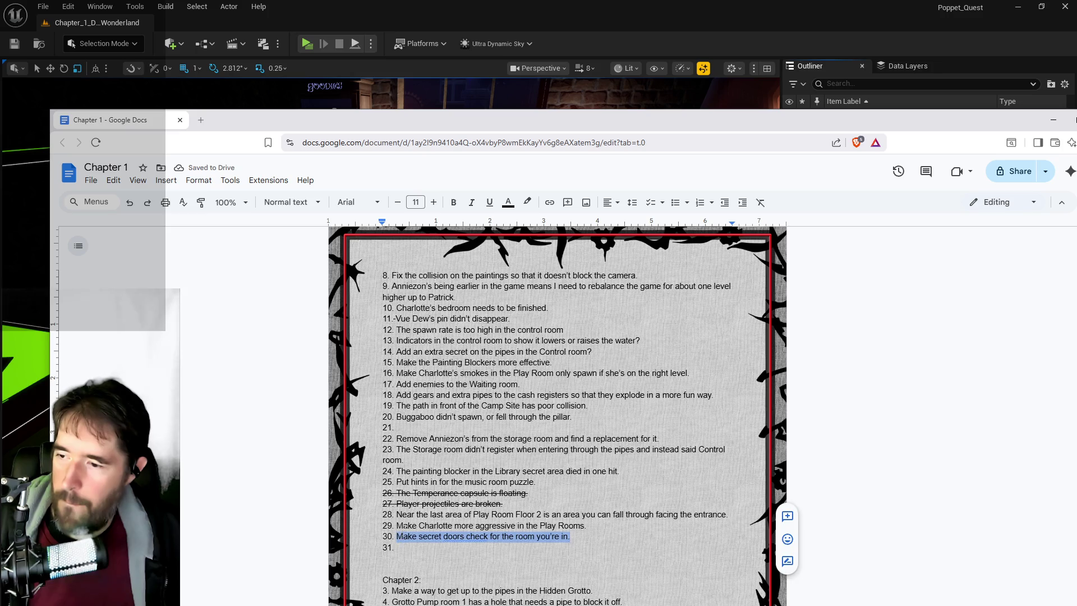
pyautogui.hotkey('ctrl', 'x')
pyautogui.hotkey('ctrl', 'v')
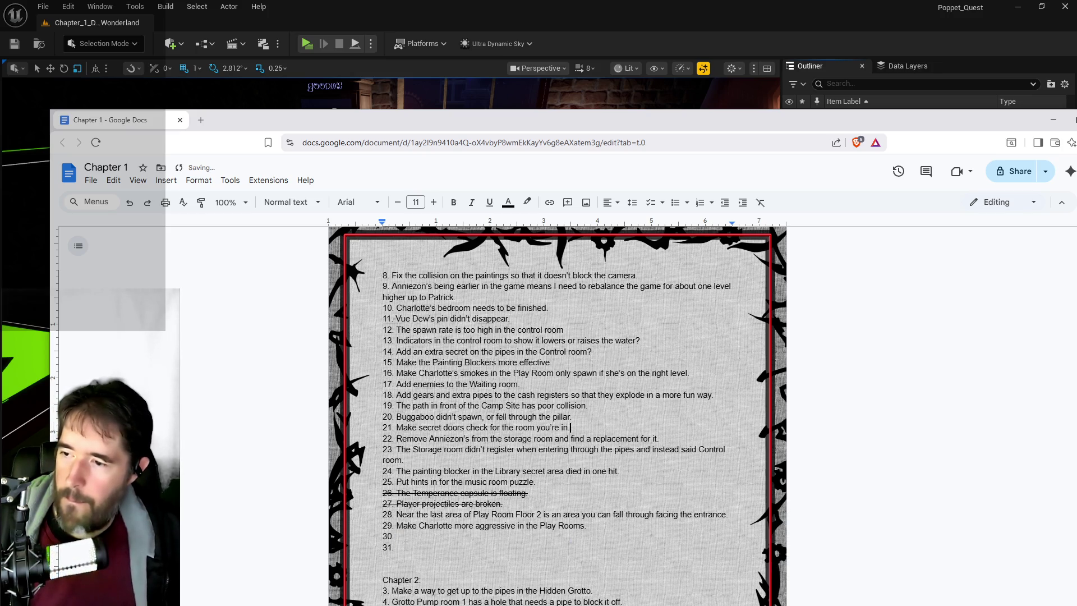
pyautogui.moveTo(398, 549); pyautogui.dragTo(375, 538)
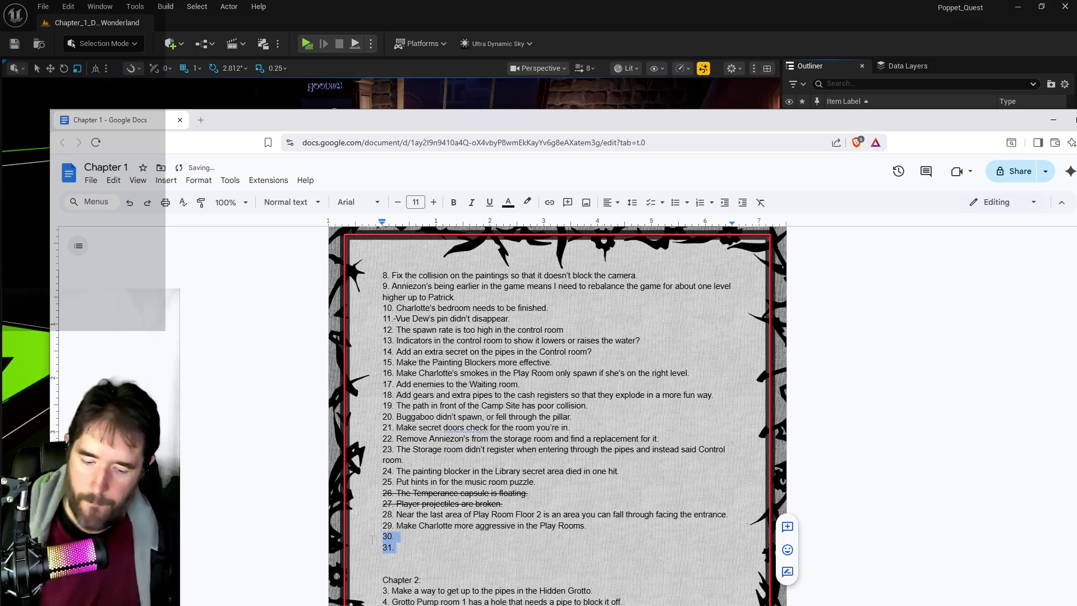
pyautogui.press('BackSpace')
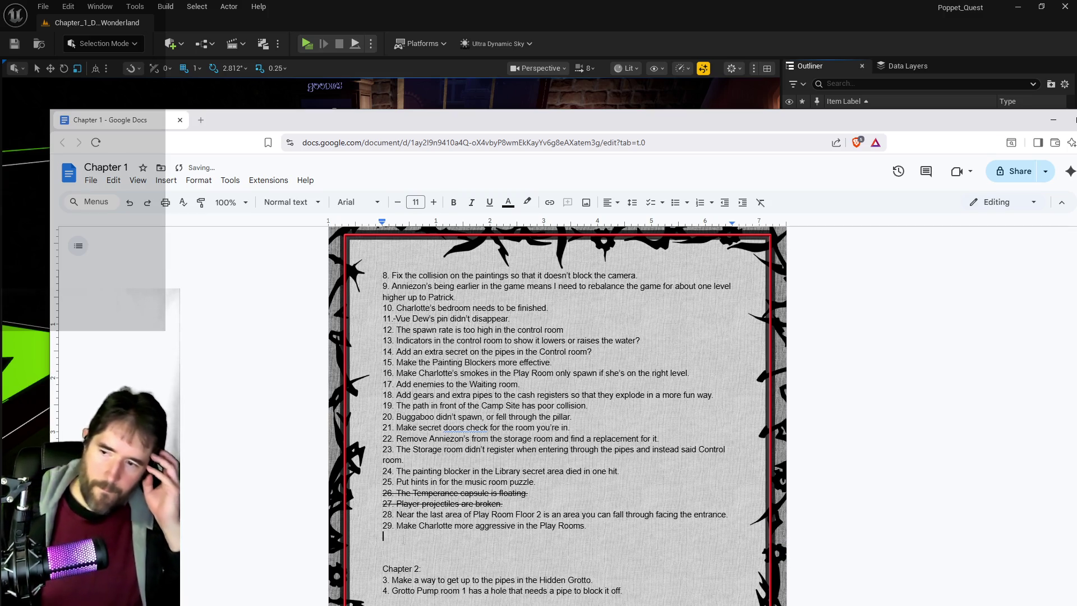
# Delete struck-through items 26–27, renumber the last task to 27, and return to Unreal
pyautogui.moveTo(503, 505); pyautogui.dragTo(365, 497)
pyautogui.press('BackSpace')
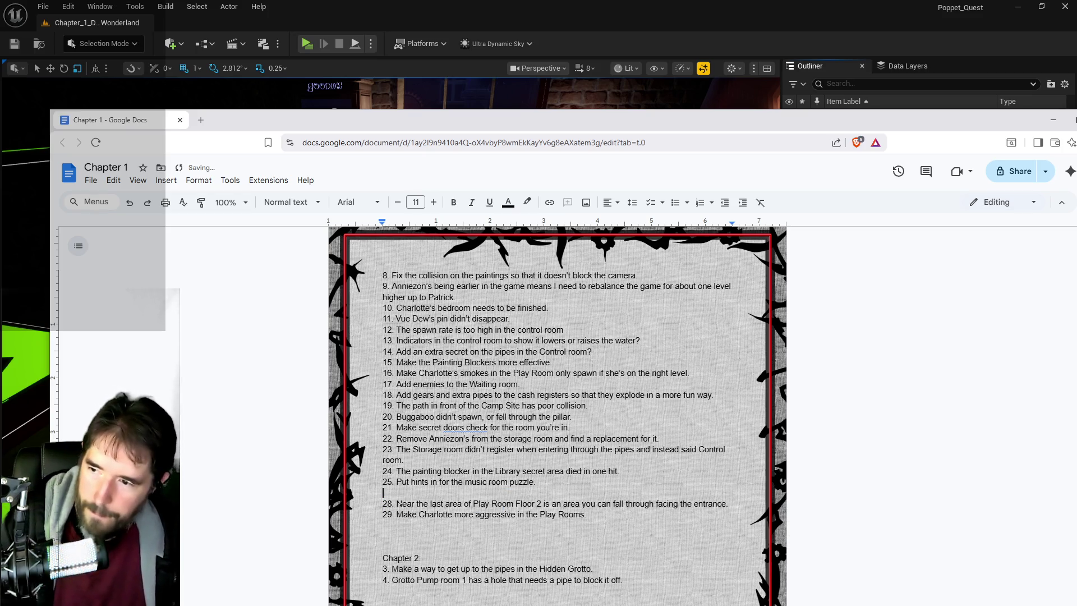
pyautogui.press('Delete')
pyautogui.write('6')
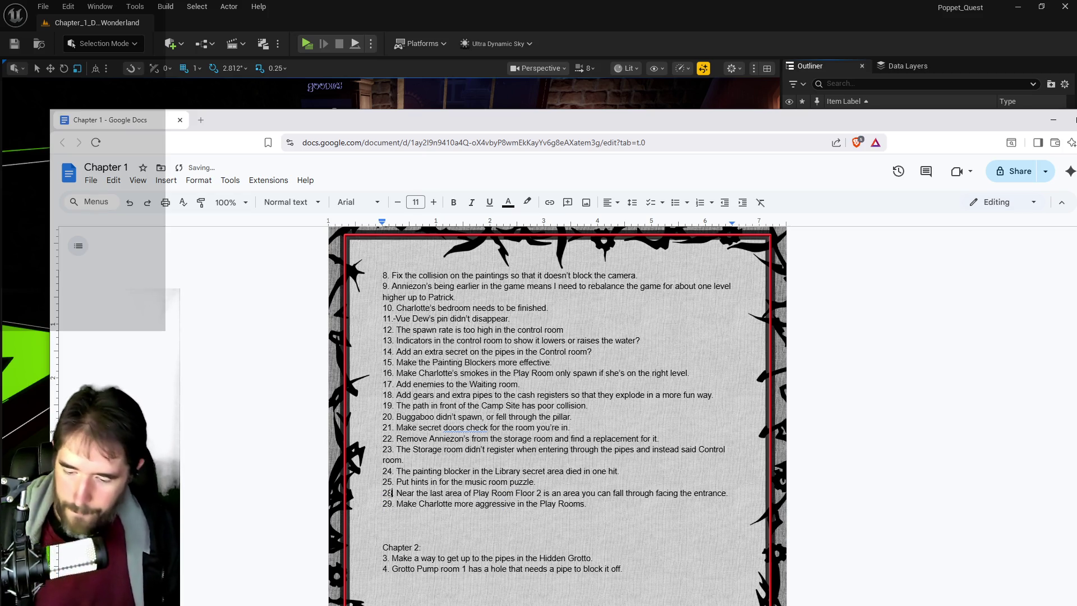
pyautogui.press('Down')
pyautogui.press('BackSpace')
pyautogui.write('7')
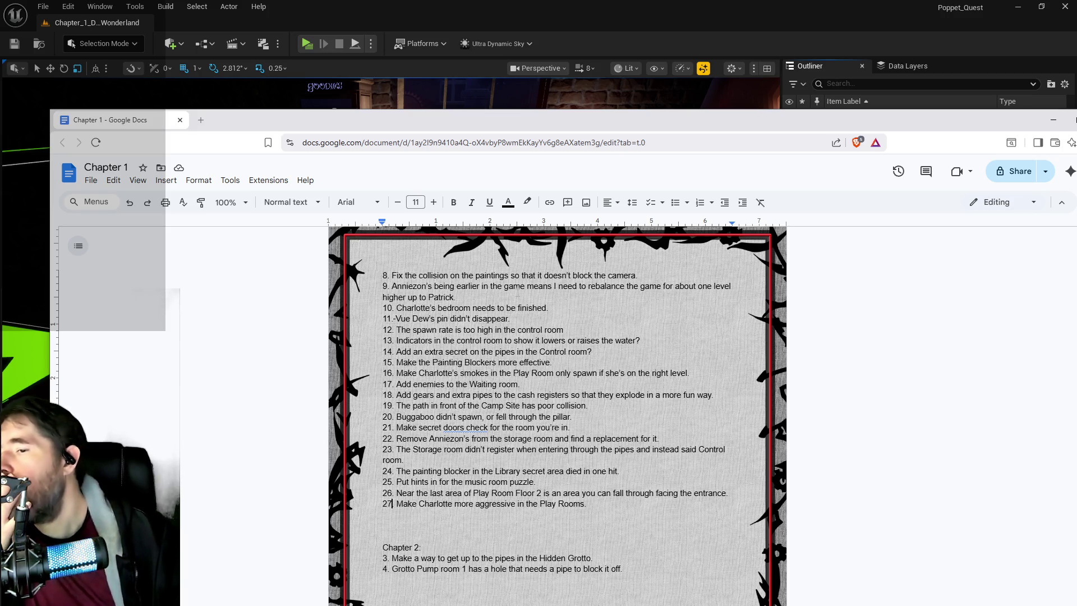
pyautogui.click(1054, 120)
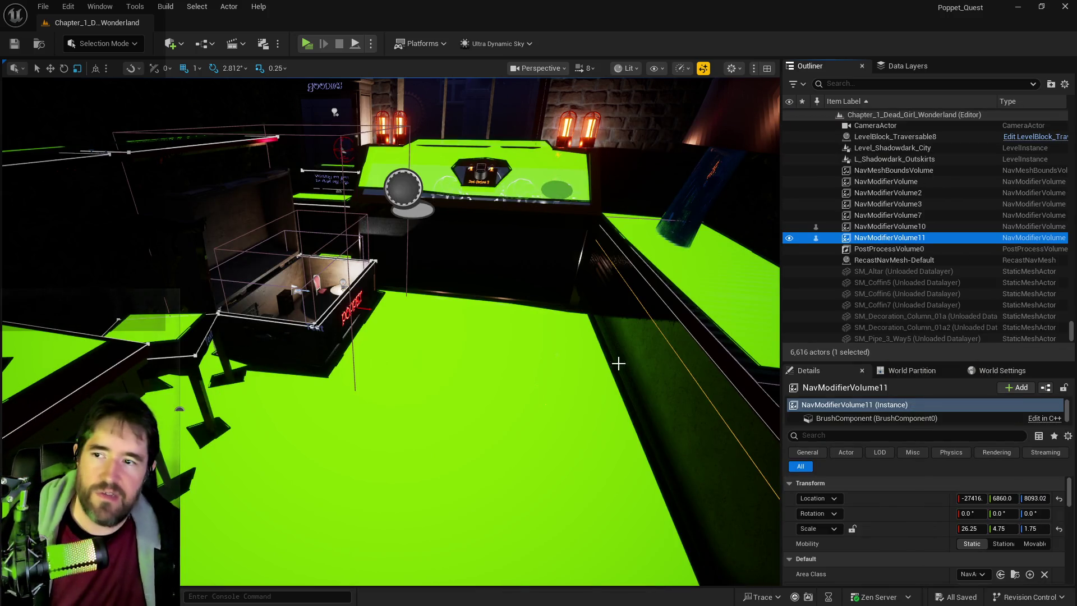
# Open BP_Oliver from the Characters > NPCs folder in a Content Browser
pyautogui.press('f')
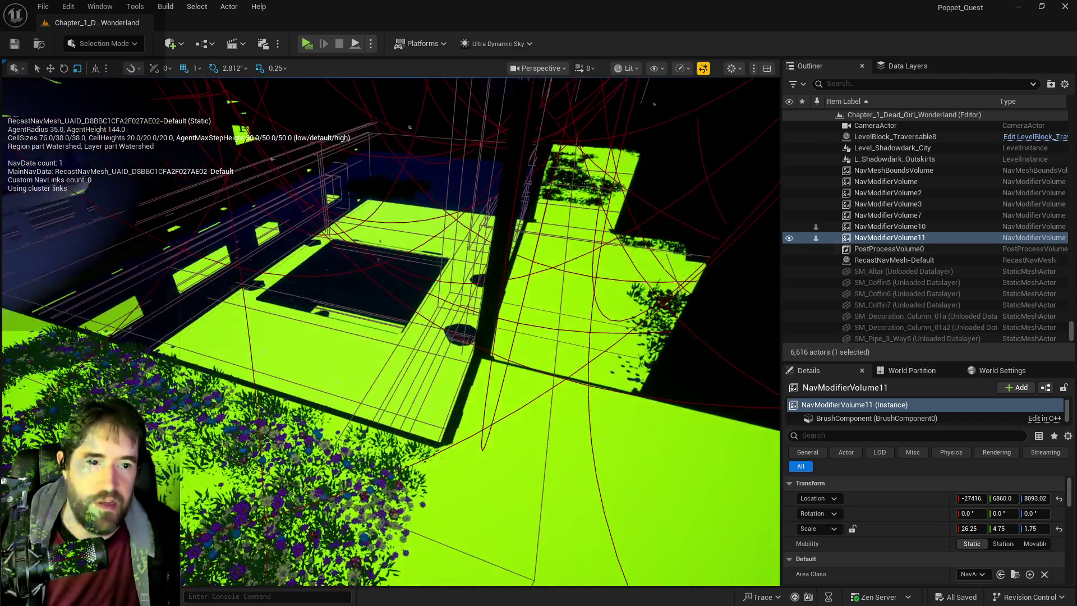
pyautogui.hotkey('ctrl', 'b')
pyautogui.moveTo(611, 136); pyautogui.dragTo(576, 127)
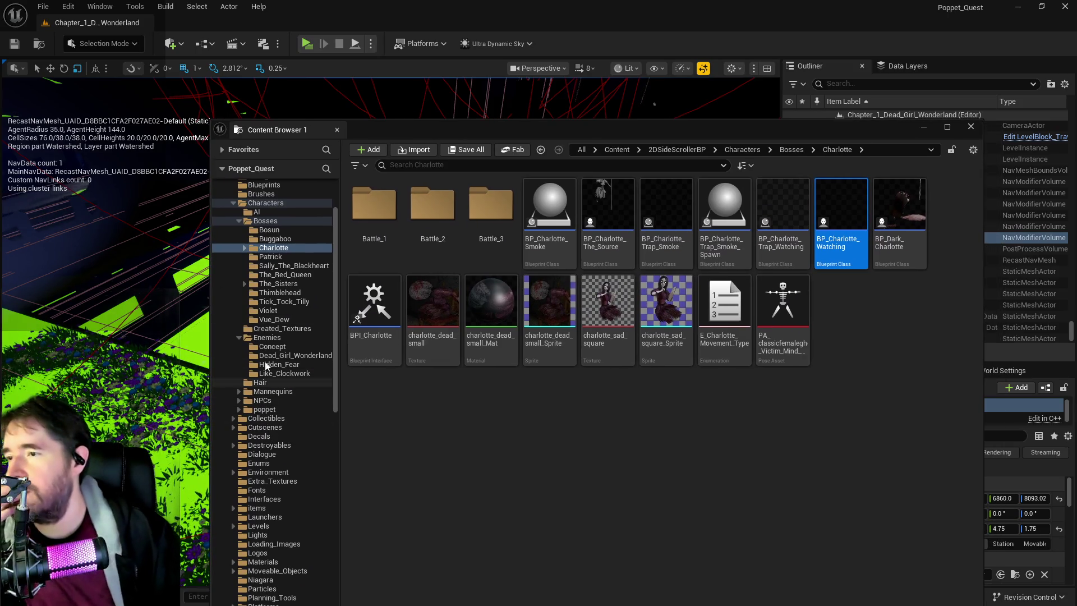
pyautogui.scroll(-1, 277, 355)
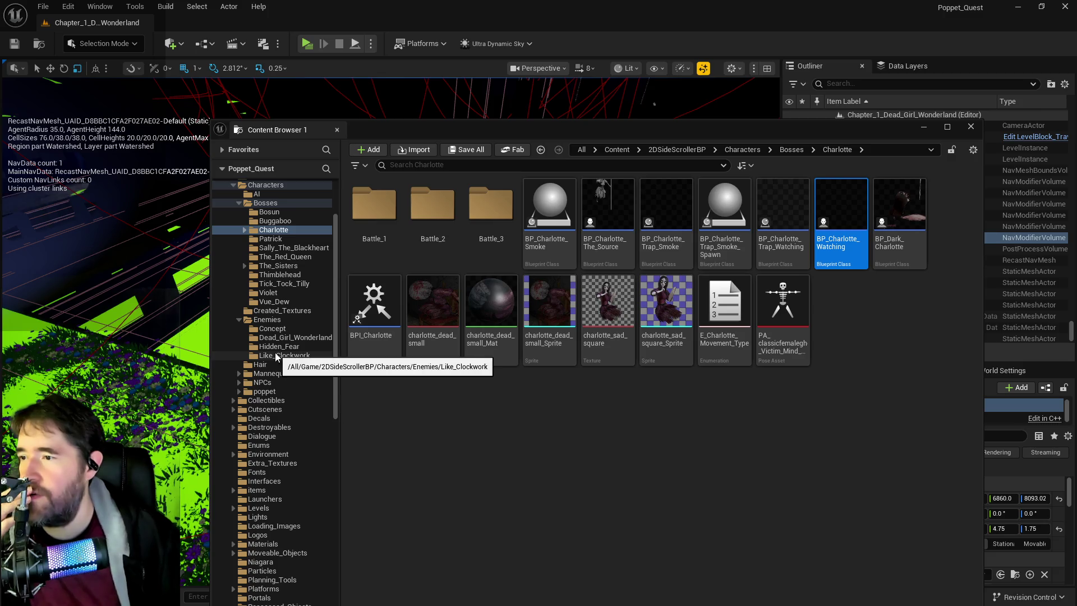
pyautogui.click(239, 382)
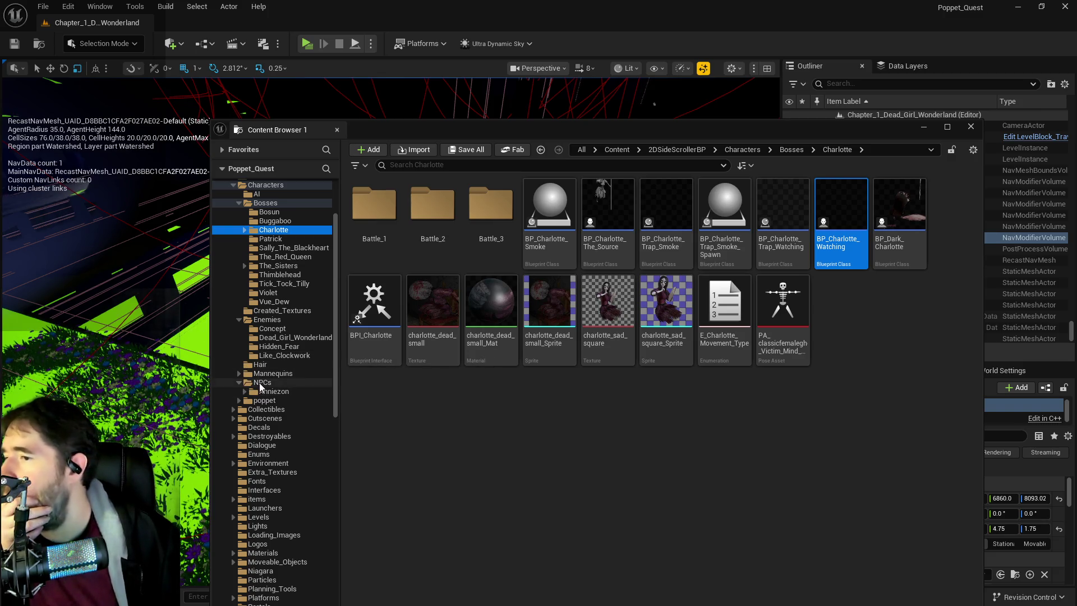
pyautogui.click(251, 383)
pyautogui.click(783, 213)
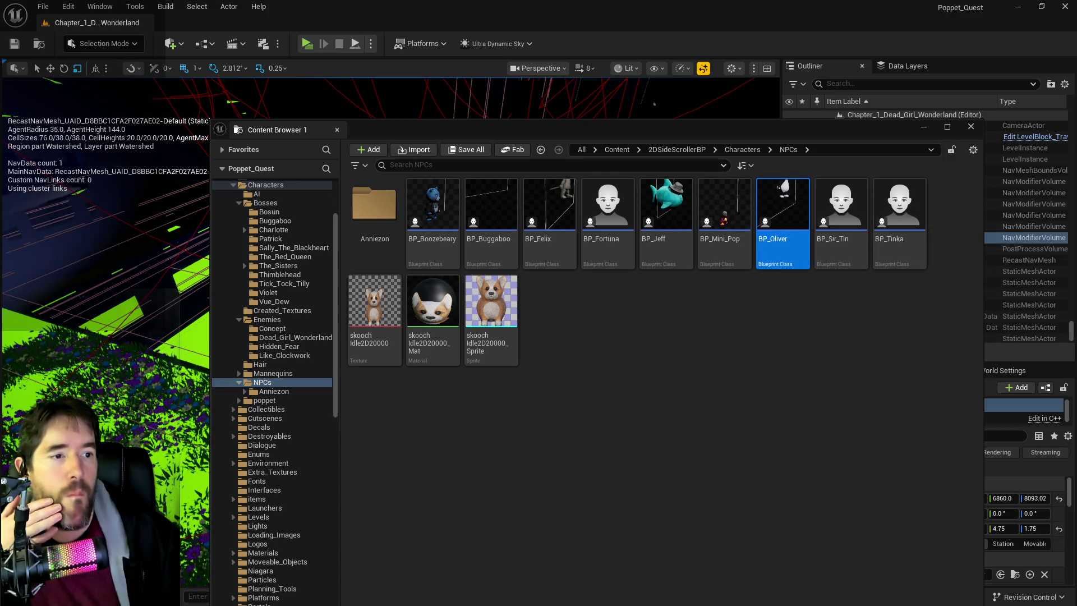
pyautogui.press('Return')
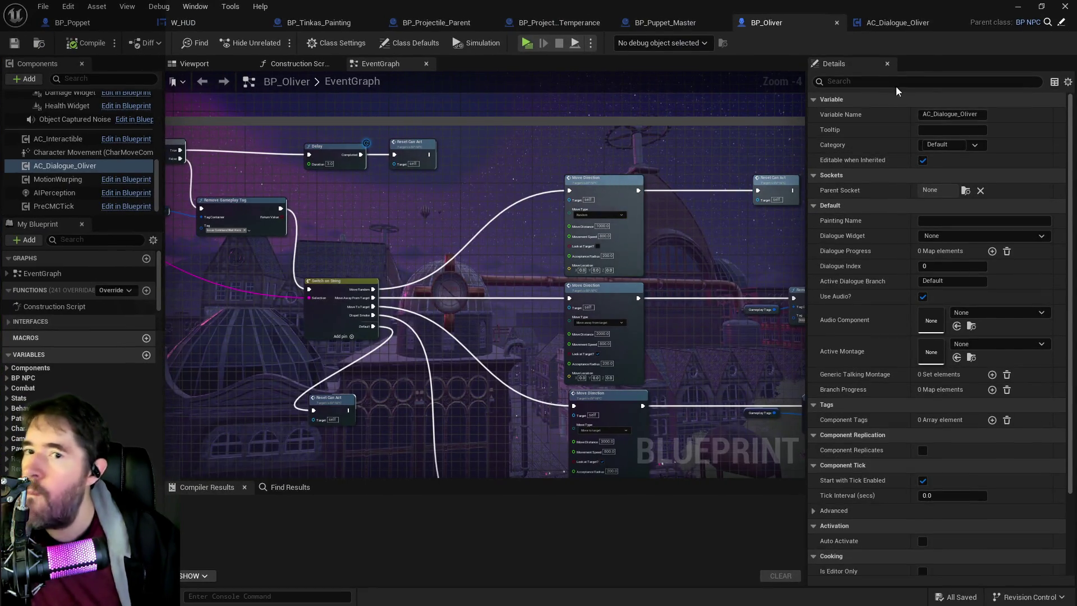
# Set BP_Oliver's New Movement Mode to Flying in its default properties
pyautogui.click(884, 83)
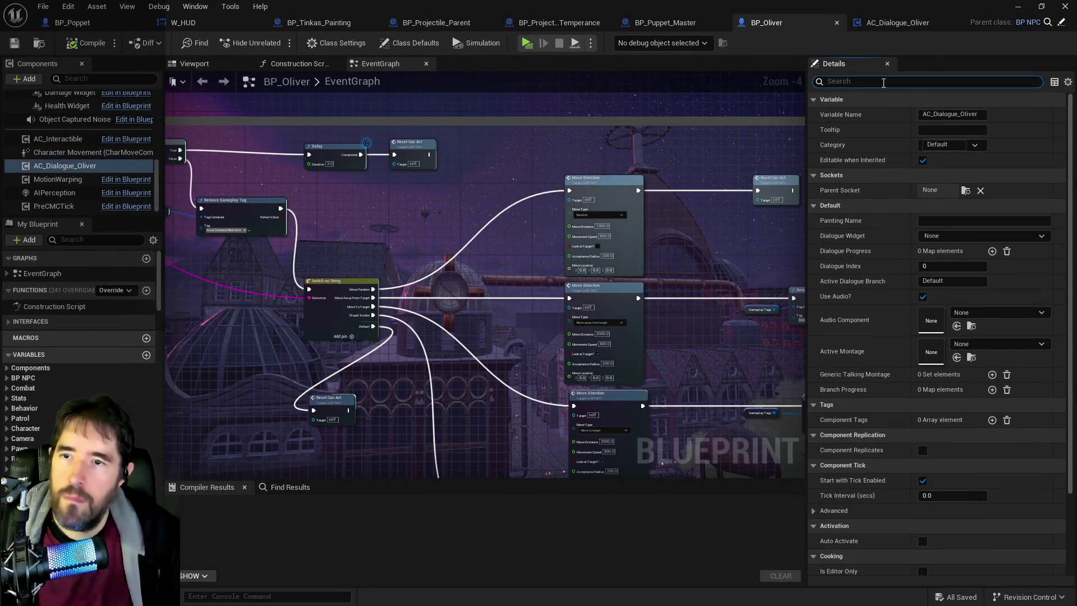
pyautogui.write('movement')
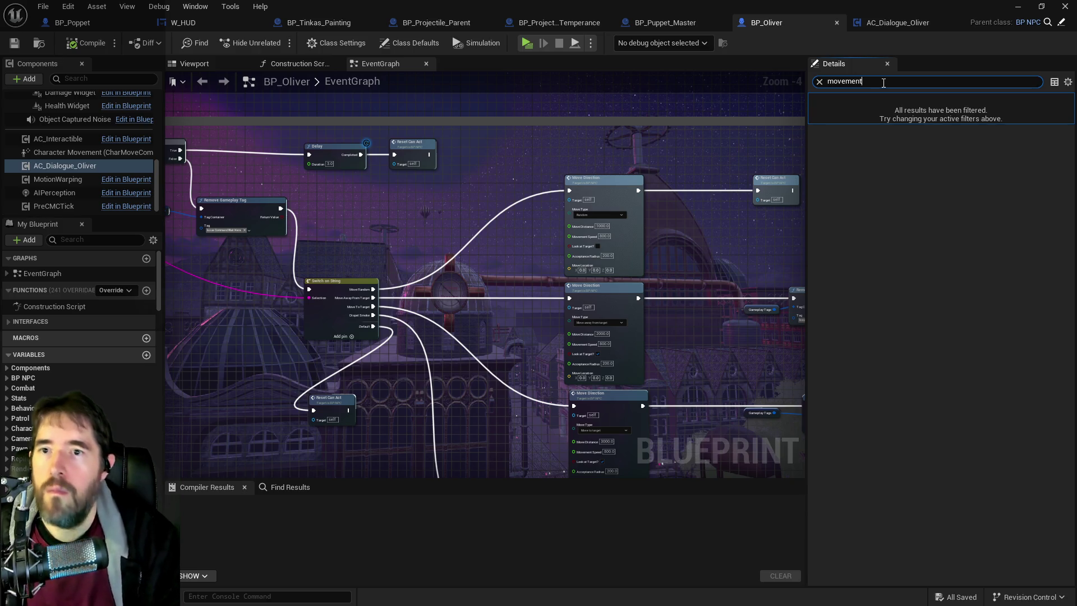
pyautogui.scroll(5, 48, 138)
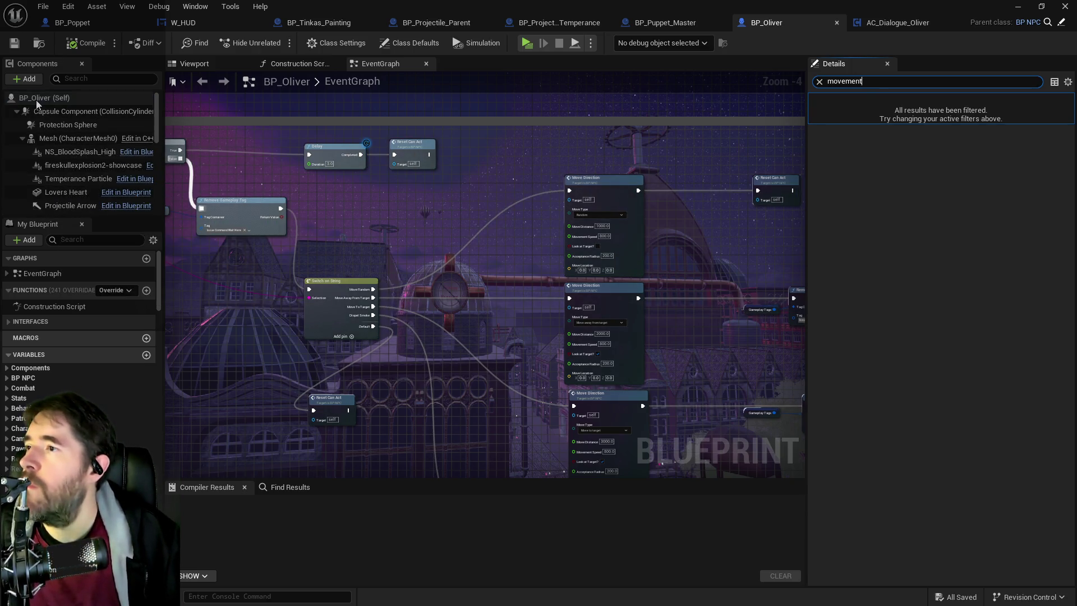
pyautogui.click(37, 99)
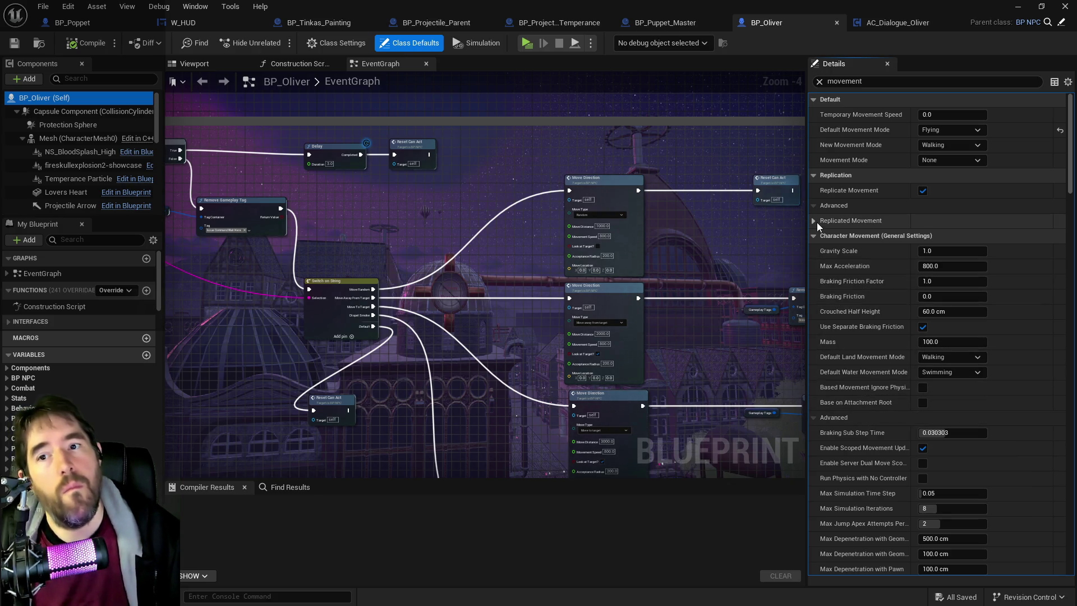
pyautogui.click(945, 146)
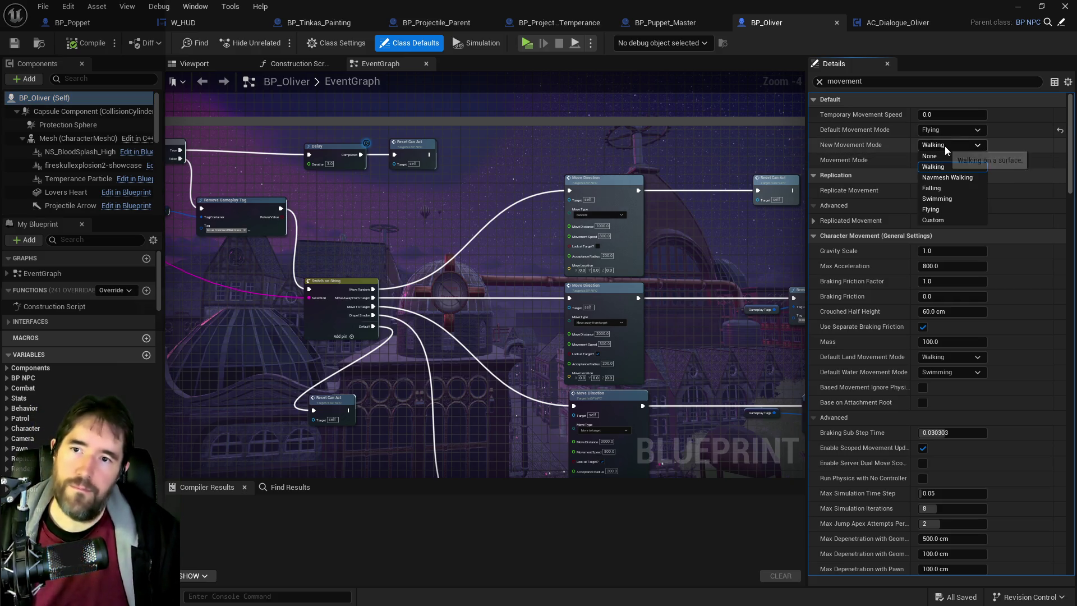
pyautogui.click(933, 210)
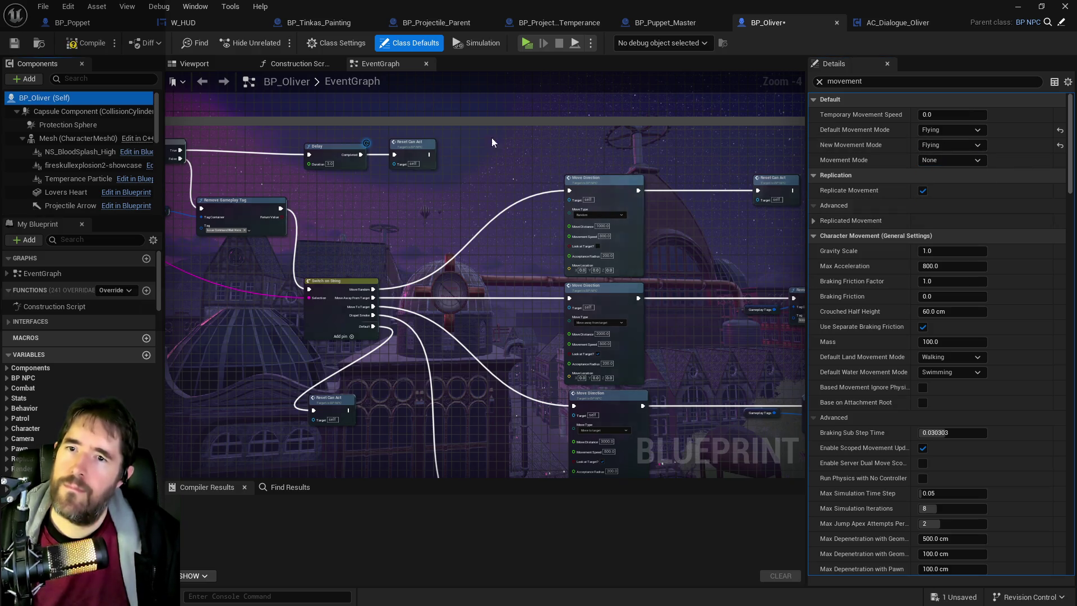
# Compile and save BP_Oliver
pyautogui.click(86, 45)
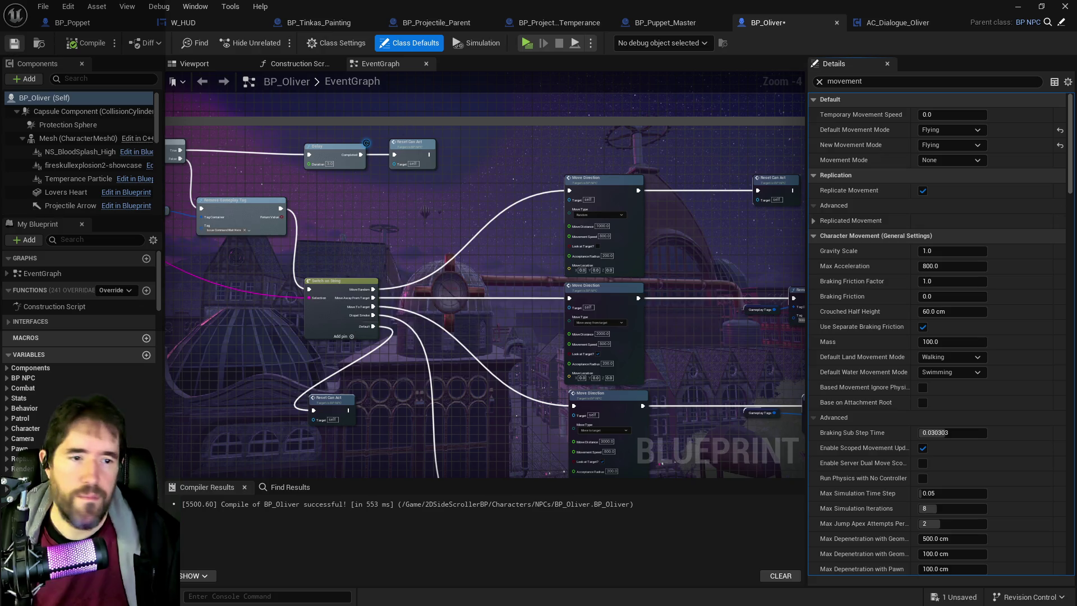
pyautogui.hotkey('ctrl', 's')
pyautogui.hotkey('ctrl', 'b')
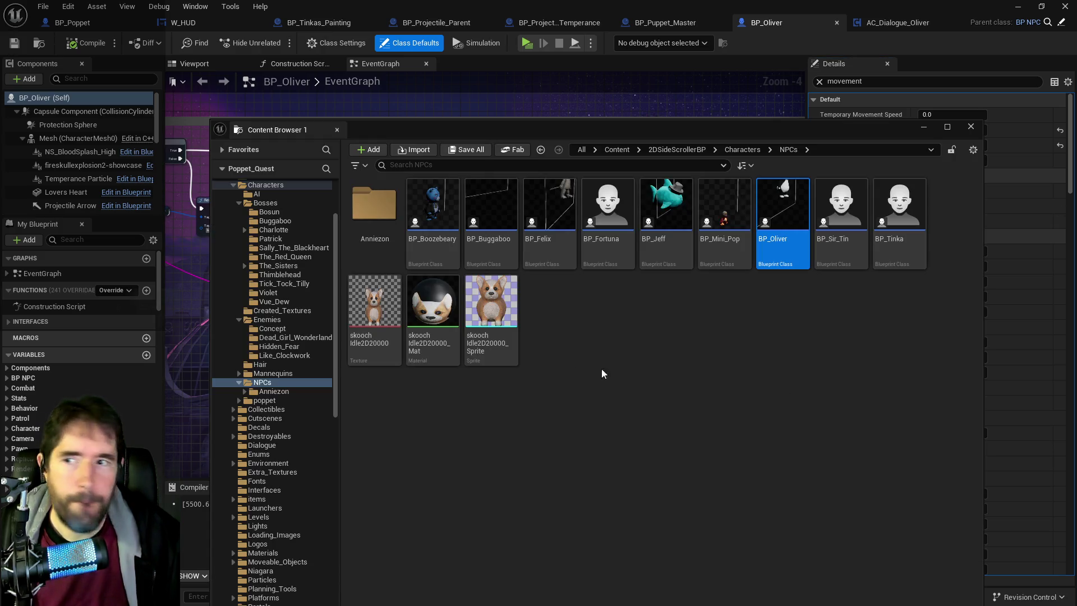
# Open BP_Buggaboo_Boss from the Bosses > Buggaboo folder
pyautogui.click(263, 206)
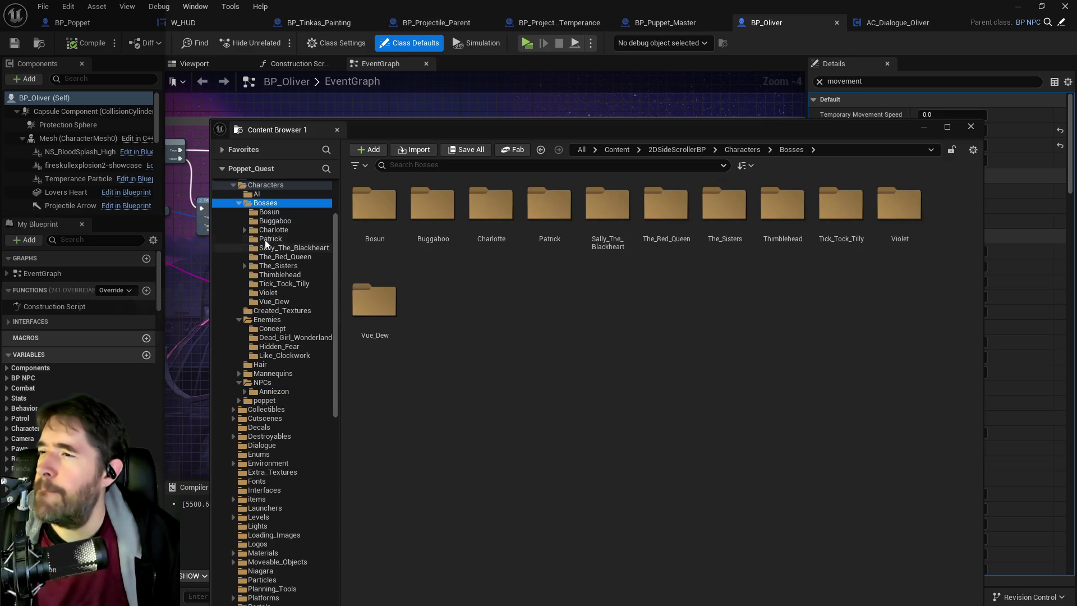
pyautogui.click(275, 221)
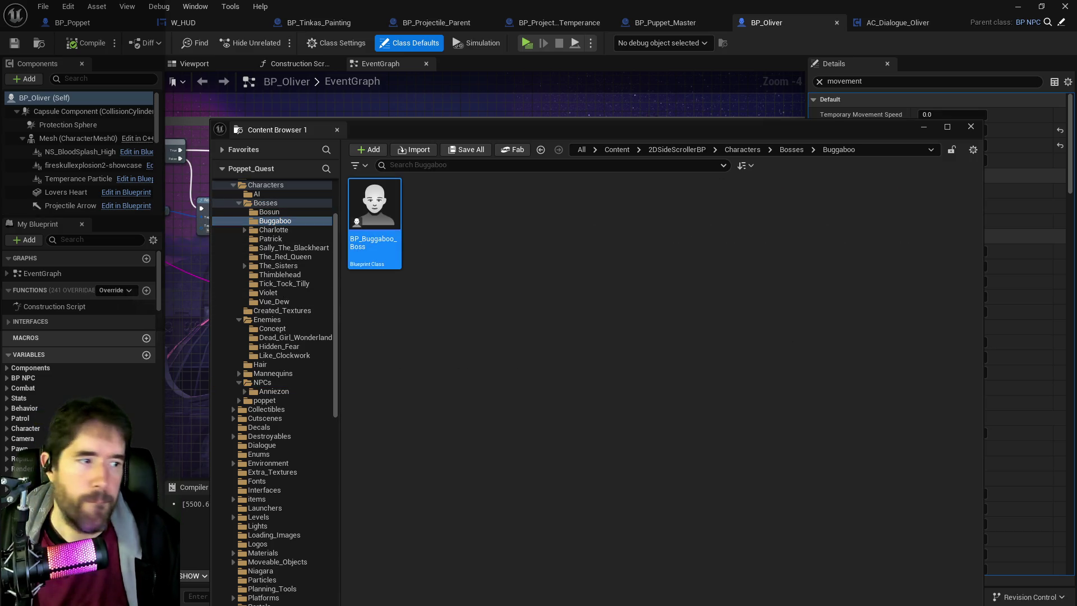
pyautogui.press('Return')
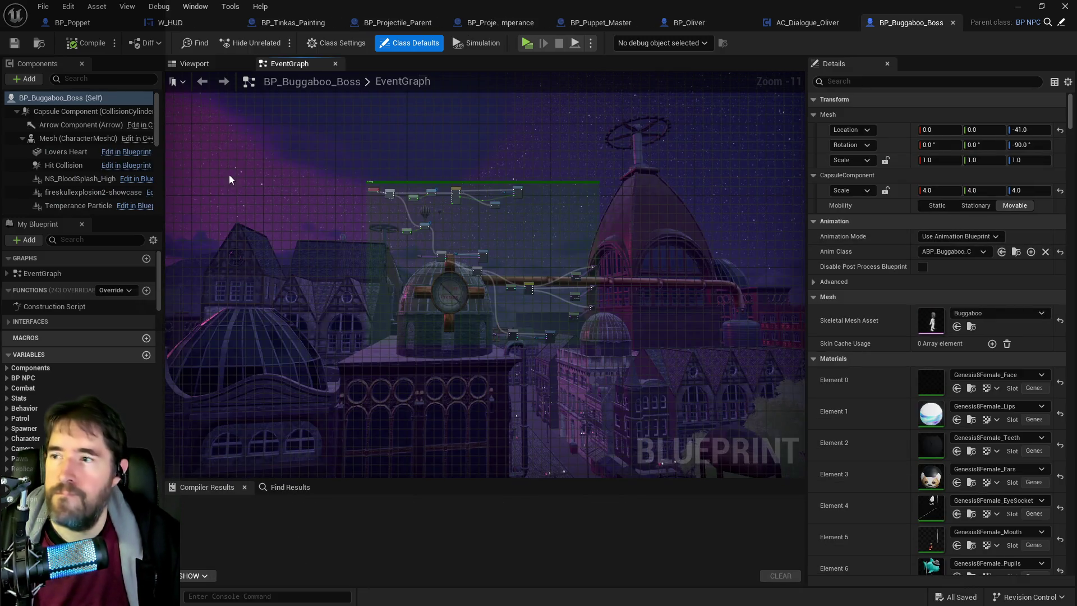
# Set both Default and New Movement Mode to Flying on BP_Buggaboo_Boss
pyautogui.click(866, 83)
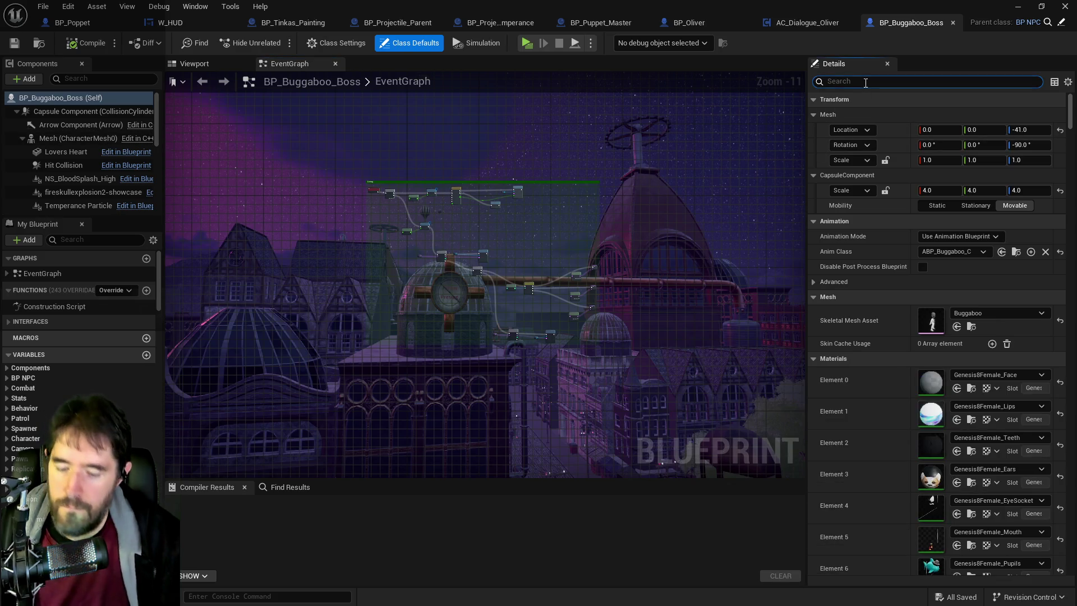
pyautogui.write('moveme')
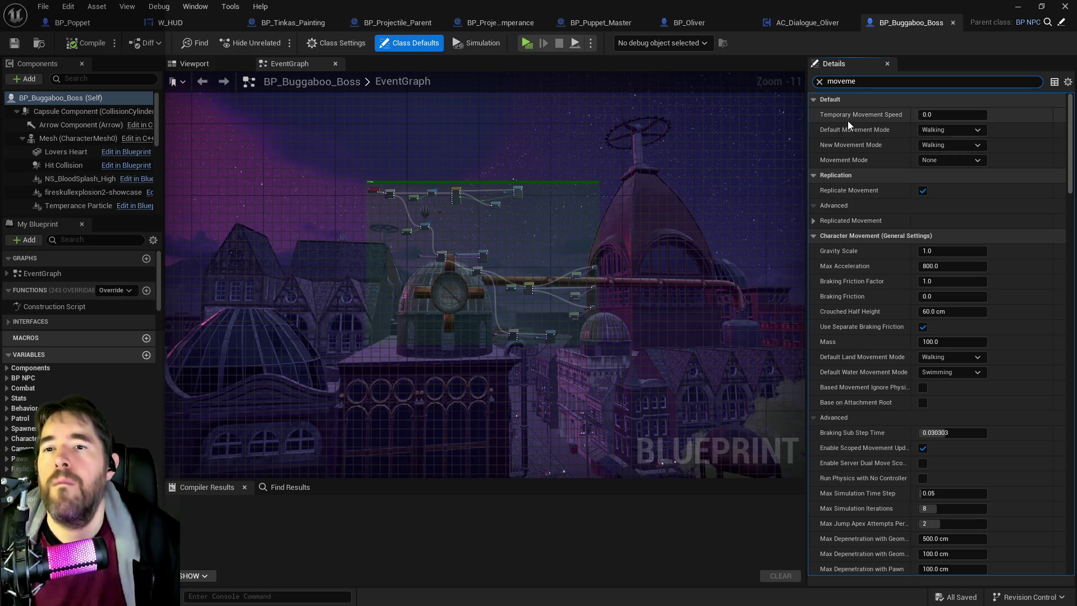
pyautogui.click(948, 131)
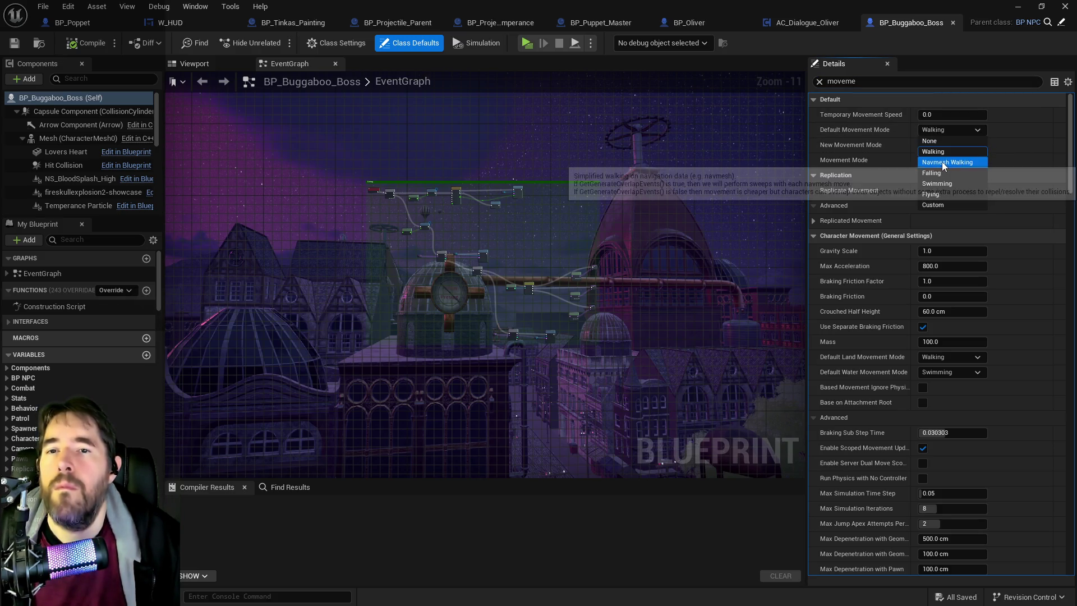
pyautogui.click(936, 195)
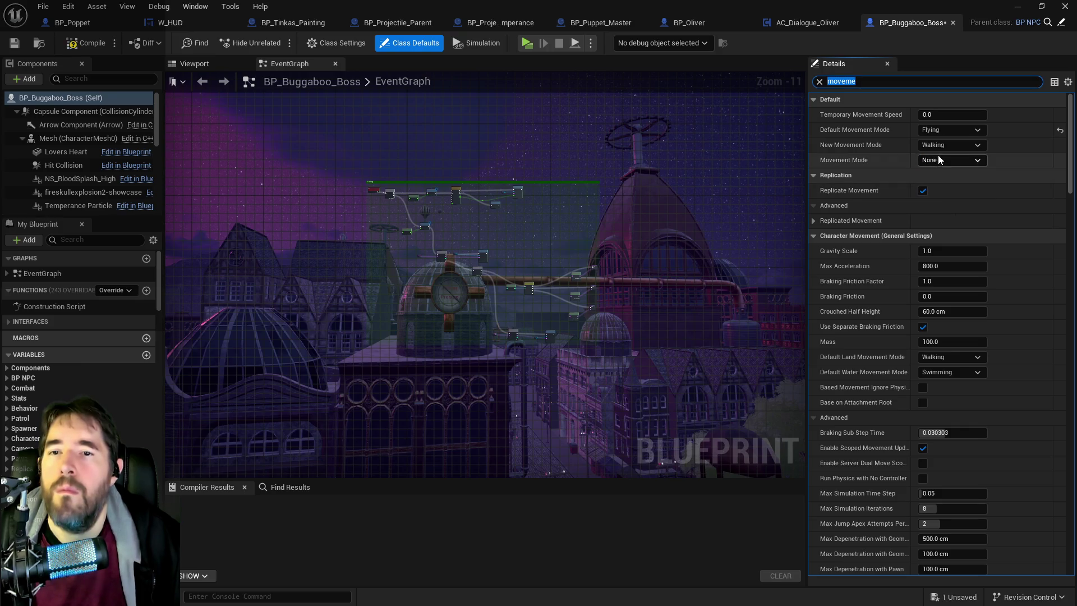
pyautogui.click(942, 145)
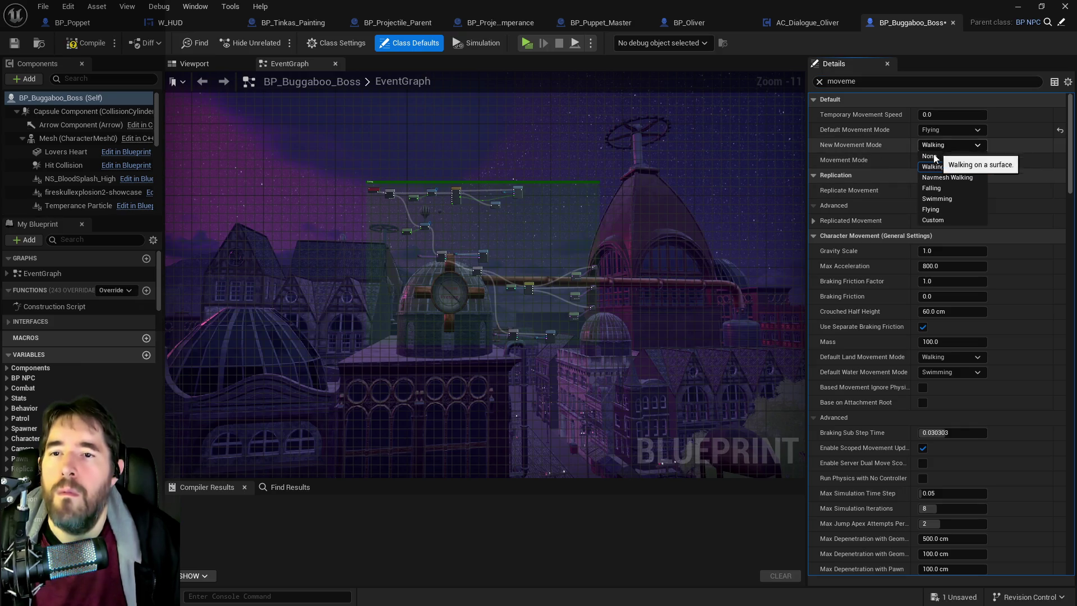
pyautogui.click(933, 210)
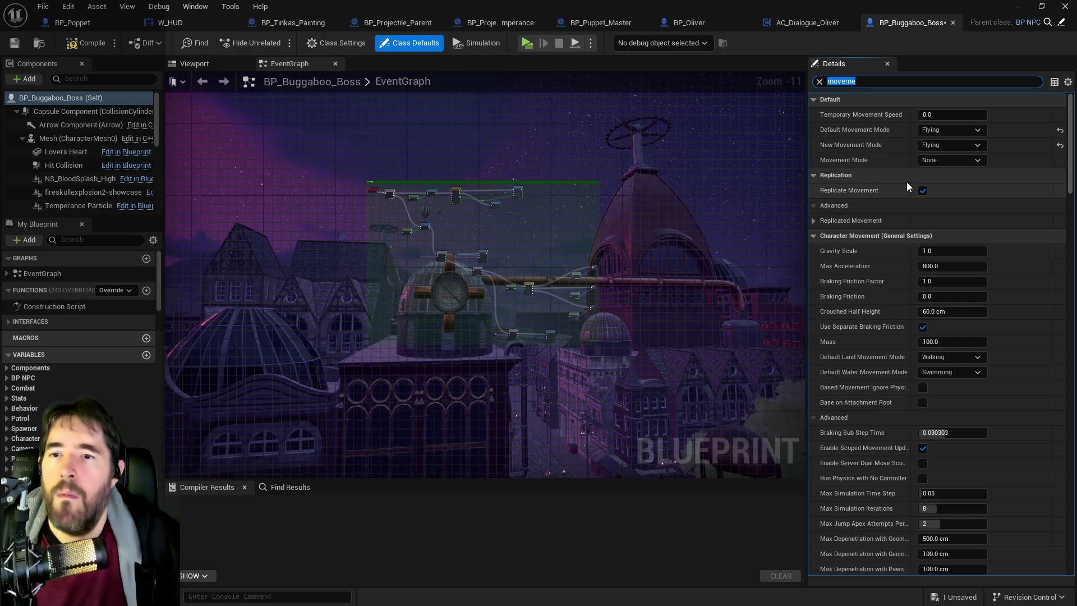
# Compile and save BP_Buggaboo_Boss, then close its tab
pyautogui.click(73, 23)
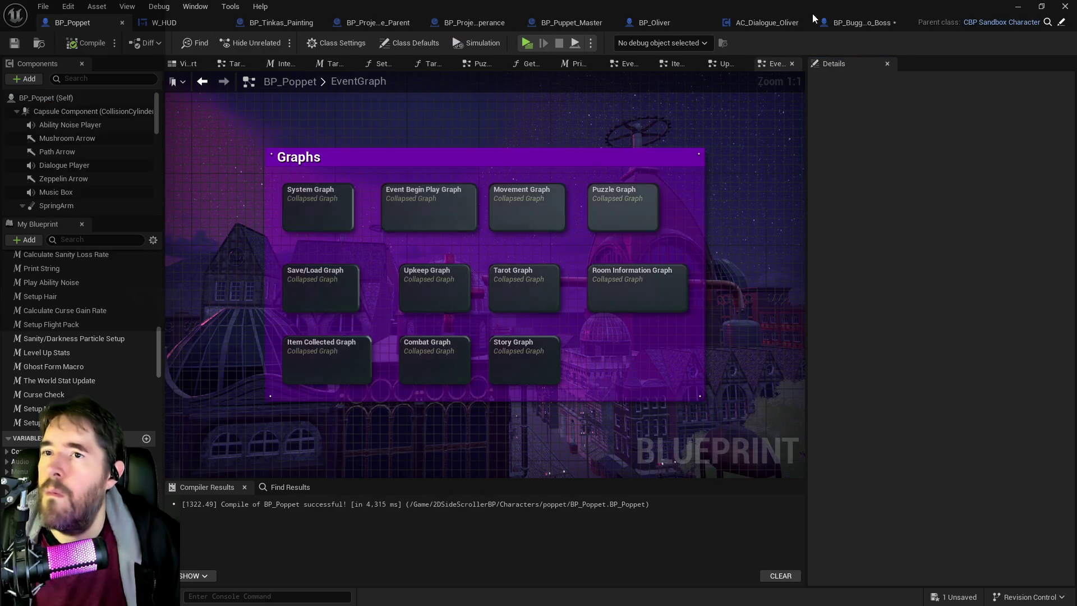
pyautogui.hotkey('ctrl', 'Tab')
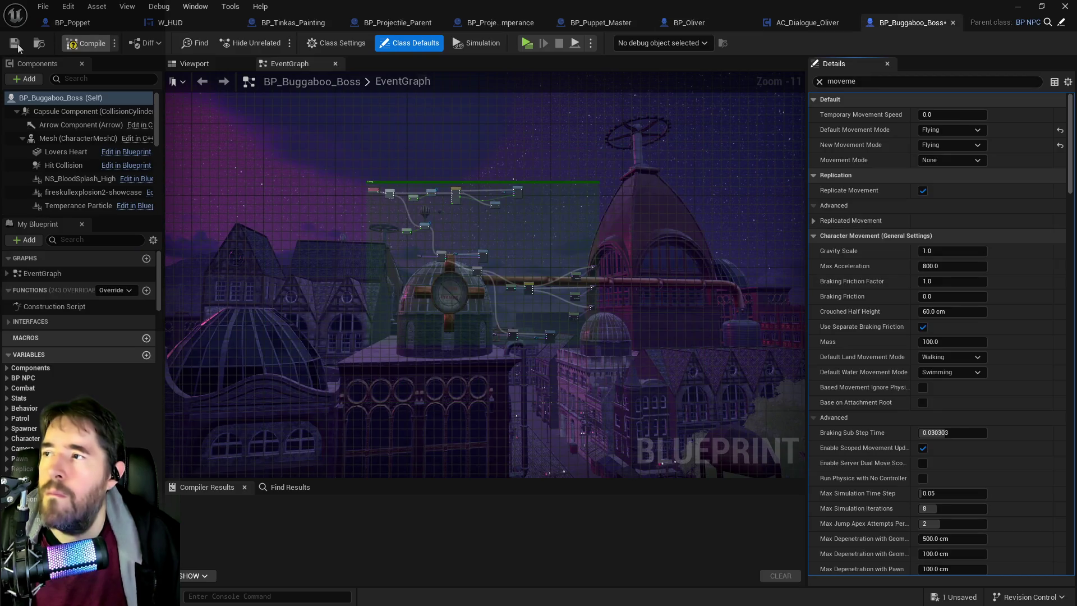
pyautogui.click(16, 45)
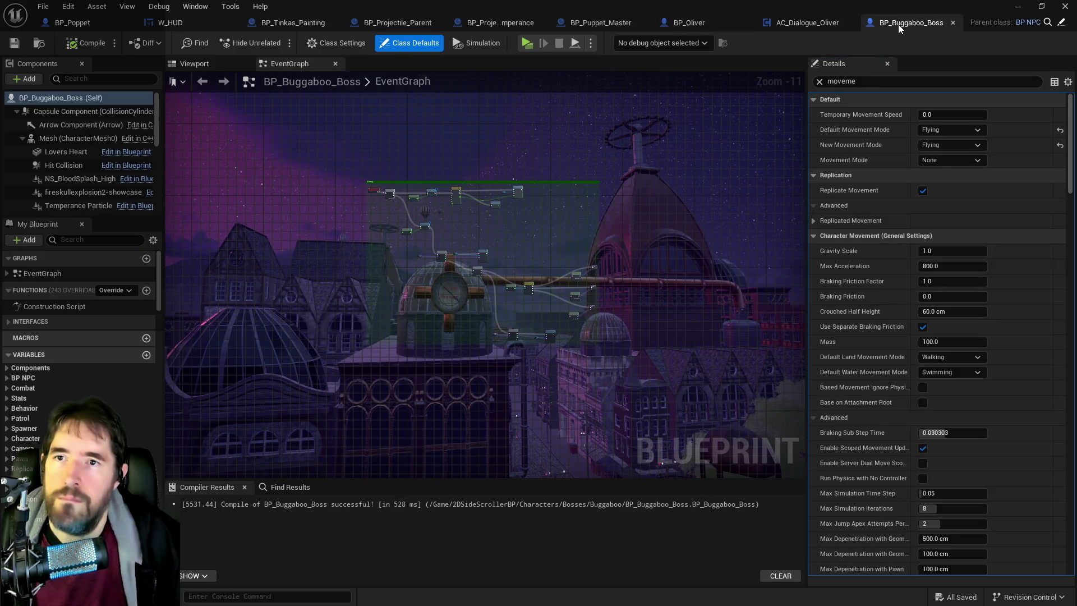
pyautogui.click(953, 22)
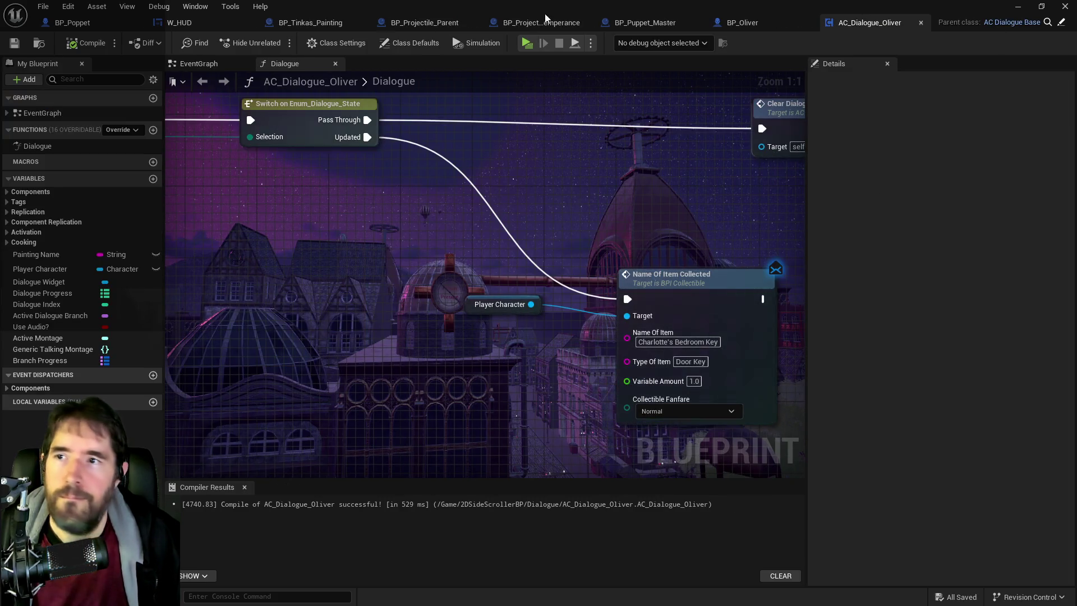
# In the level editor, focus on NavModifierVolume11 and orbit around the green nav volume
pyautogui.hotkey('alt', 'Tab')
pyautogui.hotkey('ctrl', 'space')
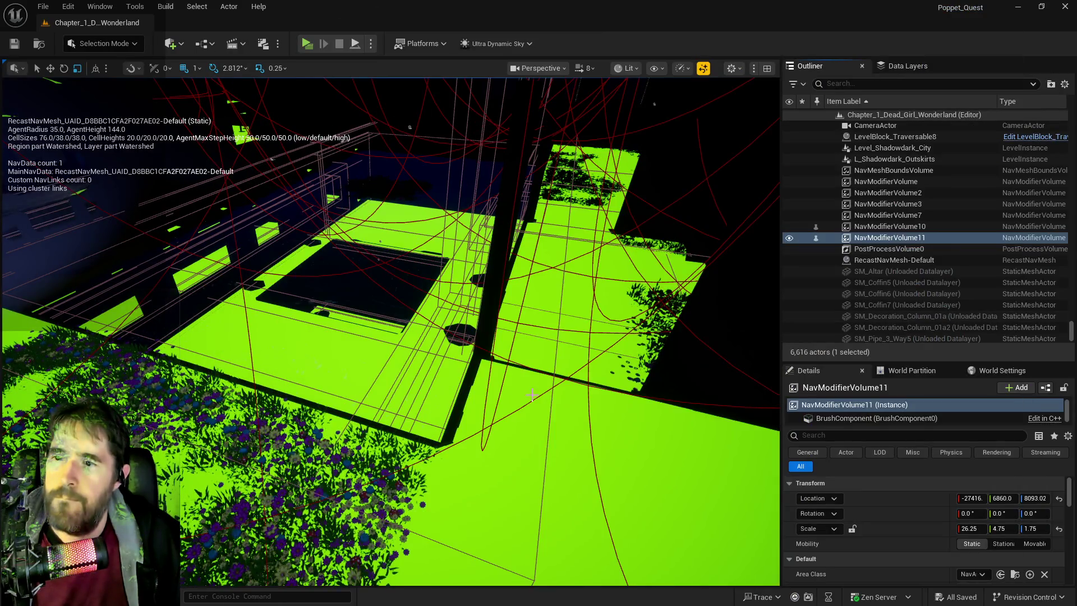
pyautogui.press('f')
pyautogui.moveTo(448, 284)
pyautogui.mouseDown()
pyautogui.moveTo(427, 278)
pyautogui.moveTo(449, 284)
pyautogui.moveTo(305, 97)
pyautogui.mouseUp()
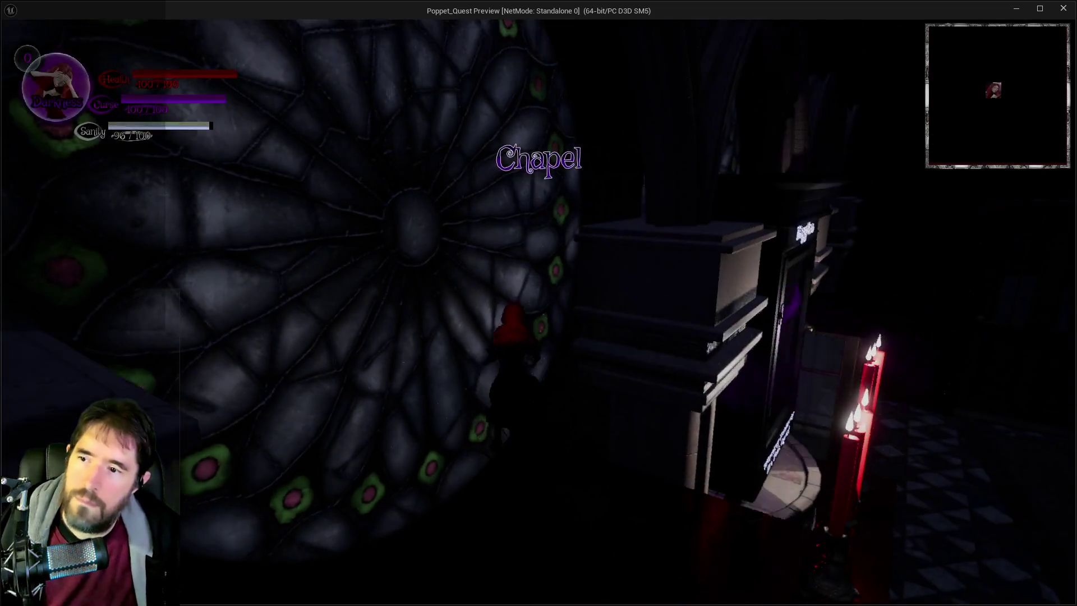
# Walk the character through the hall toward the chapel and switch into Darkness form
pyautogui.press('w')
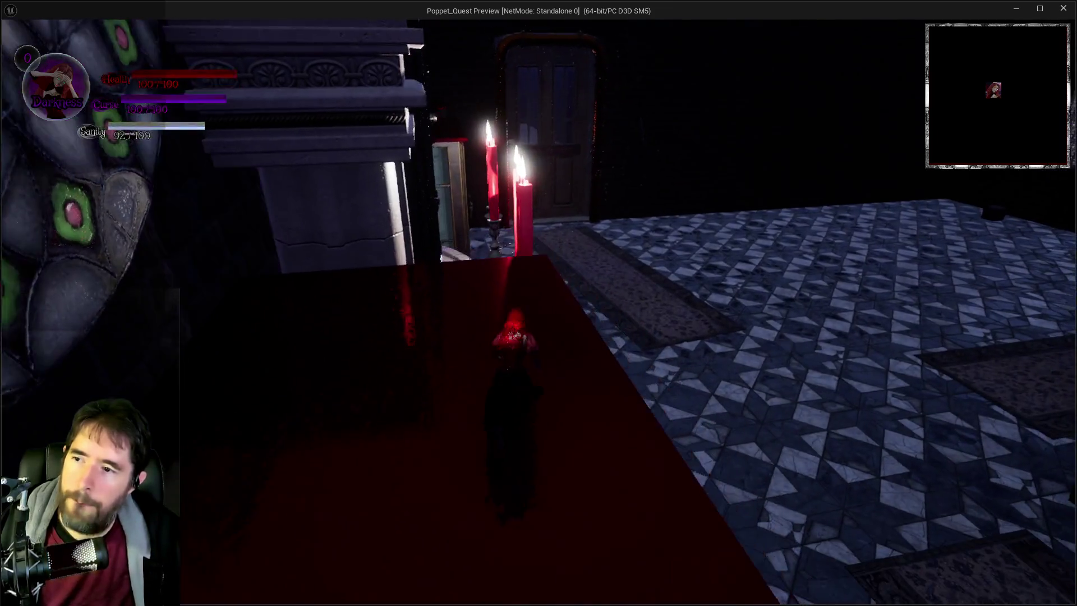
pyautogui.press('w')
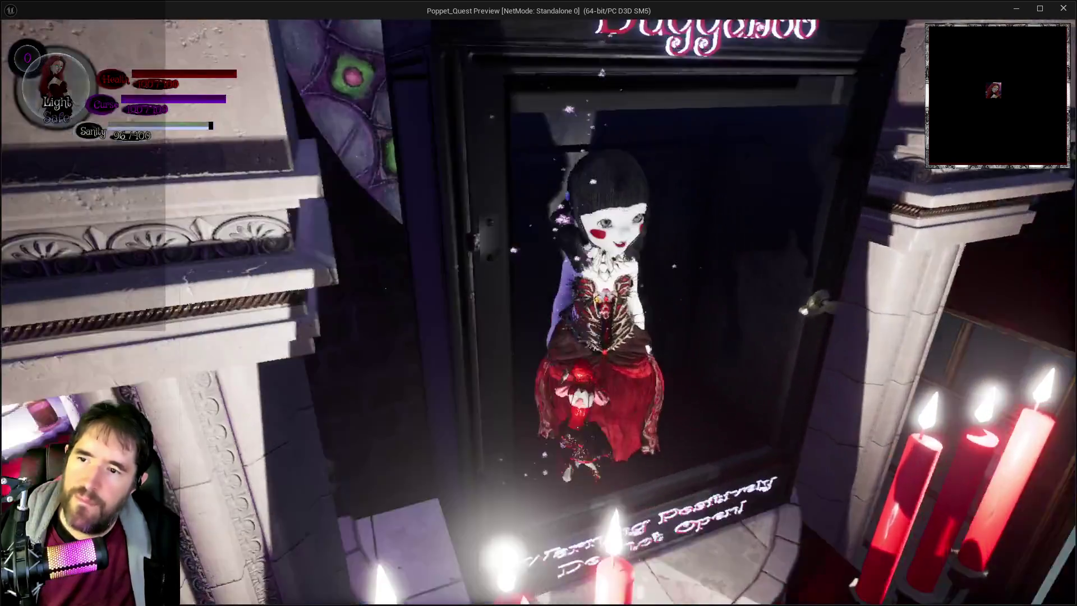
pyautogui.press('w')
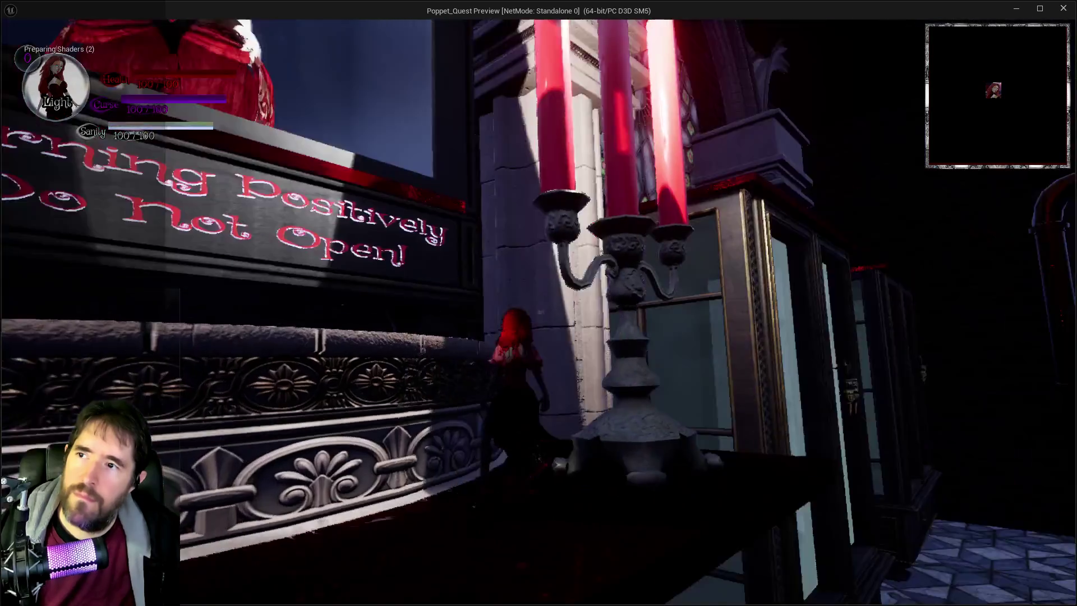
pyautogui.press('w')
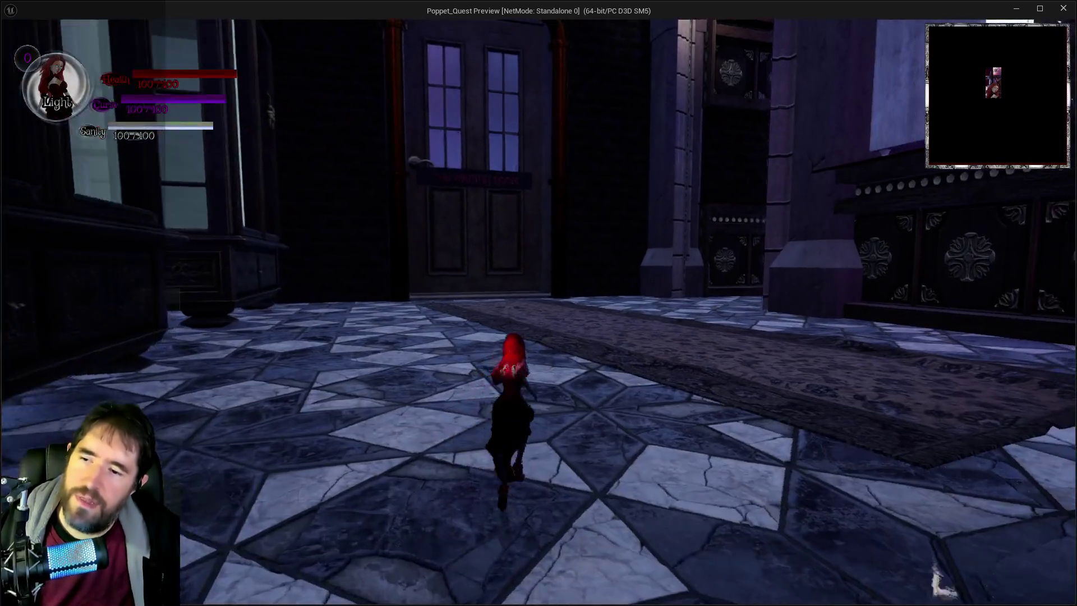
pyautogui.press('q')
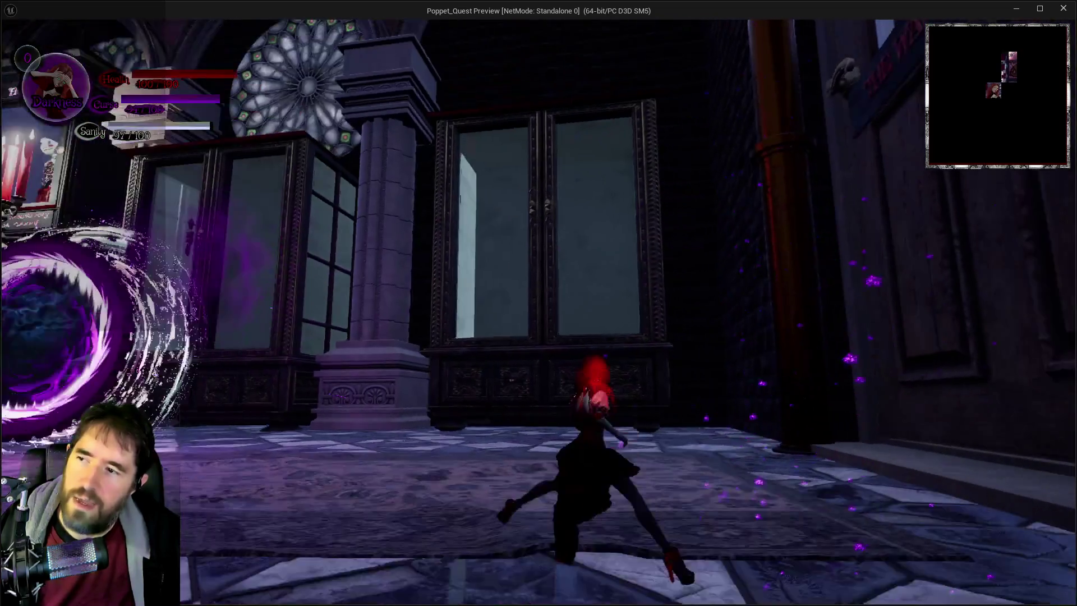
pyautogui.press('w')
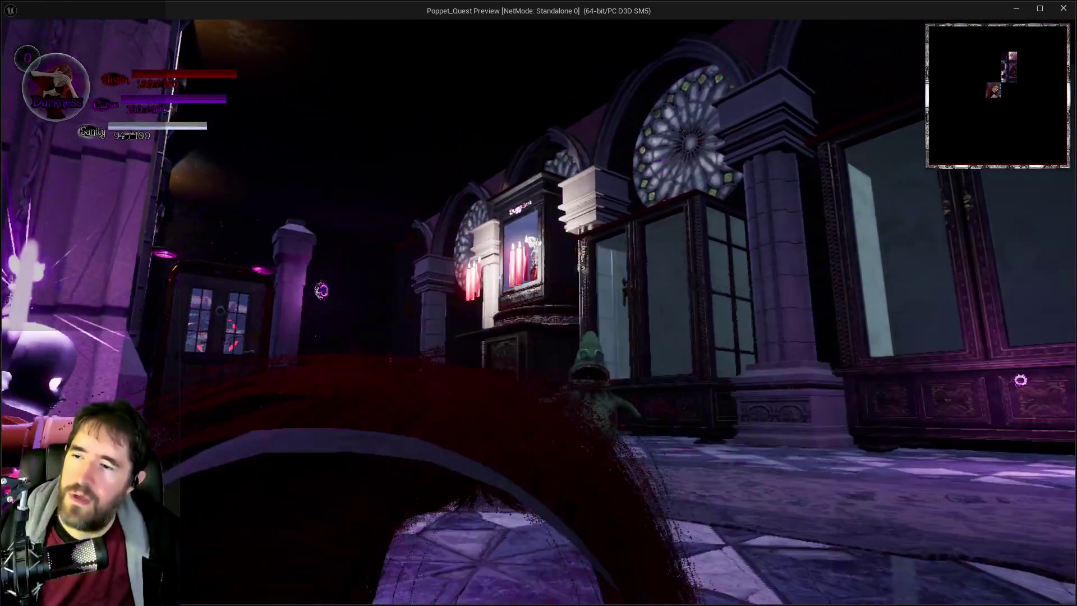
pyautogui.press('w')
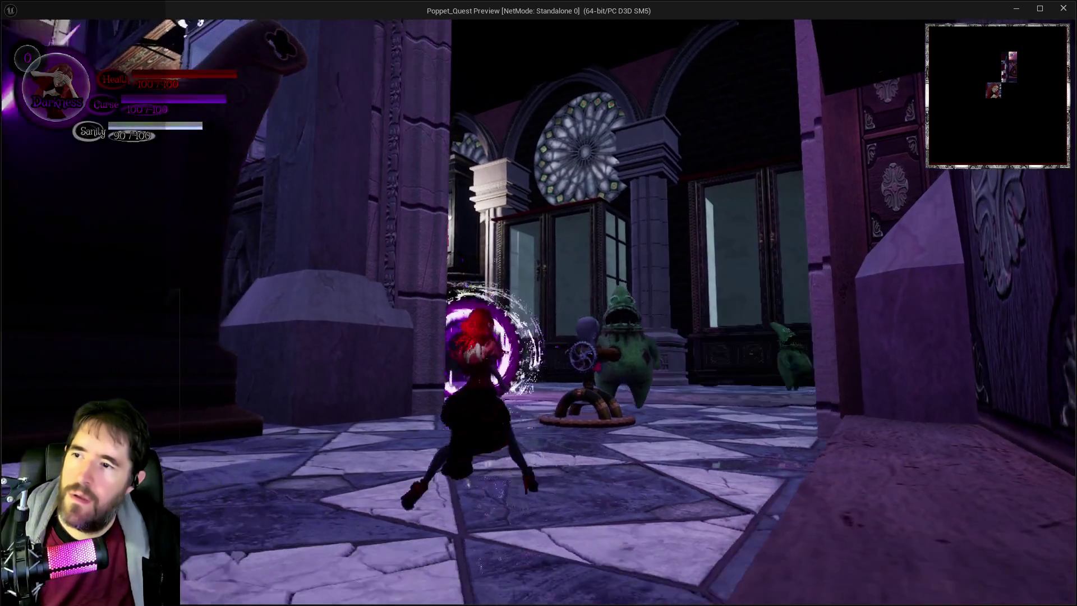
# Dash and fire ability bursts down the chapel aisle to the altar, then stop the session
pyautogui.press('shift')
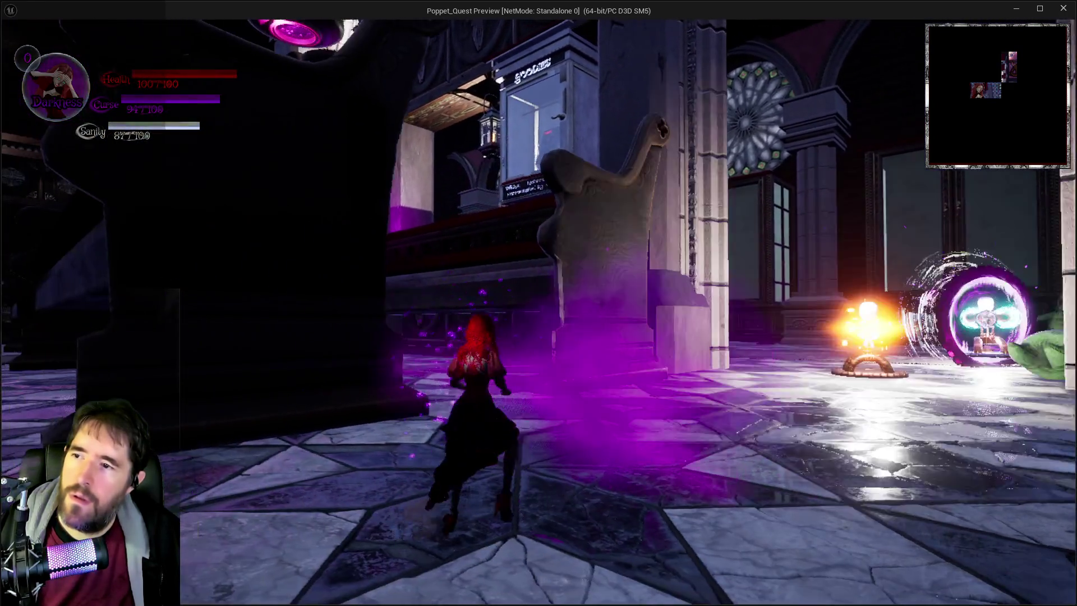
pyautogui.press('w')
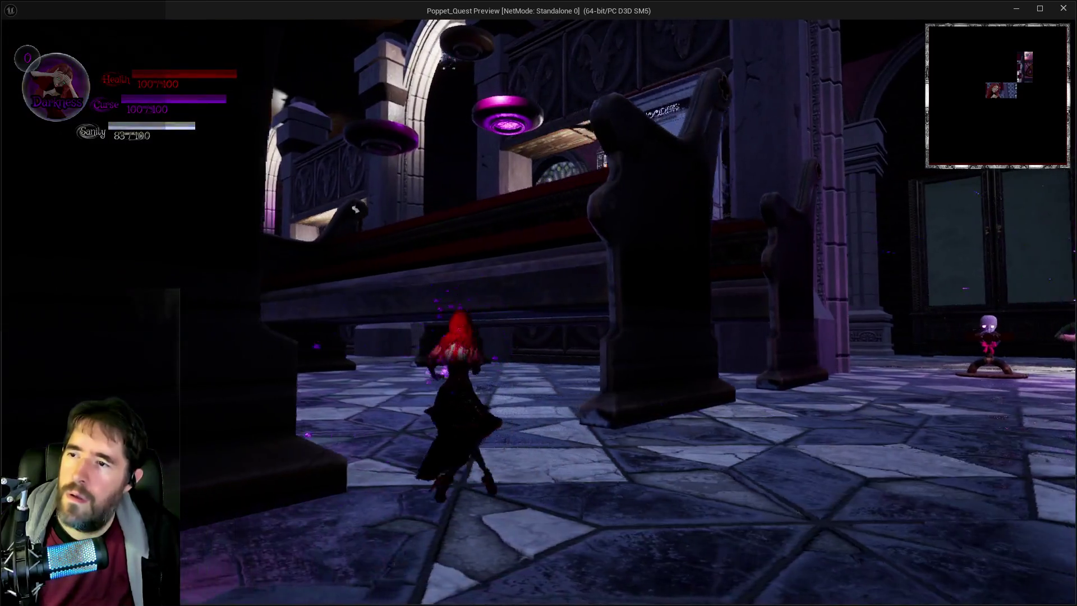
pyautogui.press('shift')
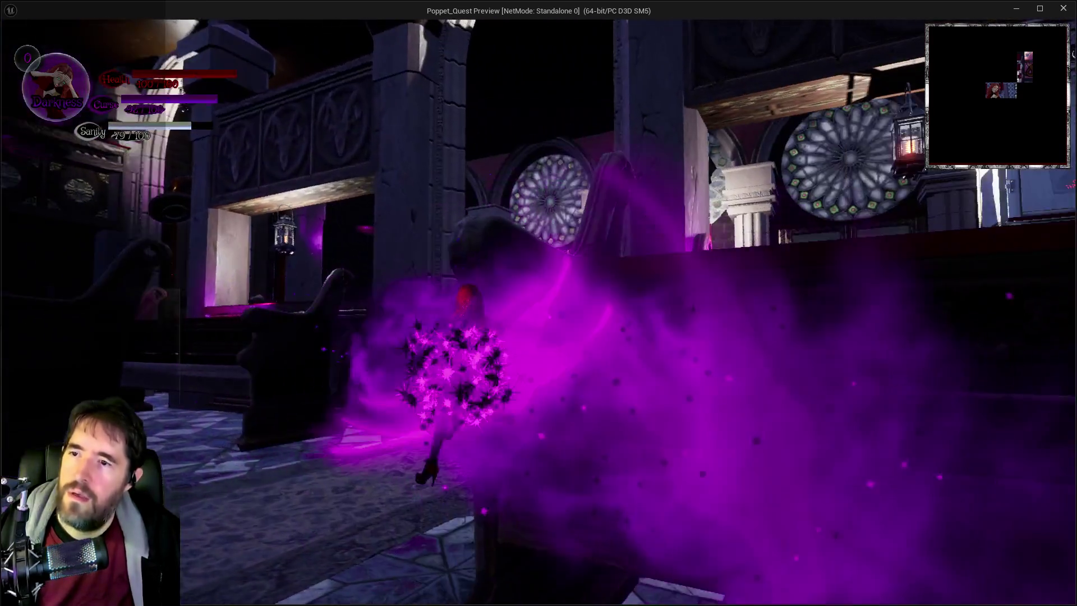
pyautogui.press('w')
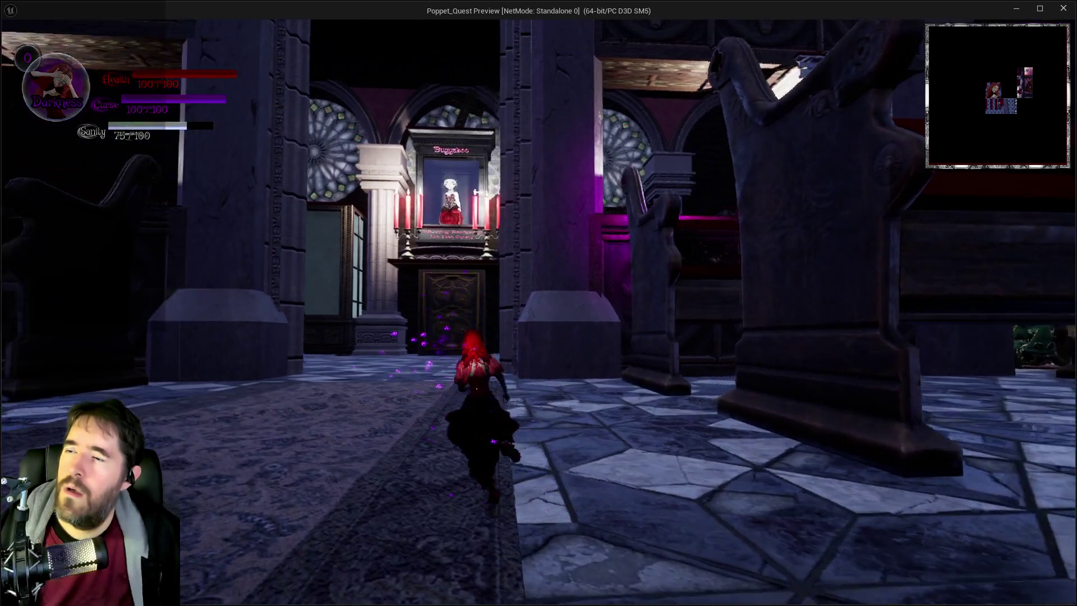
pyautogui.press('shift')
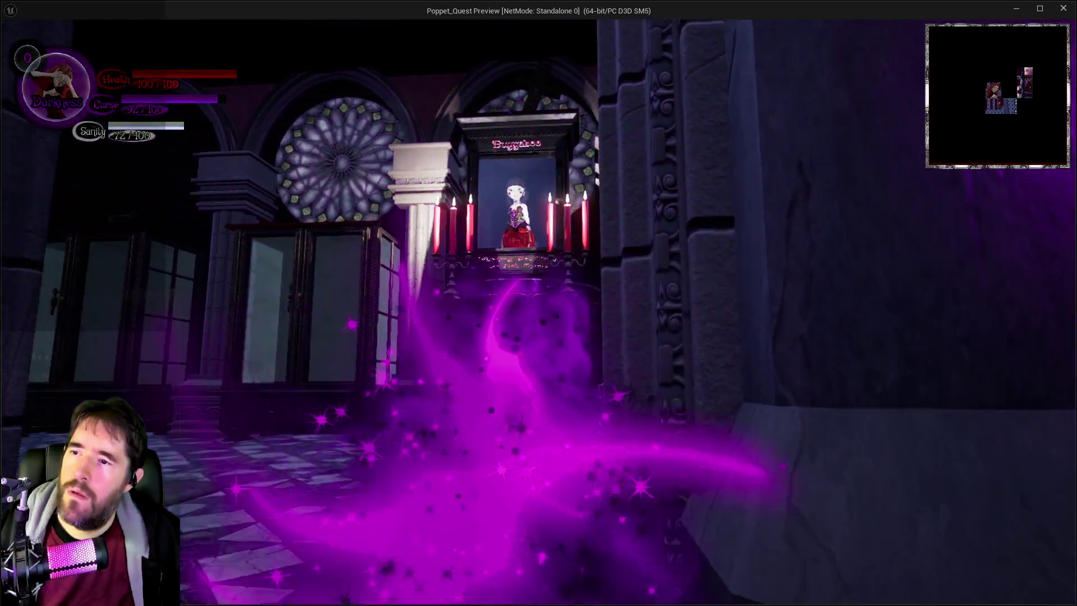
pyautogui.press('w')
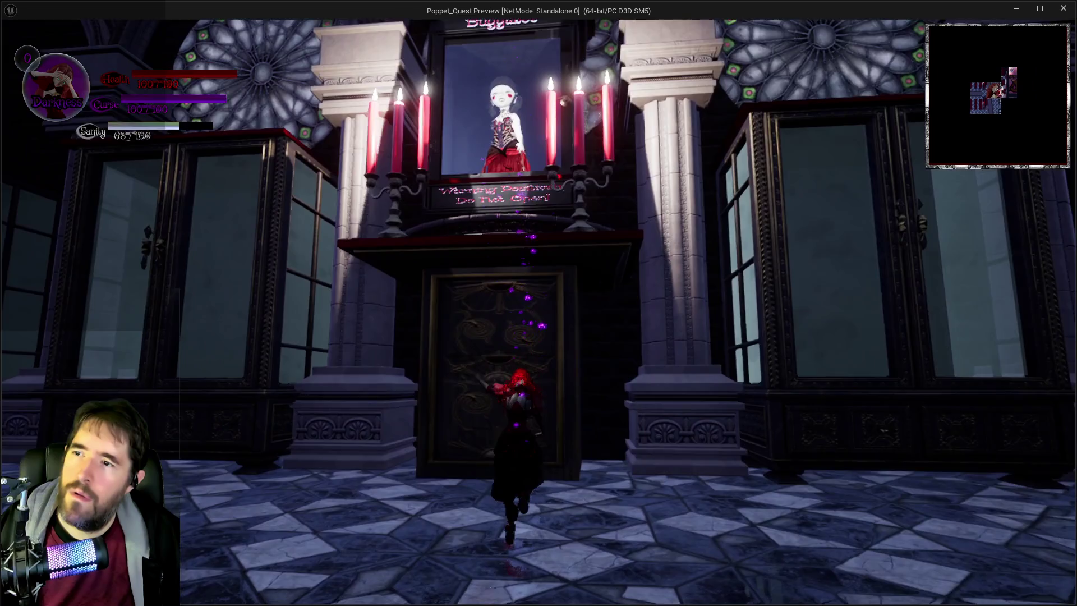
pyautogui.hotkey('alt', 'Tab')
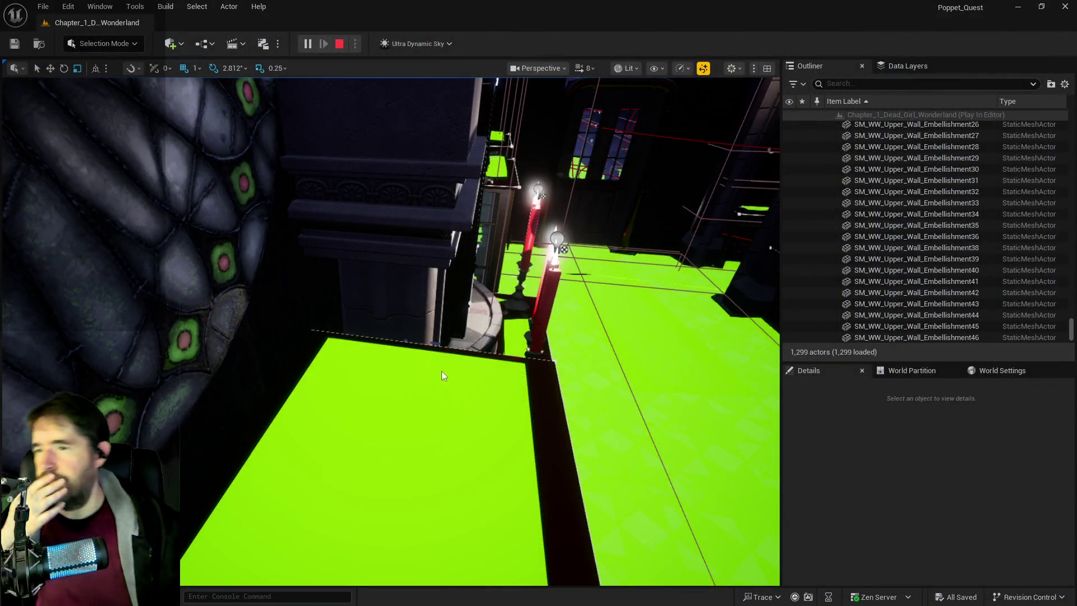
pyautogui.press('Escape')
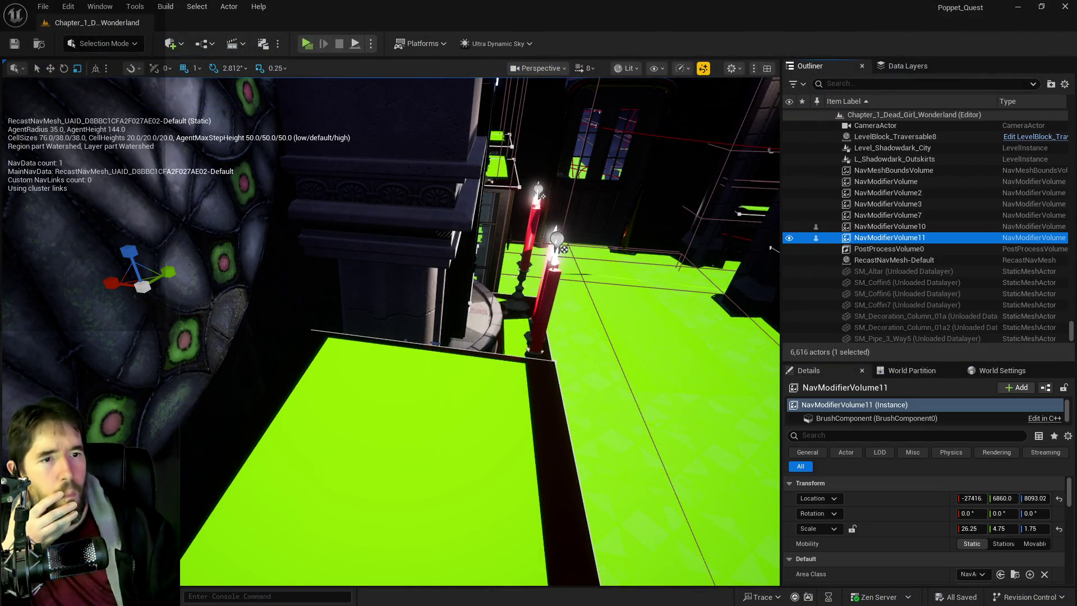
# Bring up the blueprint editor, maximize it, and show BP_Buggaboo_Boss's class defaults
pyautogui.hotkey('alt', 'Tab')
pyautogui.moveTo(906, 156); pyautogui.dragTo(530, 172)
pyautogui.doubleClick(513, 174)
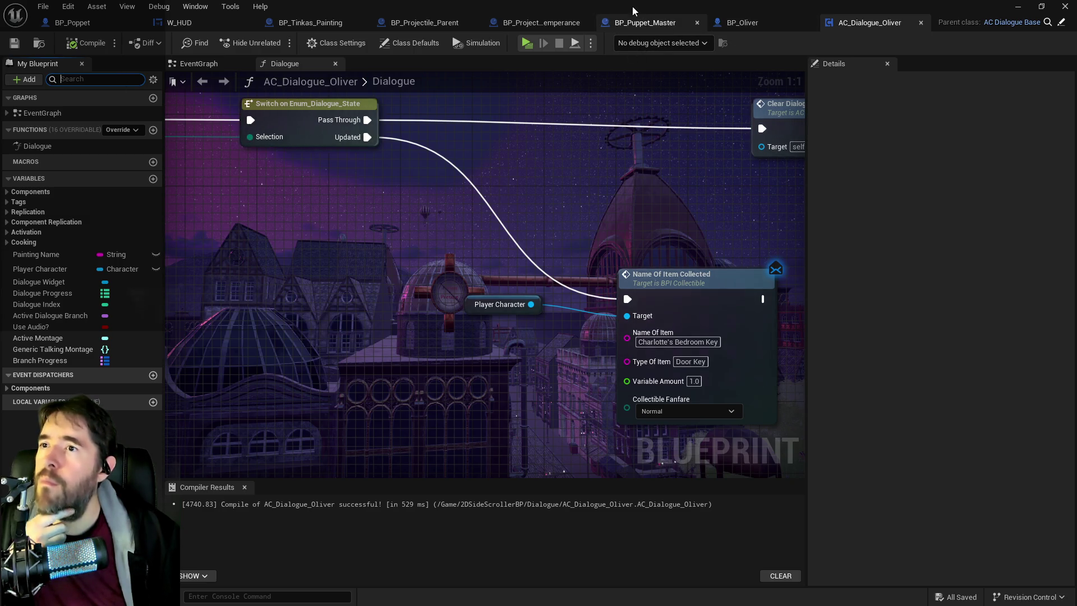
pyautogui.click(580, 217)
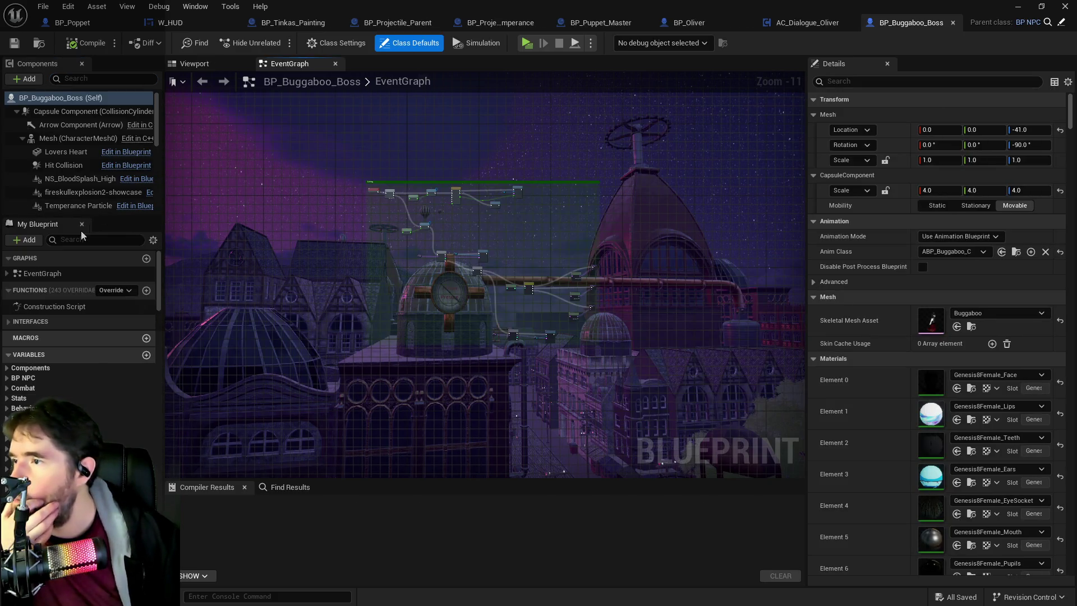
# Remove the Type.Permanent gameplay tag from BP_Buggaboo_Boss
pyautogui.click(935, 82)
pyautogui.write('gameplay')
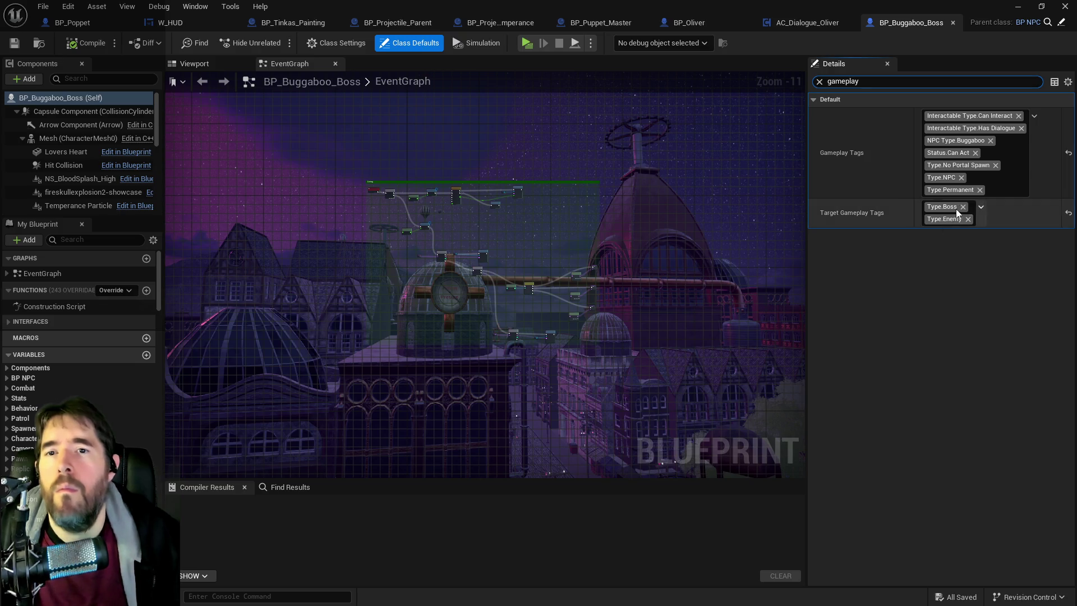
pyautogui.click(980, 190)
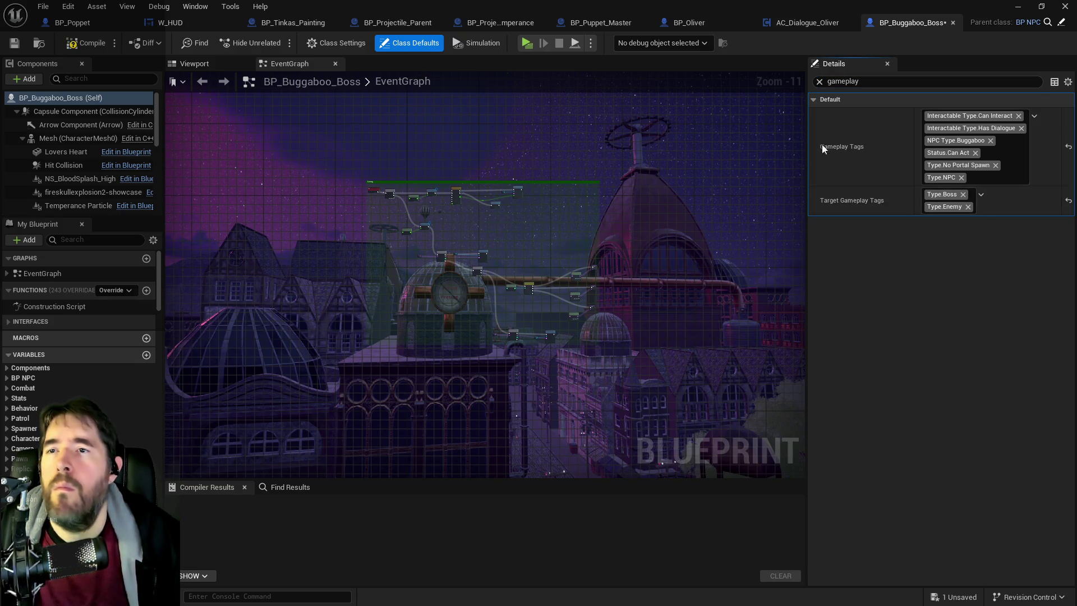
# Filter BP_Oliver's details by 'gameplay' to view its tags
pyautogui.click(702, 21)
pyautogui.click(870, 81)
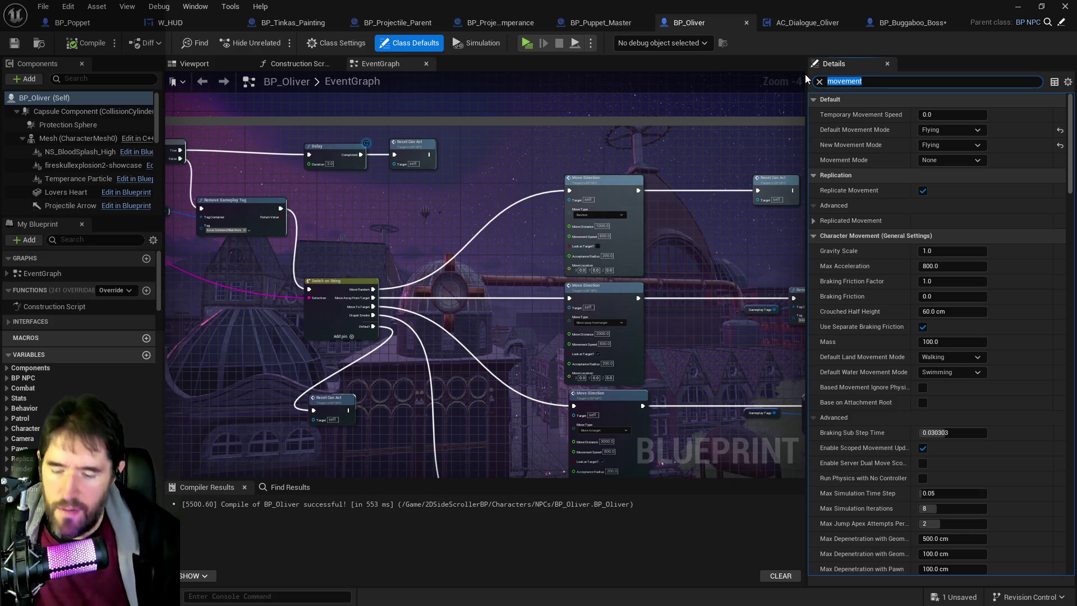
pyautogui.write('ga,e[;au')
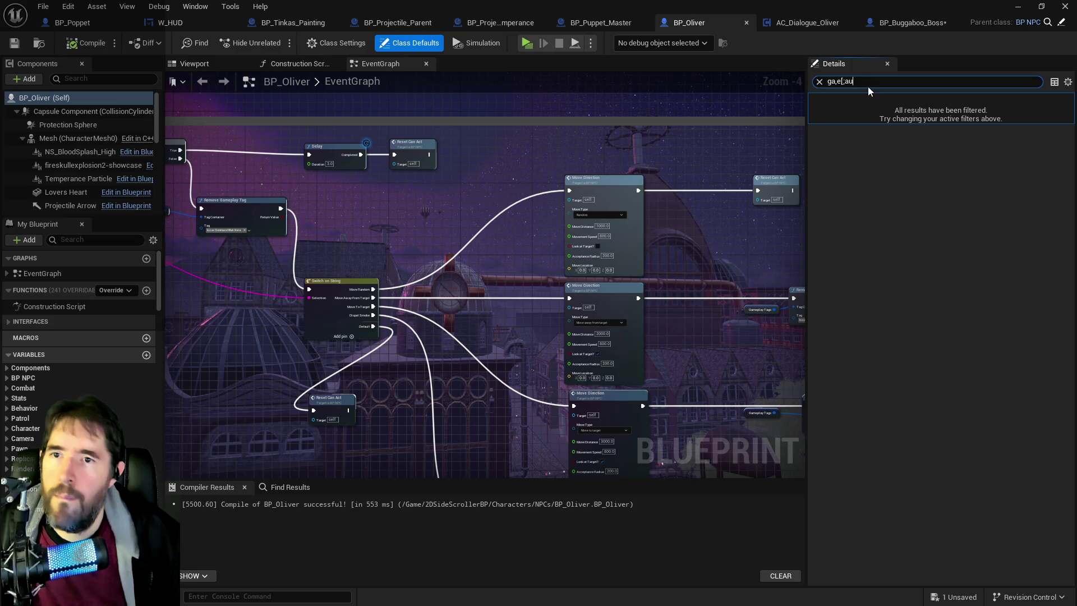
pyautogui.hotkey('ctrl', 'a')
pyautogui.write('gameplay')
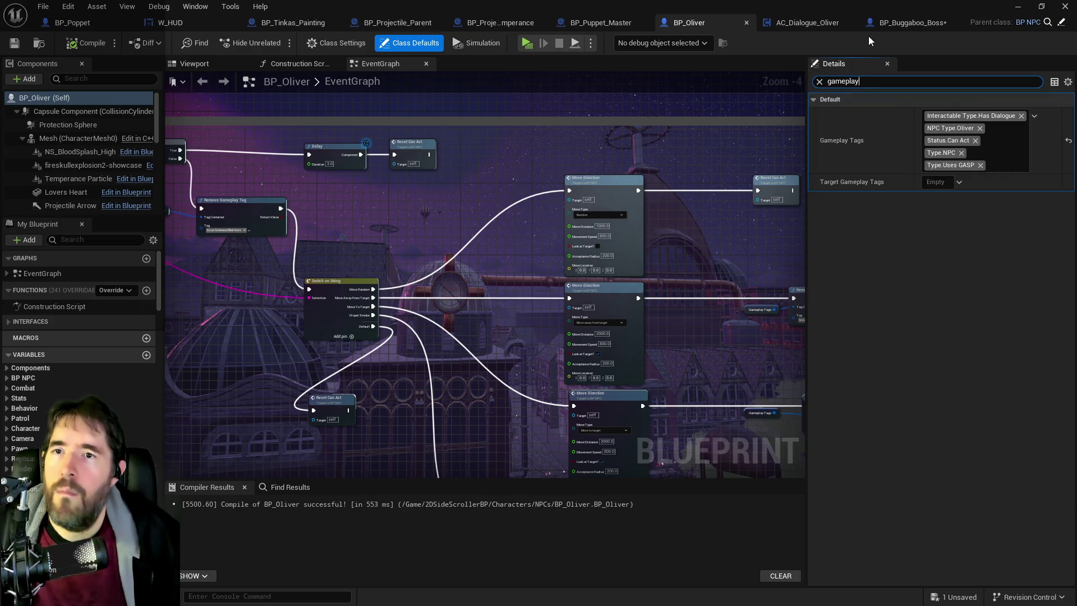
# Dock BP_Oliver's tab beside BP_Buggaboo_Boss and compare their gameplay tags
pyautogui.click(886, 26)
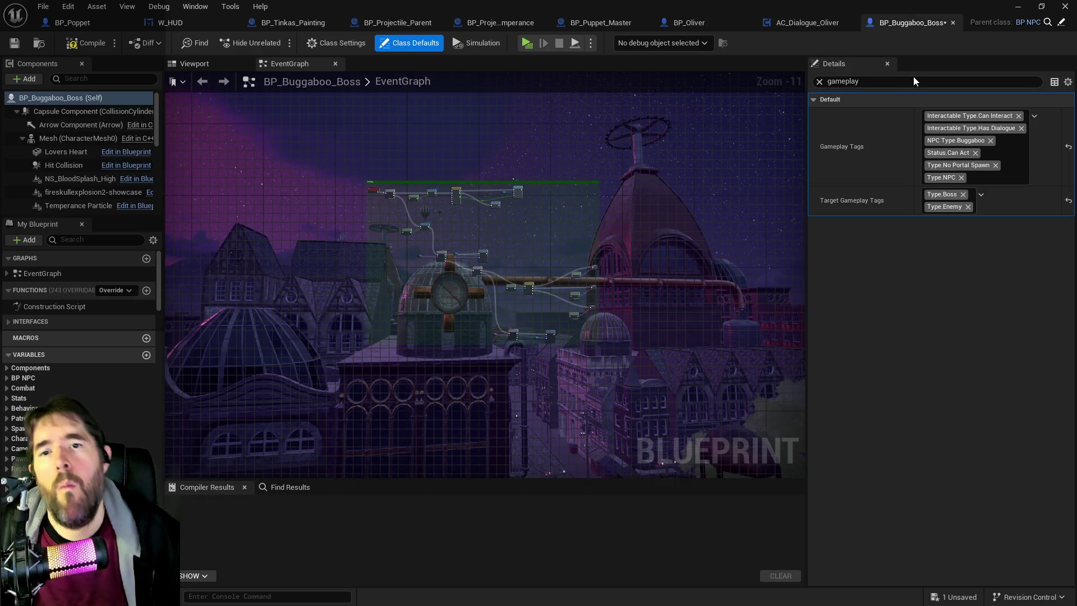
pyautogui.click(807, 23)
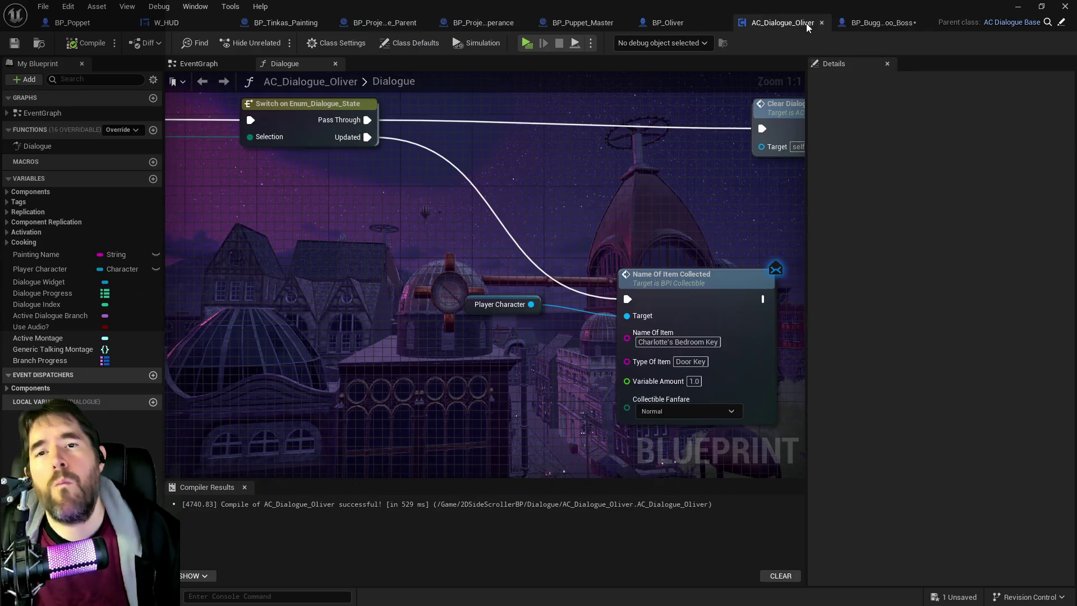
pyautogui.click(709, 20)
pyautogui.moveTo(745, 30); pyautogui.dragTo(836, 22)
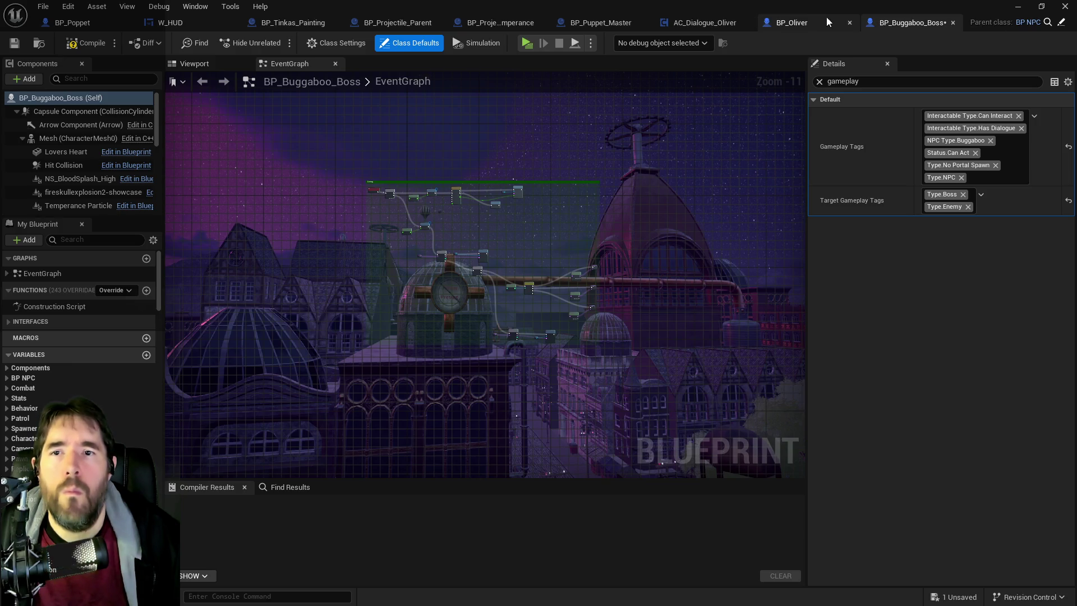
pyautogui.click(828, 21)
pyautogui.click(891, 22)
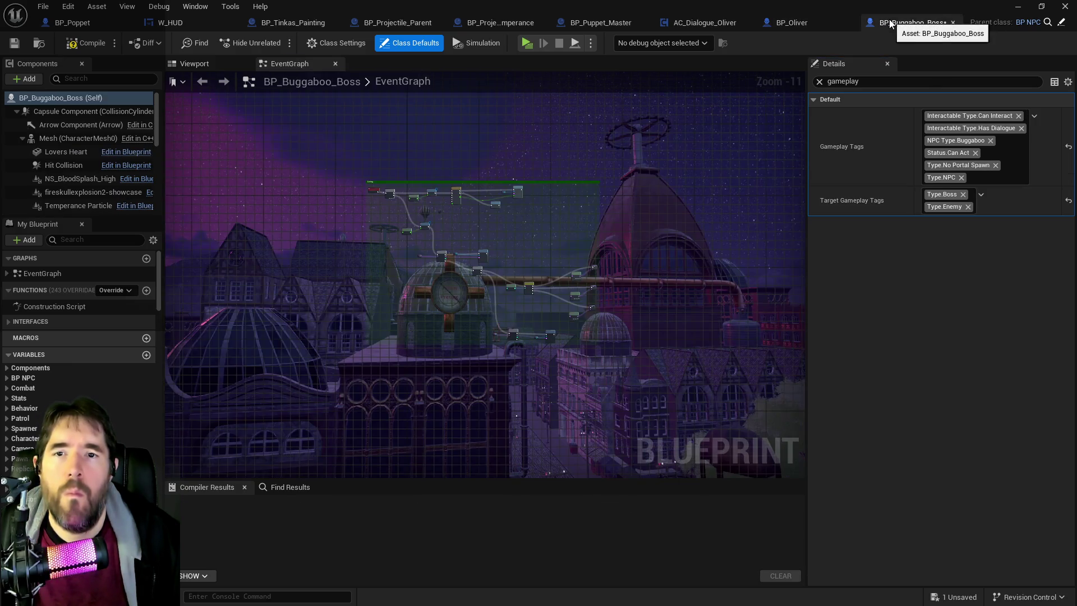
pyautogui.click(816, 17)
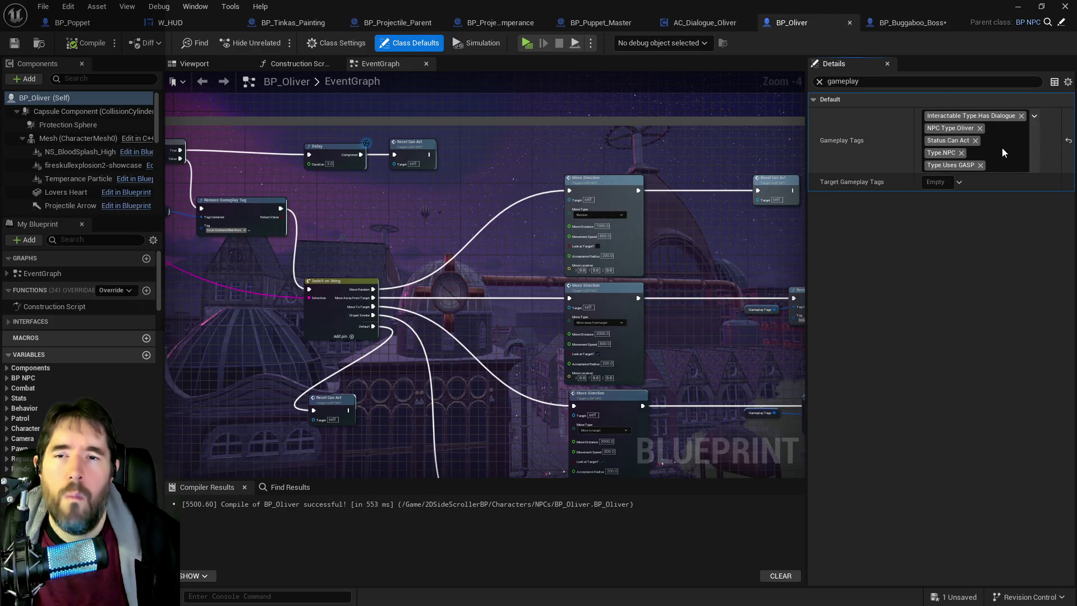
pyautogui.click(907, 25)
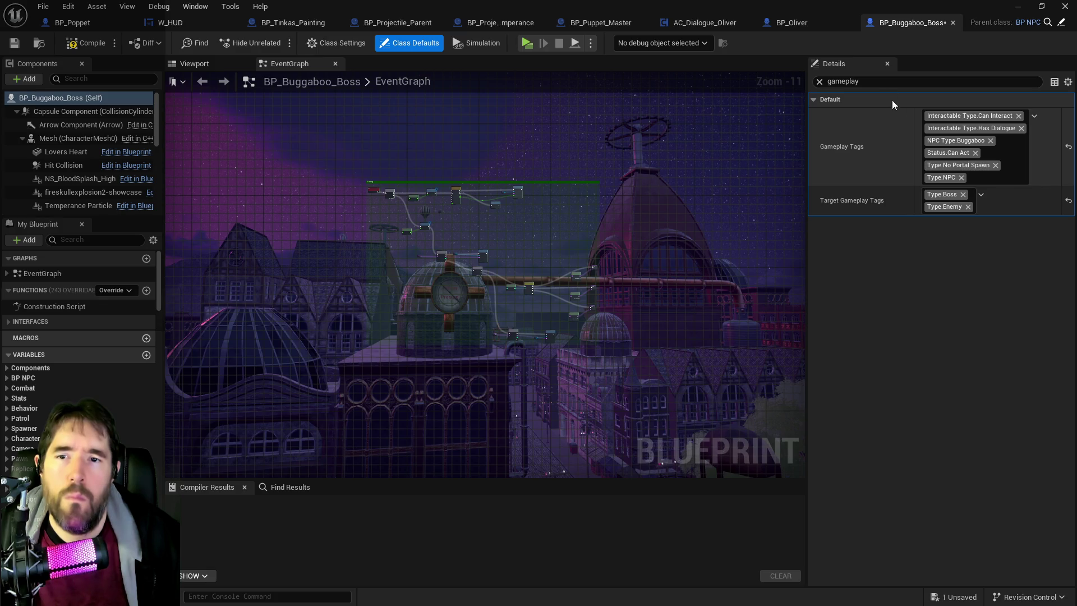
# Add the Type.No Portal Spawn tag to BP_Oliver, compile, and save all assets
pyautogui.click(818, 21)
pyautogui.click(1003, 153)
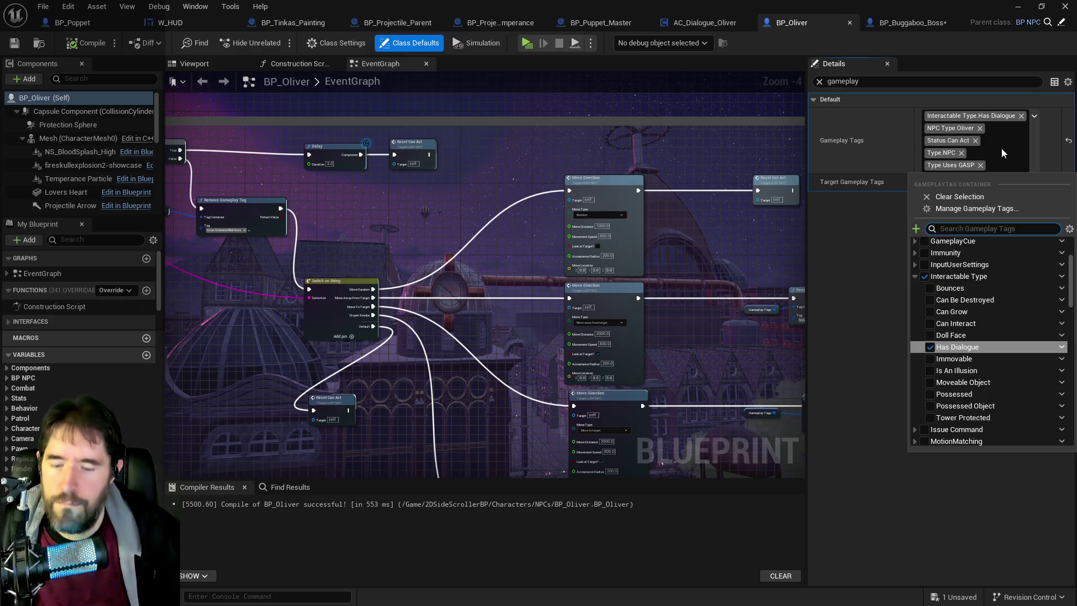
pyautogui.write('no por')
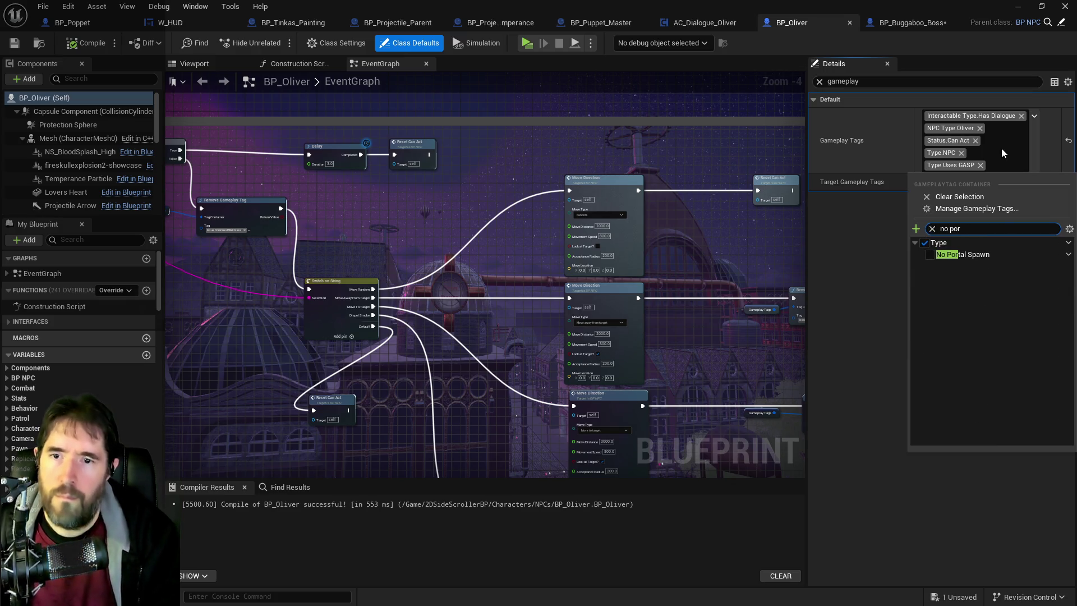
pyautogui.click(931, 254)
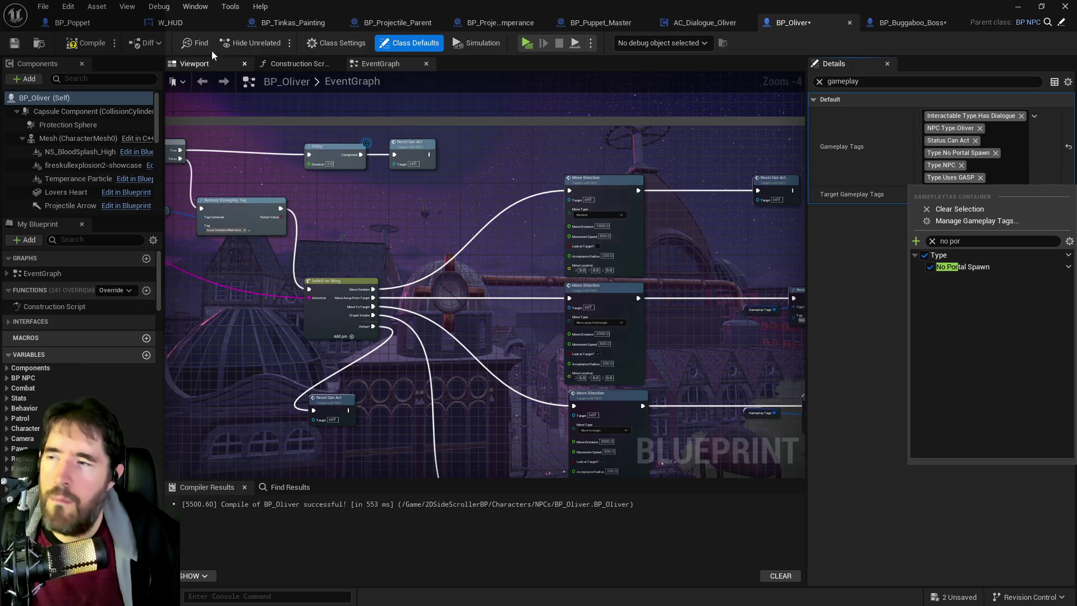
pyautogui.press('Escape')
pyautogui.click(21, 49)
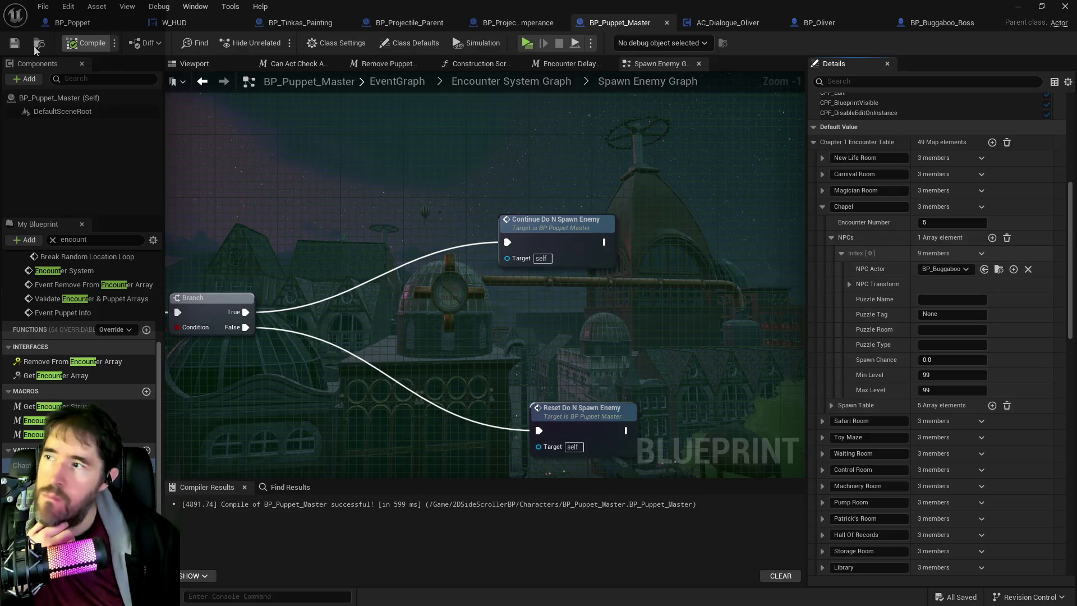
pyautogui.click(14, 43)
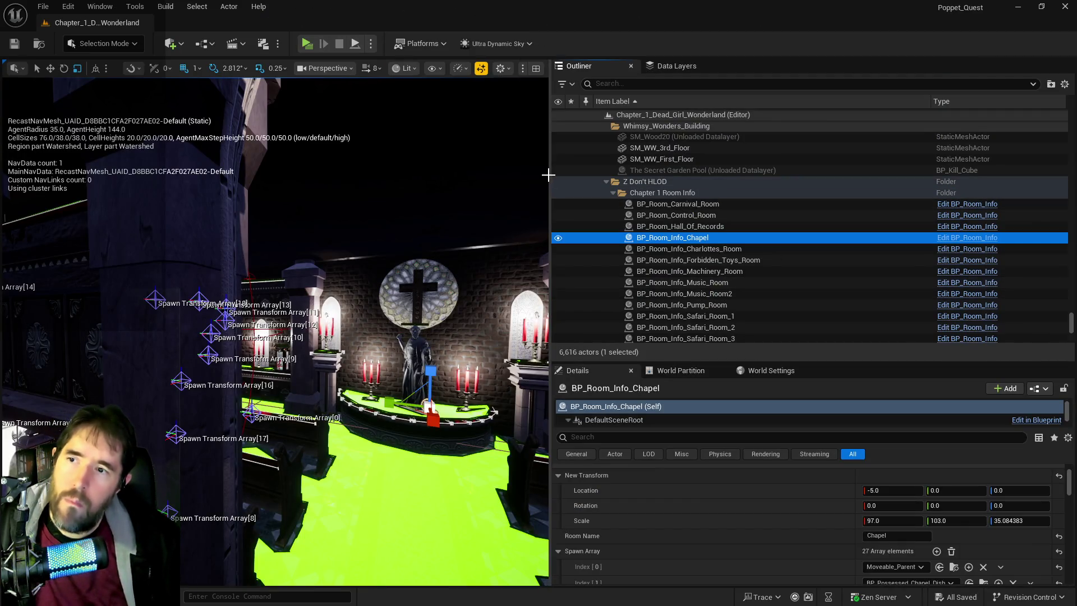
# Widen the level viewport and fly the camera up to the chapel's rose window
pyautogui.moveTo(549, 174); pyautogui.dragTo(810, 174)
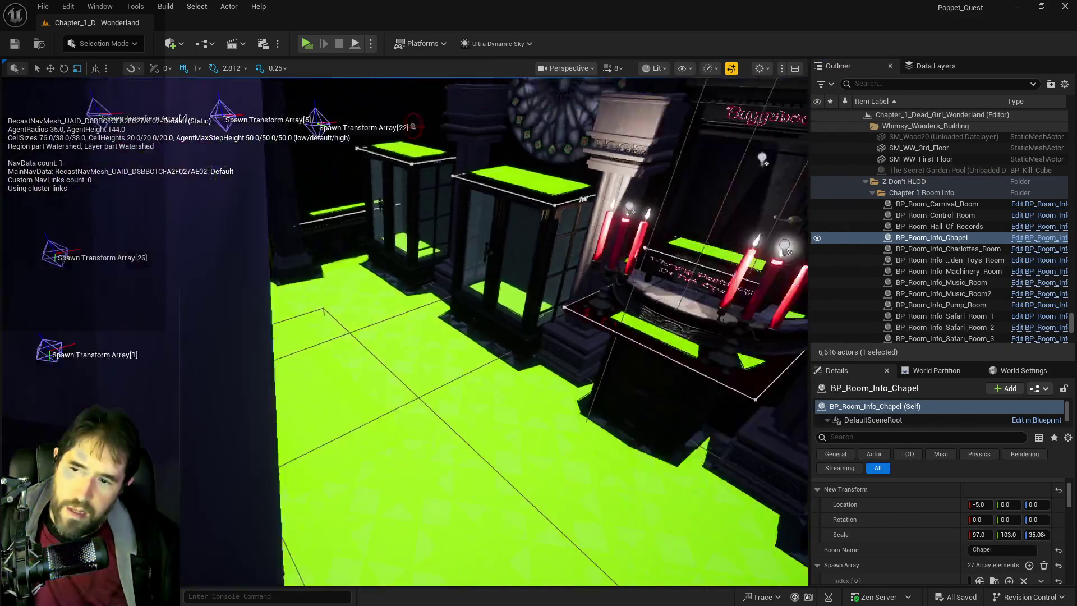
pyautogui.moveTo(404, 331); pyautogui.dragTo(376, 280)
pyautogui.moveTo(470, 168); pyautogui.dragTo(470, 138)
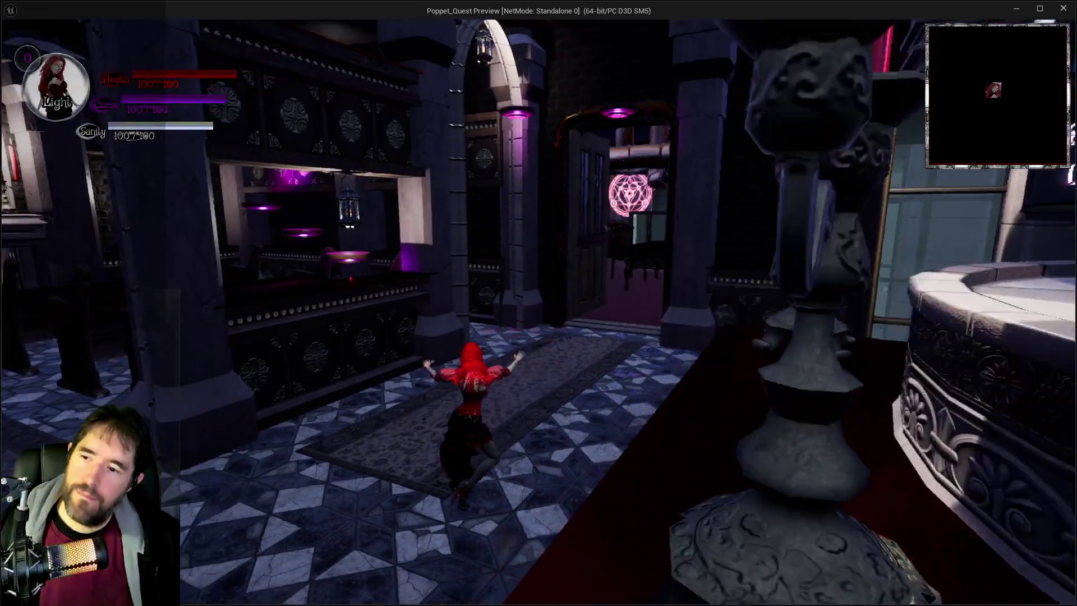
# Run the character through the Magician Room and carpeted hall, casting purple curse bursts
pyautogui.press('w')
pyautogui.press('e')
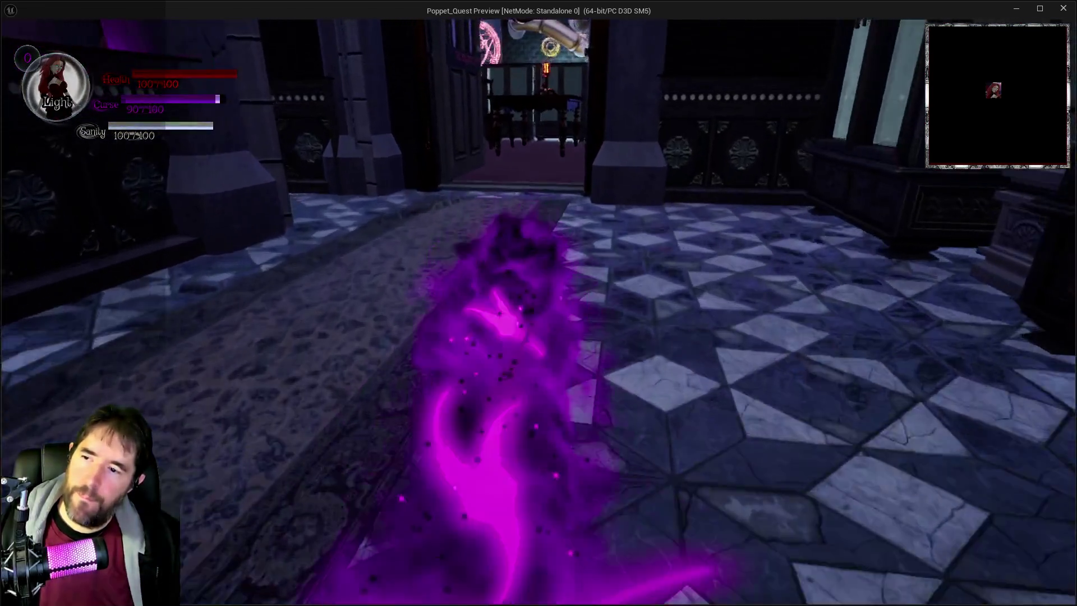
pyautogui.press('w')
pyautogui.press('e')
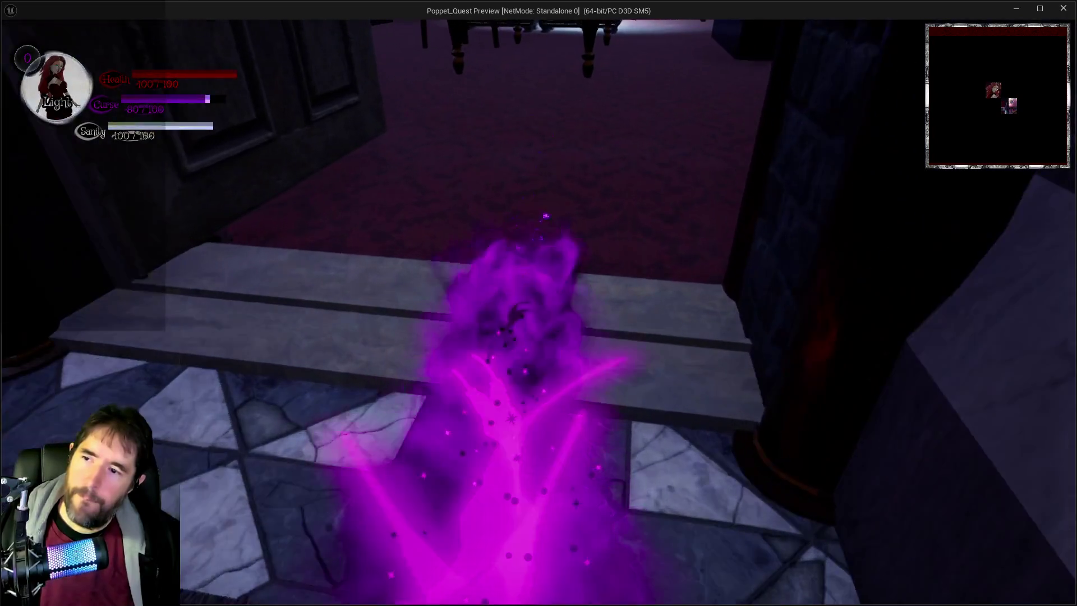
pyautogui.press('w')
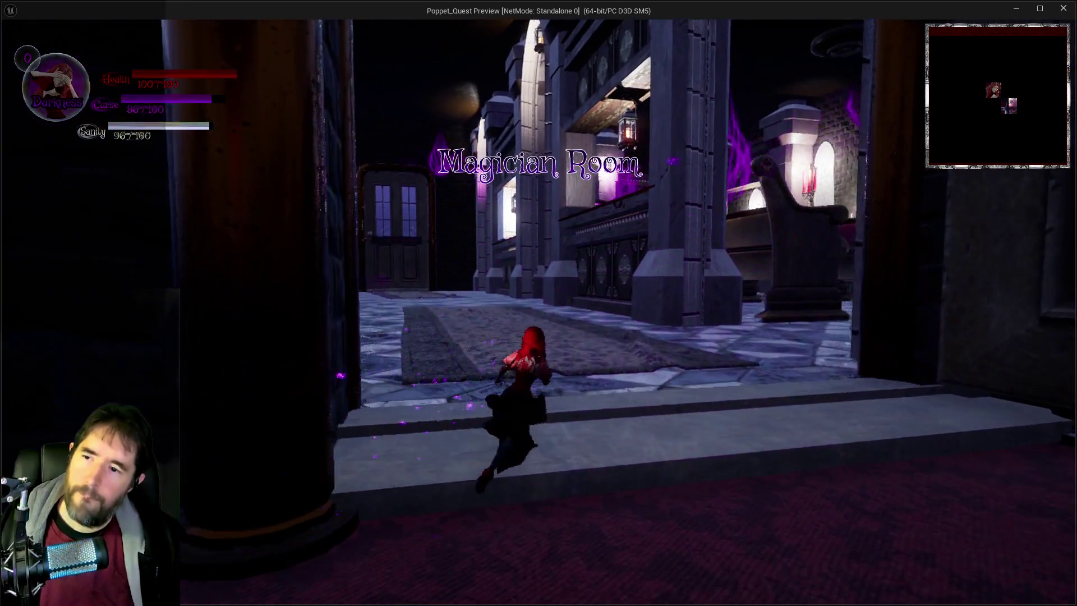
pyautogui.press('w')
pyautogui.press('e')
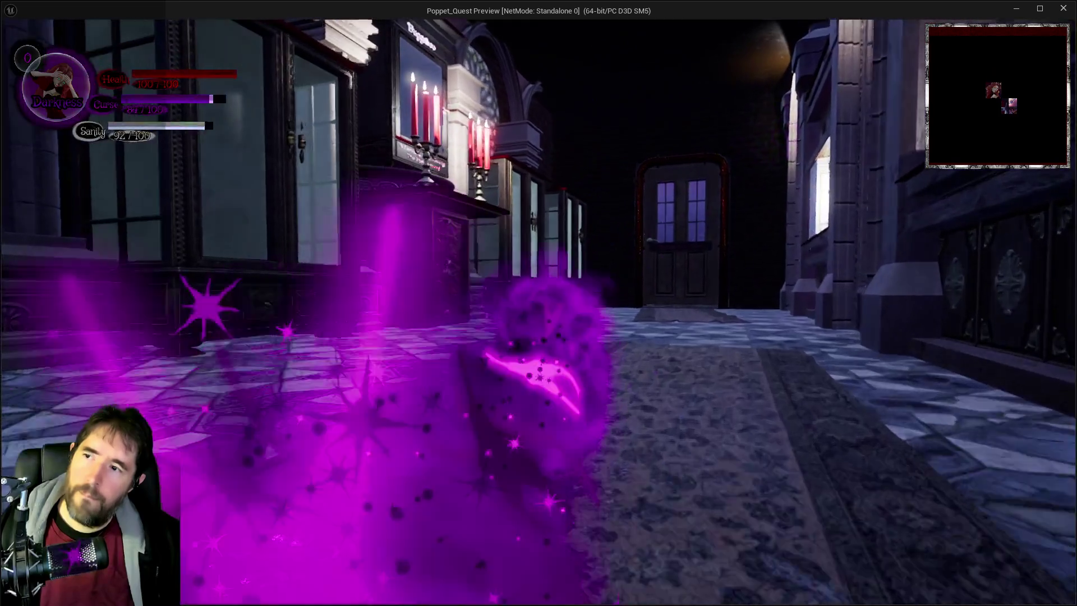
pyautogui.press('w')
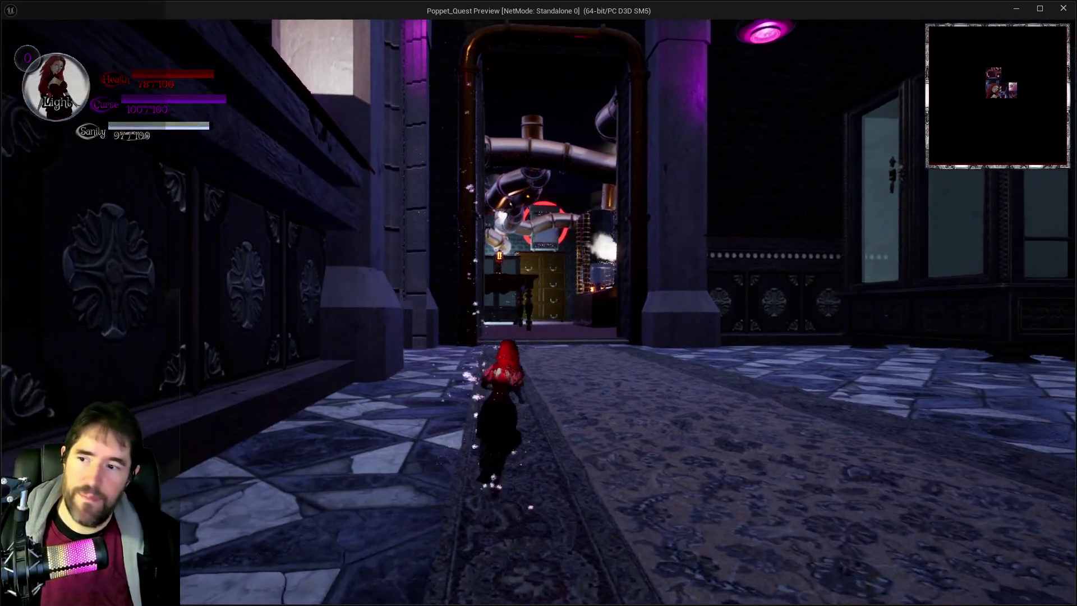
pyautogui.press('w')
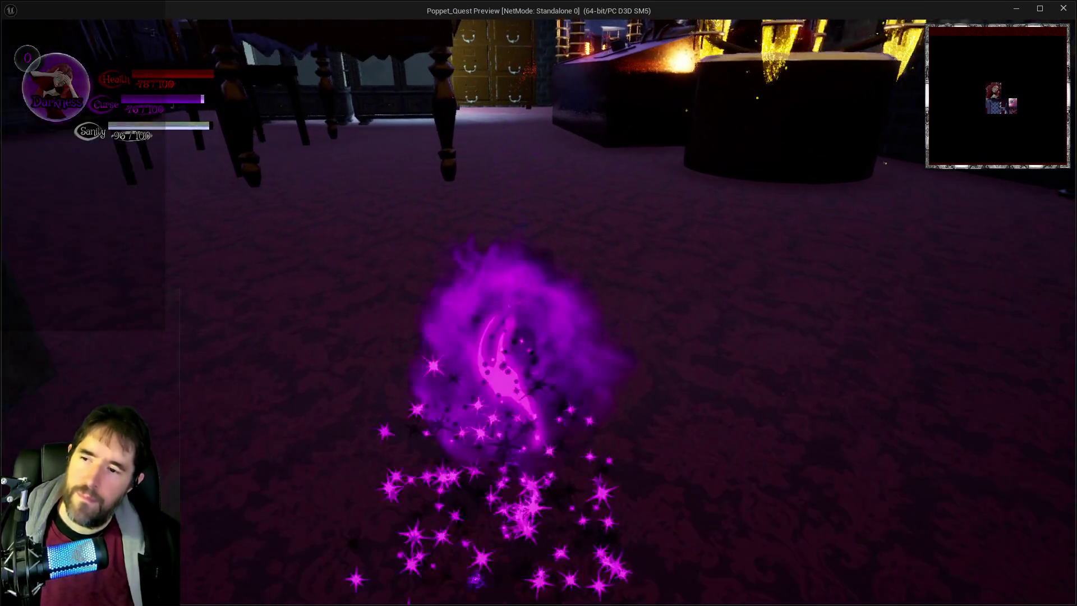
pyautogui.press('w')
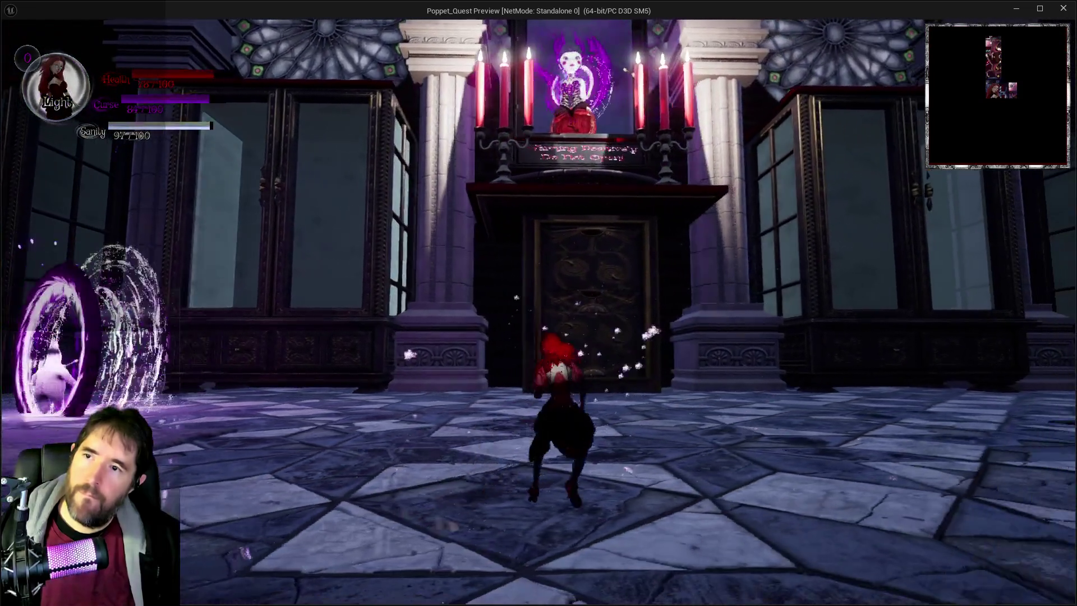
# Stop the play test and bring the Chapter 1 task list back up
pyautogui.hotkey('alt', 'Tab')
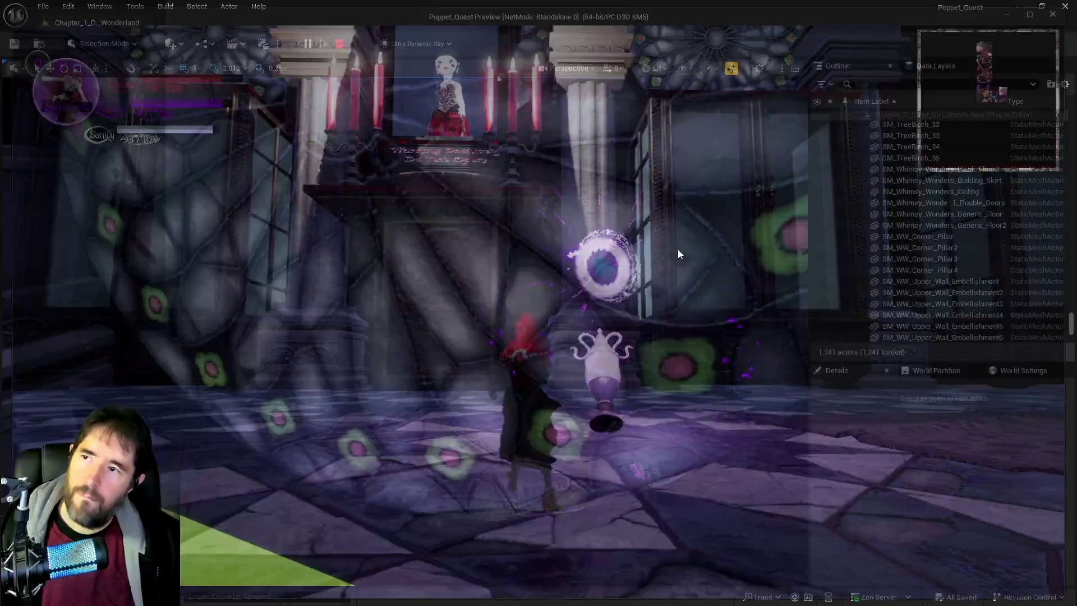
pyautogui.press('Escape')
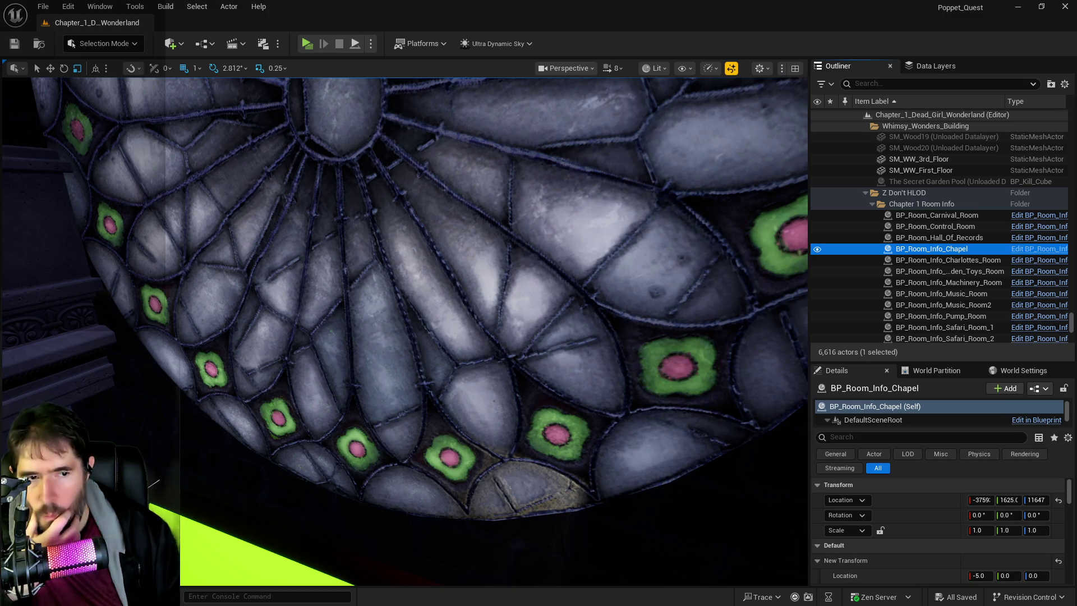
pyautogui.hotkey('alt', 'Tab')
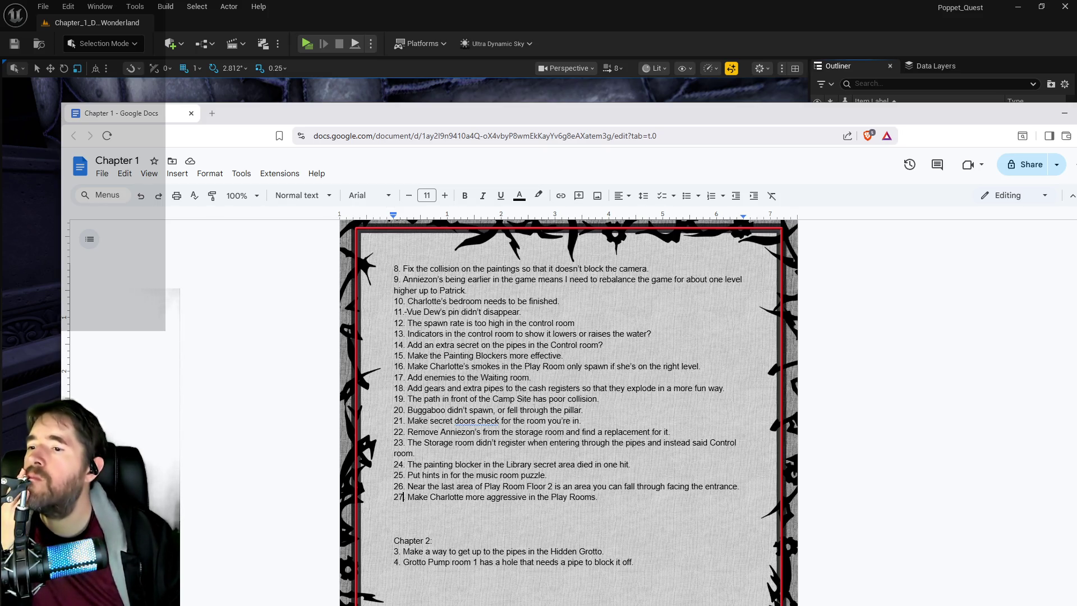
# Clear item 20's Buggaboo spawn note, then return to Unreal and frame the chapel room actor
pyautogui.moveTo(578, 410); pyautogui.dragTo(426, 410)
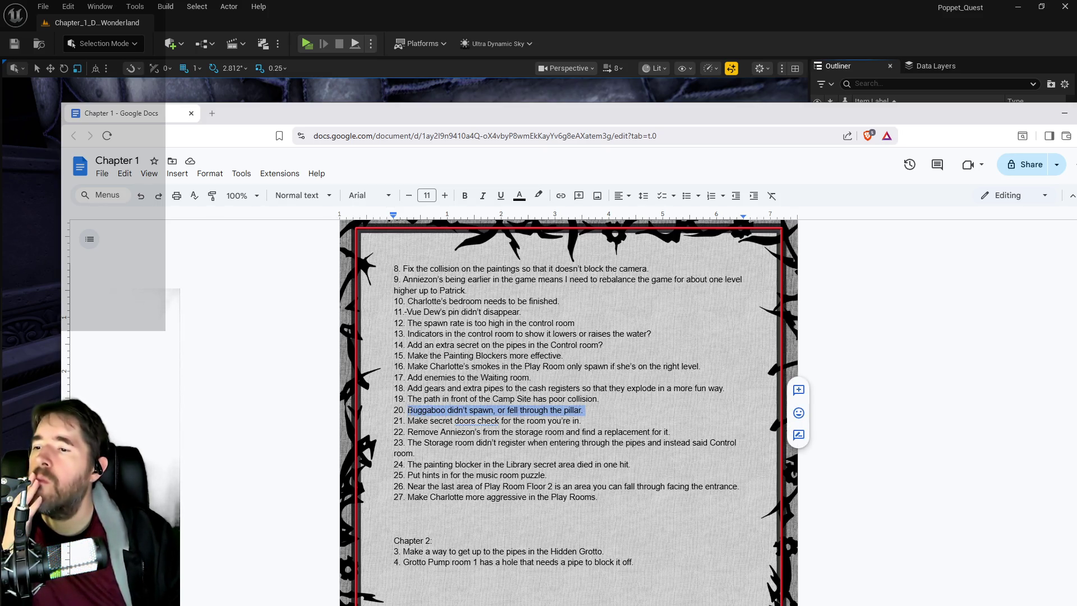
pyautogui.press('BackSpace')
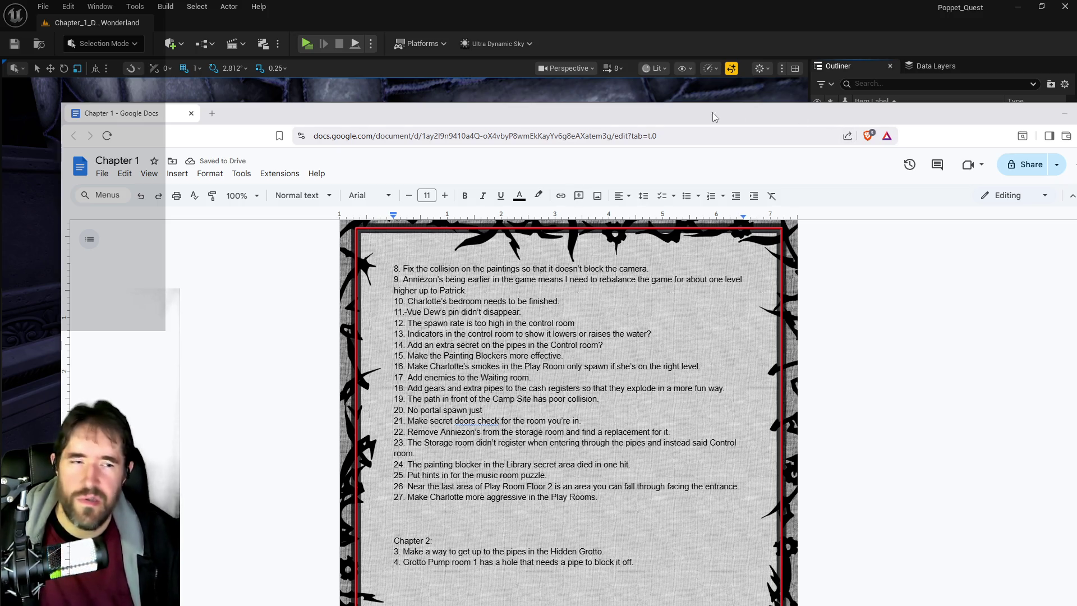
pyautogui.hotkey('alt', 'Tab')
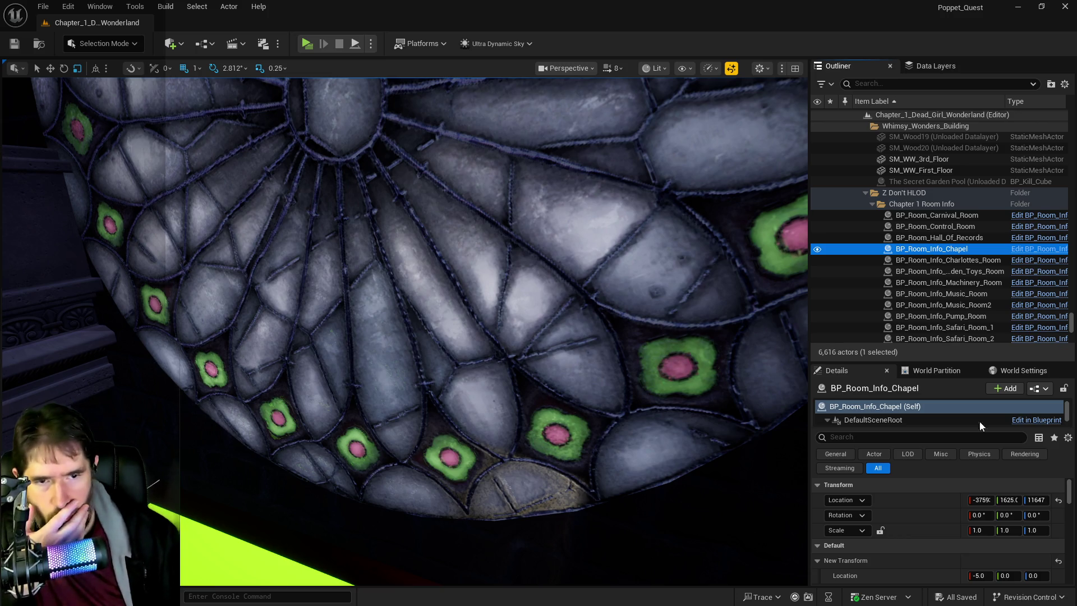
pyautogui.press('f')
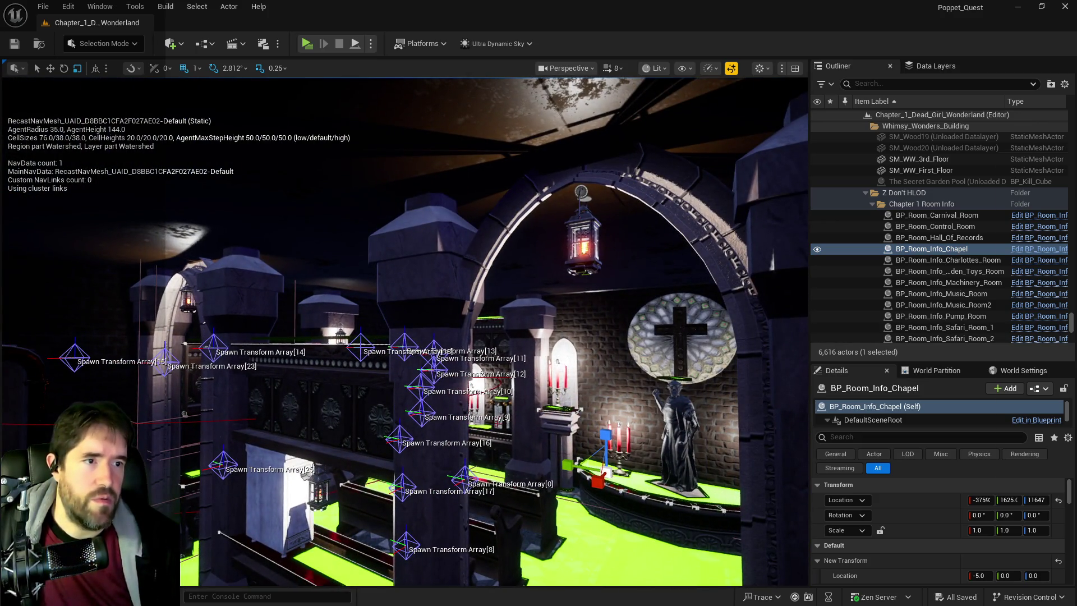
# In the Blueprint editor, compare BP_Oliver's gameplay tags with BP_Buggaboo_Boss's
pyautogui.hotkey('alt', 'Tab')
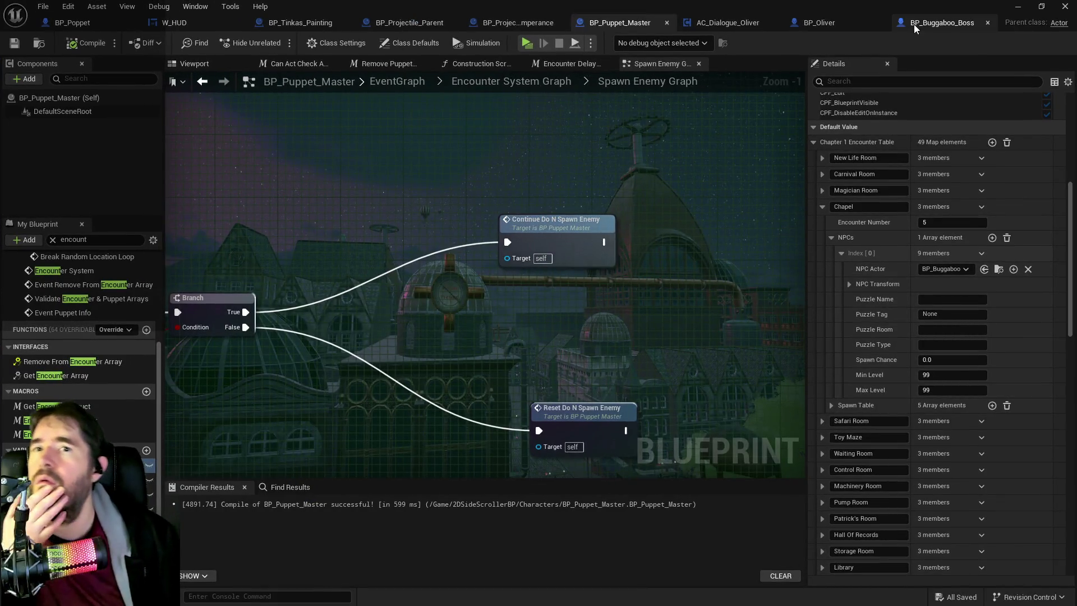
pyautogui.click(914, 24)
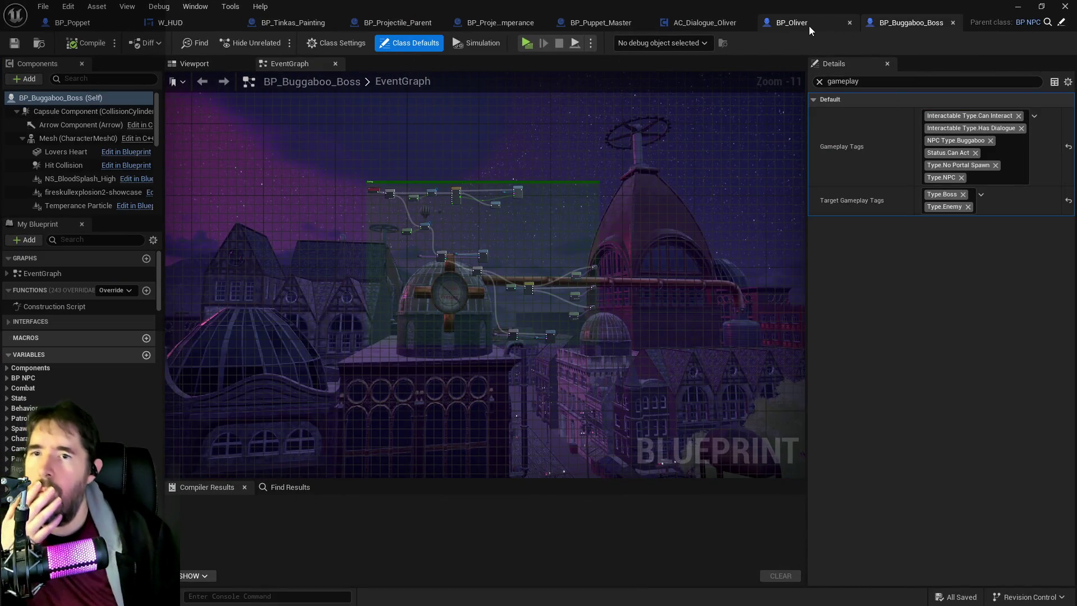
pyautogui.click(808, 25)
pyautogui.click(871, 25)
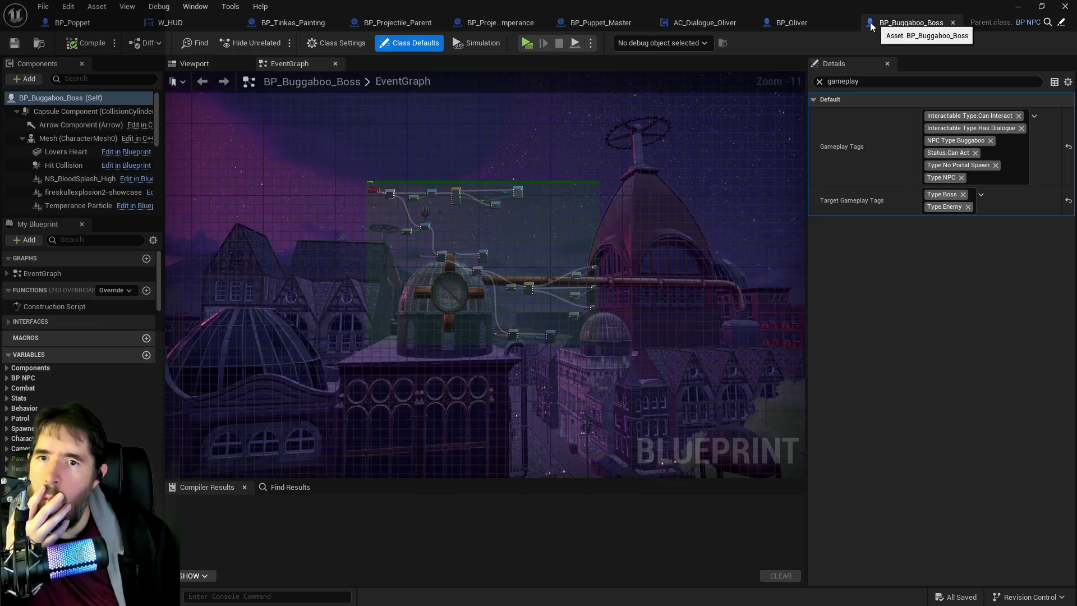
pyautogui.click(797, 25)
pyautogui.click(893, 26)
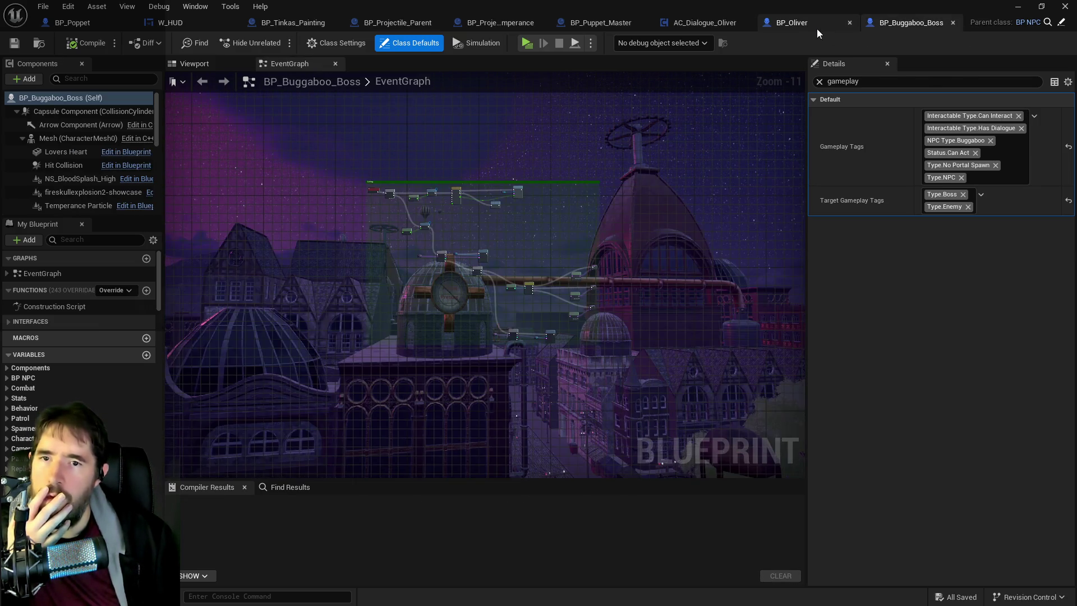
pyautogui.click(807, 28)
pyautogui.click(910, 29)
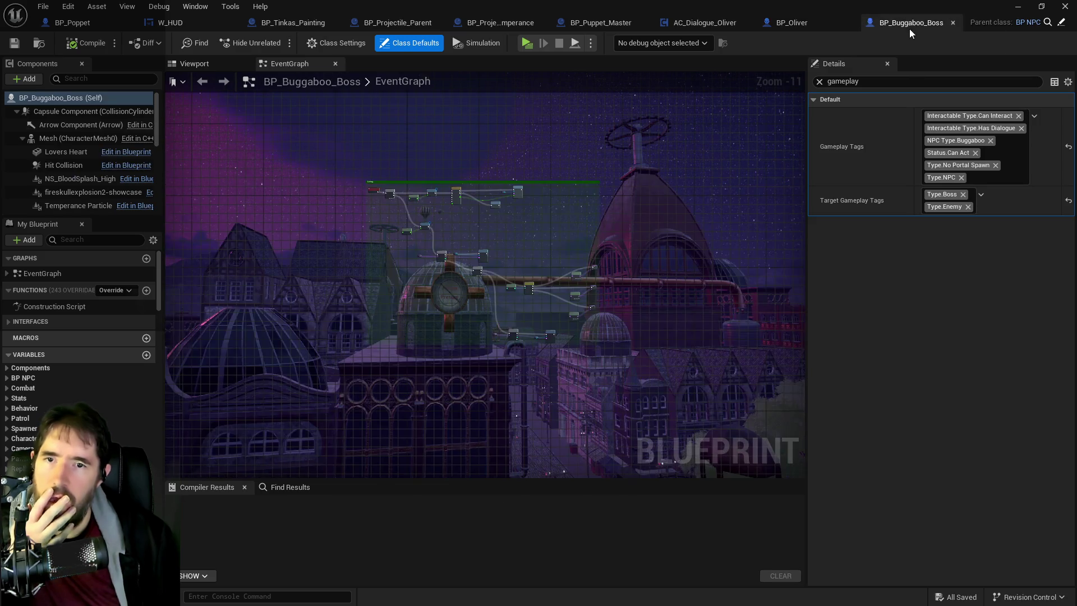
# Recheck the Buggaboo boss against BP_Oliver, then switch to BP_Puppet_Master's Spawn Enemy Graph
pyautogui.click(814, 28)
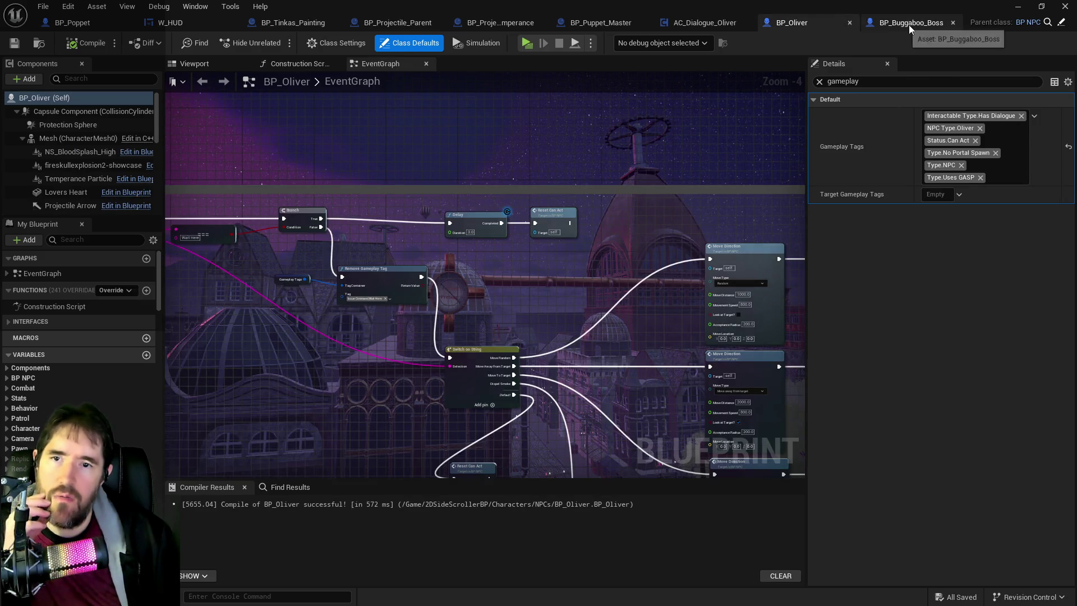
pyautogui.click(910, 25)
pyautogui.click(830, 29)
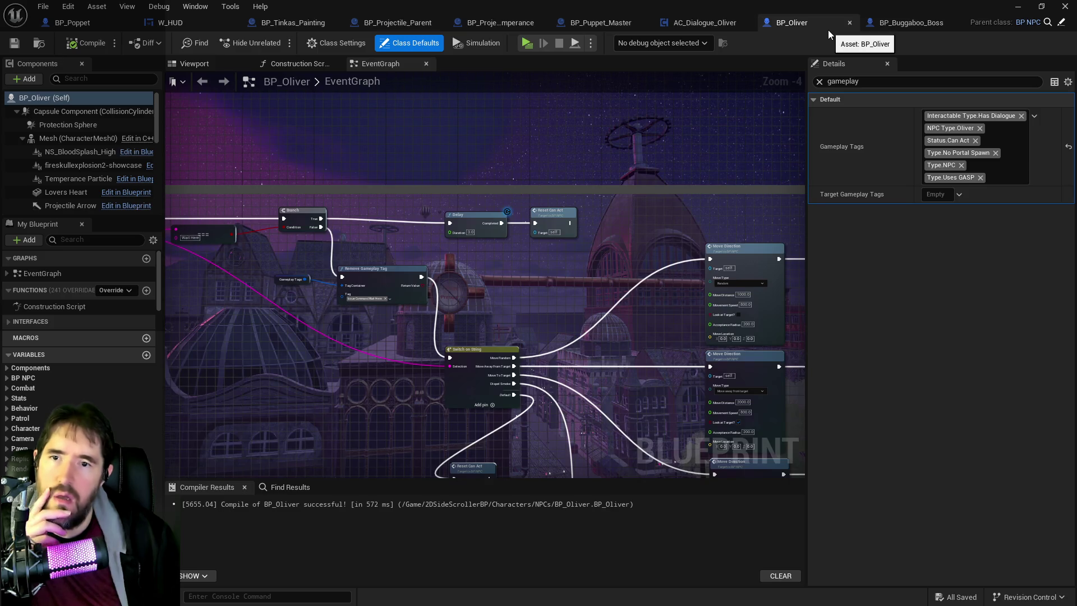
pyautogui.click(906, 22)
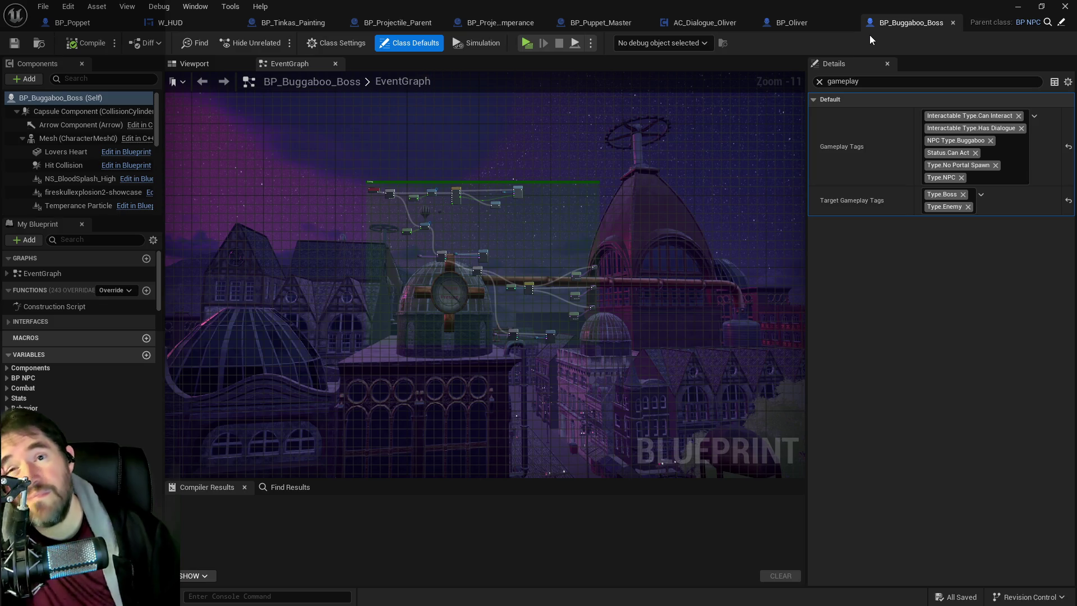
pyautogui.click(780, 23)
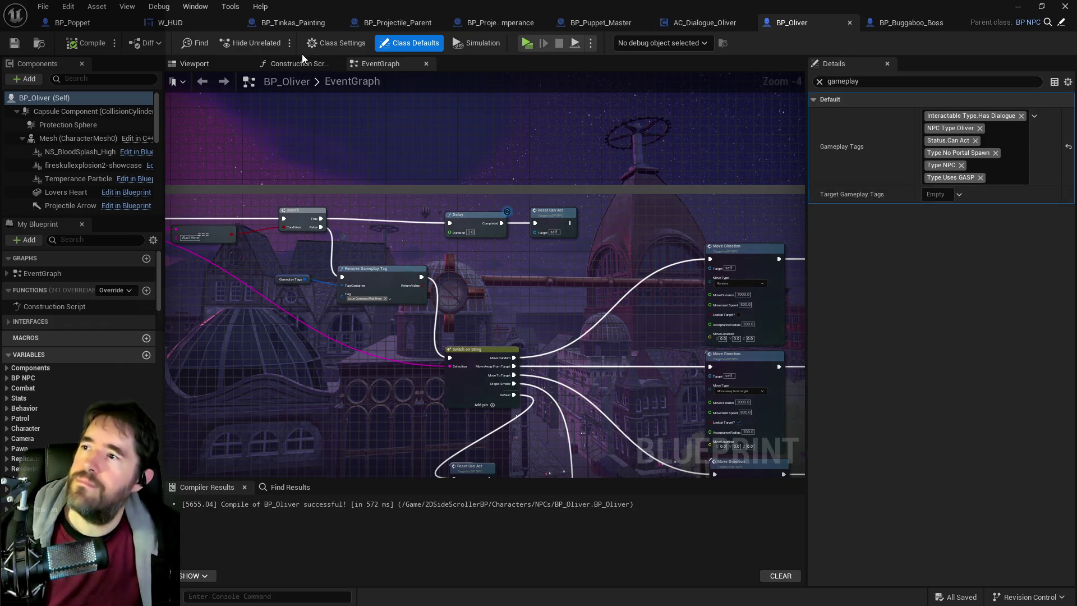
pyautogui.click(574, 27)
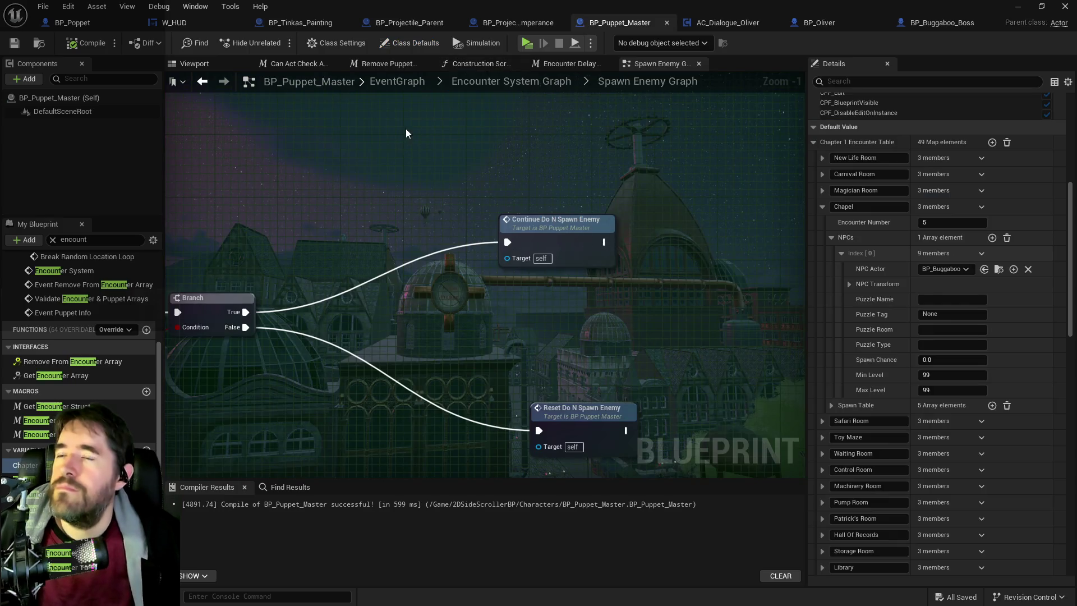
# Go up to the Encounter System Graph and centre its comment box
pyautogui.click(455, 86)
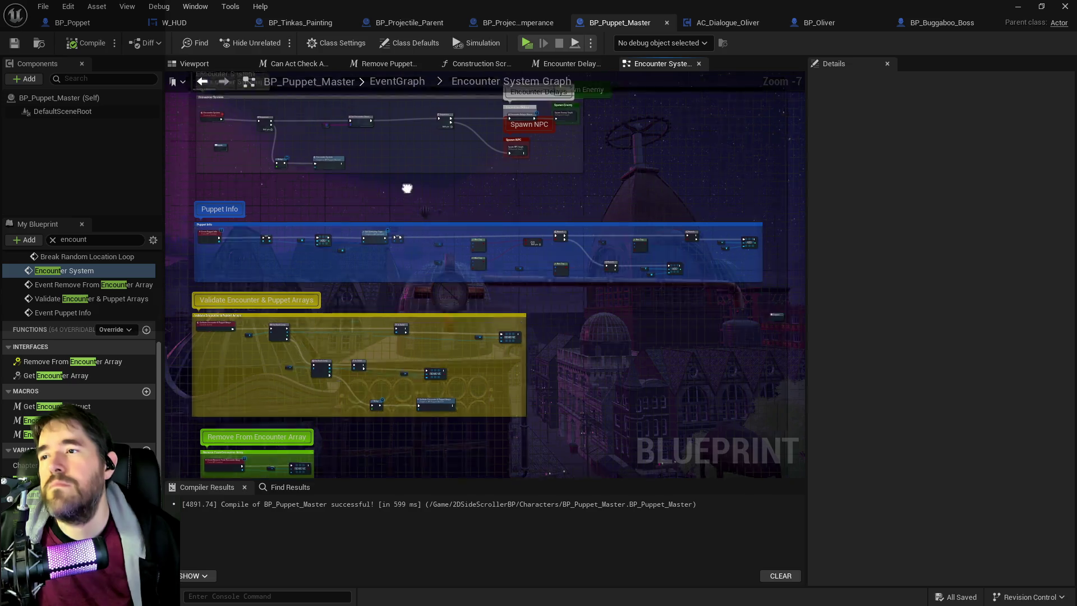
pyautogui.moveTo(407, 188); pyautogui.dragTo(437, 228)
pyautogui.scroll(5, 438, 228)
pyautogui.scroll(-5, 479, 311)
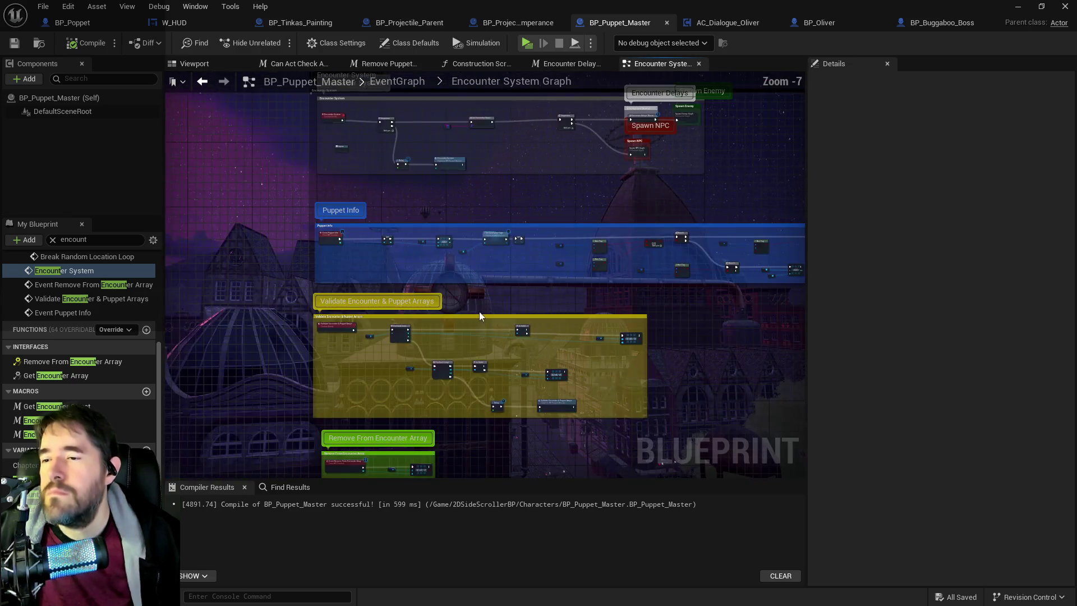
pyautogui.moveTo(470, 352); pyautogui.dragTo(470, 506)
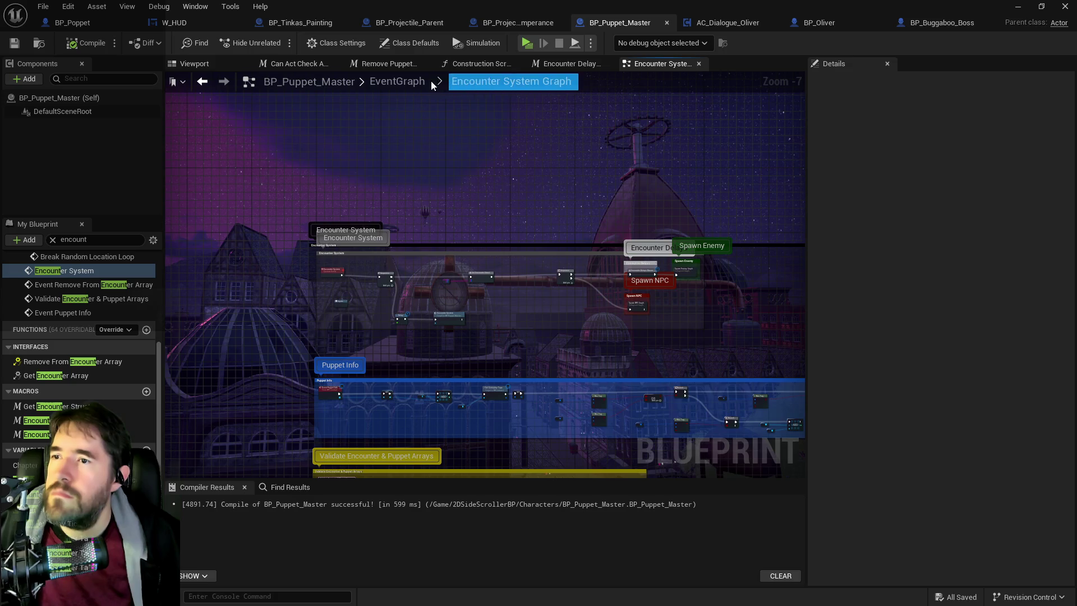
# Enter the Control Puppets Graph and open the Remove Puppet Check macro's tag and distance checks
pyautogui.click(396, 81)
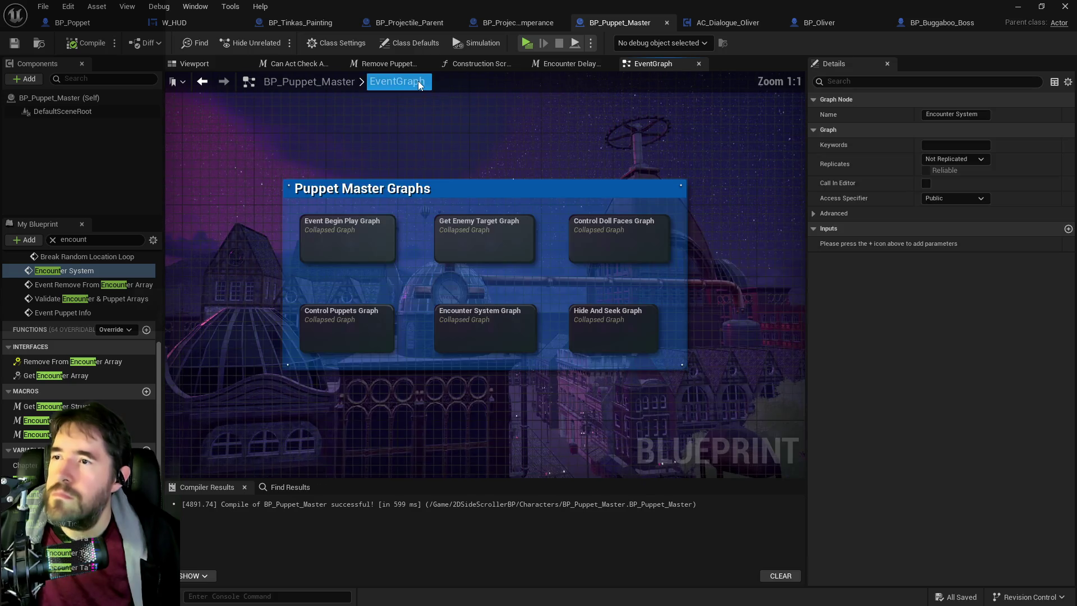
pyautogui.doubleClick(381, 344)
pyautogui.scroll(6, 405, 247)
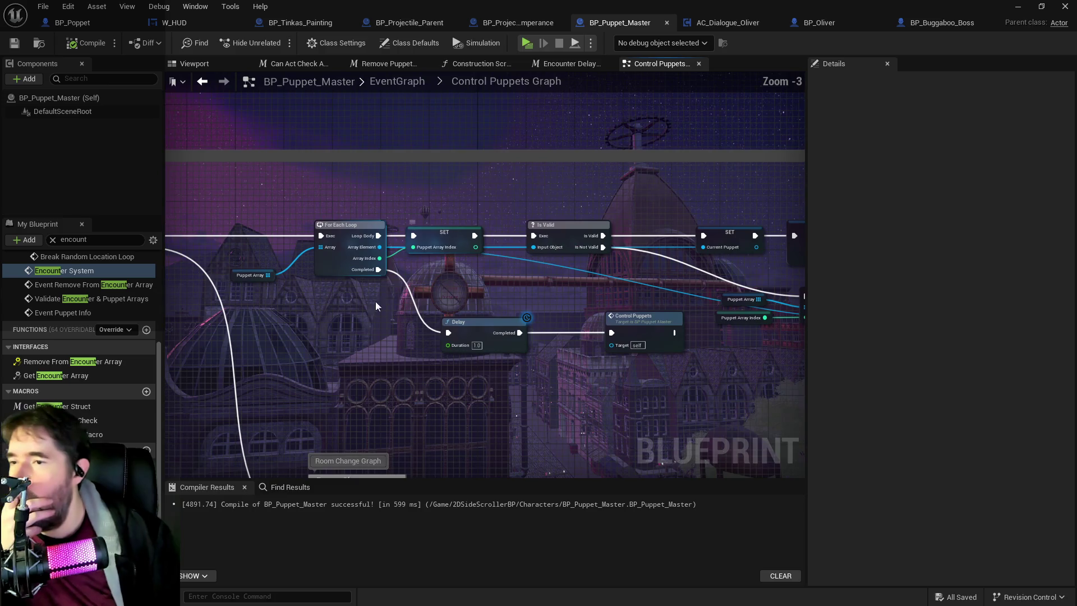
pyautogui.moveTo(410, 192)
pyautogui.mouseDown()
pyautogui.moveTo(356, 194)
pyautogui.moveTo(442, 189)
pyautogui.mouseUp()
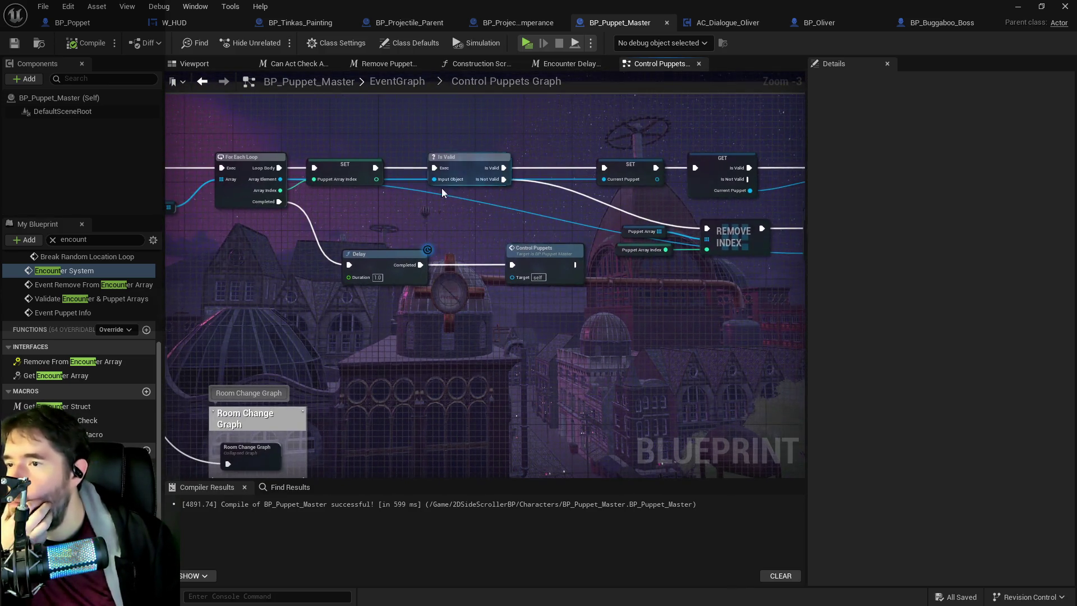
pyautogui.moveTo(769, 206)
pyautogui.mouseDown()
pyautogui.moveTo(482, 199)
pyautogui.moveTo(228, 211)
pyautogui.mouseUp()
pyautogui.moveTo(387, 212); pyautogui.dragTo(230, 212)
pyautogui.moveTo(456, 211); pyautogui.dragTo(262, 210)
pyautogui.doubleClick(268, 179)
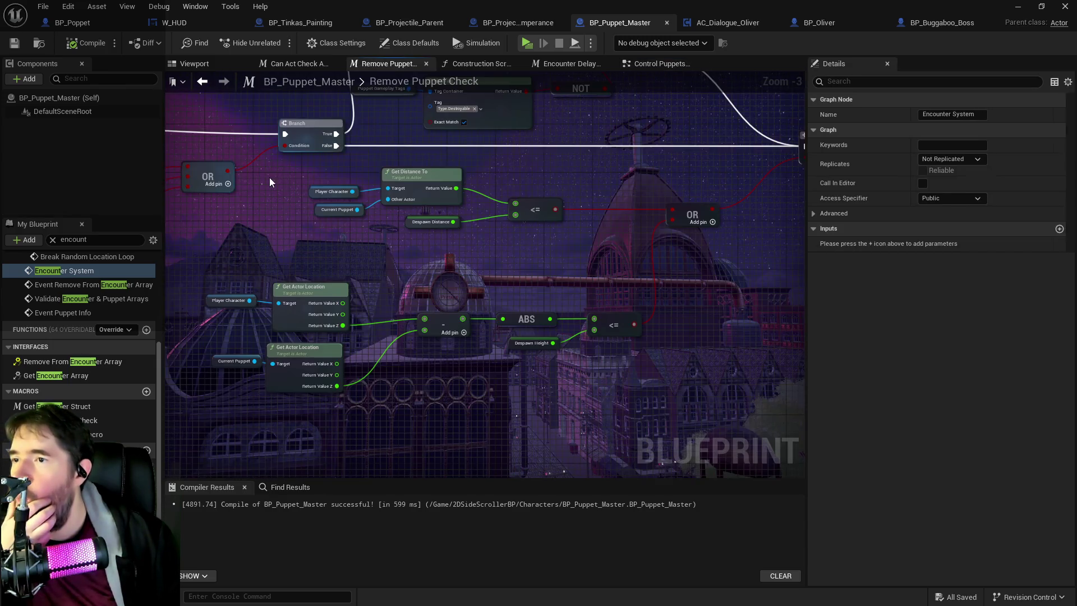
pyautogui.moveTo(346, 233); pyautogui.dragTo(621, 265)
pyautogui.moveTo(495, 257)
pyautogui.mouseDown()
pyautogui.moveTo(516, 266)
pyautogui.moveTo(480, 239)
pyautogui.moveTo(581, 223)
pyautogui.moveTo(567, 217)
pyautogui.moveTo(575, 215)
pyautogui.mouseUp()
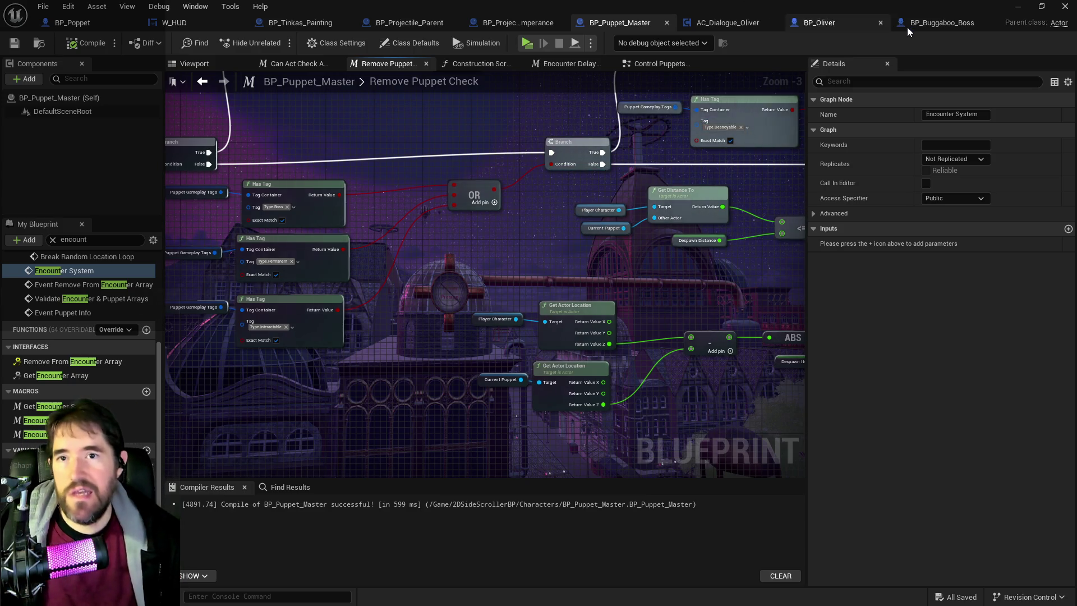
# Replace BP_Buggaboo_Boss's Type.Boss and Type.Enemy target tags with Type.NPC, compile and save
pyautogui.click(942, 23)
pyautogui.click(963, 194)
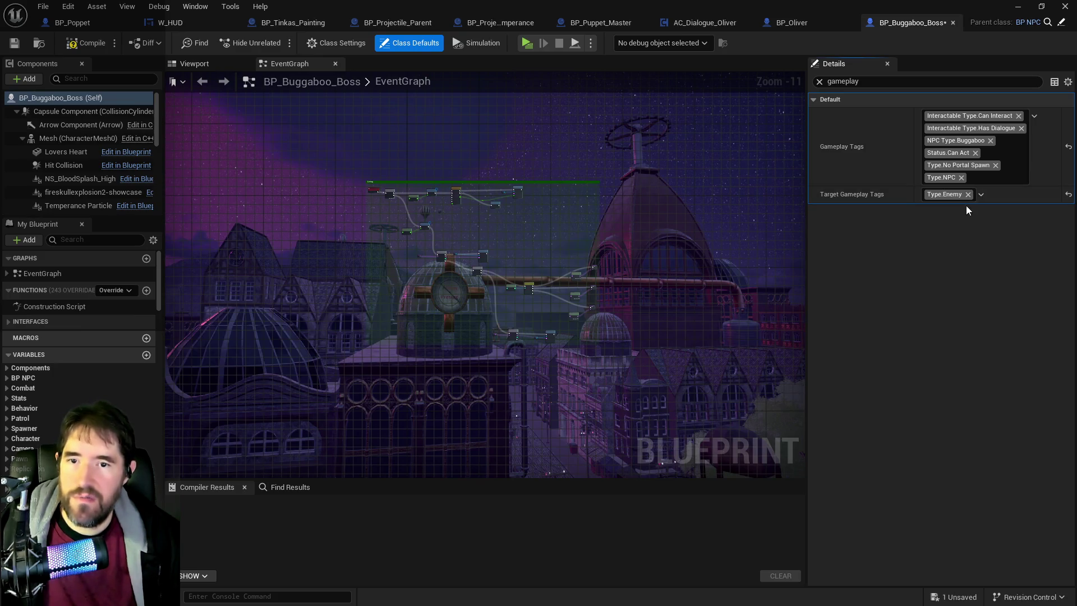
pyautogui.click(968, 194)
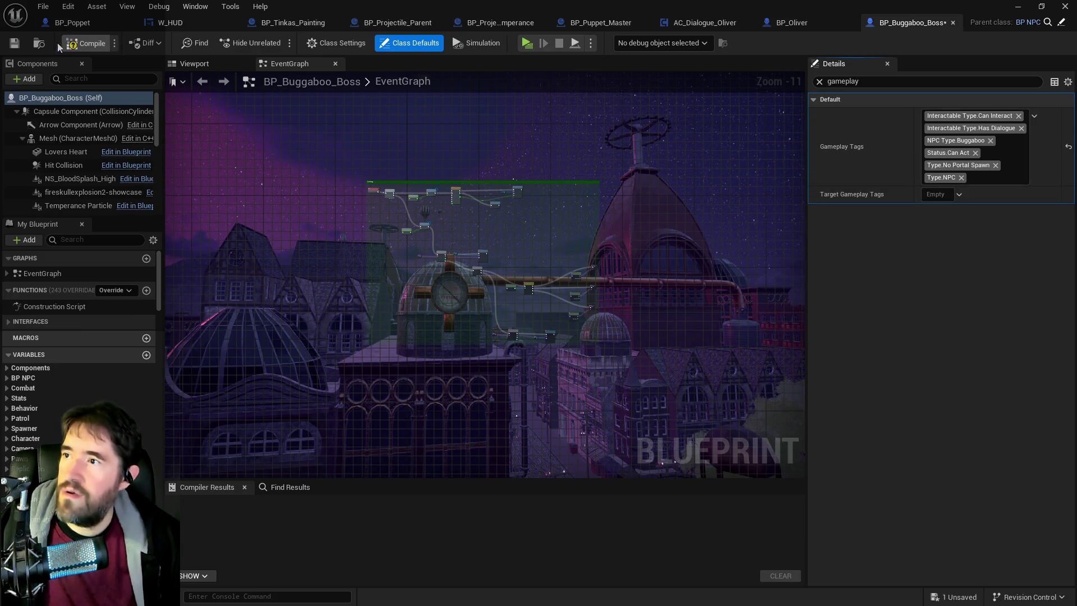
pyautogui.click(12, 44)
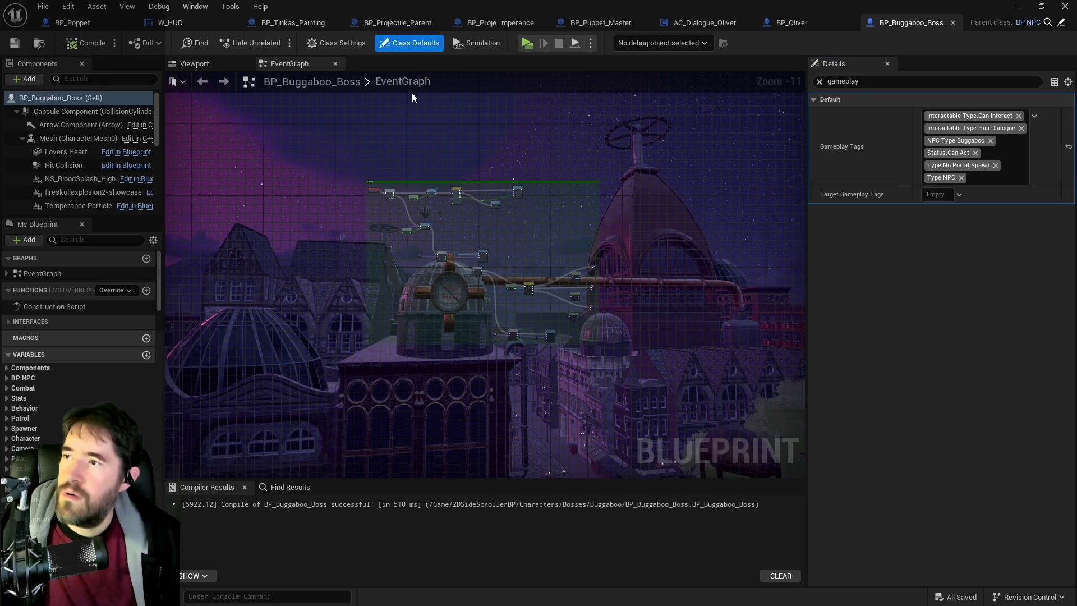
pyautogui.click(959, 194)
pyautogui.write('npc')
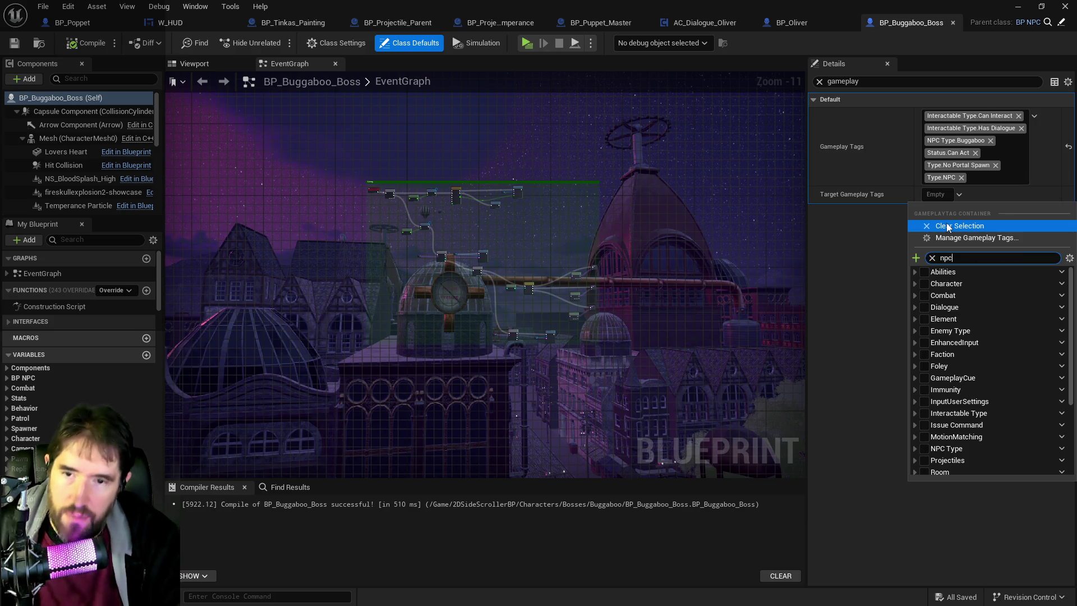
pyautogui.click(931, 414)
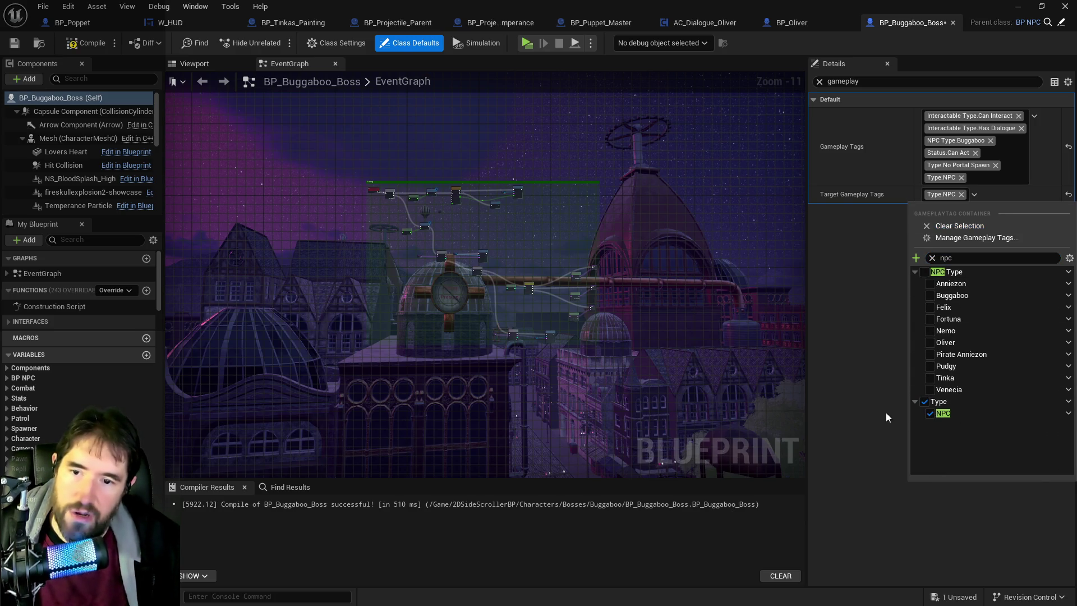
pyautogui.click(87, 42)
pyautogui.click(14, 43)
pyautogui.hotkey('alt', 'Tab')
pyautogui.moveTo(596, 358)
pyautogui.mouseDown()
pyautogui.moveTo(573, 351)
pyautogui.moveTo(550, 370)
pyautogui.moveTo(593, 361)
pyautogui.moveTo(563, 349)
pyautogui.moveTo(551, 359)
pyautogui.moveTo(333, 74)
pyautogui.mouseUp()
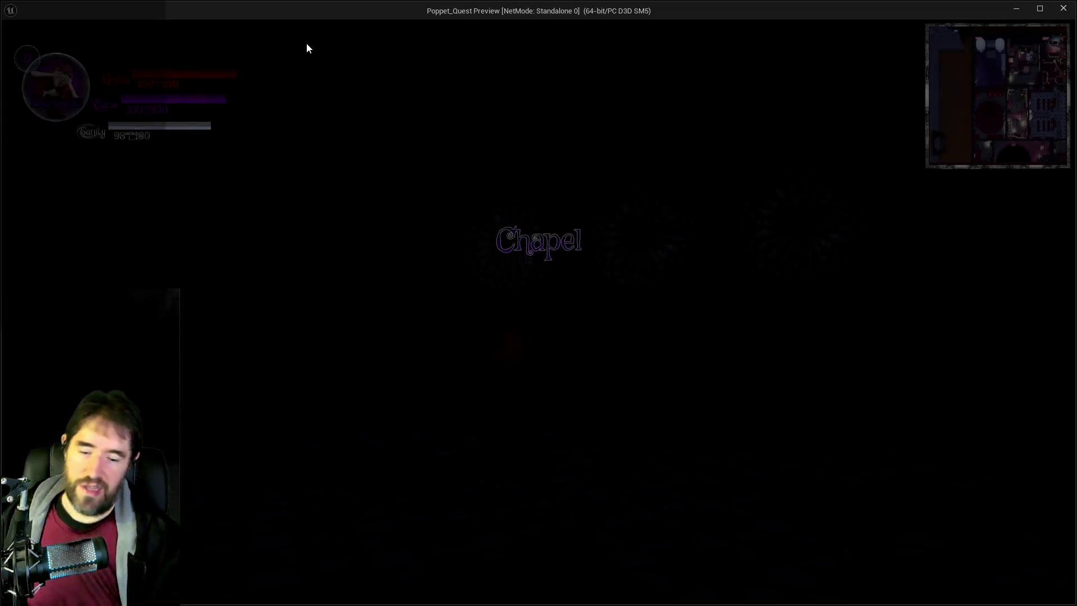
# Run through the chapel to the Buggaboo shrine, attack the green creature, and back away
pyautogui.press('w')
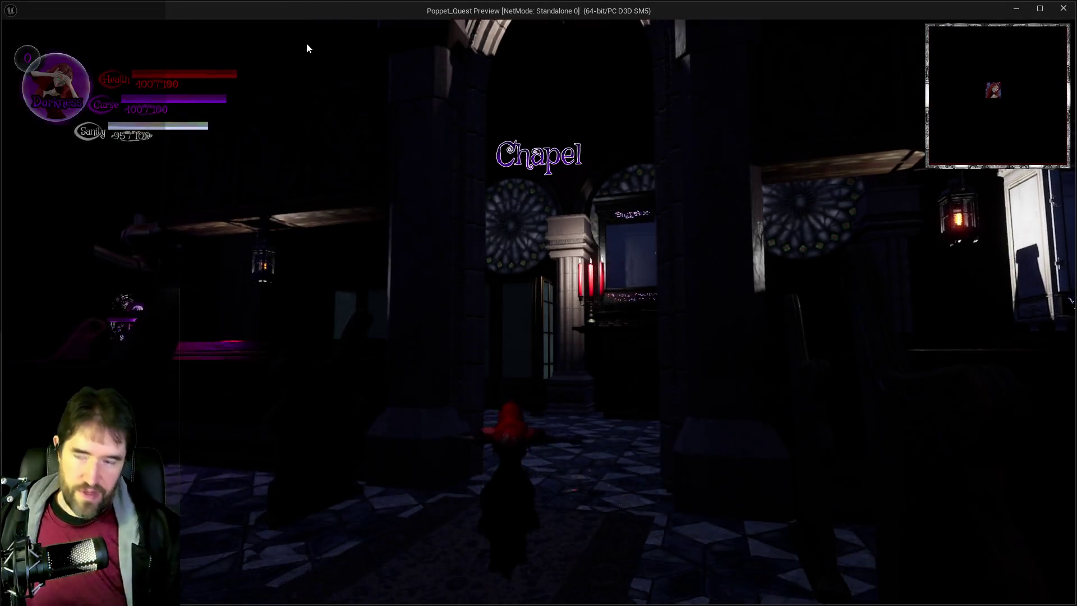
pyautogui.click(418, 245)
pyautogui.press('w')
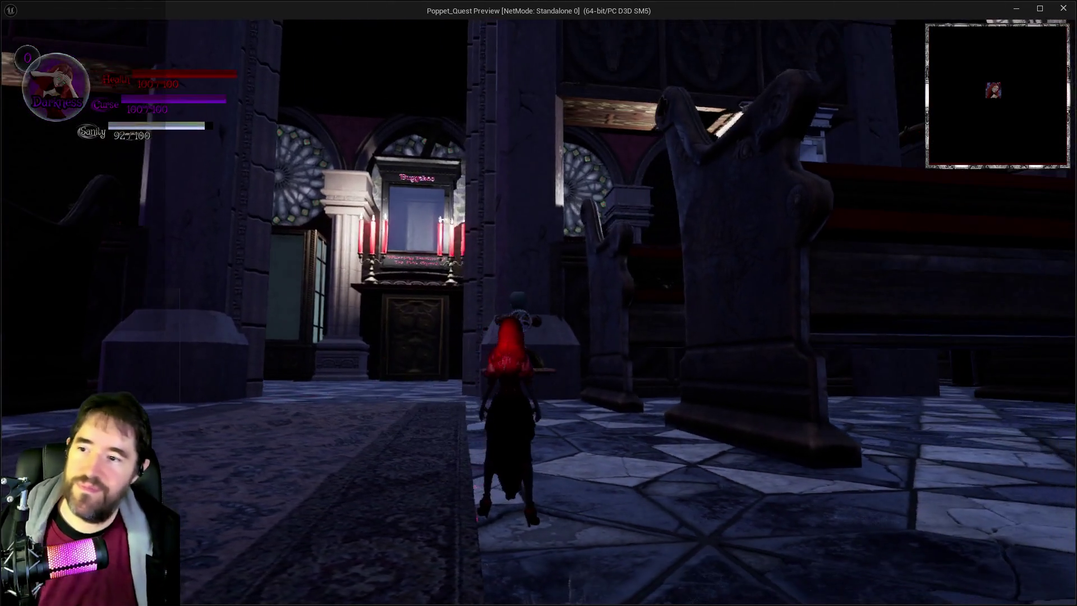
pyautogui.press('w')
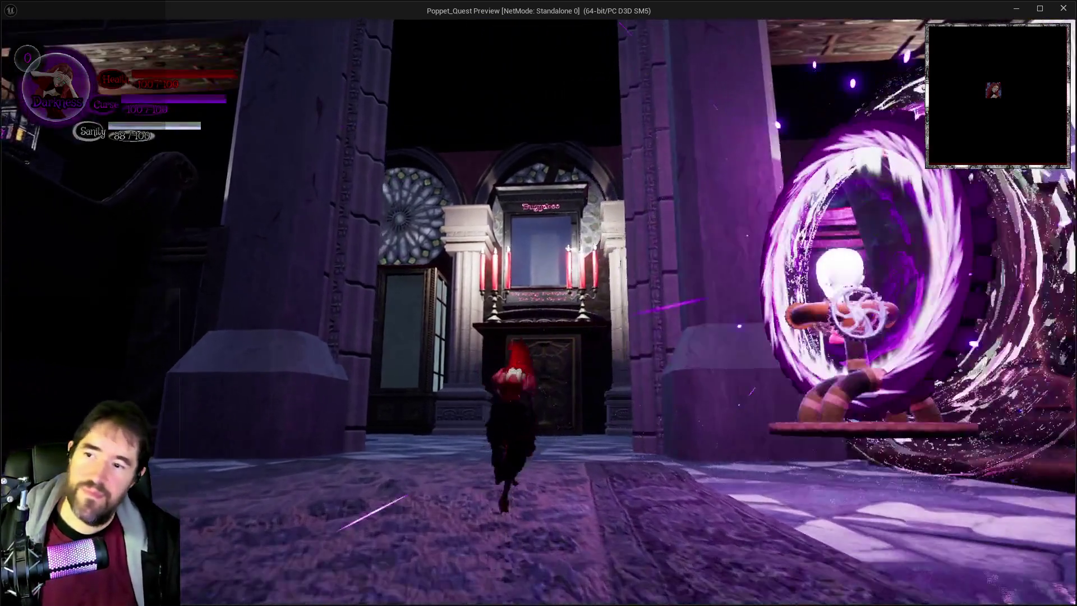
pyautogui.press('w')
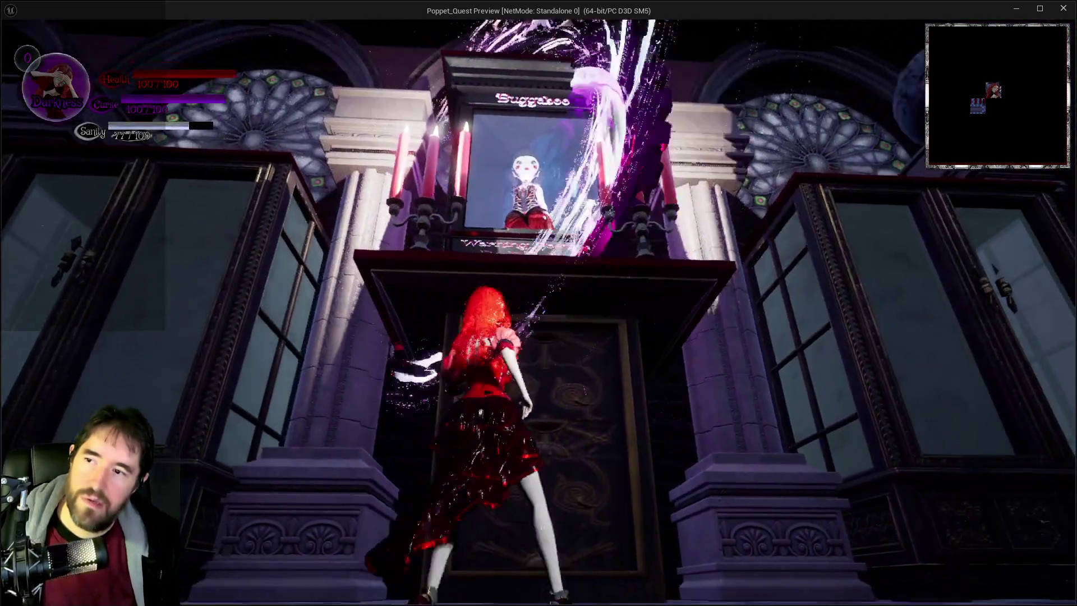
pyautogui.press('s')
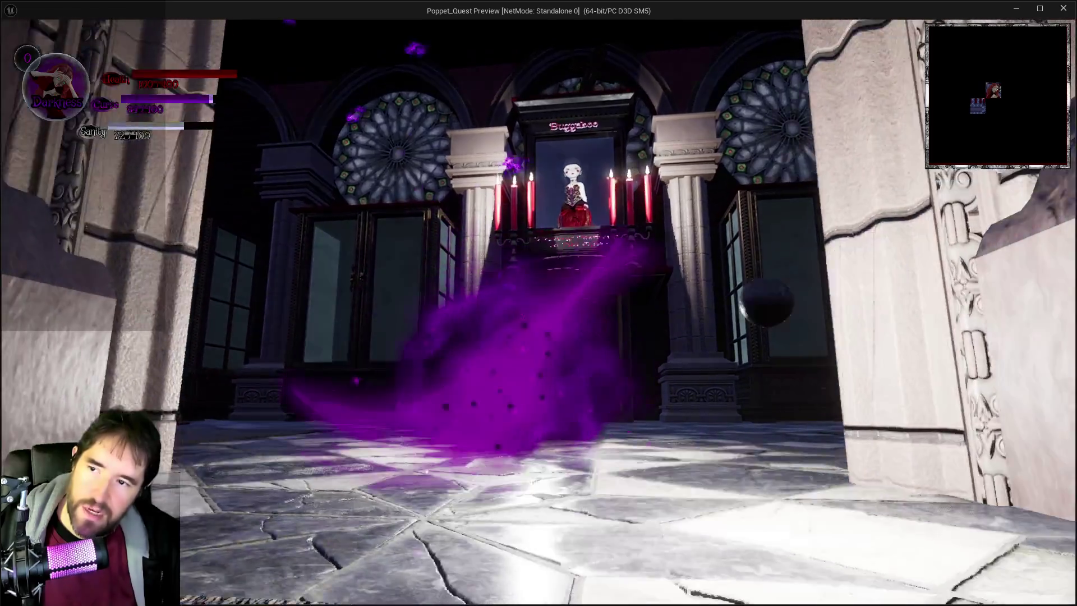
pyautogui.press('s')
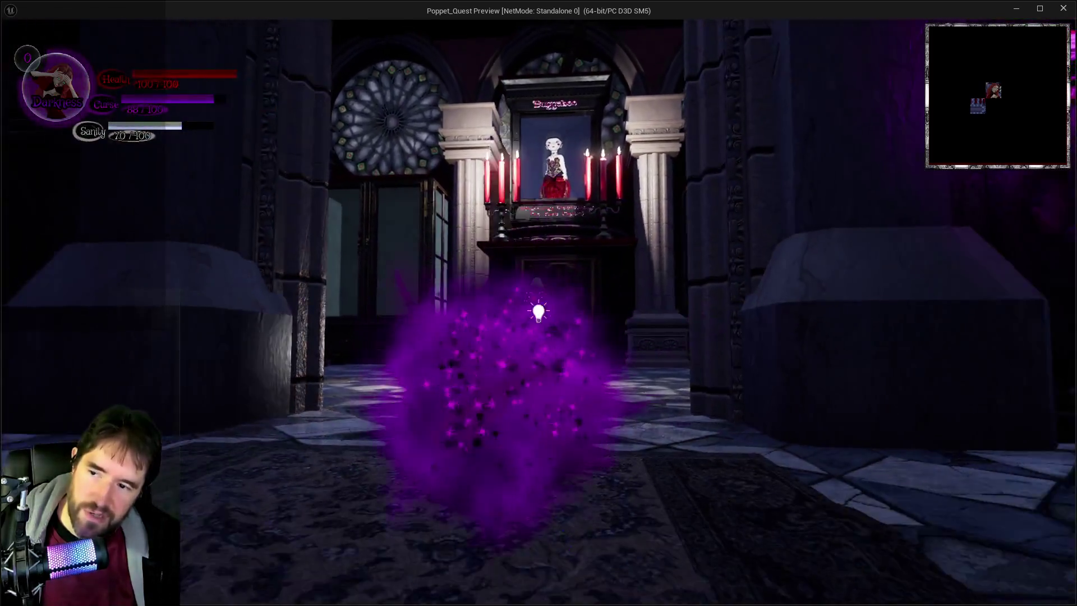
pyautogui.press('s')
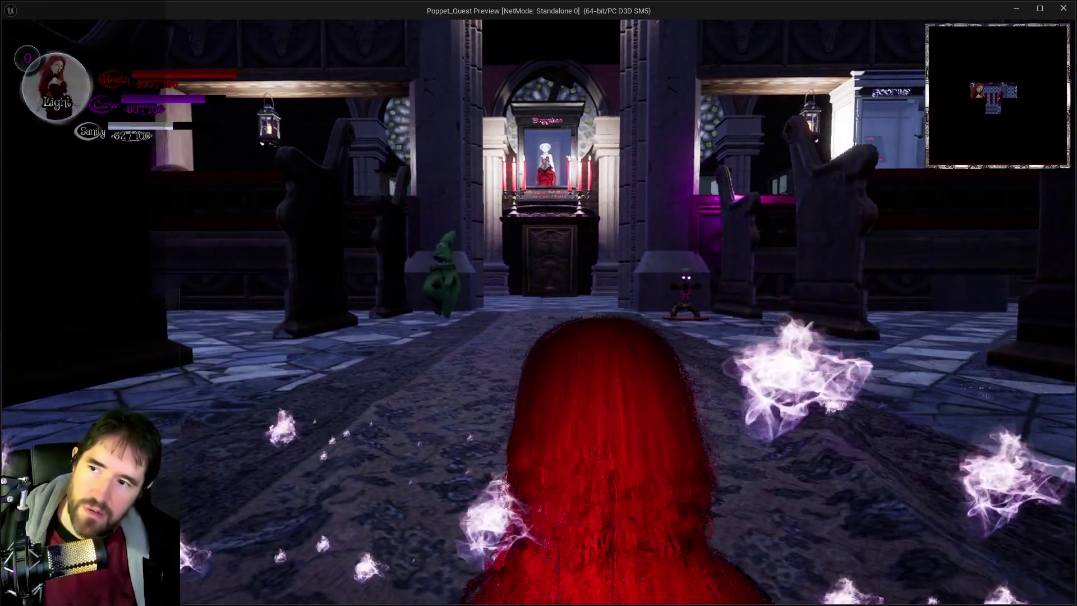
# Run down the pew hall into the Magician Room and shop fronts, then stop the playtest
pyautogui.press('a')
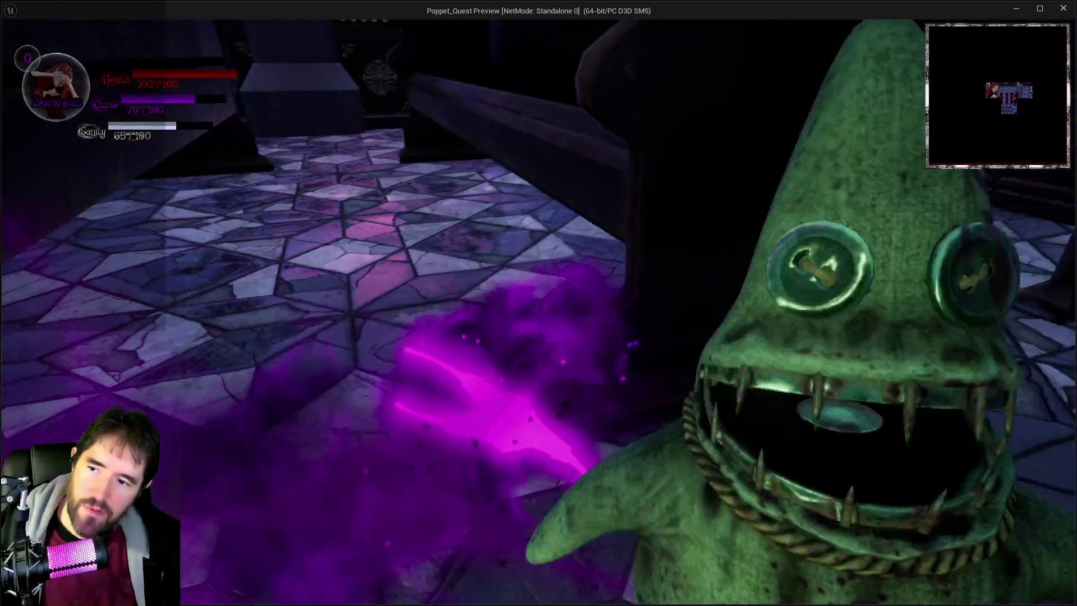
pyautogui.press('w')
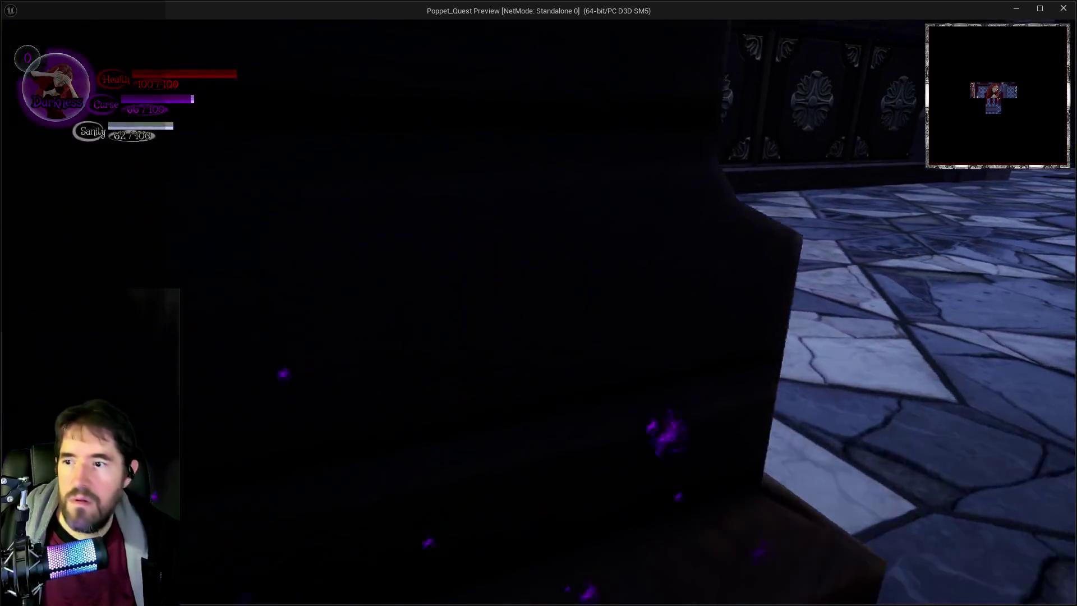
pyautogui.press('w')
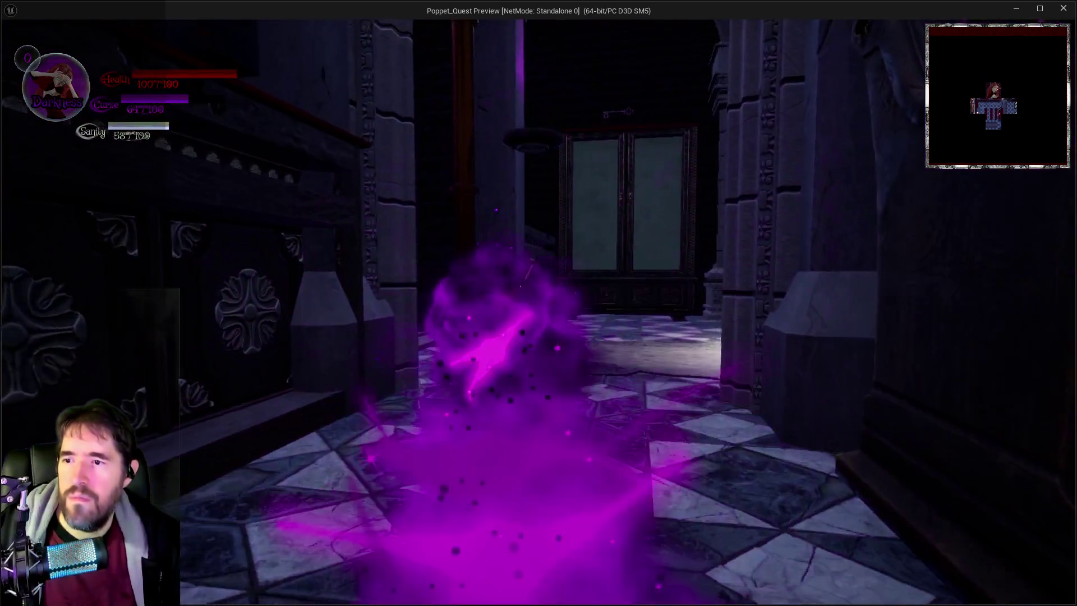
pyautogui.press('w')
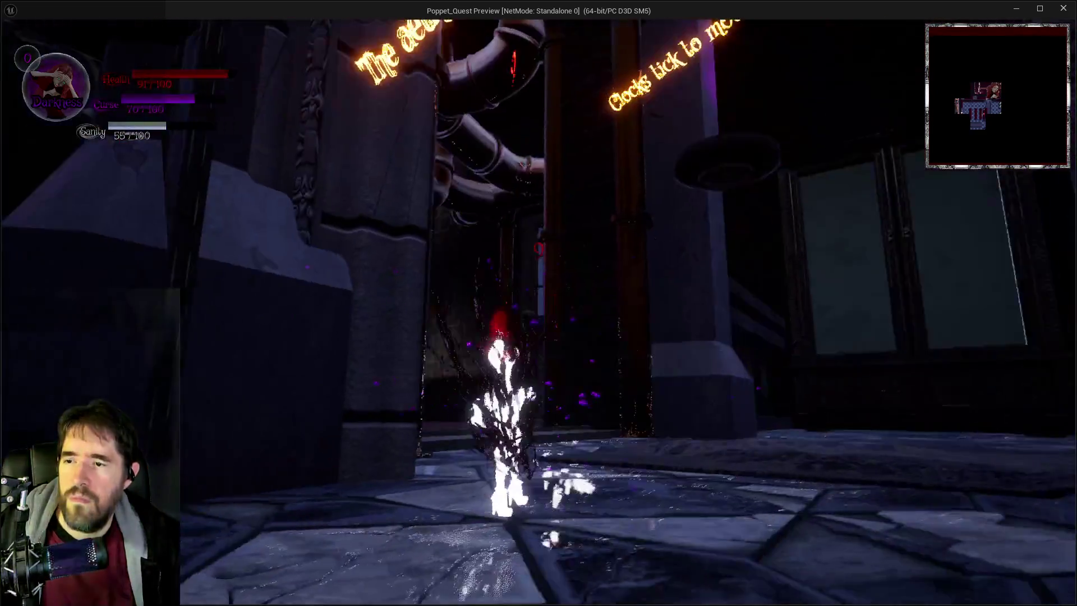
pyautogui.press('w')
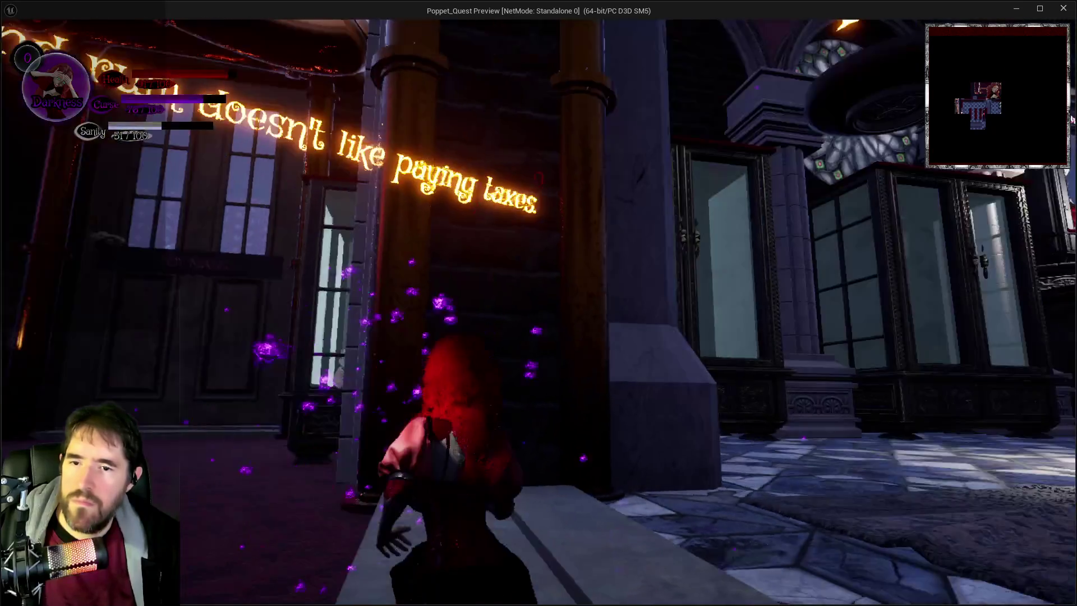
pyautogui.press('w')
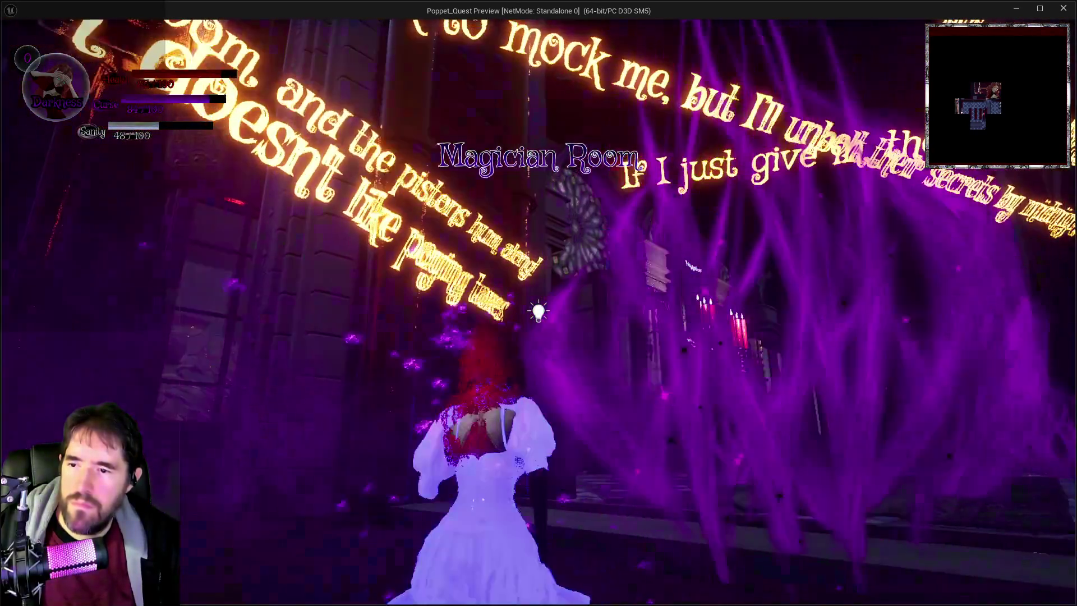
pyautogui.press('w')
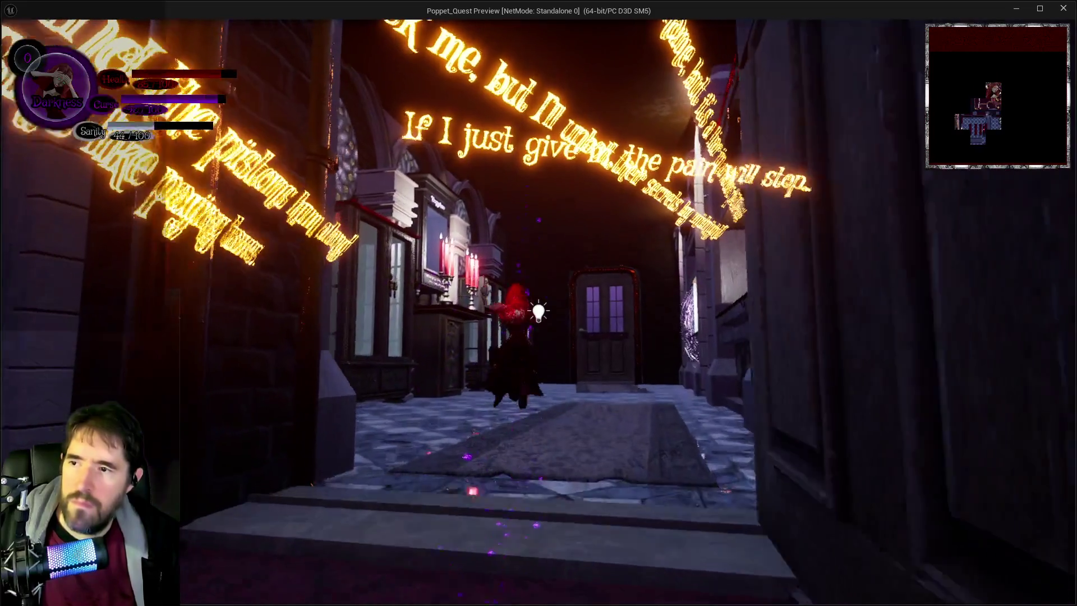
pyautogui.press('w')
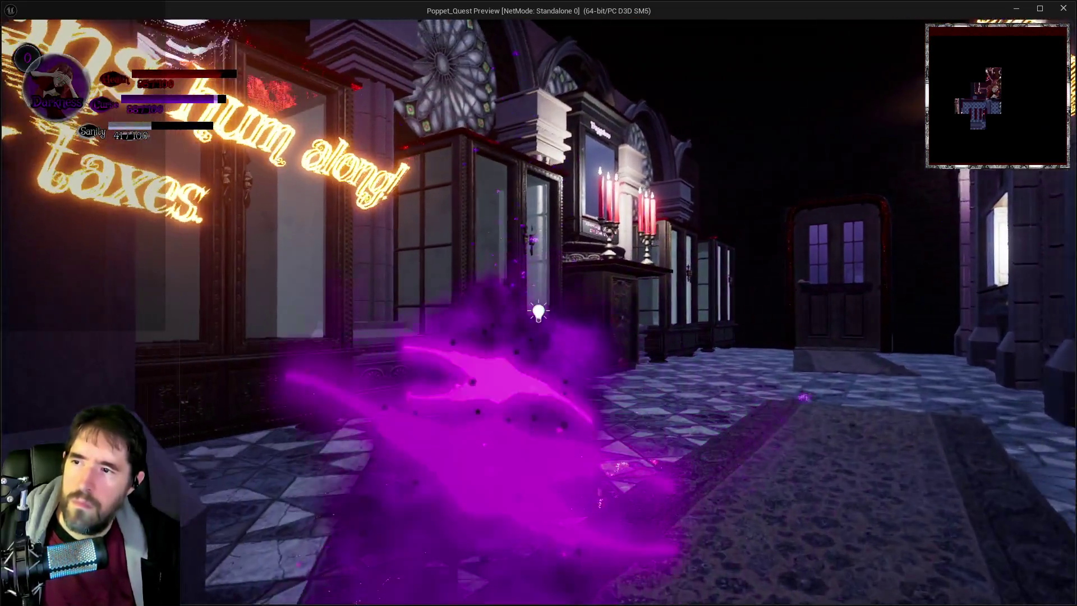
pyautogui.press('w')
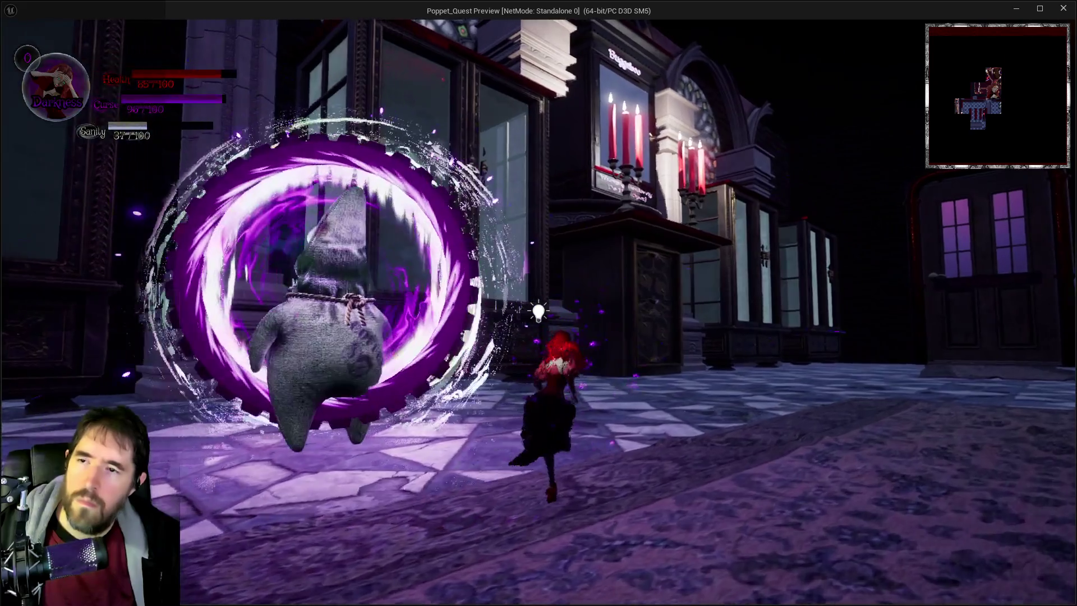
pyautogui.press('w')
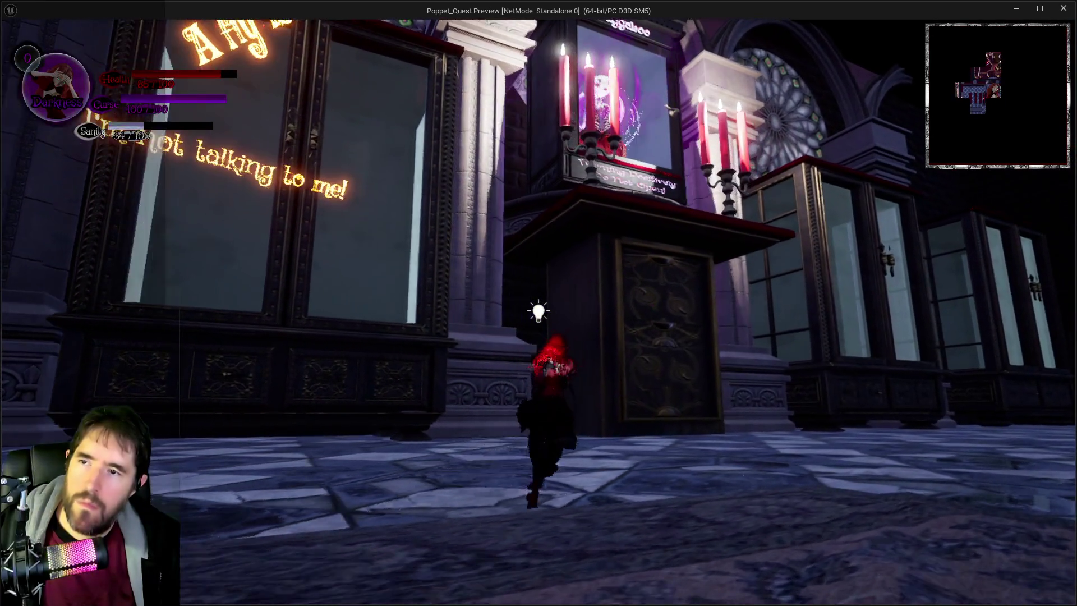
pyautogui.press('Escape')
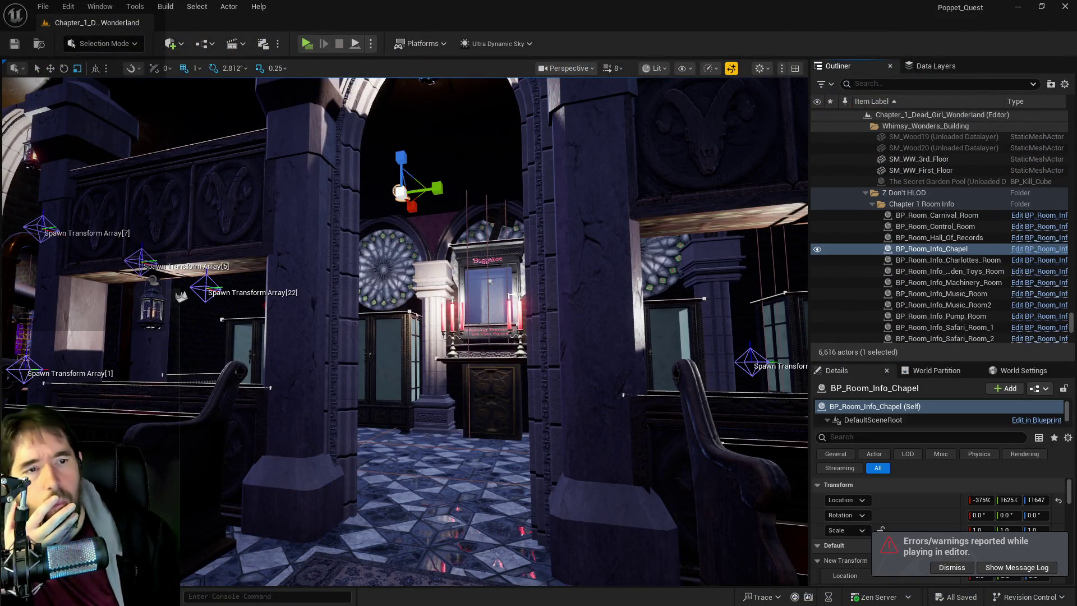
# Open the Message Log and follow the first Append Array error to Projectile Collision Graph
pyautogui.click(1017, 568)
pyautogui.moveTo(709, 103); pyautogui.dragTo(517, 119)
pyautogui.moveTo(348, 557); pyautogui.dragTo(558, 558)
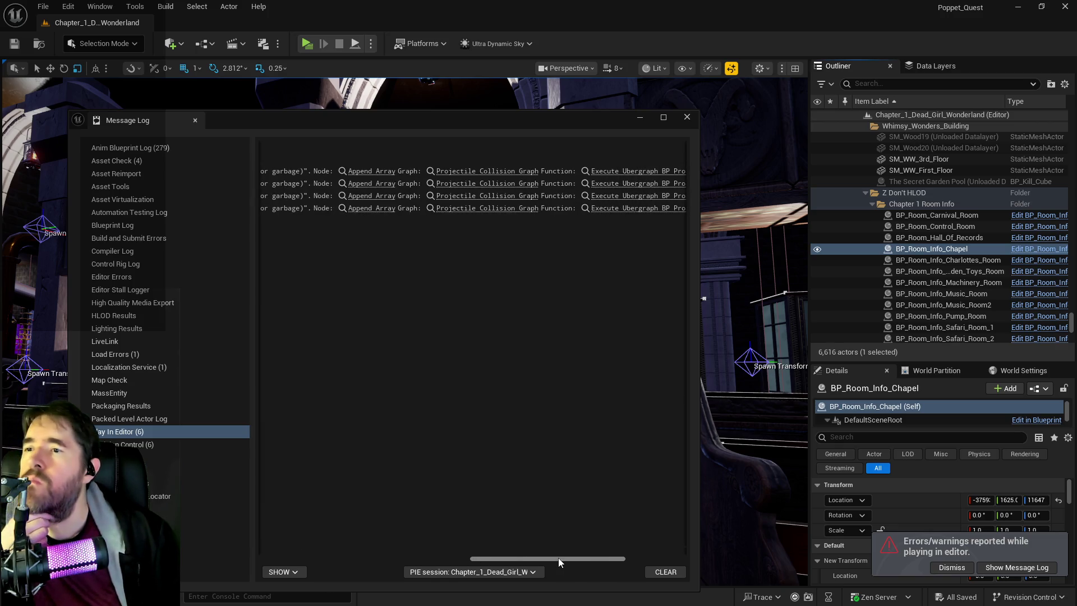
pyautogui.click(362, 175)
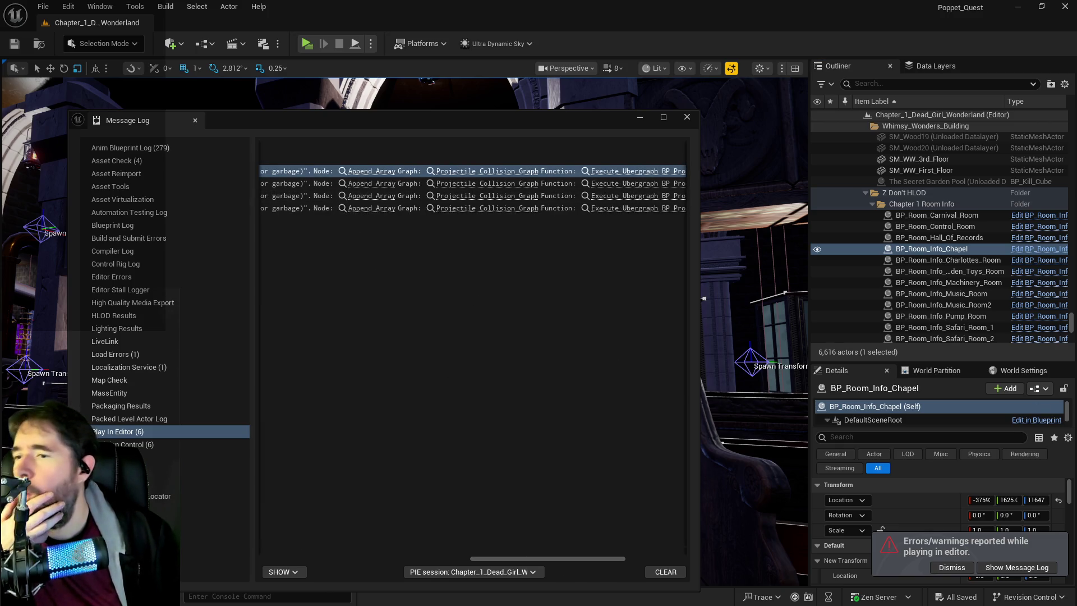
pyautogui.click(432, 182)
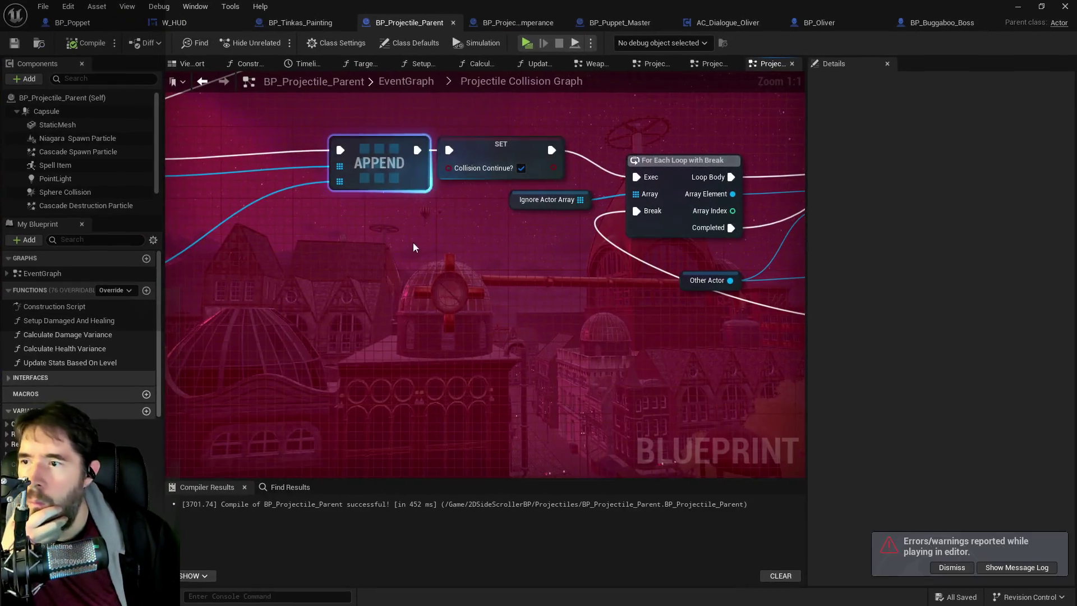
# Convert the Weapon Owner Of Projectile getter into a validated Get
pyautogui.moveTo(461, 325); pyautogui.dragTo(555, 330)
pyautogui.rightClick(197, 266)
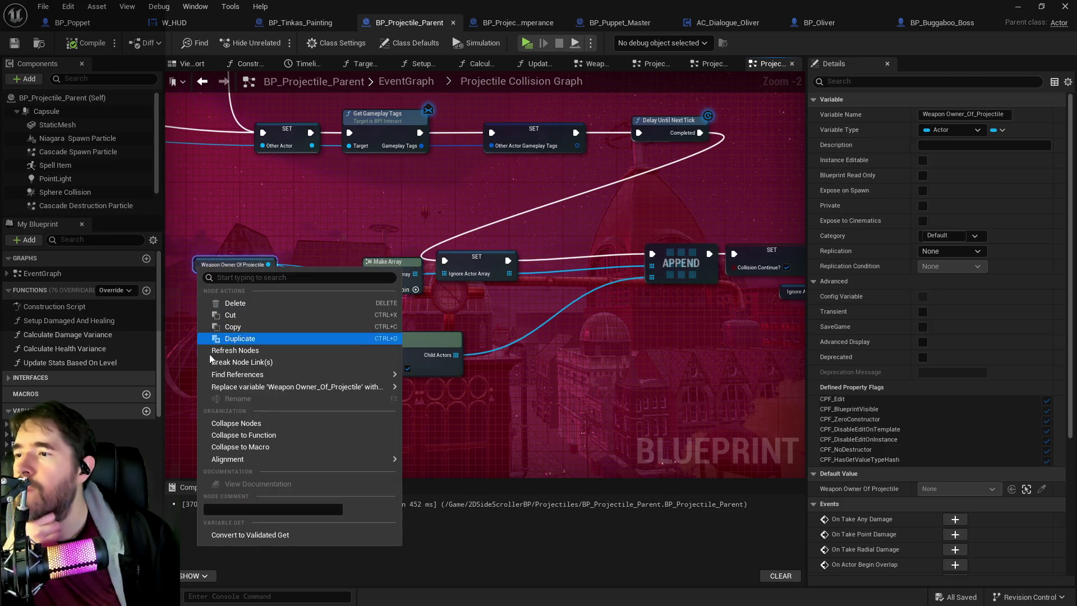
pyautogui.moveTo(230, 386)
pyautogui.click(232, 535)
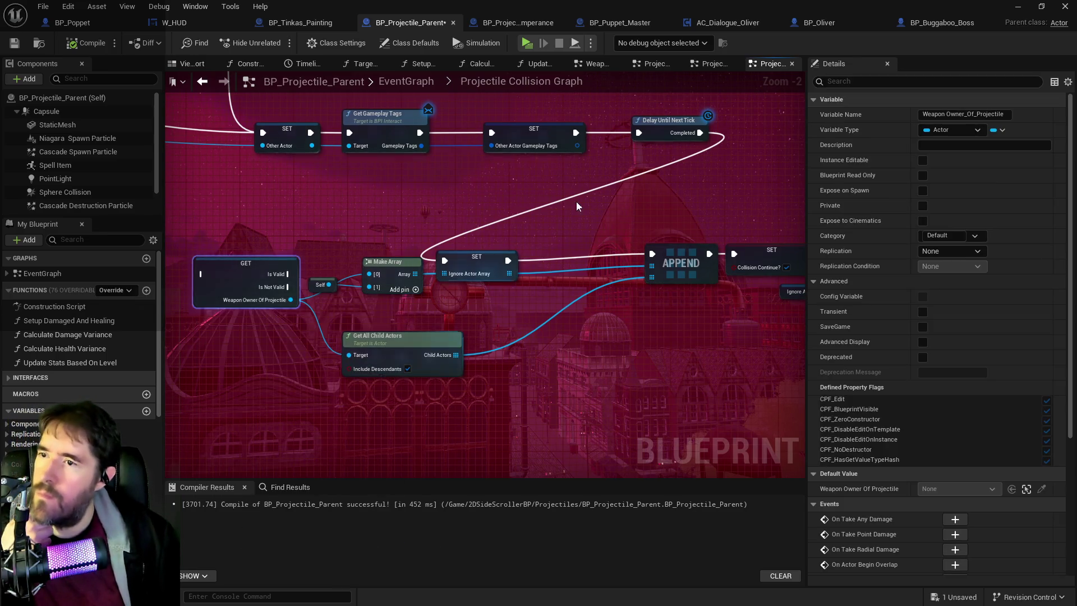
pyautogui.moveTo(241, 257)
pyautogui.mouseDown()
pyautogui.moveTo(277, 207)
pyautogui.moveTo(298, 201)
pyautogui.mouseUp()
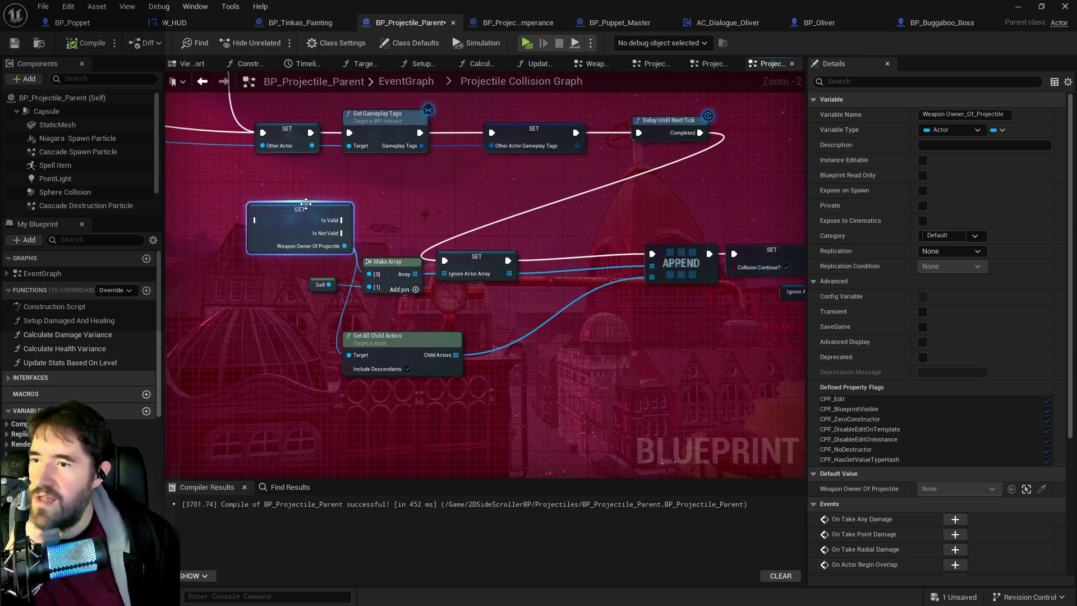
# Run the Get from Delay Until Next Tick's Completed, with Is Valid feeding the Ignore Actor Array SET
pyautogui.moveTo(700, 133)
pyautogui.mouseDown()
pyautogui.moveTo(192, 205)
pyautogui.moveTo(350, 219)
pyautogui.mouseUp()
pyautogui.moveTo(437, 220); pyautogui.dragTo(538, 260)
pyautogui.click(374, 219)
pyautogui.moveTo(374, 218); pyautogui.dragTo(309, 258)
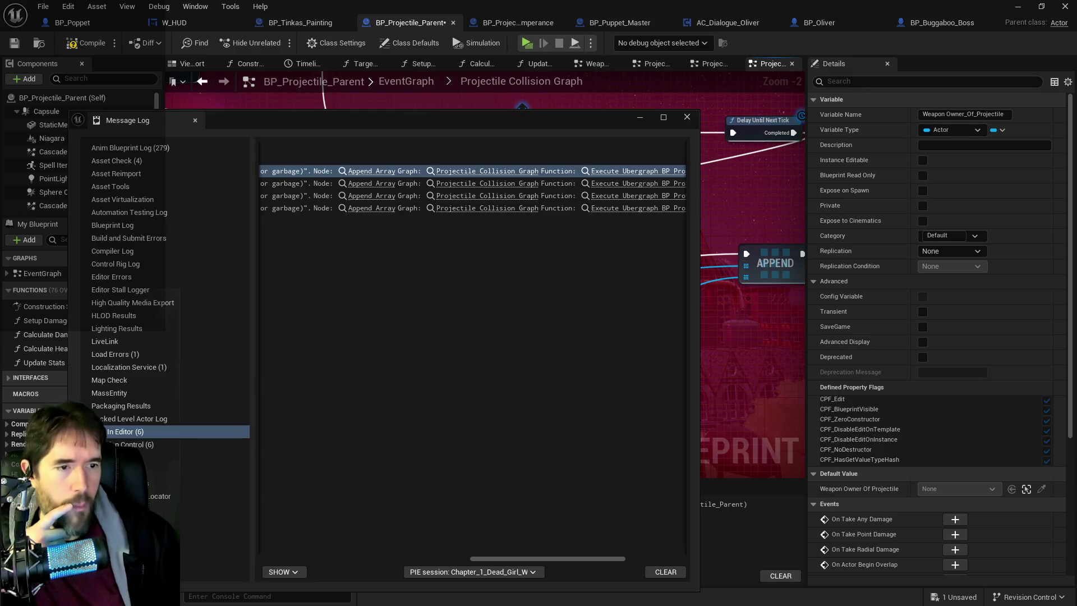
# Move the Message Log off the graph and lower Self and Make Array beneath the validated Get
pyautogui.moveTo(483, 558)
pyautogui.mouseDown()
pyautogui.moveTo(281, 546)
pyautogui.moveTo(332, 554)
pyautogui.mouseUp()
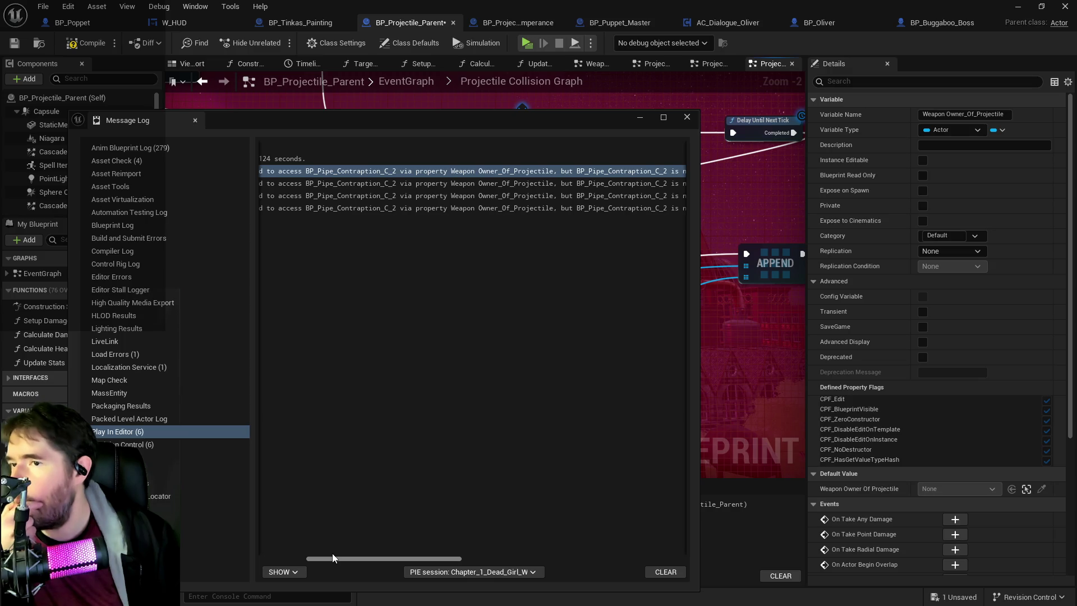
pyautogui.moveTo(506, 124); pyautogui.dragTo(1076, 303)
pyautogui.moveTo(528, 238)
pyautogui.mouseDown()
pyautogui.moveTo(326, 247)
pyautogui.moveTo(185, 348)
pyautogui.moveTo(203, 315)
pyautogui.mouseUp()
pyautogui.moveTo(277, 283); pyautogui.dragTo(279, 316)
pyautogui.moveTo(318, 281); pyautogui.dragTo(513, 280)
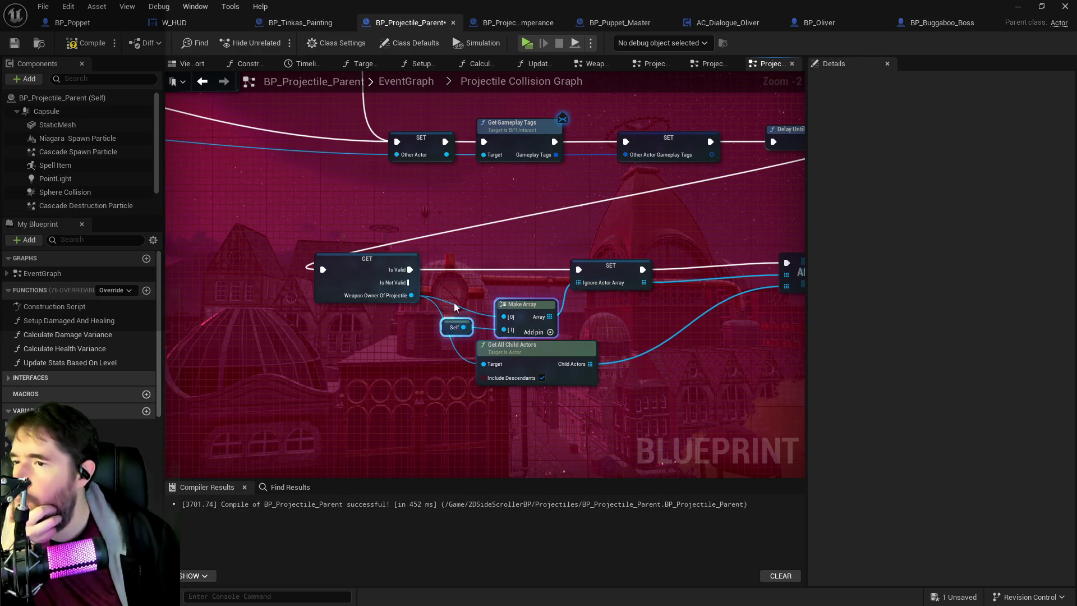
# Shift Get All Child Actors down-left and move the Make Array and Self nodes down-right
pyautogui.moveTo(521, 303); pyautogui.dragTo(480, 310)
pyautogui.moveTo(550, 345); pyautogui.dragTo(536, 391)
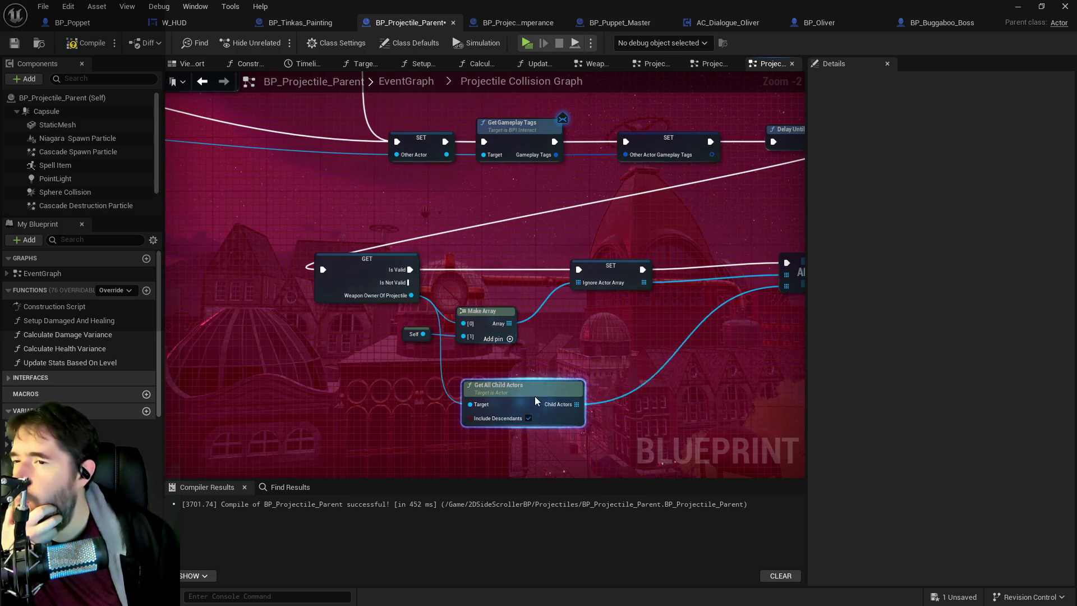
pyautogui.click(496, 309)
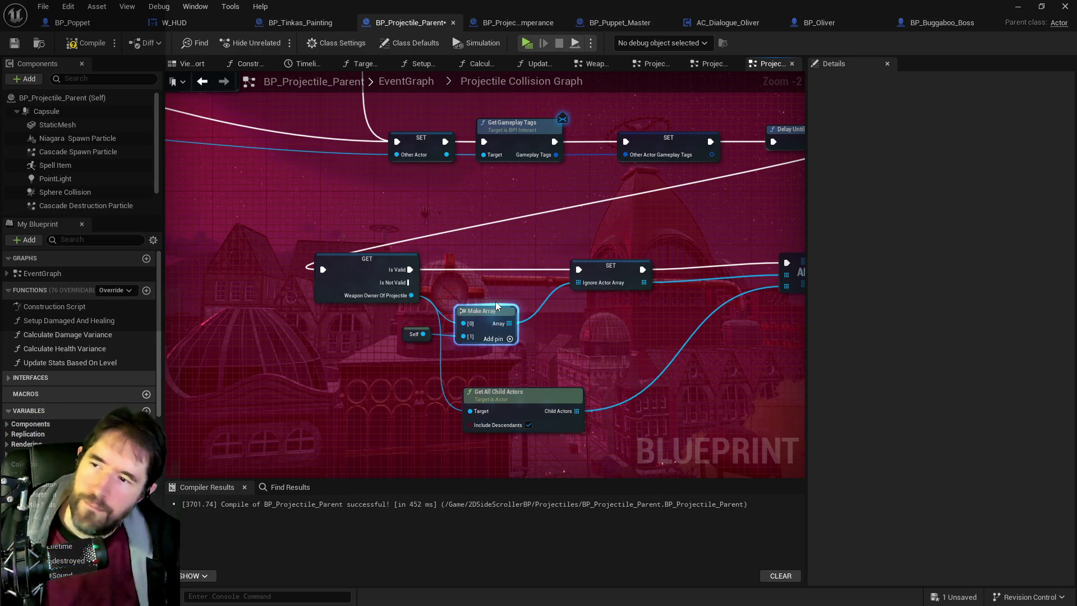
pyautogui.keyDown('ctrl'); pyautogui.click(414, 334); pyautogui.keyUp('ctrl')
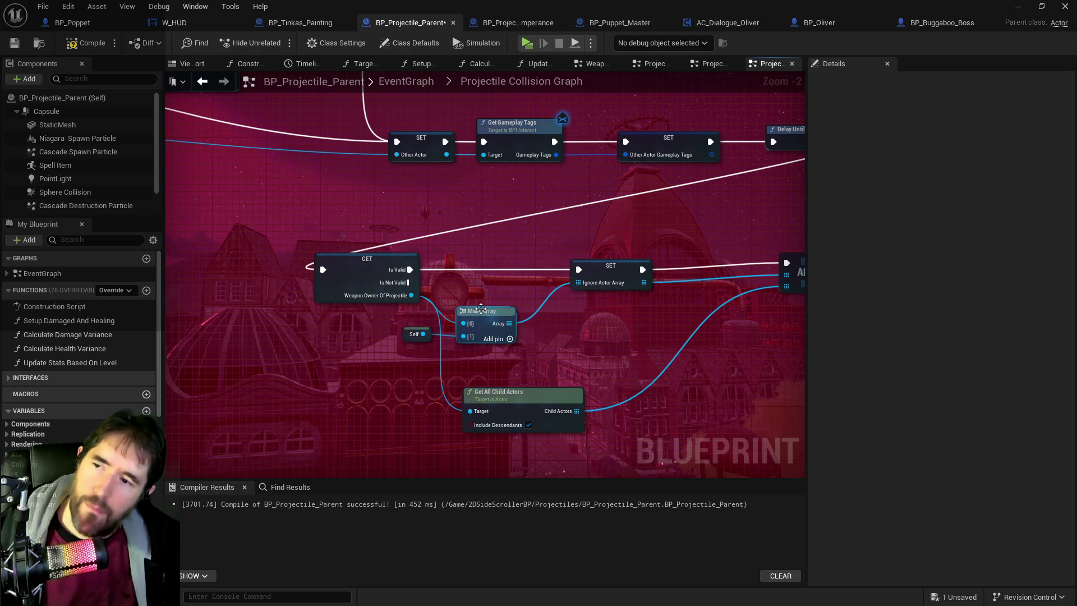
pyautogui.moveTo(484, 315)
pyautogui.mouseDown()
pyautogui.moveTo(485, 345)
pyautogui.moveTo(512, 348)
pyautogui.mouseUp()
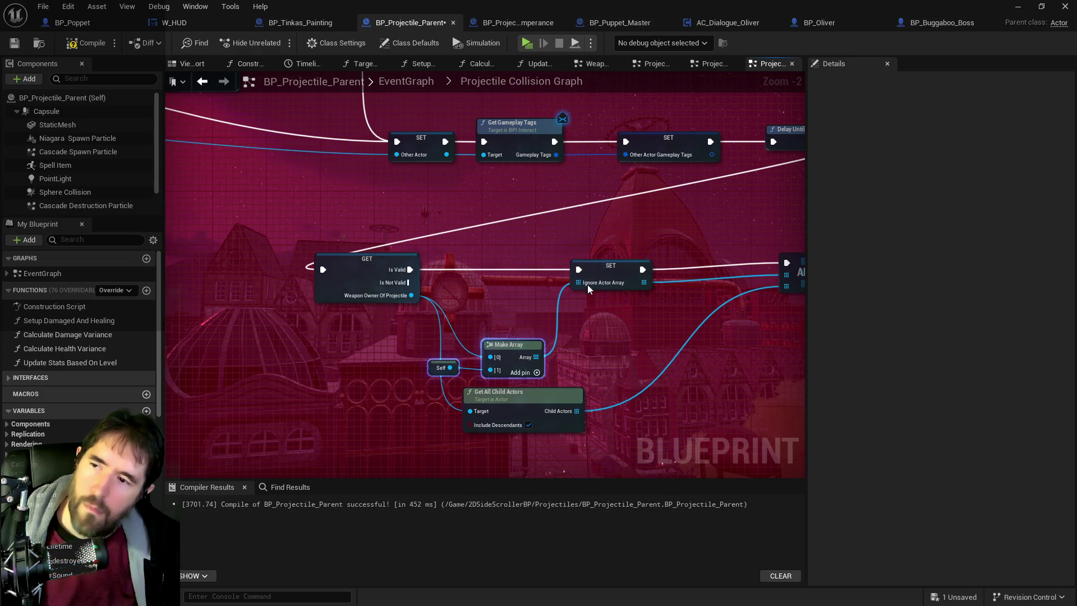
# Nudge APPEND up-left and lower the SET Ignore Actor Array node slightly
pyautogui.moveTo(454, 304); pyautogui.dragTo(320, 305)
pyautogui.click(663, 290)
pyautogui.moveTo(664, 290); pyautogui.dragTo(649, 280)
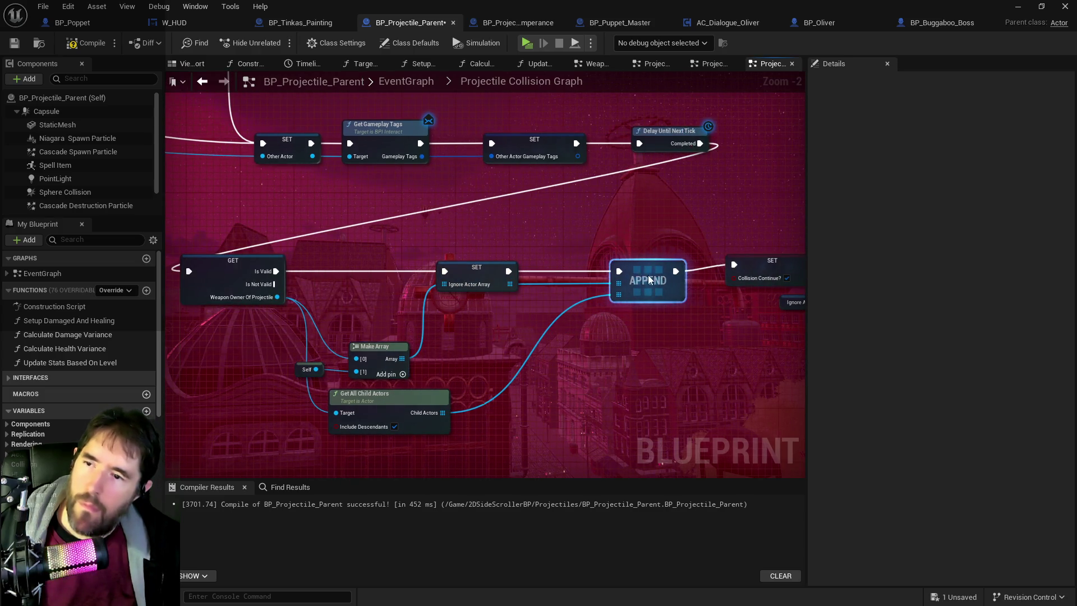
pyautogui.moveTo(469, 272)
pyautogui.mouseDown()
pyautogui.moveTo(479, 305)
pyautogui.moveTo(470, 284)
pyautogui.mouseUp()
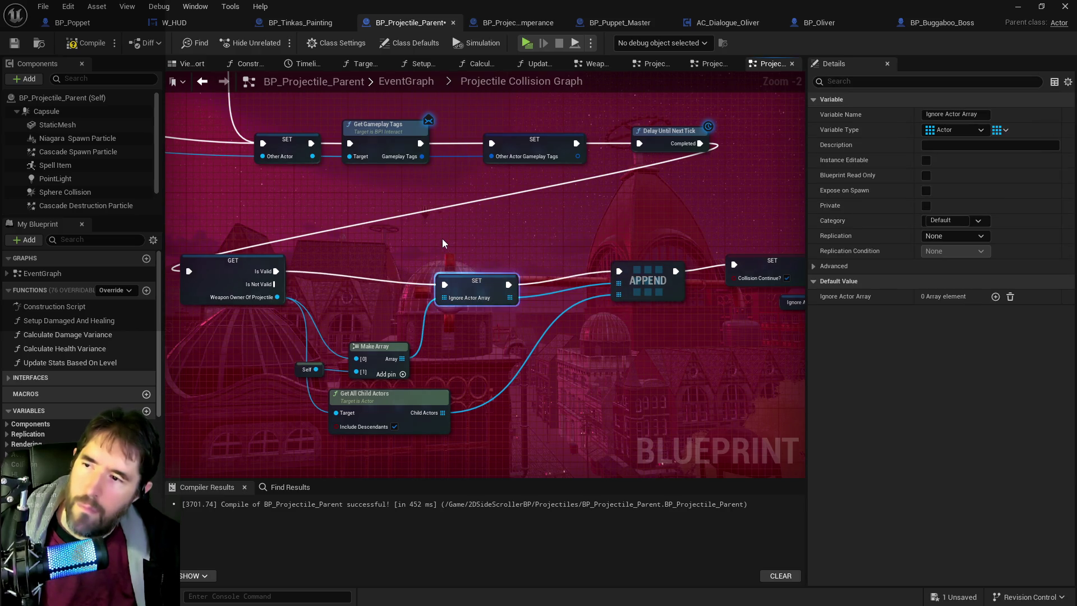
# Duplicate the SET and Make Array nodes, give the array only Self, and feed it into the new SET
pyautogui.hotkey('ctrl', 'c')
pyautogui.hotkey('ctrl', 'v')
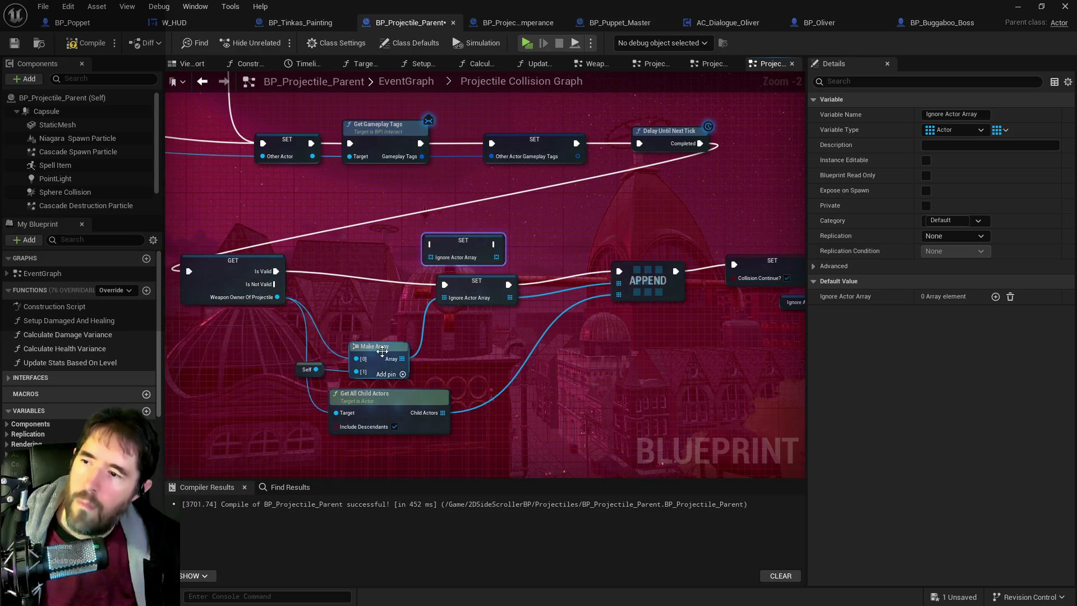
pyautogui.click(368, 360)
pyautogui.hotkey('ctrl', 'c')
pyautogui.hotkey('ctrl', 'v')
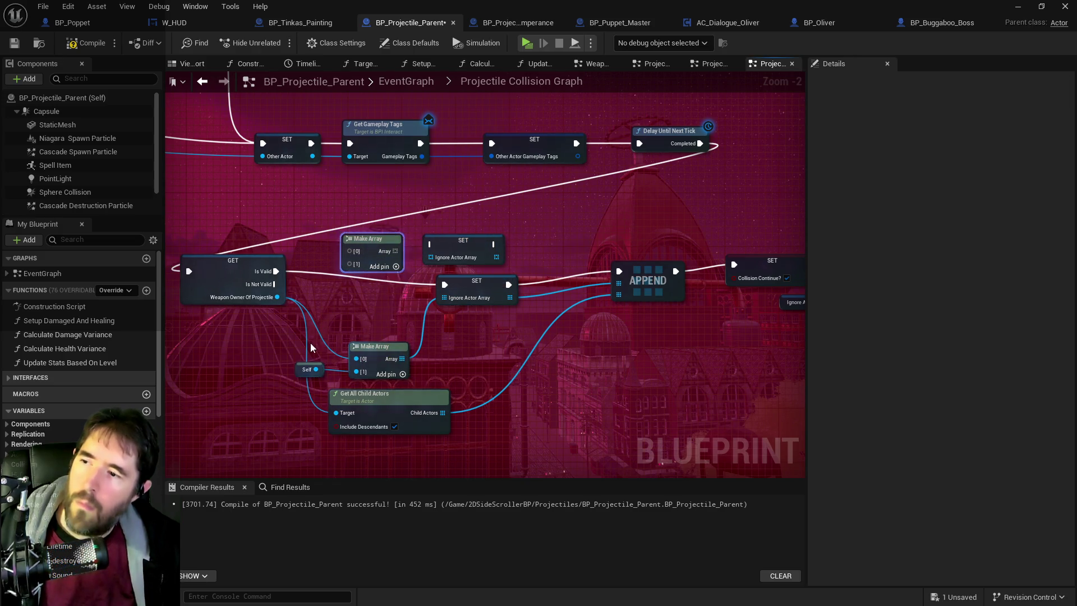
pyautogui.click(299, 369)
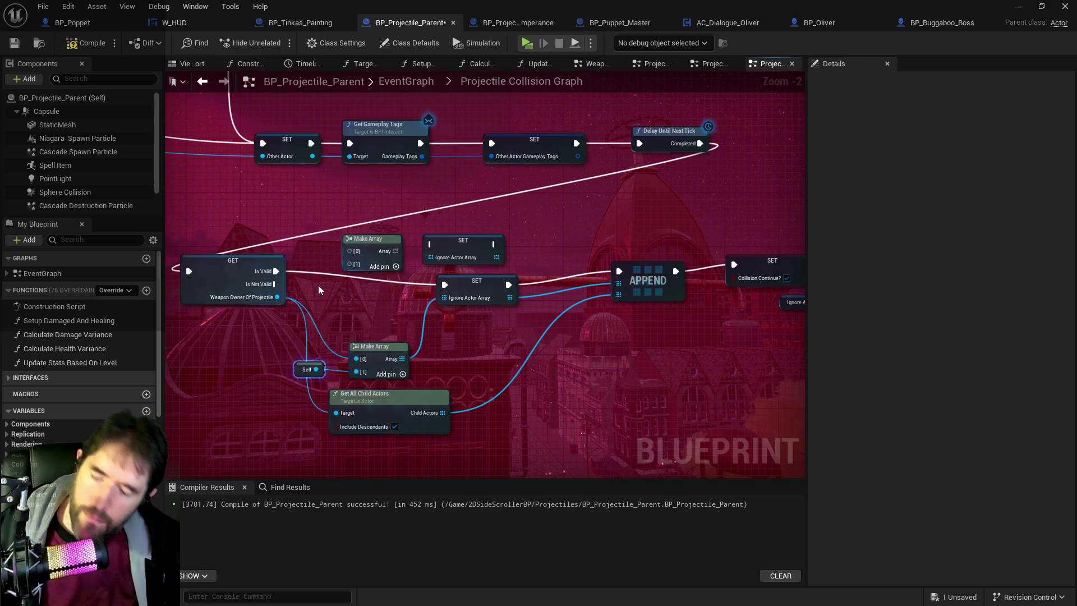
pyautogui.moveTo(330, 255); pyautogui.dragTo(350, 252)
pyautogui.rightClick(356, 261)
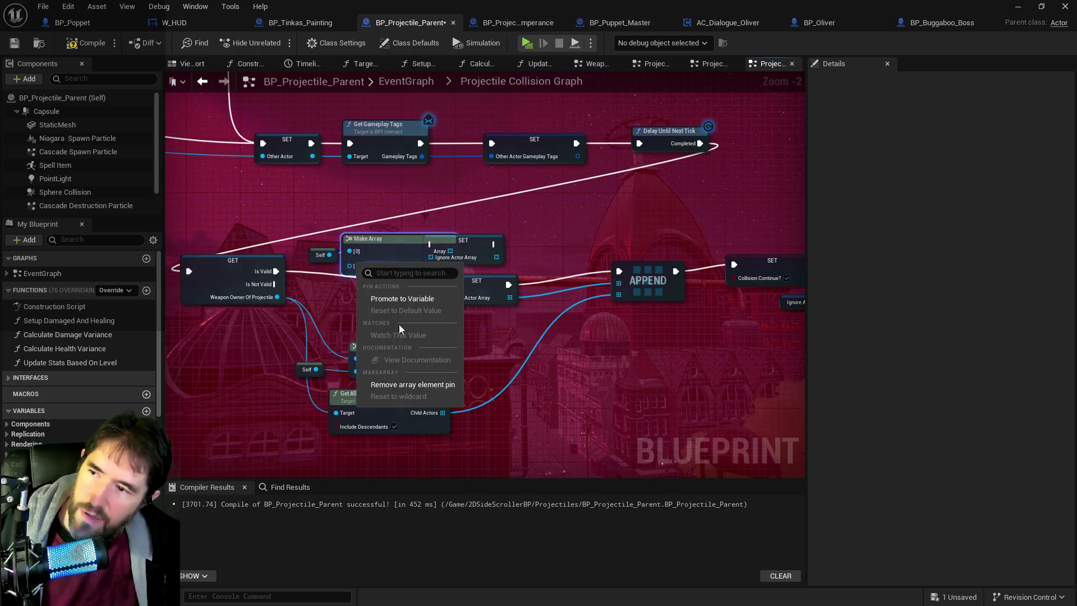
pyautogui.click(396, 384)
pyautogui.moveTo(396, 250); pyautogui.dragTo(430, 257)
# Rearrange both SET Ignore Actor Array nodes, their Make Arrays and Self into a cleaner layout
pyautogui.moveTo(275, 284)
pyautogui.mouseDown()
pyautogui.moveTo(432, 245)
pyautogui.moveTo(596, 255)
pyautogui.moveTo(507, 256)
pyautogui.mouseUp()
pyautogui.press('Escape')
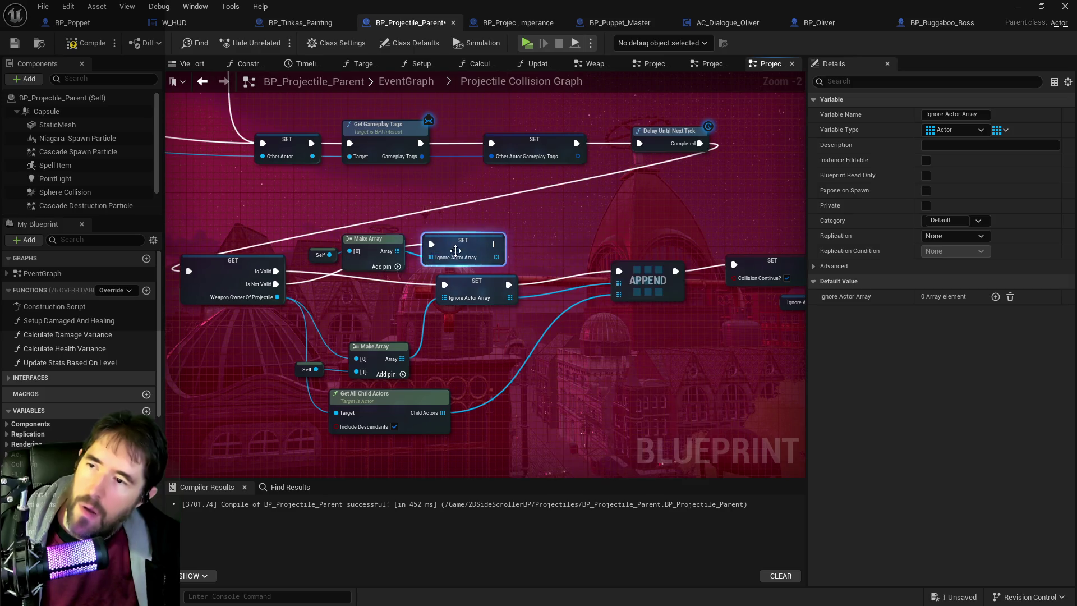
pyautogui.moveTo(465, 288)
pyautogui.mouseDown()
pyautogui.moveTo(469, 303)
pyautogui.moveTo(494, 286)
pyautogui.moveTo(485, 275)
pyautogui.mouseUp()
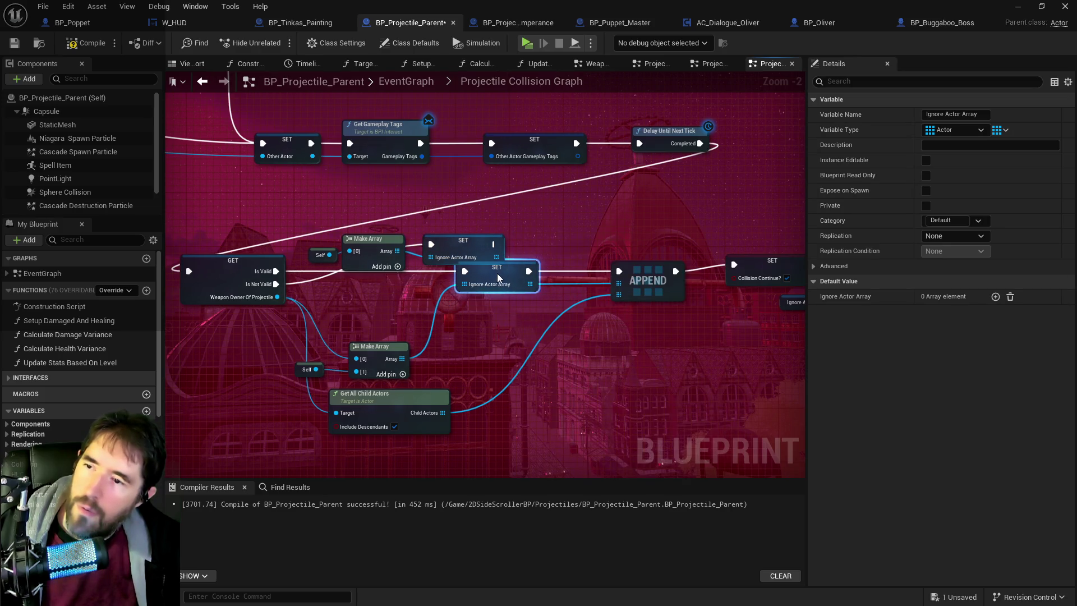
pyautogui.moveTo(444, 240)
pyautogui.mouseDown()
pyautogui.moveTo(606, 264)
pyautogui.moveTo(553, 301)
pyautogui.moveTo(585, 322)
pyautogui.mouseUp()
pyautogui.moveTo(443, 348)
pyautogui.mouseDown()
pyautogui.moveTo(507, 380)
pyautogui.moveTo(521, 367)
pyautogui.mouseUp()
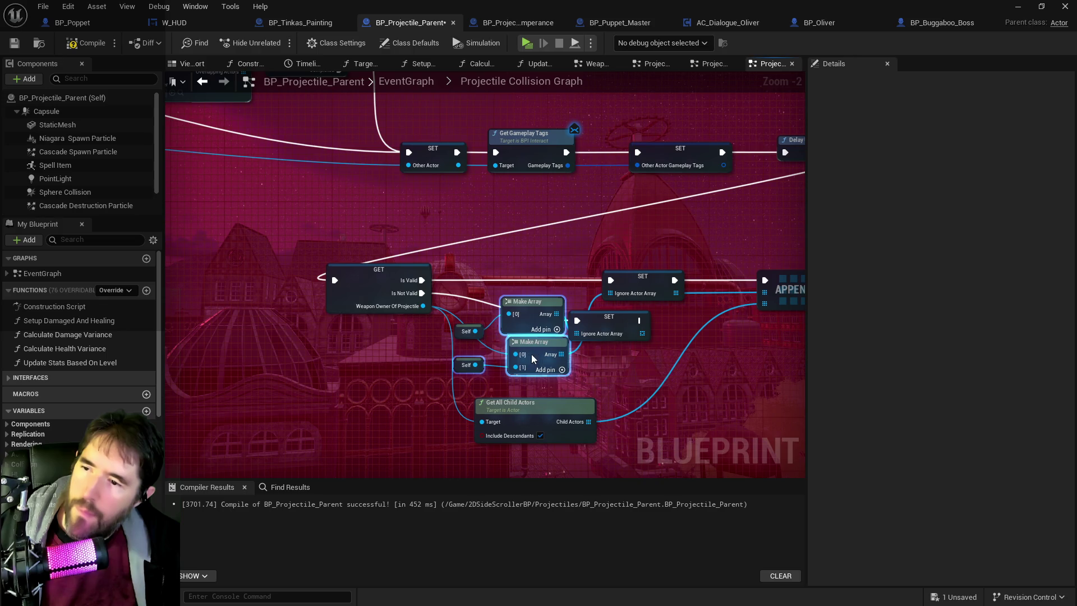
pyautogui.click(491, 367)
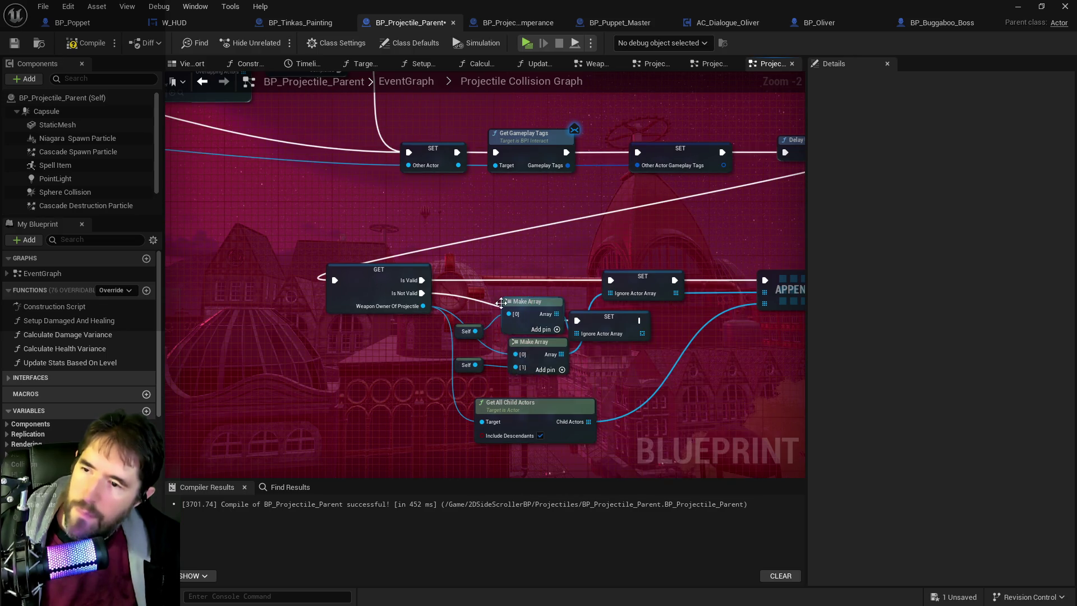
pyautogui.moveTo(533, 342); pyautogui.dragTo(540, 268)
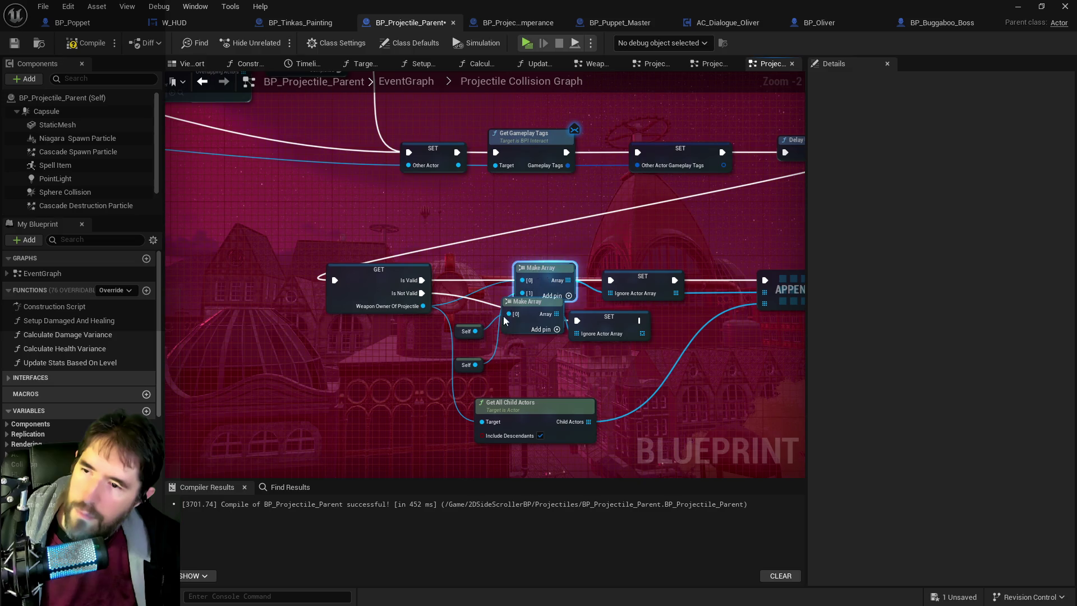
pyautogui.moveTo(459, 368)
pyautogui.mouseDown()
pyautogui.moveTo(463, 301)
pyautogui.moveTo(595, 337)
pyautogui.moveTo(592, 365)
pyautogui.moveTo(606, 325)
pyautogui.mouseUp()
pyautogui.moveTo(711, 335); pyautogui.dragTo(601, 350)
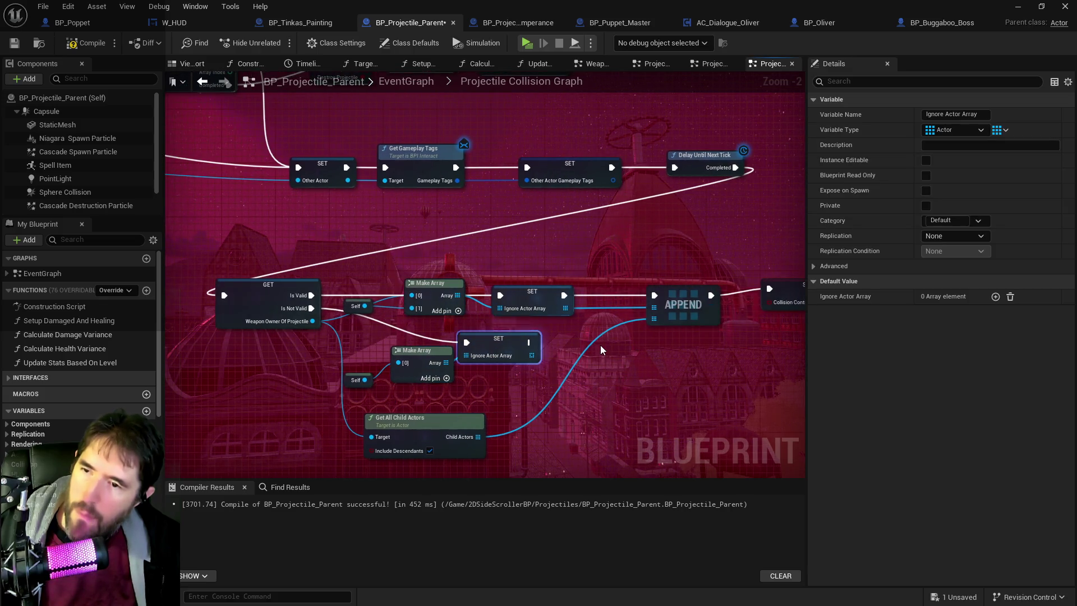
# Duplicate APPEND and wire the lower SET's execution into the second APPEND
pyautogui.click(682, 306)
pyautogui.hotkey('ctrl', 'c')
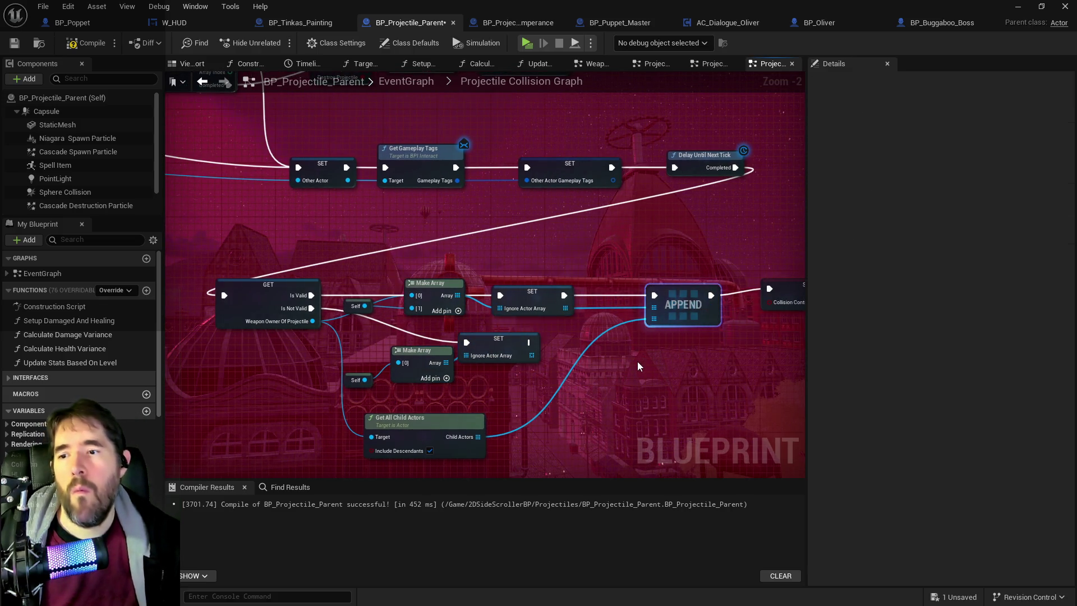
pyautogui.hotkey('ctrl', 'v')
pyautogui.moveTo(532, 355); pyautogui.dragTo(641, 386)
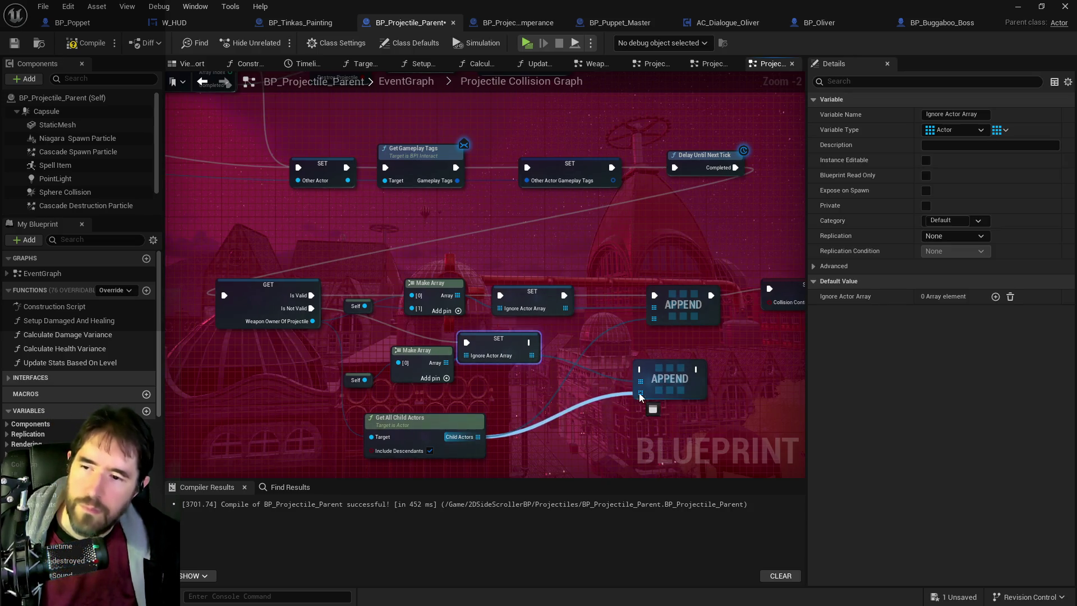
pyautogui.moveTo(529, 342); pyautogui.dragTo(640, 370)
pyautogui.moveTo(553, 389); pyautogui.dragTo(555, 392)
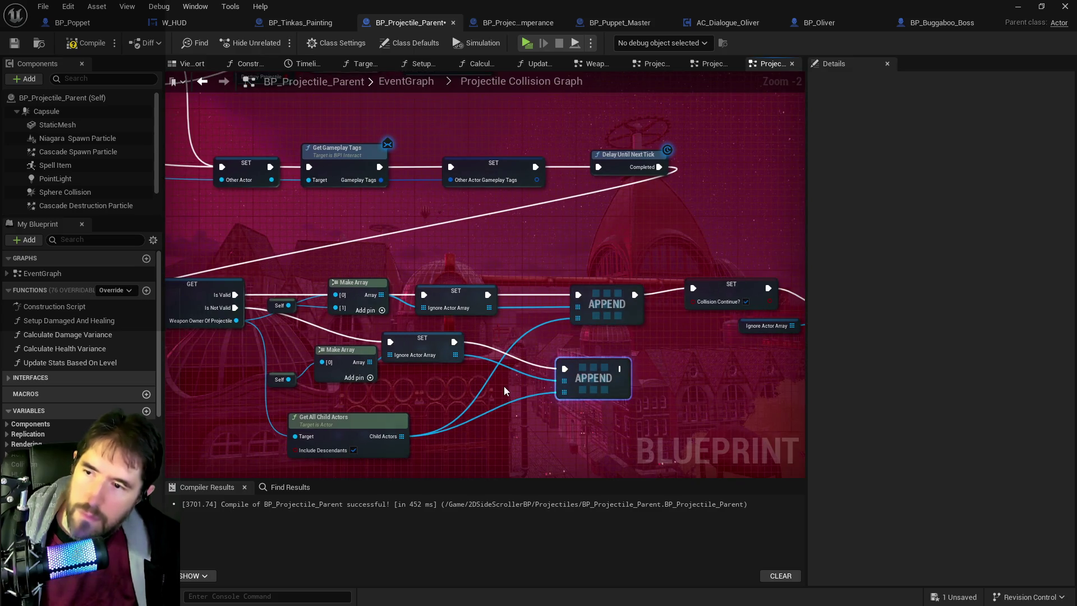
# Add a Get Ignore Actor Array node and place it near APPEND
pyautogui.rightClick(503, 386)
pyautogui.write('get ignore')
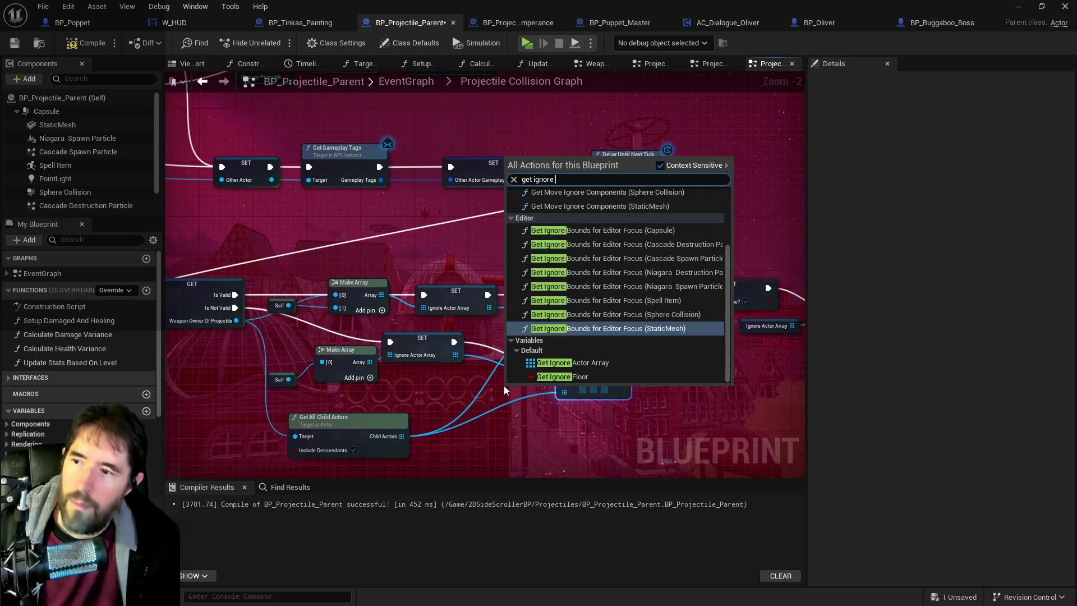
pyautogui.write('actor')
pyautogui.click(569, 285)
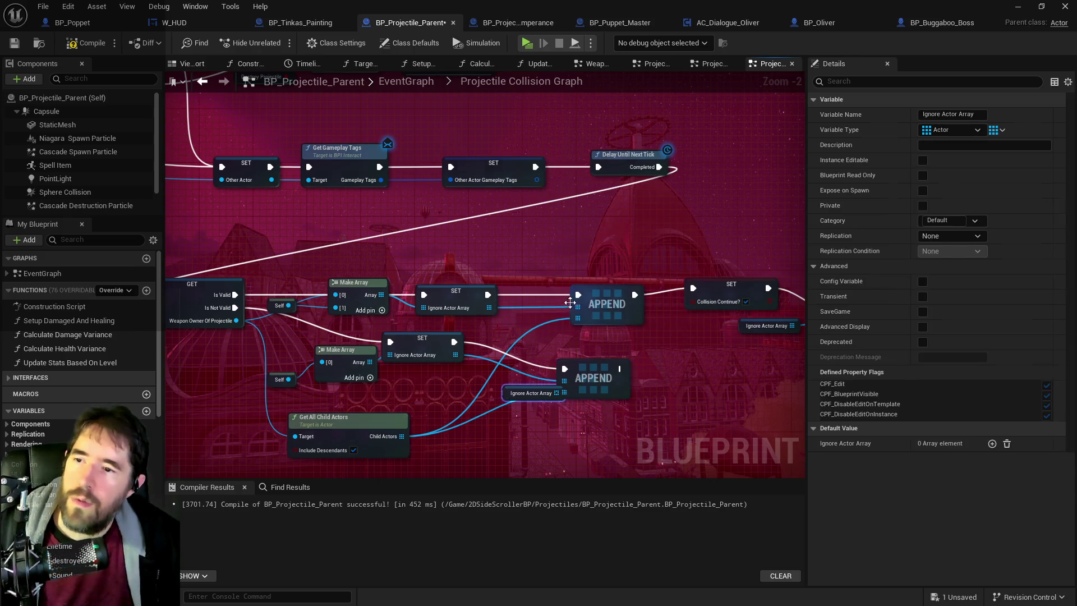
pyautogui.moveTo(512, 400)
pyautogui.mouseDown()
pyautogui.moveTo(494, 339)
pyautogui.moveTo(576, 313)
pyautogui.moveTo(592, 328)
pyautogui.mouseUp()
# Delete the duplicate APPEND, route the lower SET into the remaining one, then compile and save
pyautogui.click(595, 376)
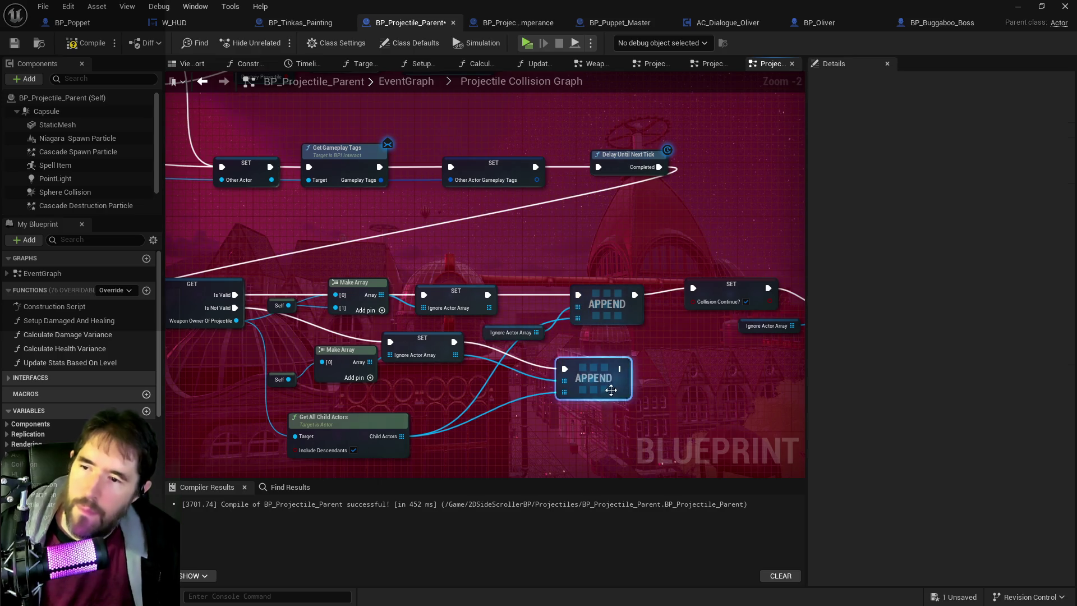
pyautogui.press('Delete')
pyautogui.moveTo(455, 341); pyautogui.dragTo(578, 294)
pyautogui.moveTo(503, 326)
pyautogui.mouseDown()
pyautogui.moveTo(533, 307)
pyautogui.moveTo(571, 325)
pyautogui.mouseUp()
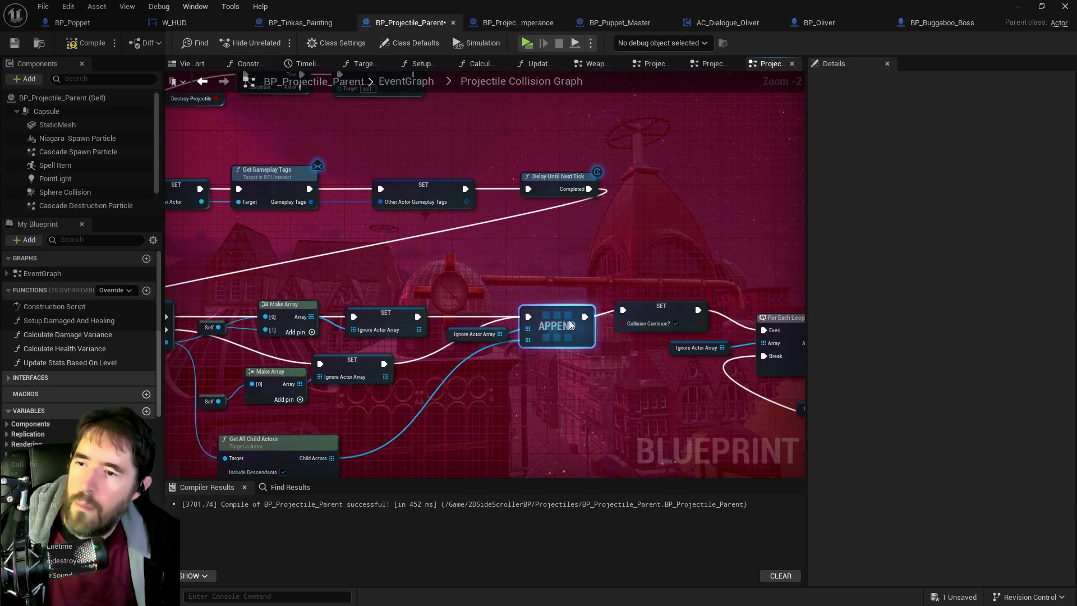
pyautogui.click(668, 303)
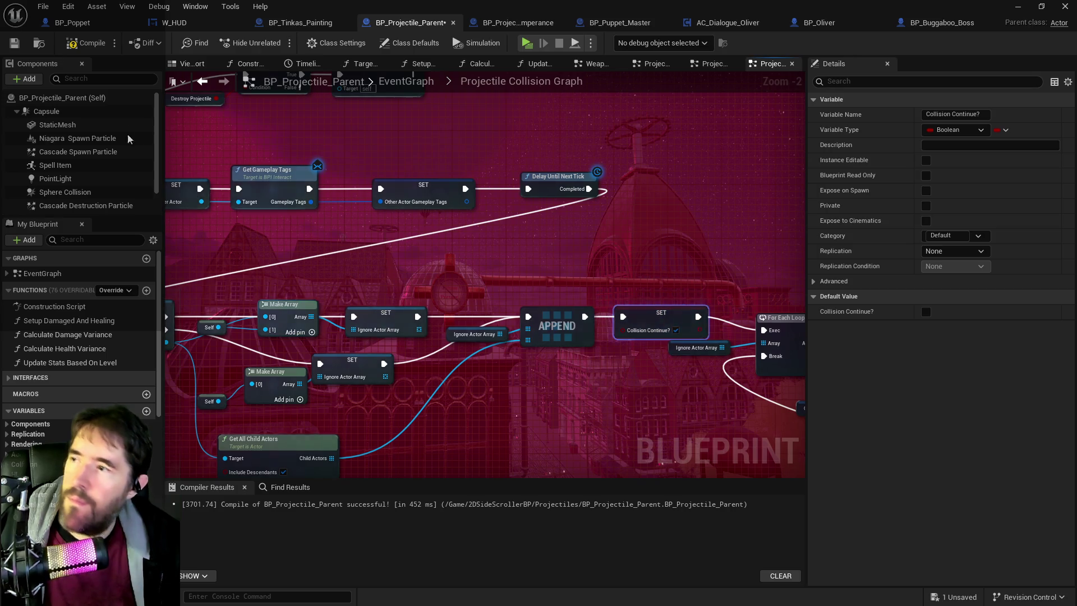
pyautogui.click(86, 43)
pyautogui.click(14, 43)
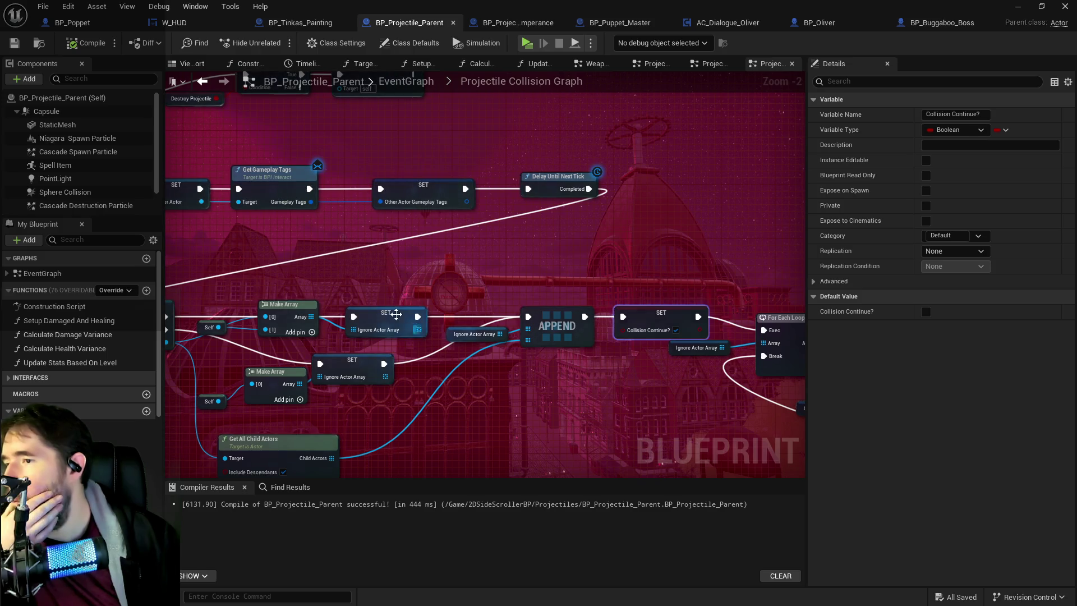
# Return to the Chapter_1_Dead_Girl_Wonderland level and select the BP_Custom_Book3 book on the desk
pyautogui.moveTo(397, 314); pyautogui.dragTo(589, 294)
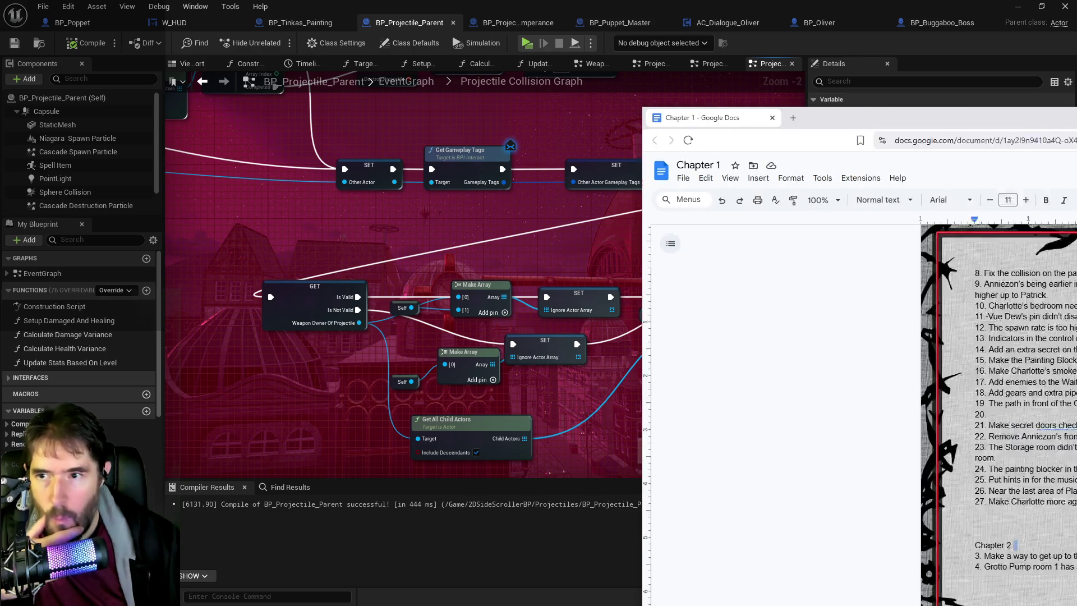
pyautogui.moveTo(1076, 114); pyautogui.dragTo(689, 114)
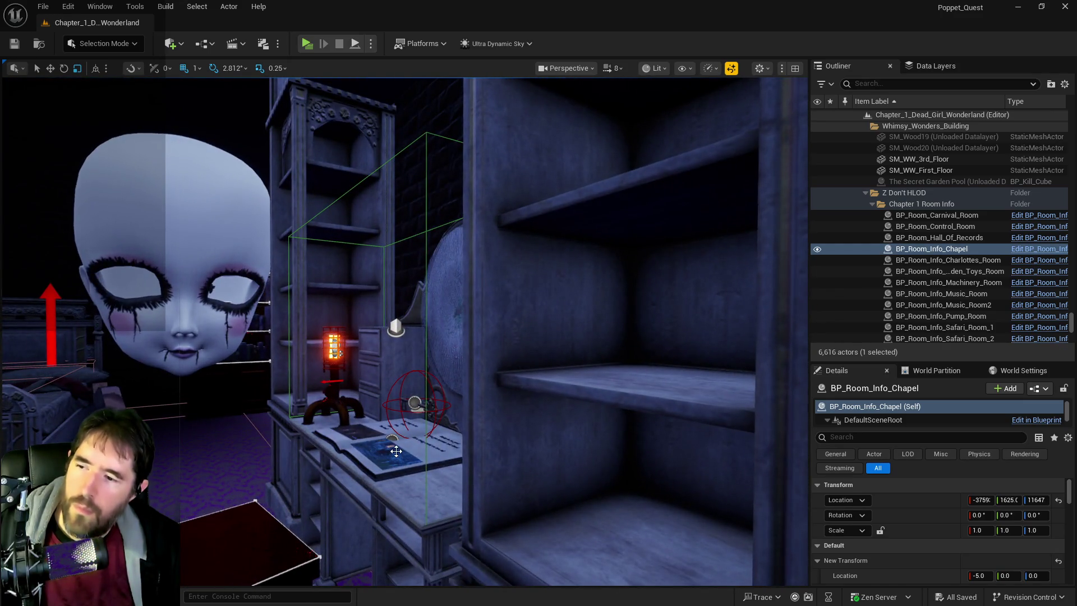
pyautogui.click(396, 451)
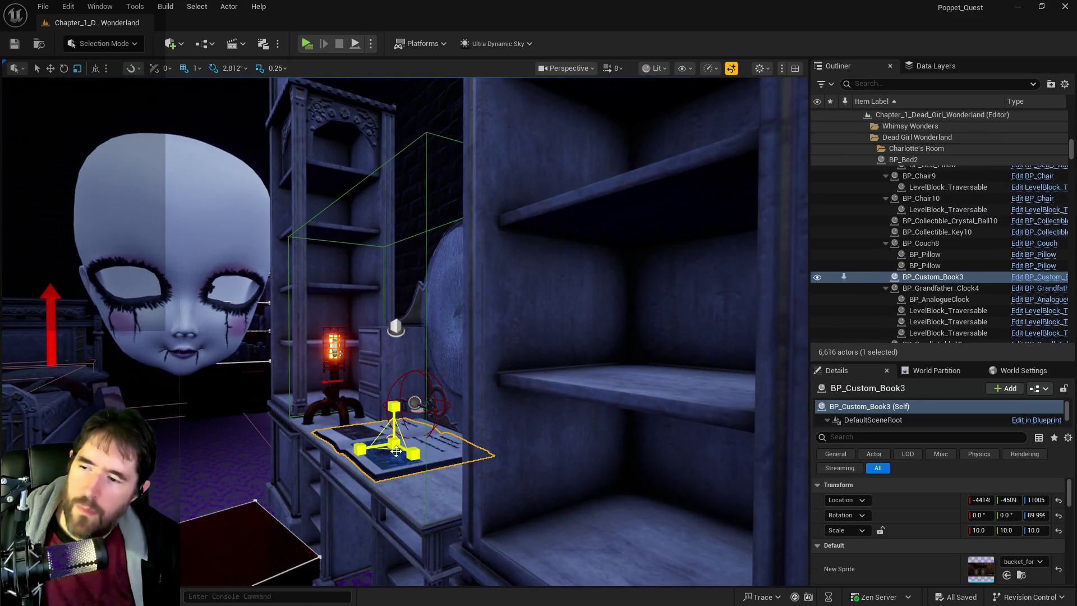
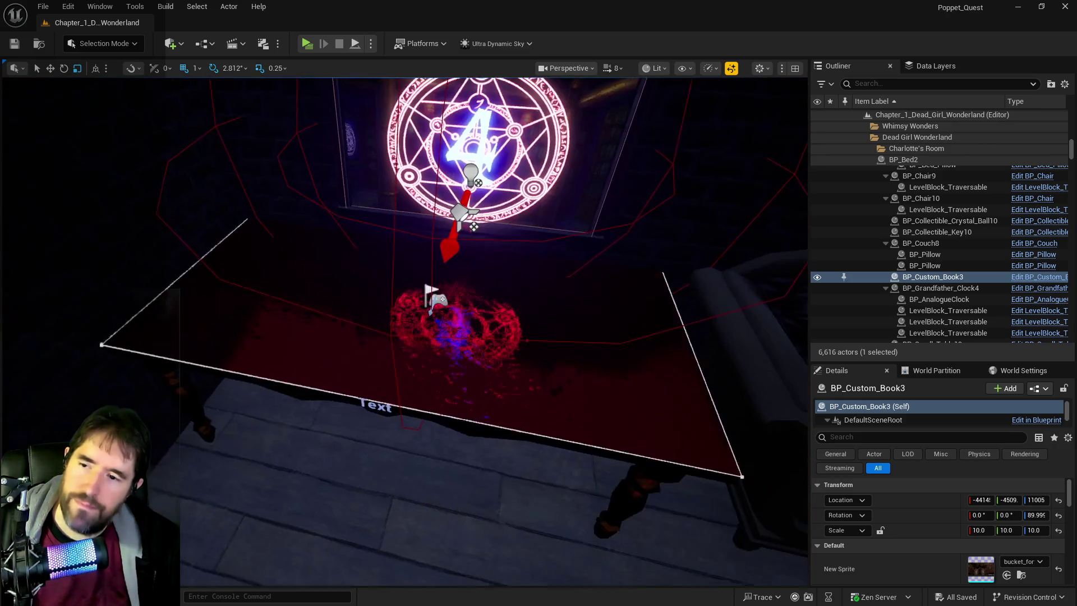
# Paste the copied book onto the library table as BP_Custom_Book4 and frame it
pyautogui.rightClick(447, 327)
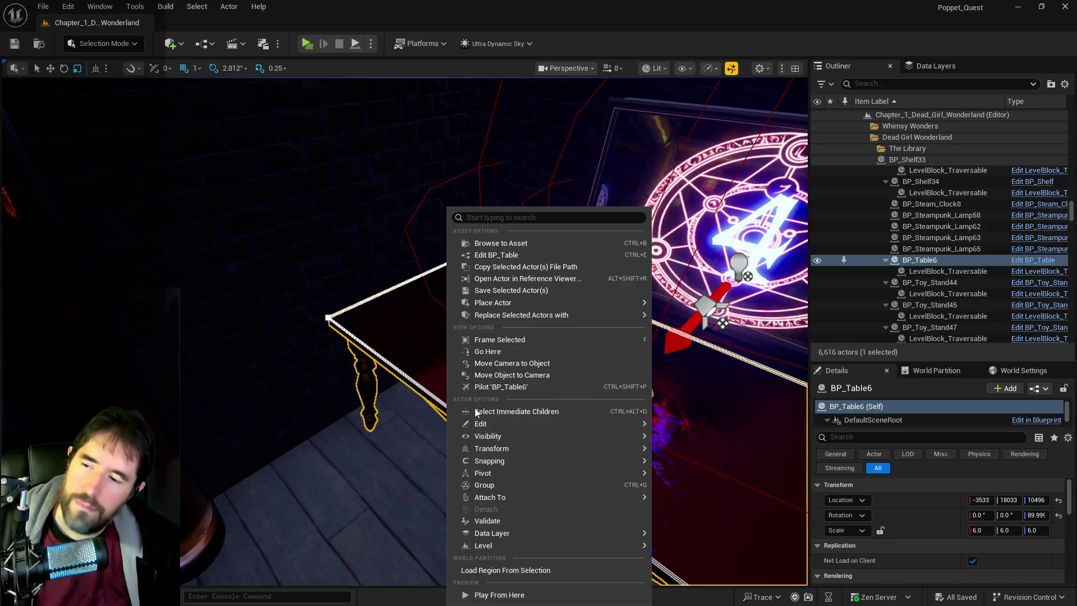
pyautogui.moveTo(485, 425)
pyautogui.click(695, 464)
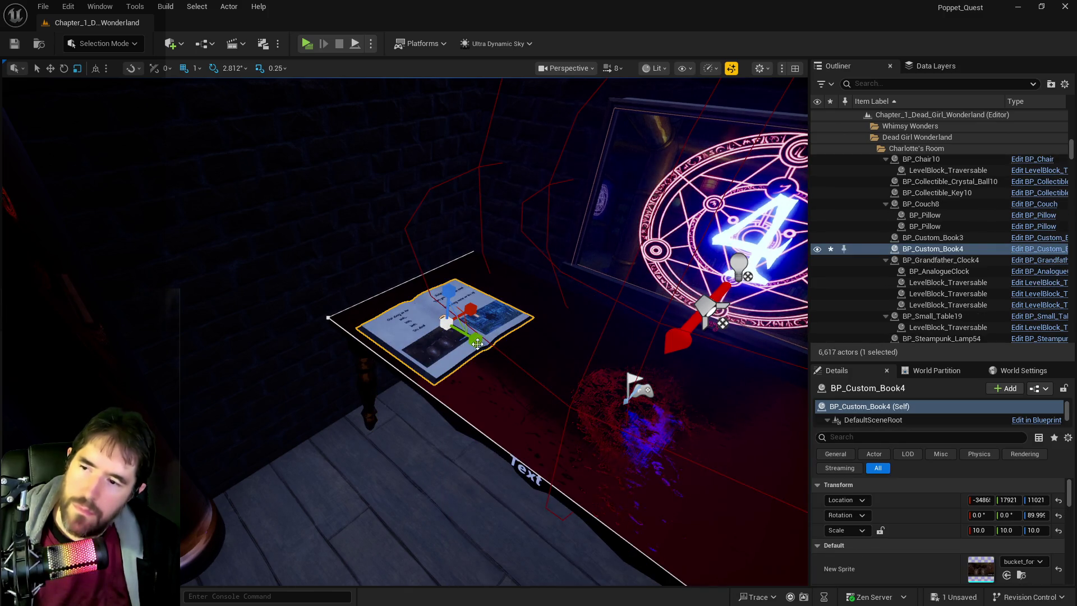
pyautogui.press('f')
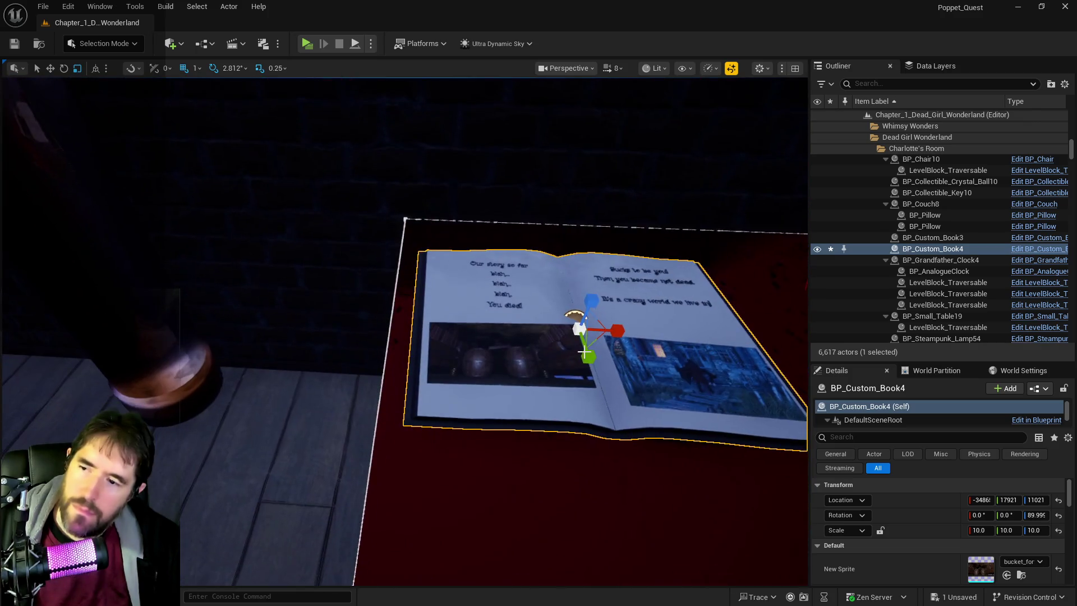
pyautogui.scroll(-3, 947, 520)
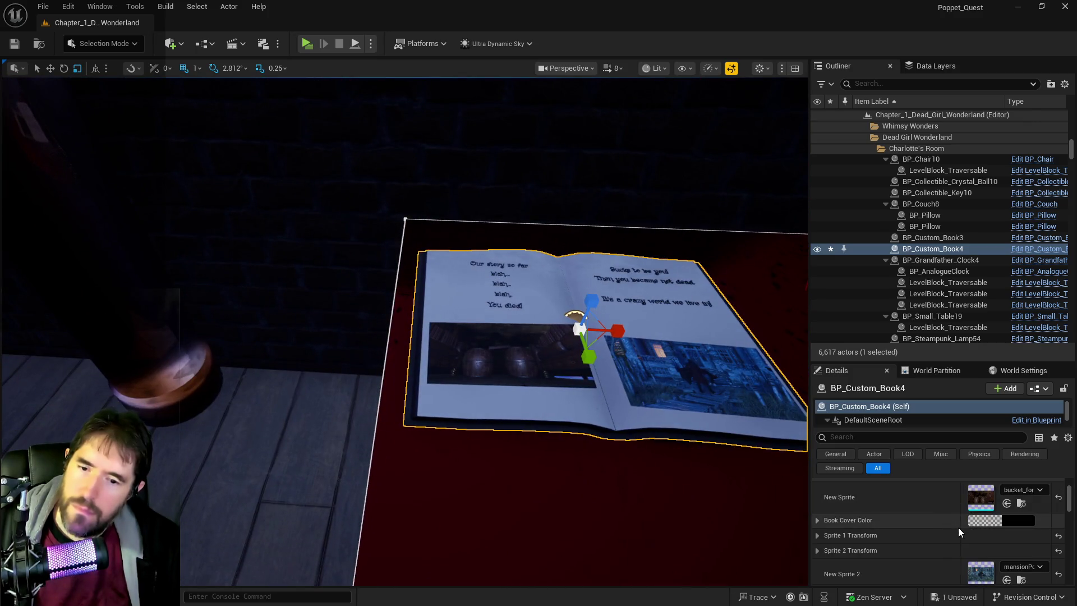
# Clear the New Sprite and New Sprite 2 page pictures on BP_Custom_Book4
pyautogui.click(1020, 490)
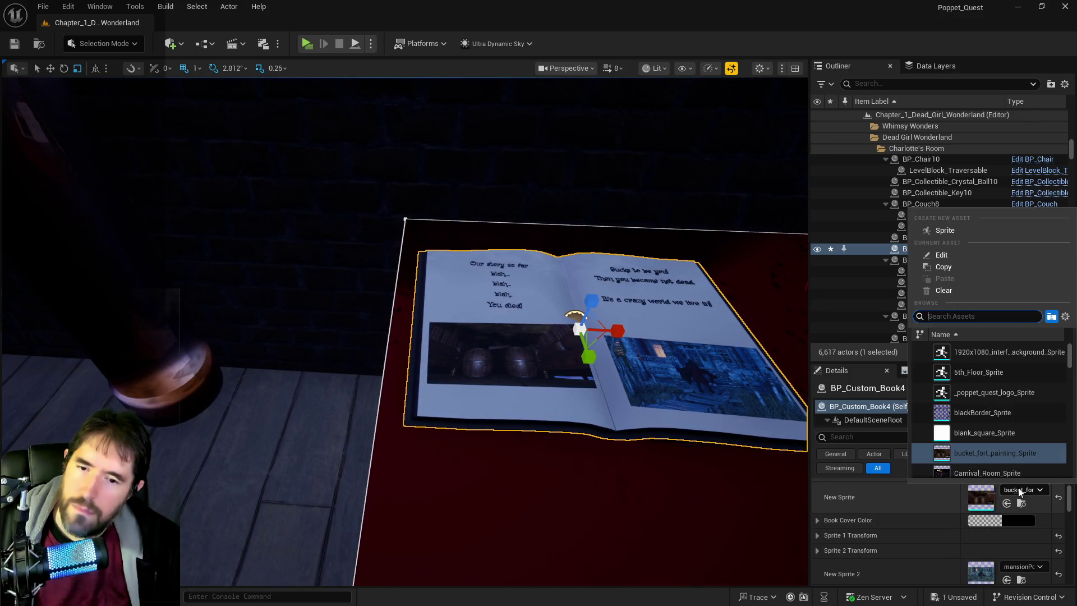
pyautogui.click(937, 288)
pyautogui.click(1020, 567)
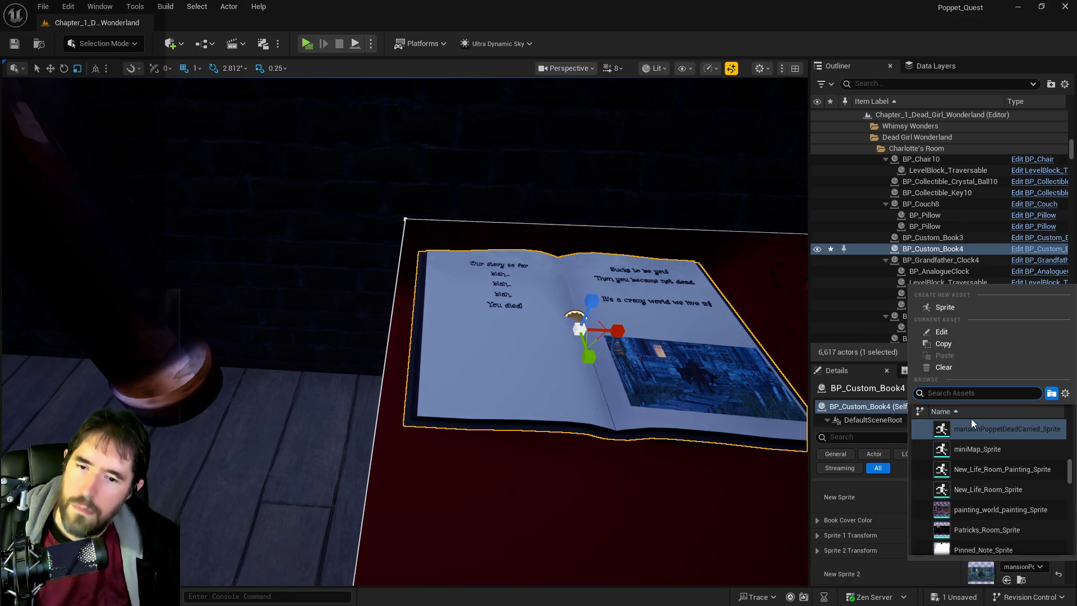
pyautogui.click(945, 368)
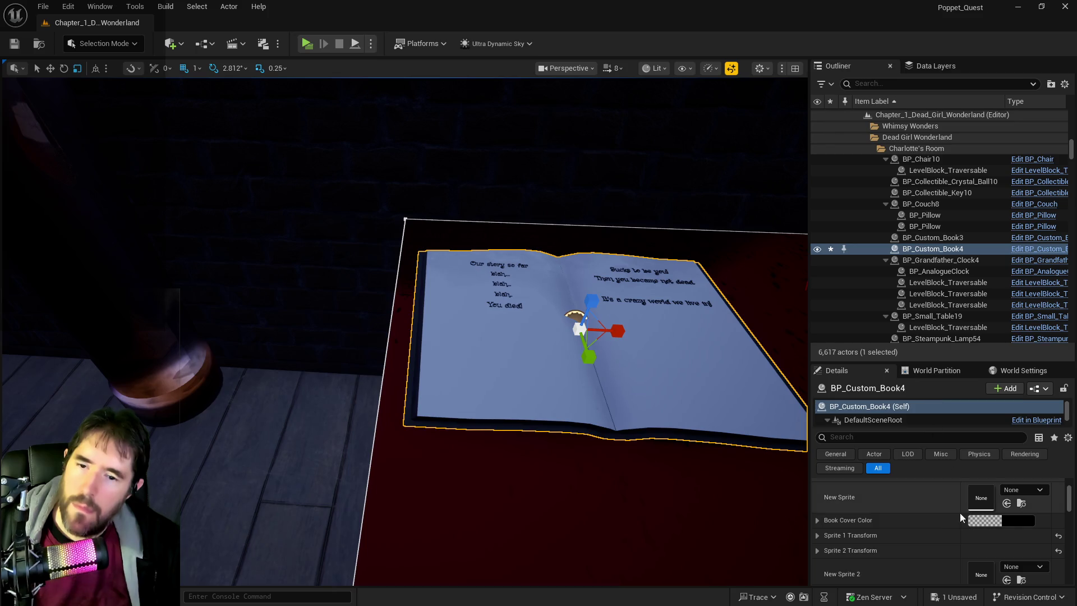
pyautogui.scroll(-5, 818, 536)
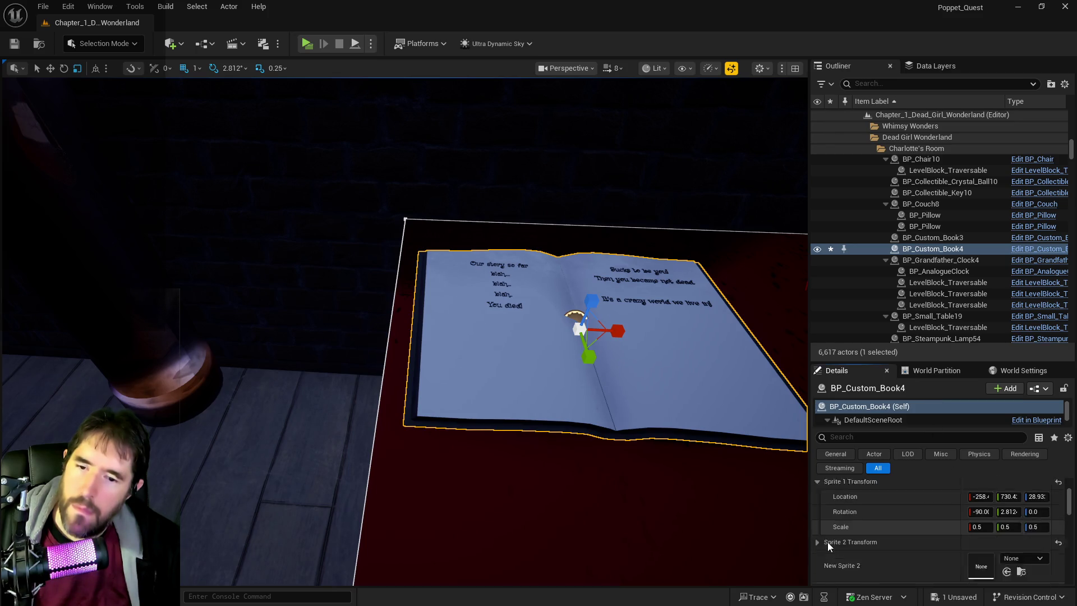
pyautogui.scroll(6, 827, 542)
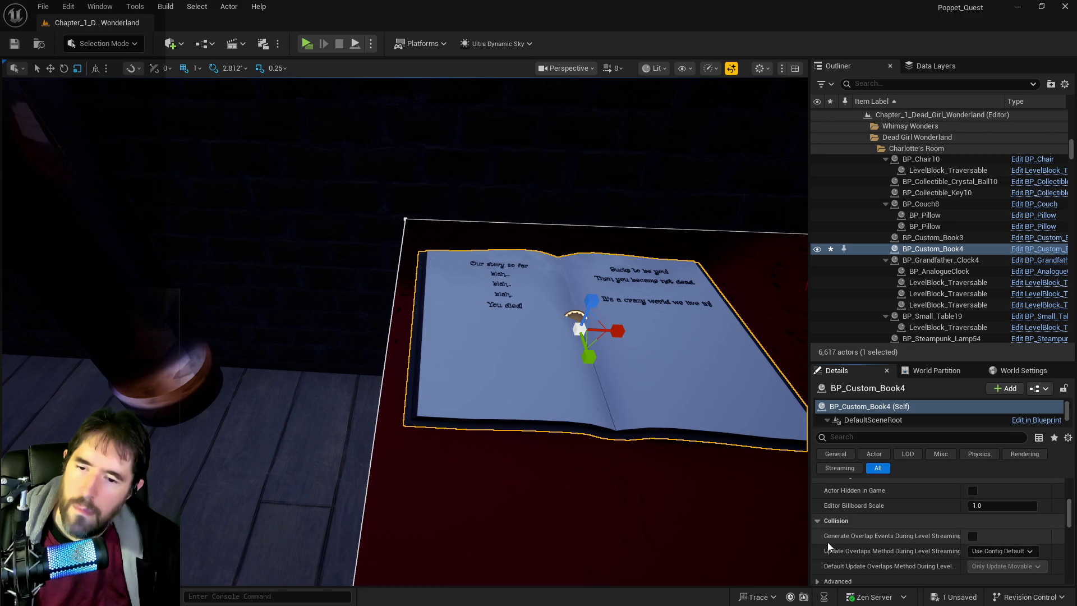
pyautogui.scroll(-2, 827, 542)
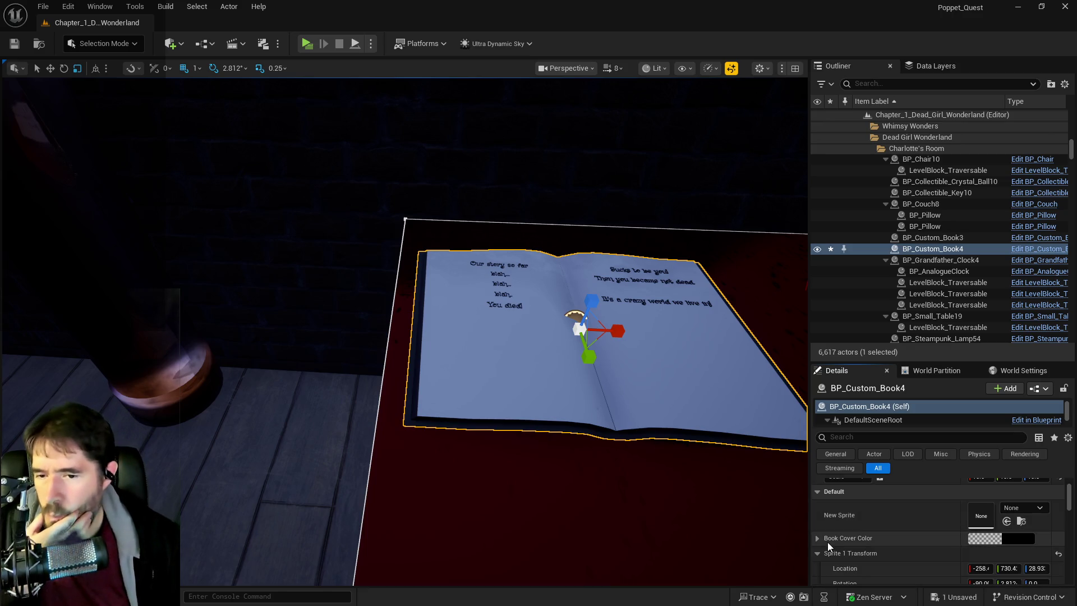
pyautogui.scroll(-3, 823, 542)
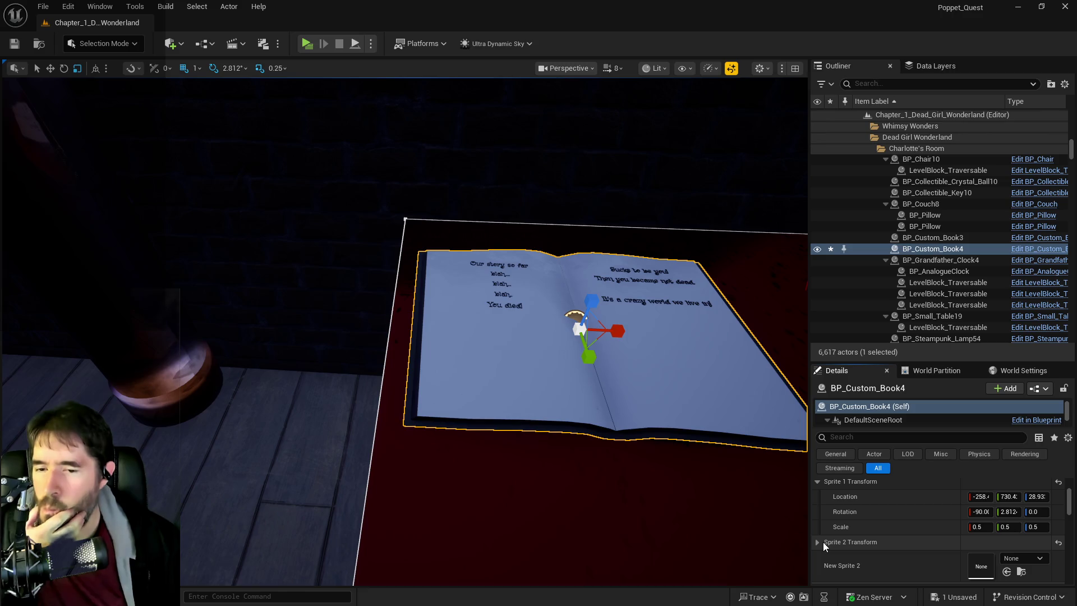
pyautogui.scroll(-10, 823, 542)
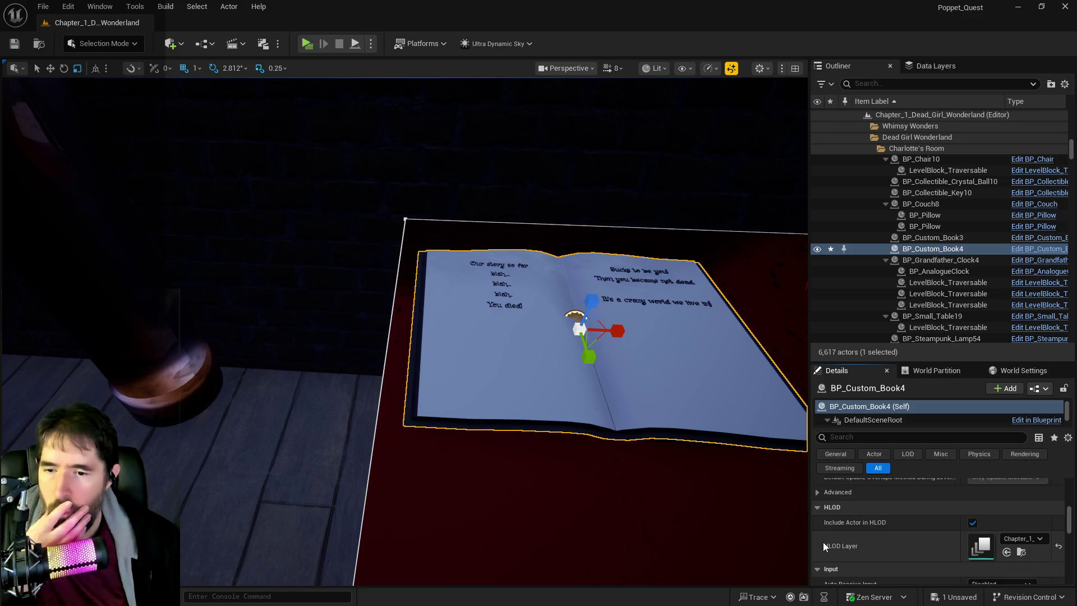
pyautogui.scroll(-5, 823, 542)
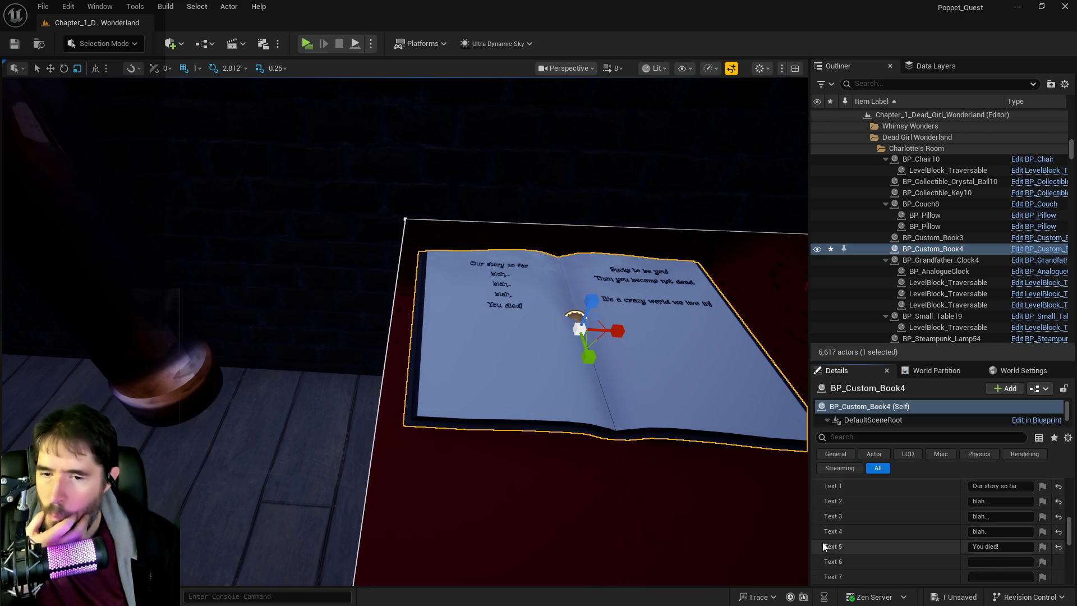
# Edit BP_Custom_Book4's first two text lines, entering 1 and 23
pyautogui.click(1022, 487)
pyautogui.hotkey('ctrl', 'a')
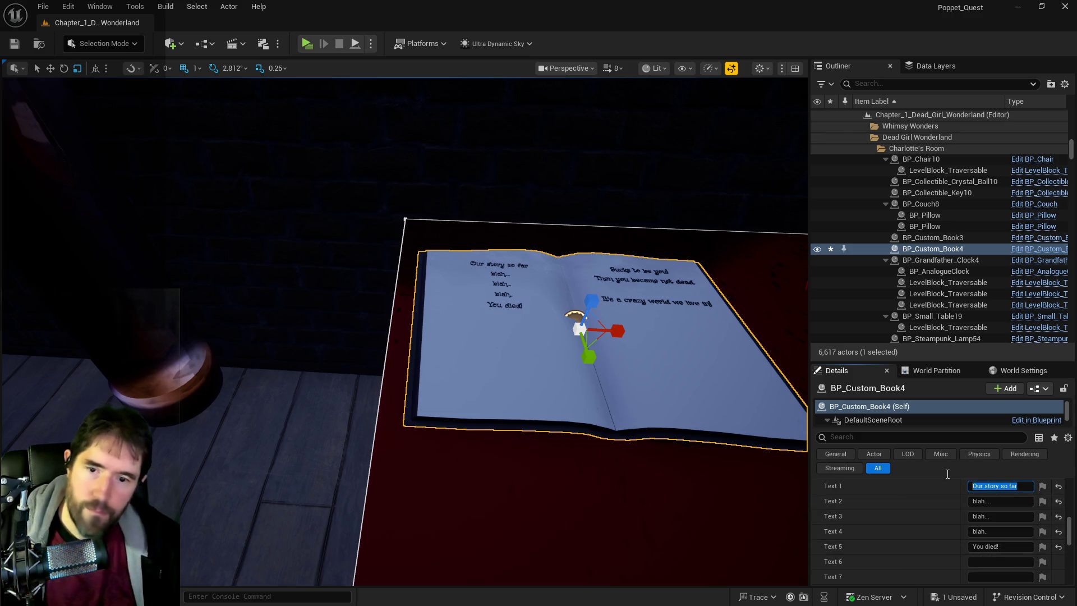
pyautogui.write('1')
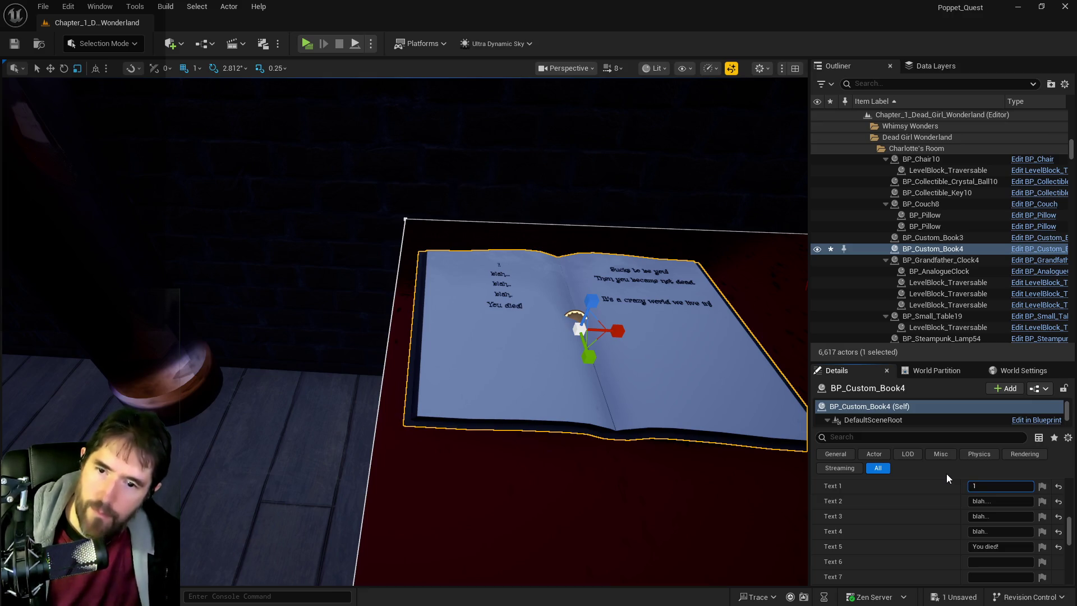
pyautogui.click(997, 501)
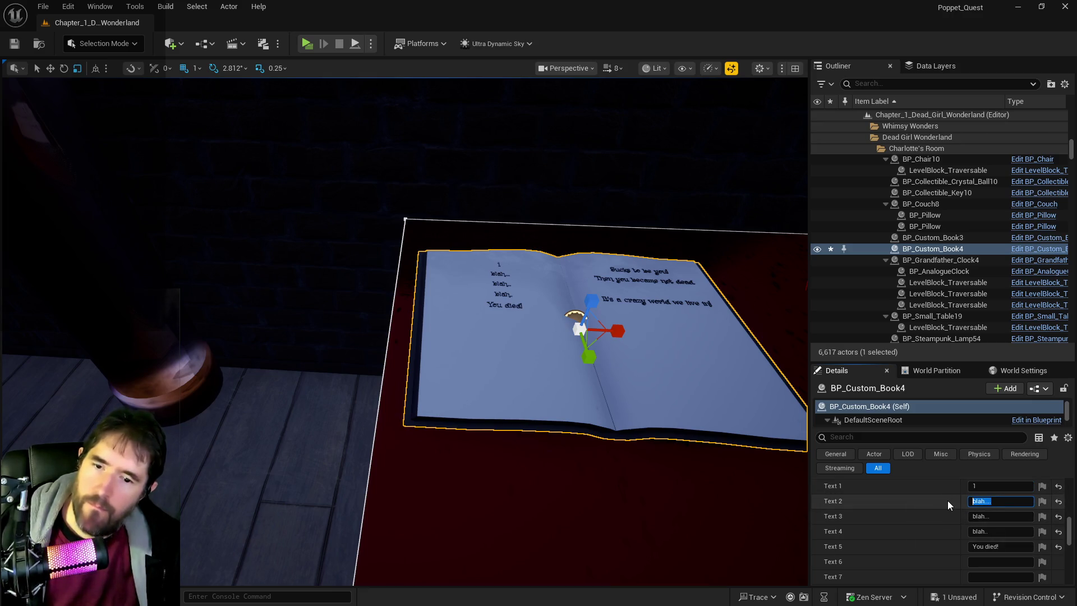
pyautogui.write('2')
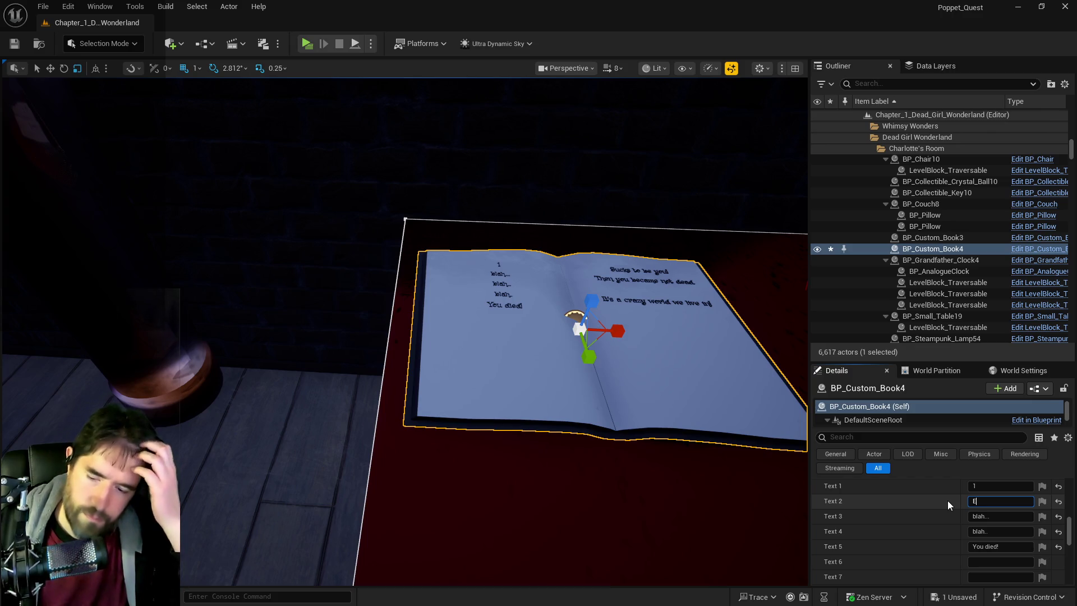
pyautogui.write('3')
pyautogui.moveTo(520, 536); pyautogui.dragTo(415, 483)
# Clear the extra text lines including 'You died!', then set Text 11 to 5 and Text 12 to E3
pyautogui.scroll(-3, 530, 527)
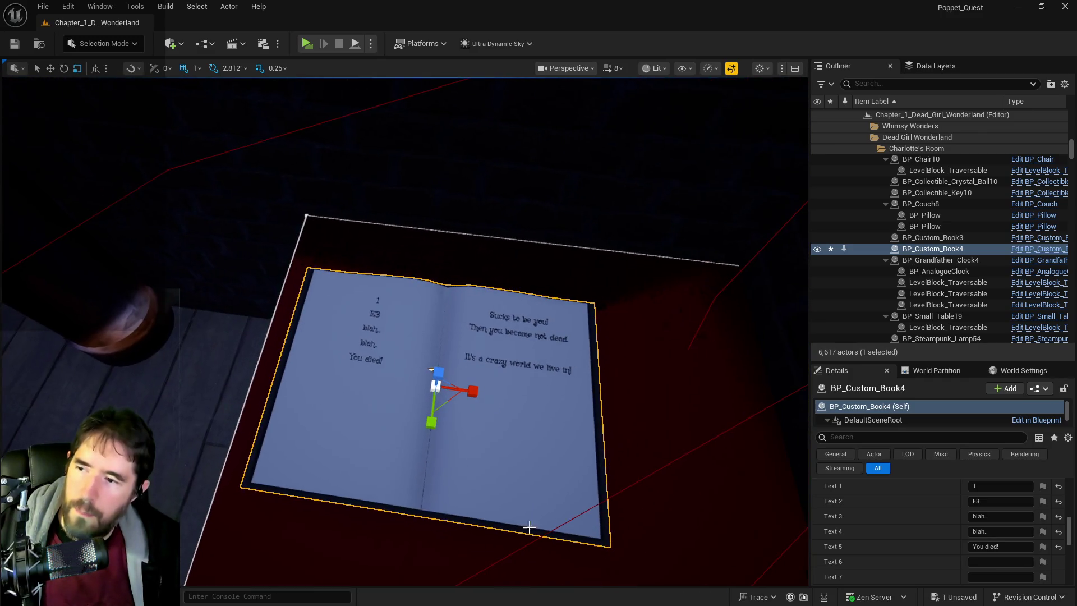
pyautogui.click(1059, 517)
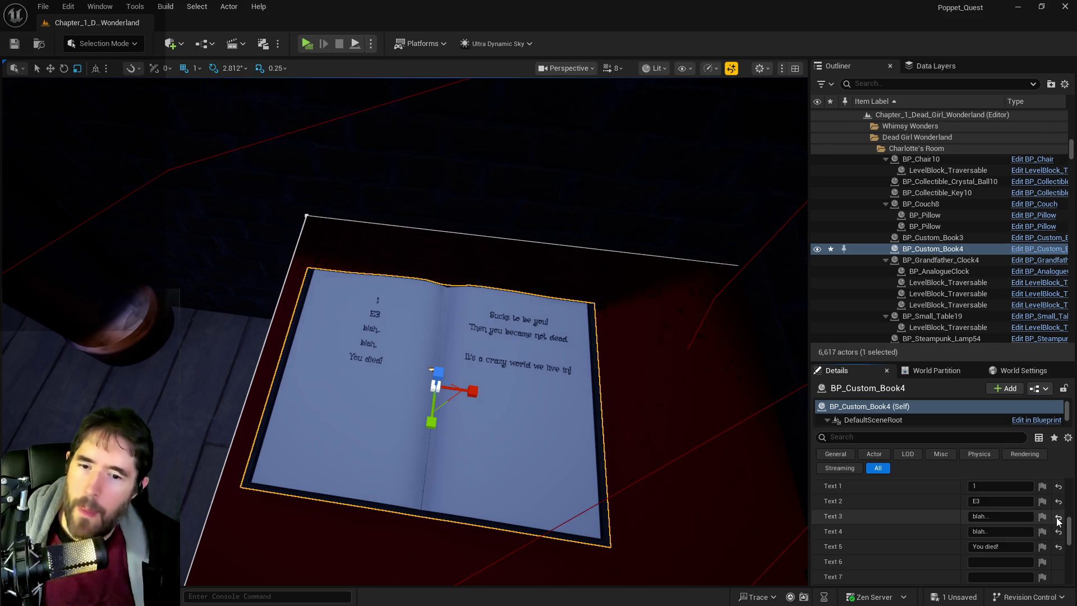
pyautogui.click(1059, 546)
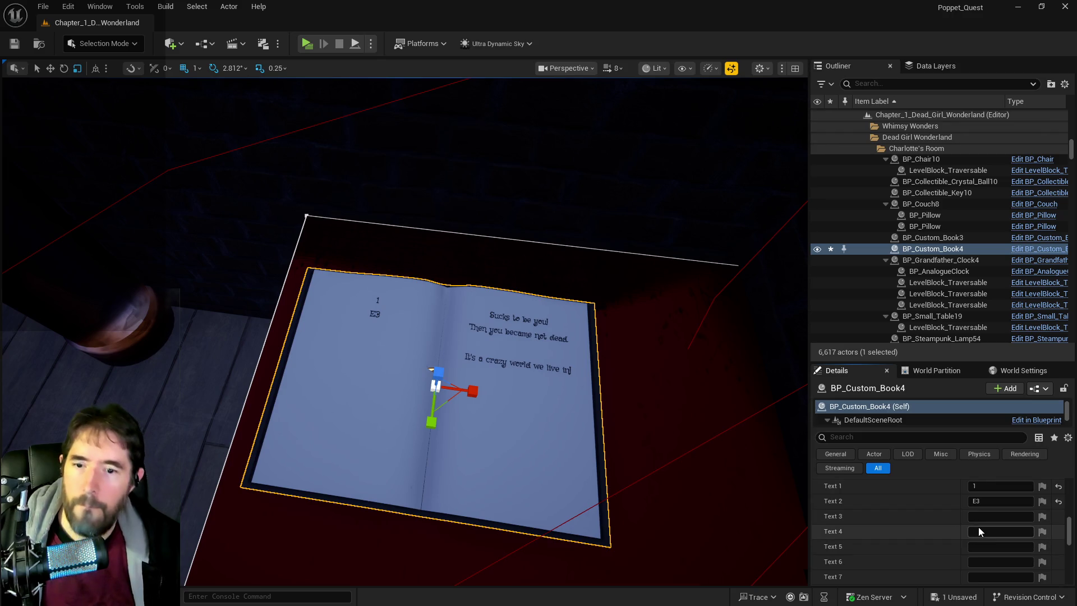
pyautogui.scroll(-5, 978, 532)
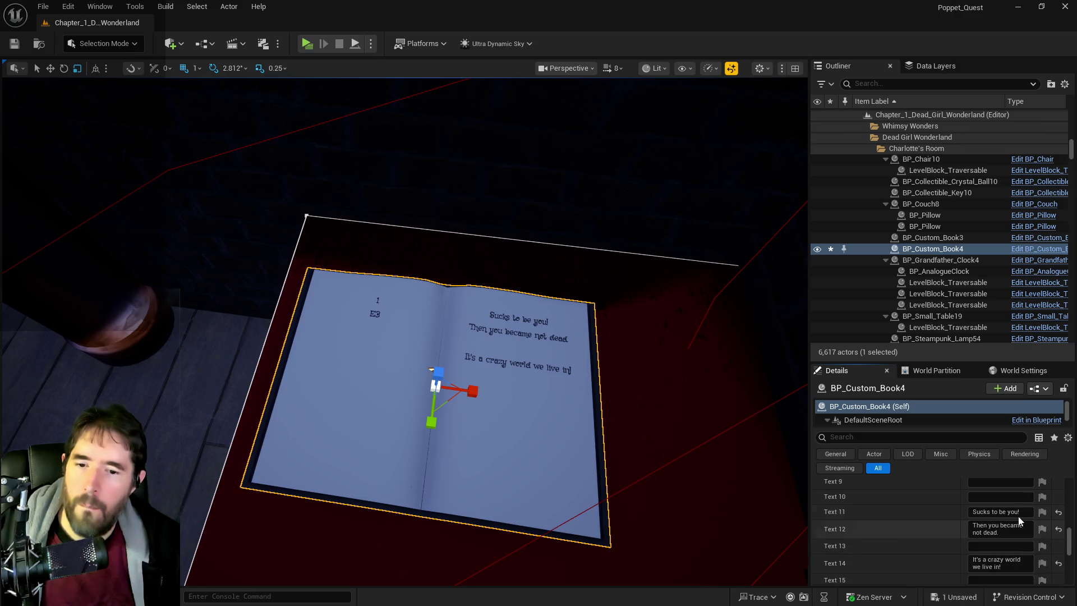
pyautogui.write('2')
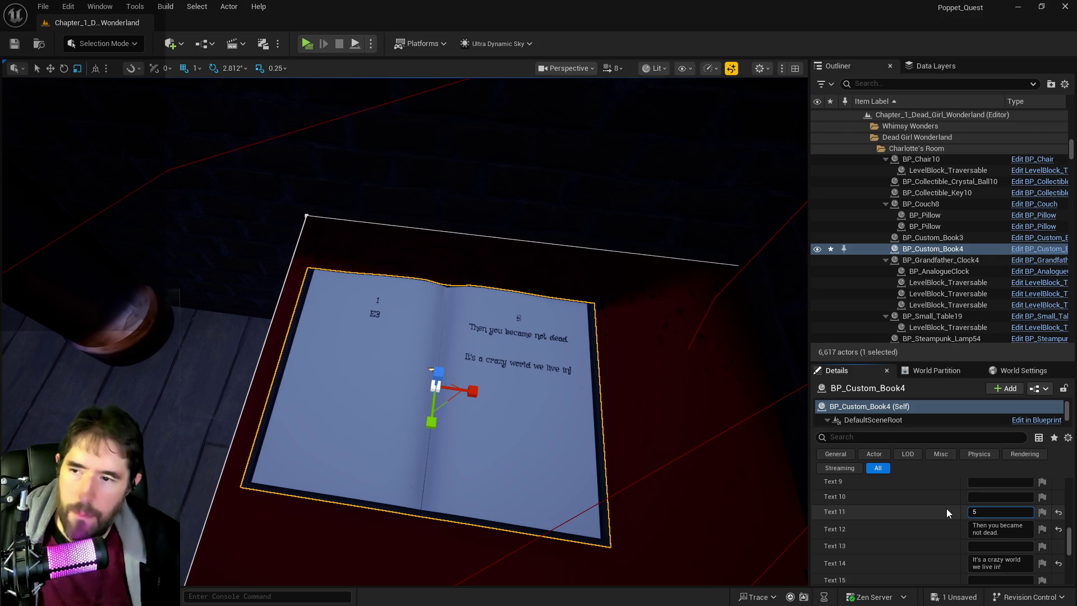
pyautogui.moveTo(1002, 533); pyautogui.dragTo(970, 532)
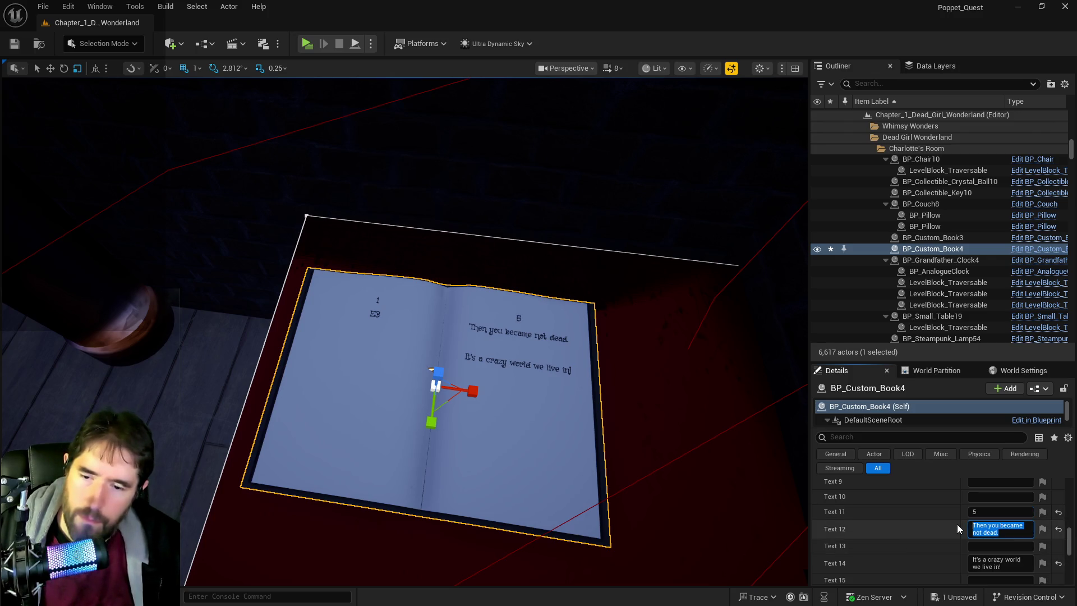
pyautogui.write('E3')
pyautogui.click(1003, 553)
pyautogui.press('BackSpace')
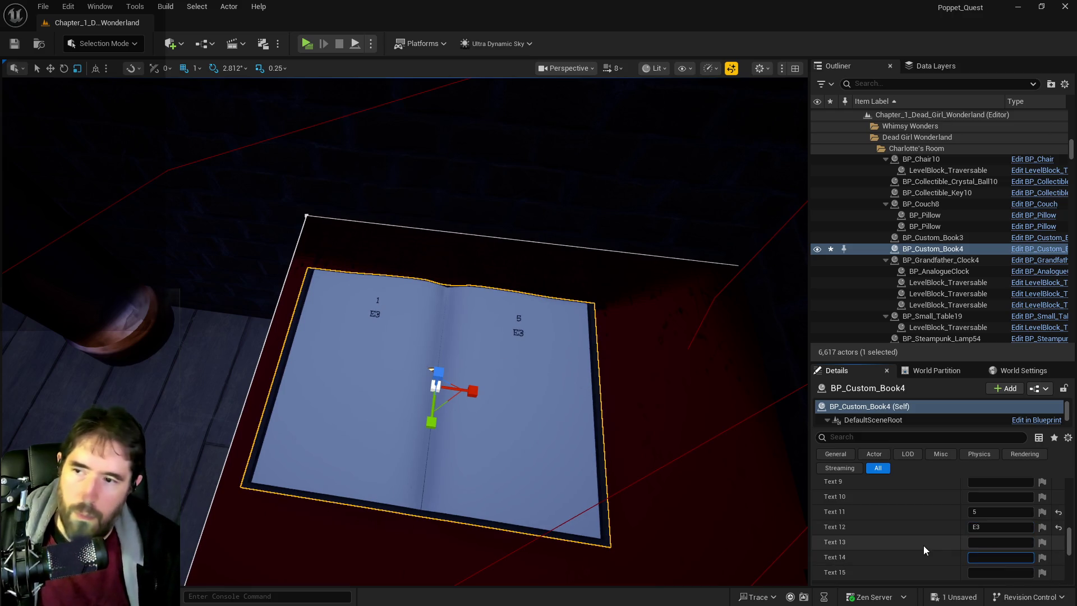
pyautogui.moveTo(356, 480)
pyautogui.mouseDown()
pyautogui.moveTo(359, 337)
pyautogui.moveTo(281, 416)
pyautogui.mouseUp()
# Paste another book, BP_Custom_Book5, onto the cabinet and rotate it about 62° in yaw
pyautogui.rightClick(356, 419)
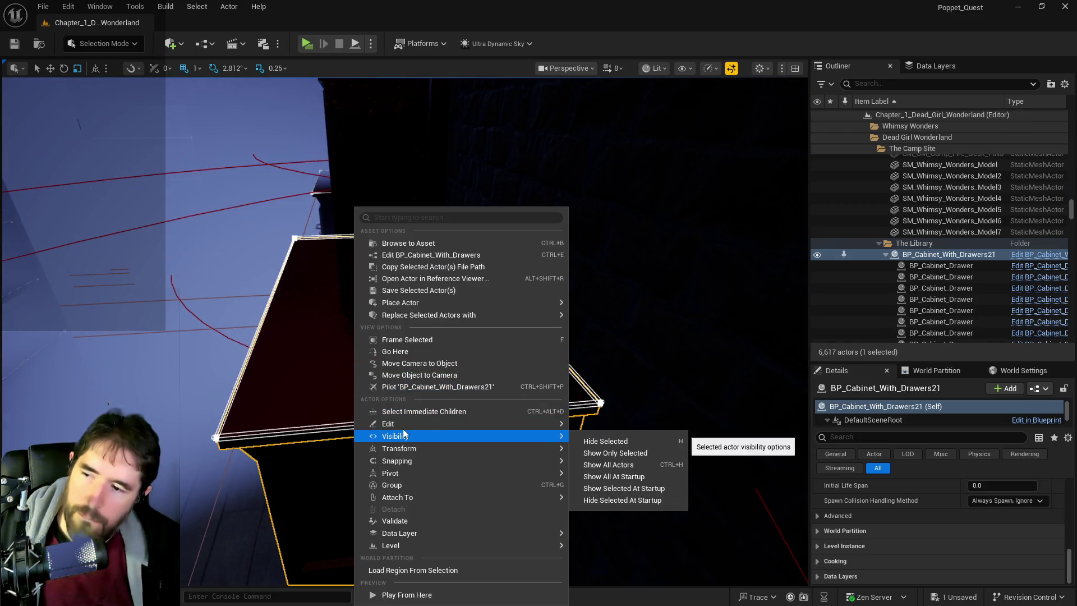
pyautogui.moveTo(404, 424)
pyautogui.click(610, 464)
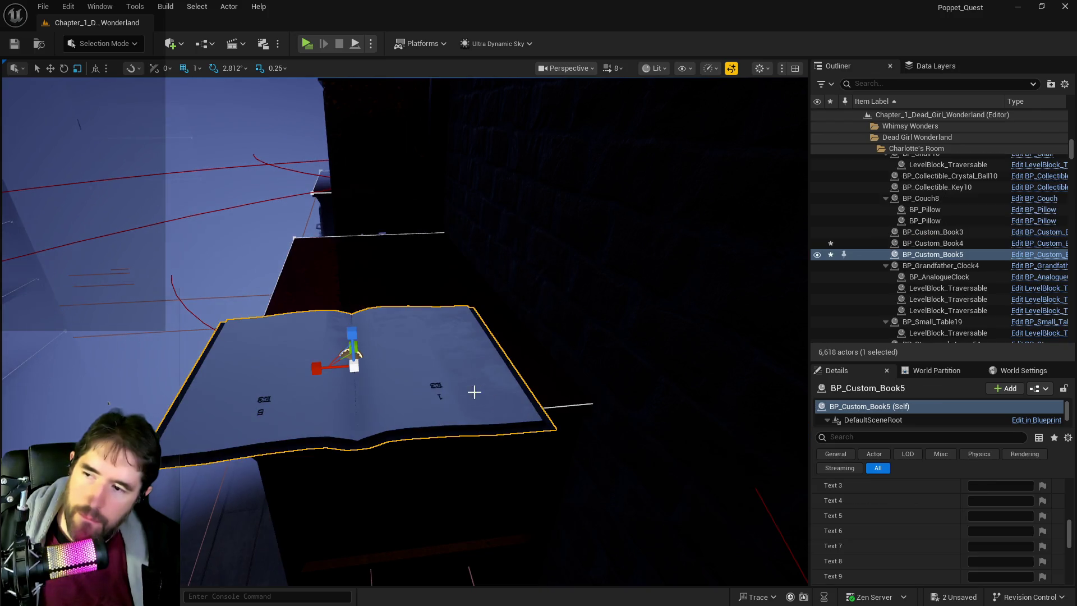
pyautogui.press('w')
pyautogui.moveTo(376, 378); pyautogui.dragTo(389, 300)
pyautogui.press('e')
pyautogui.moveTo(482, 305)
pyautogui.mouseDown()
pyautogui.moveTo(553, 313)
pyautogui.moveTo(539, 271)
pyautogui.moveTo(468, 265)
pyautogui.moveTo(464, 290)
pyautogui.moveTo(334, 281)
pyautogui.moveTo(349, 276)
pyautogui.moveTo(868, 472)
pyautogui.mouseUp()
pyautogui.press('r')
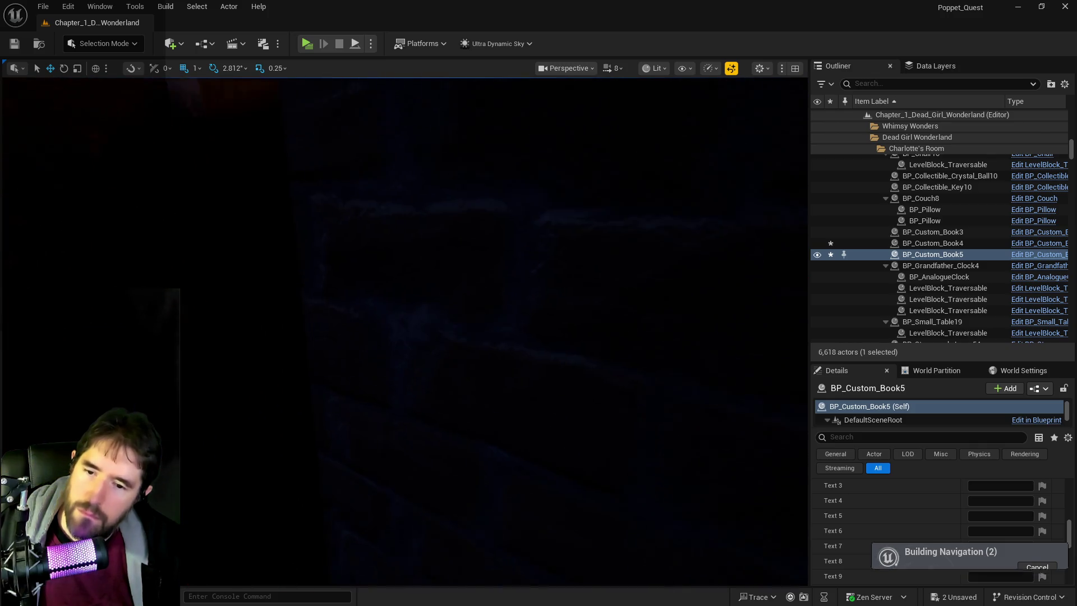
pyautogui.scroll(3, 914, 523)
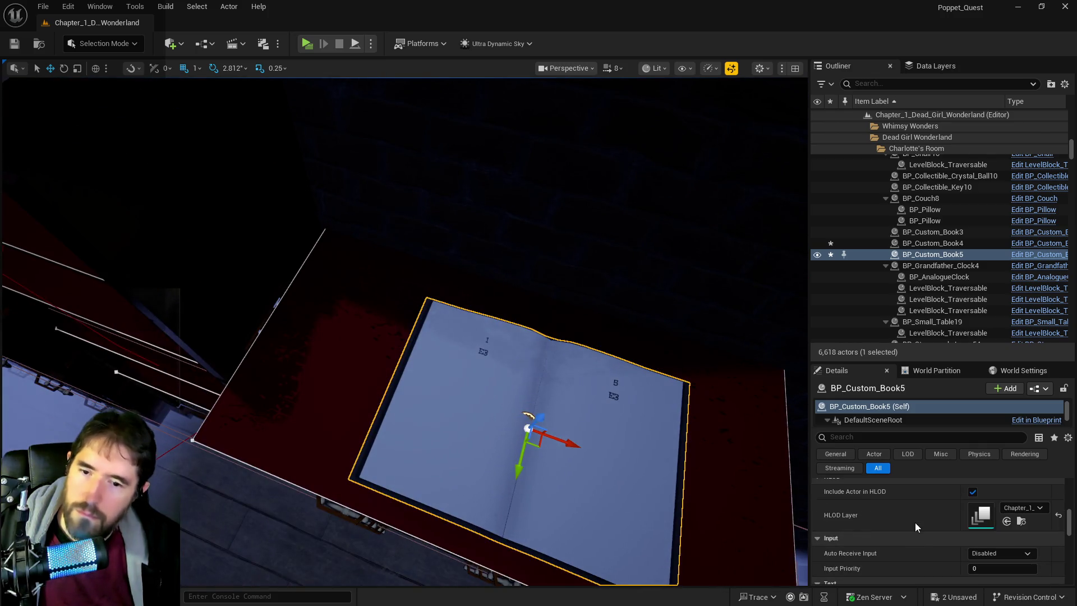
# Set BP_Custom_Book5's Text 1 to 2, Text 2 to F3 and Text 11 to 4
pyautogui.scroll(6, 941, 534)
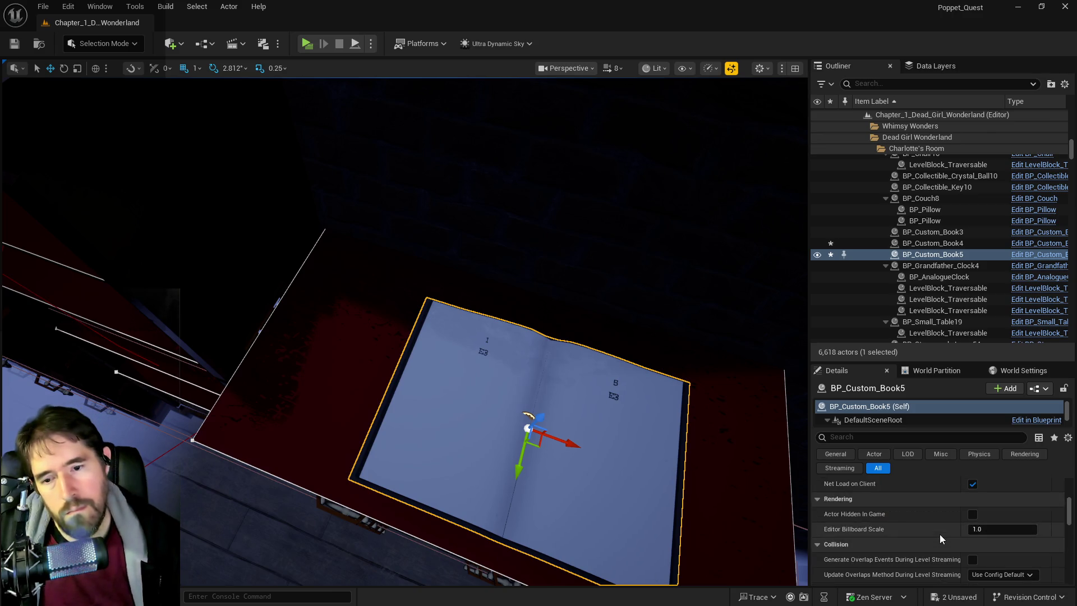
pyautogui.scroll(-9, 940, 534)
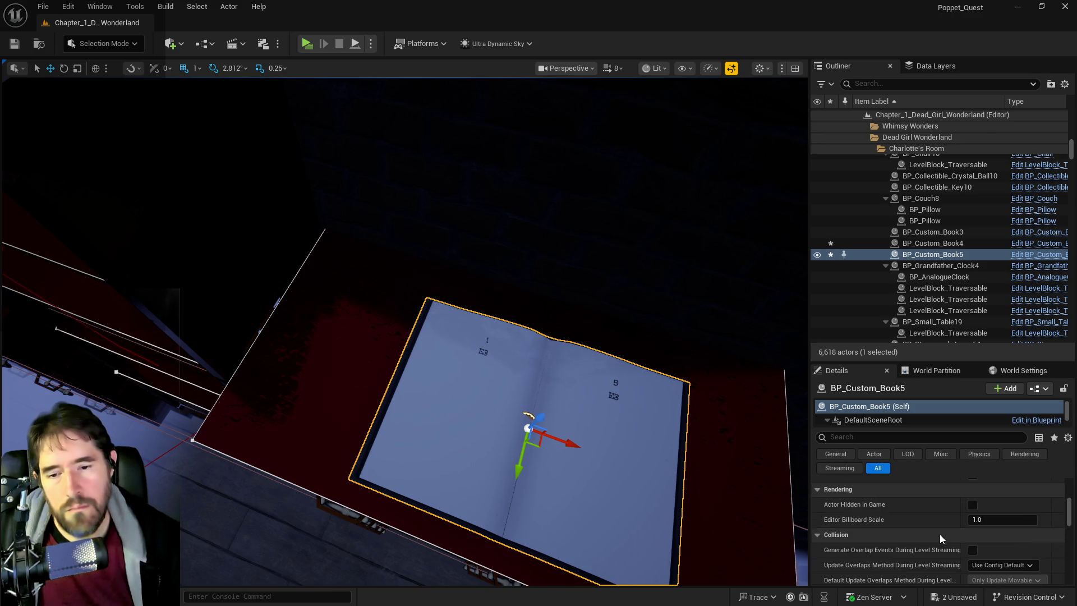
pyautogui.scroll(2, 941, 535)
pyautogui.click(966, 517)
pyautogui.write('2')
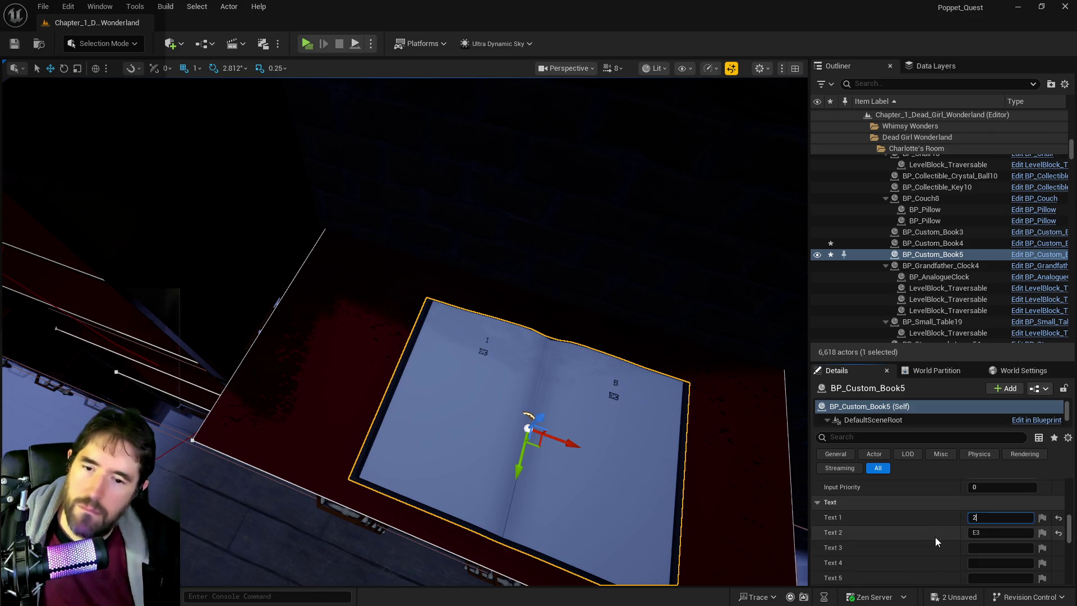
pyautogui.click(982, 533)
pyautogui.write('F')
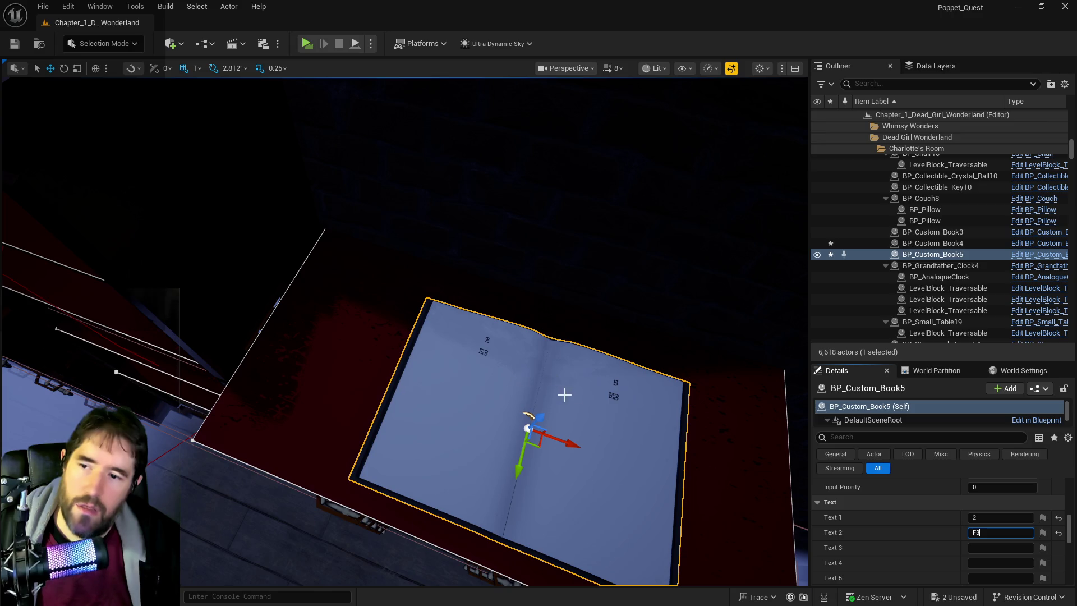
pyautogui.scroll(-3, 987, 539)
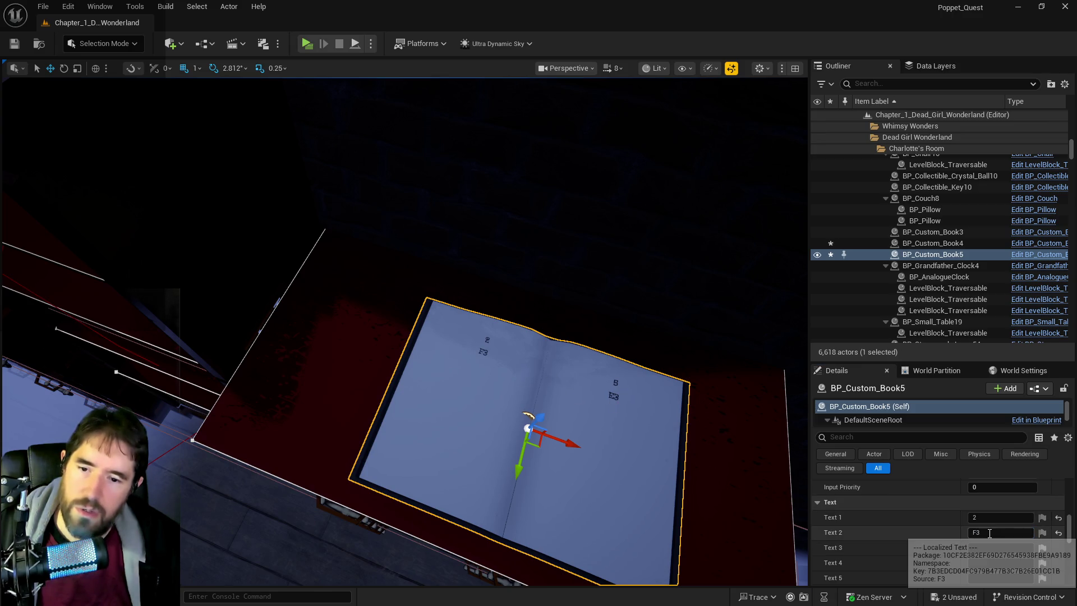
pyautogui.scroll(-5, 987, 539)
pyautogui.click(991, 526)
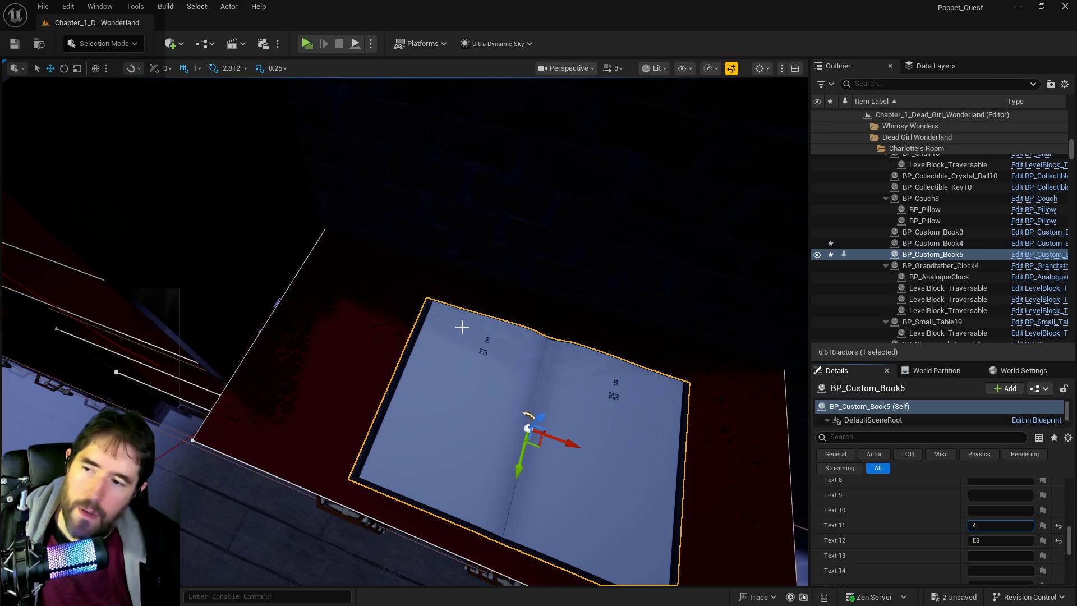
pyautogui.press('Return')
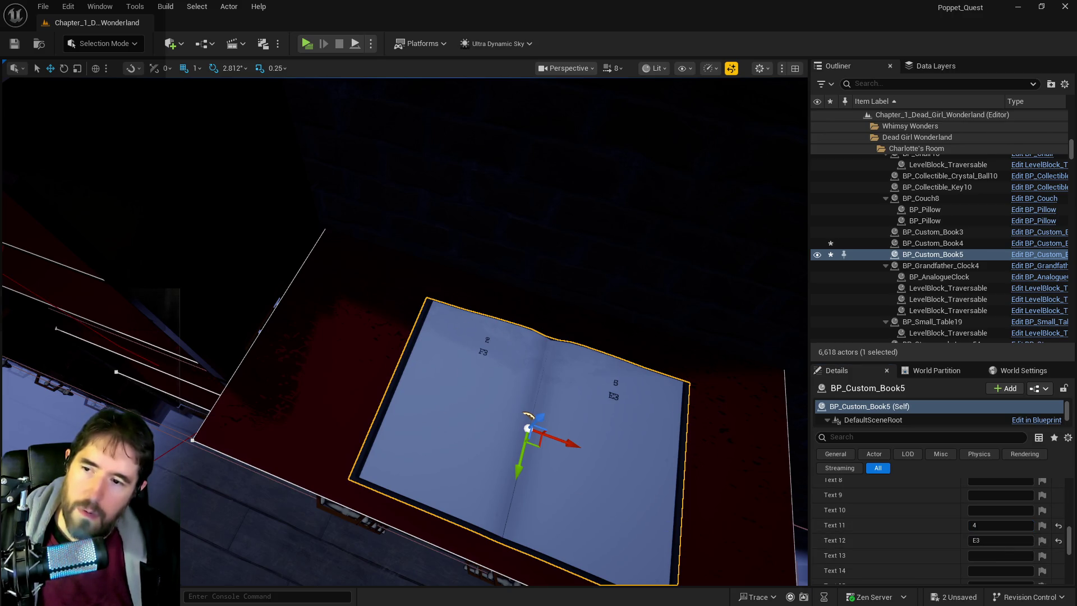
# Select BP_Custom_Book4 beside the magic circle and set its Text 12 to F3
pyautogui.moveTo(623, 508); pyautogui.dragTo(600, 326)
pyautogui.moveTo(228, 348); pyautogui.dragTo(529, 463)
pyautogui.click(528, 461)
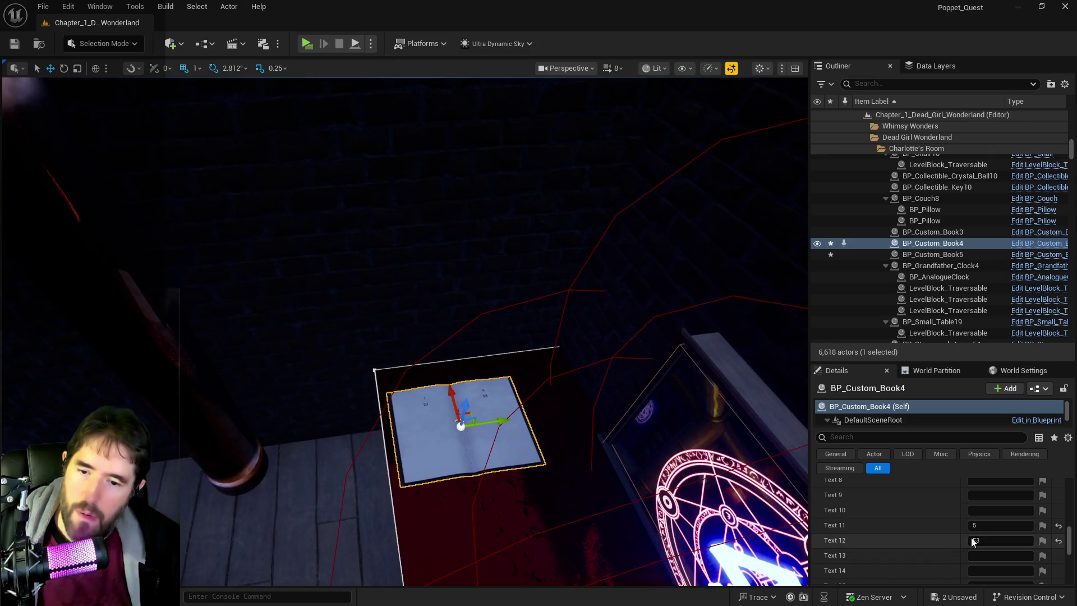
pyautogui.click(977, 539)
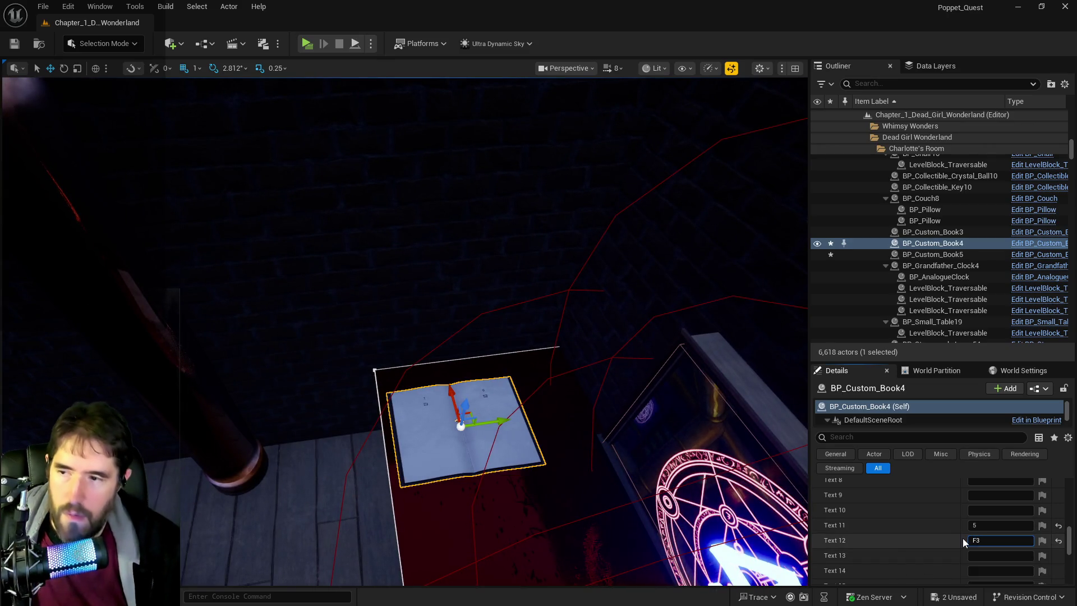
pyautogui.scroll(10, 450, 456)
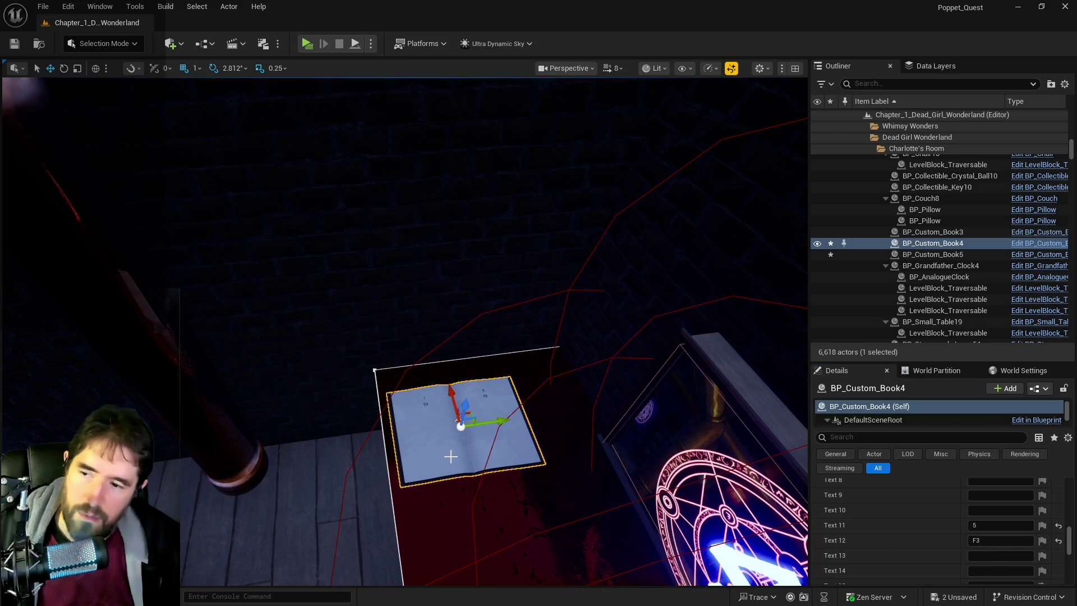
pyautogui.press('f')
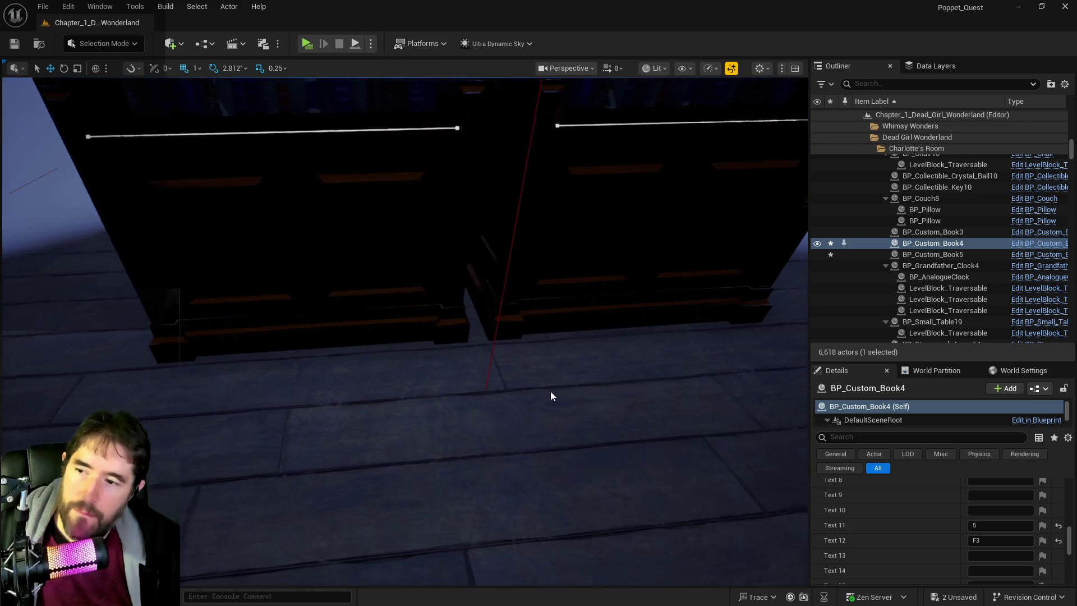
# Paste another book, BP_Custom_Book6, onto the floor below the shelves and rotate it about 95°
pyautogui.rightClick(539, 401)
pyautogui.moveTo(656, 206)
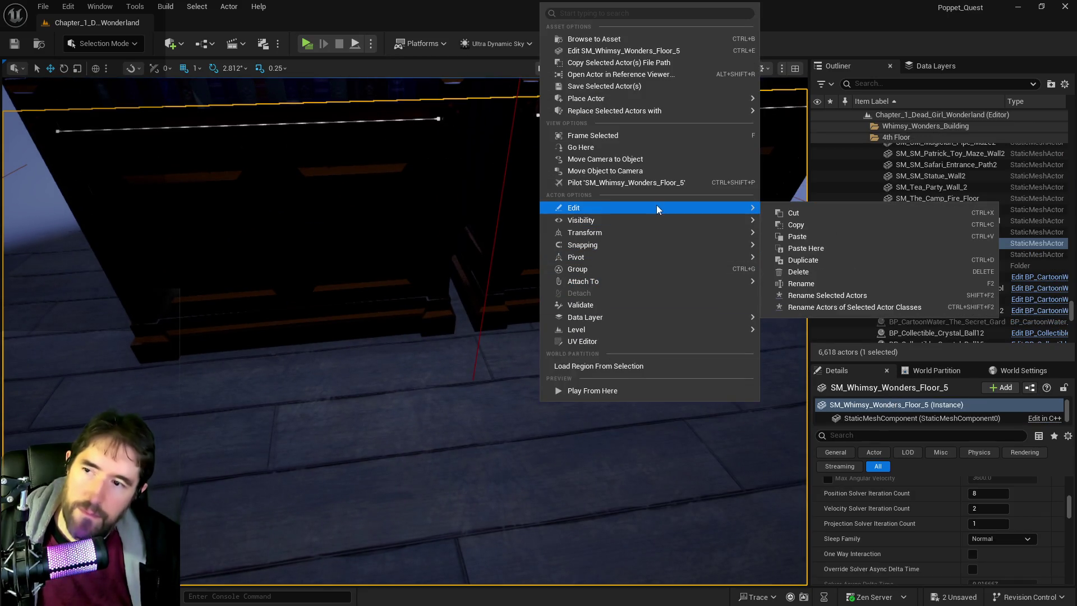
pyautogui.click(818, 247)
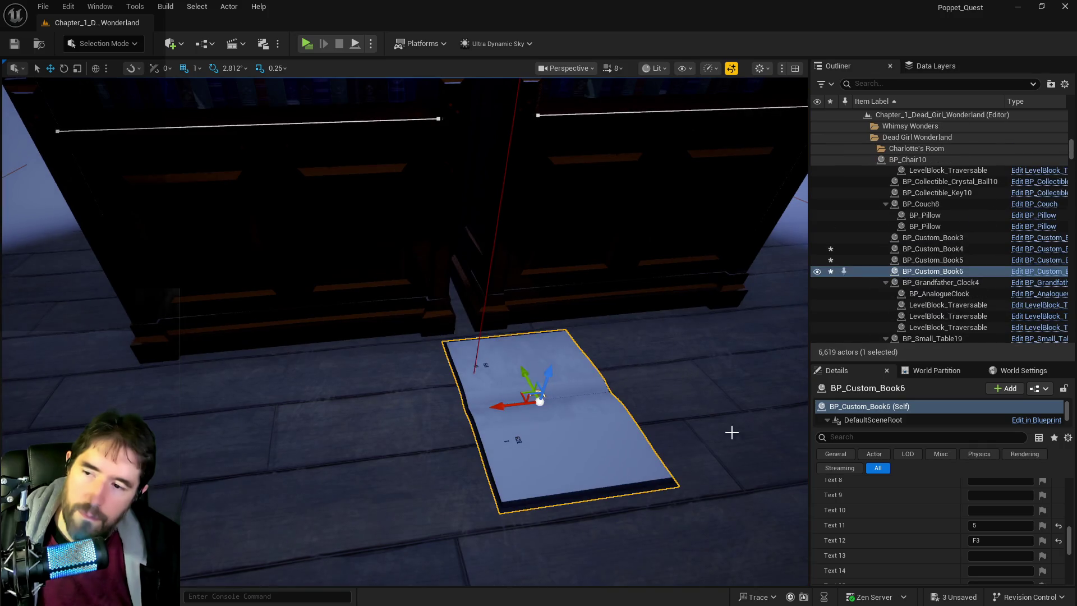
pyautogui.press('e')
pyautogui.moveTo(532, 440); pyautogui.dragTo(460, 454)
pyautogui.moveTo(539, 444)
pyautogui.mouseDown()
pyautogui.moveTo(449, 434)
pyautogui.moveTo(505, 443)
pyautogui.mouseUp()
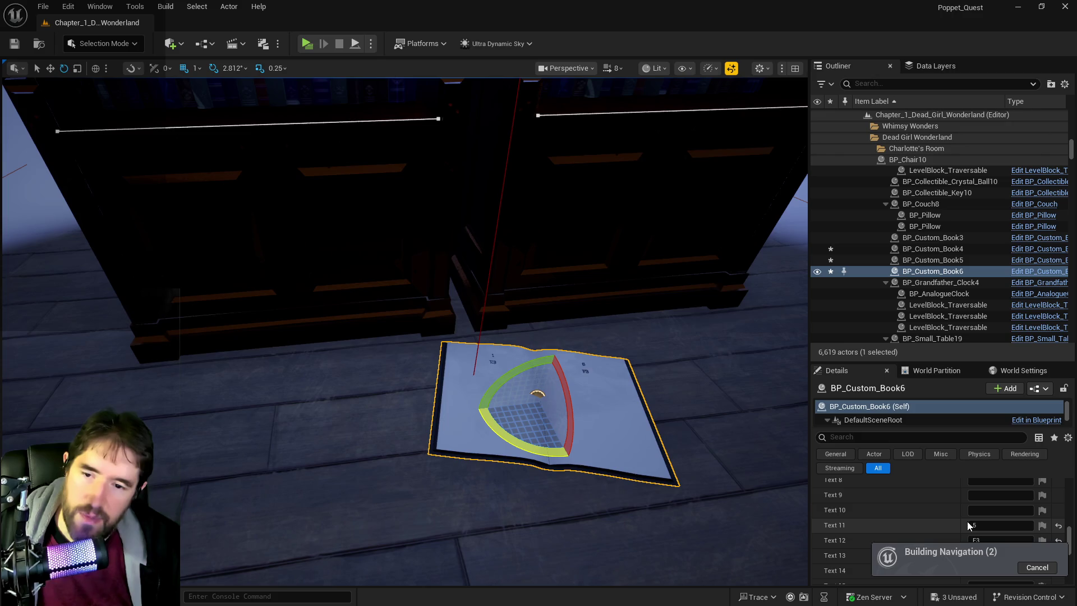
# Clear BP_Custom_Book6's Text 11 and Text 12, and set Text 1 to 3 and Text 2 to F3
pyautogui.click(1059, 525)
pyautogui.click(1059, 540)
pyautogui.scroll(5, 969, 519)
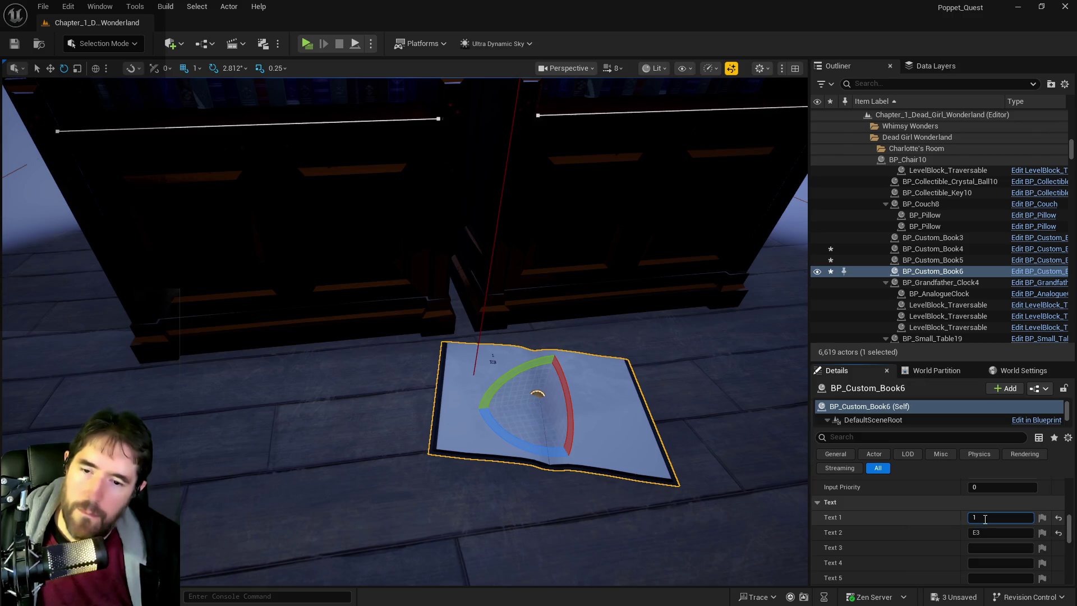
pyautogui.write('3')
pyautogui.click(982, 530)
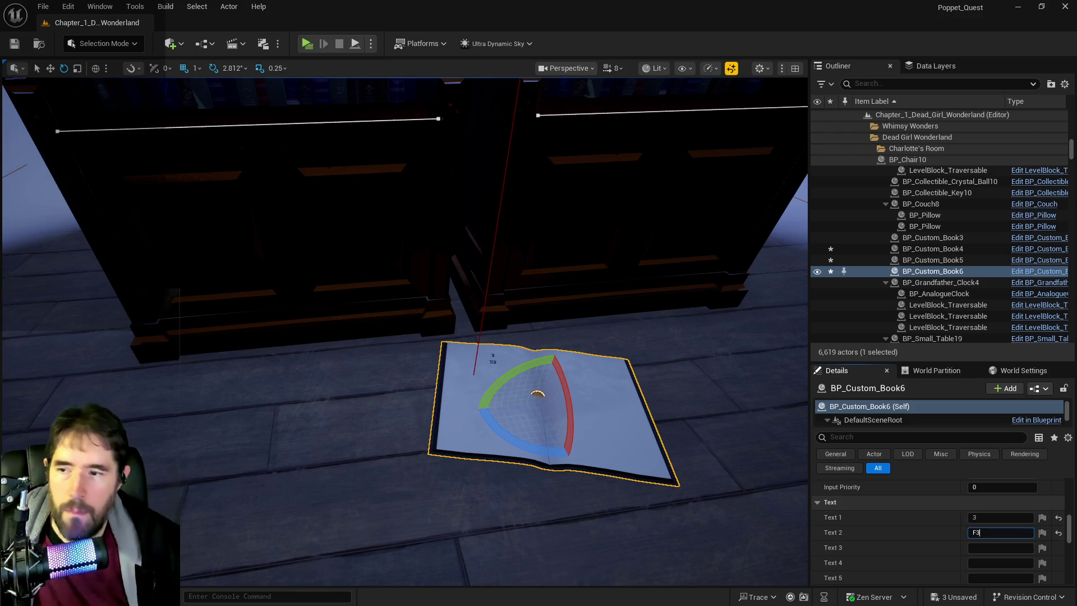
pyautogui.click(640, 483)
pyautogui.press('f')
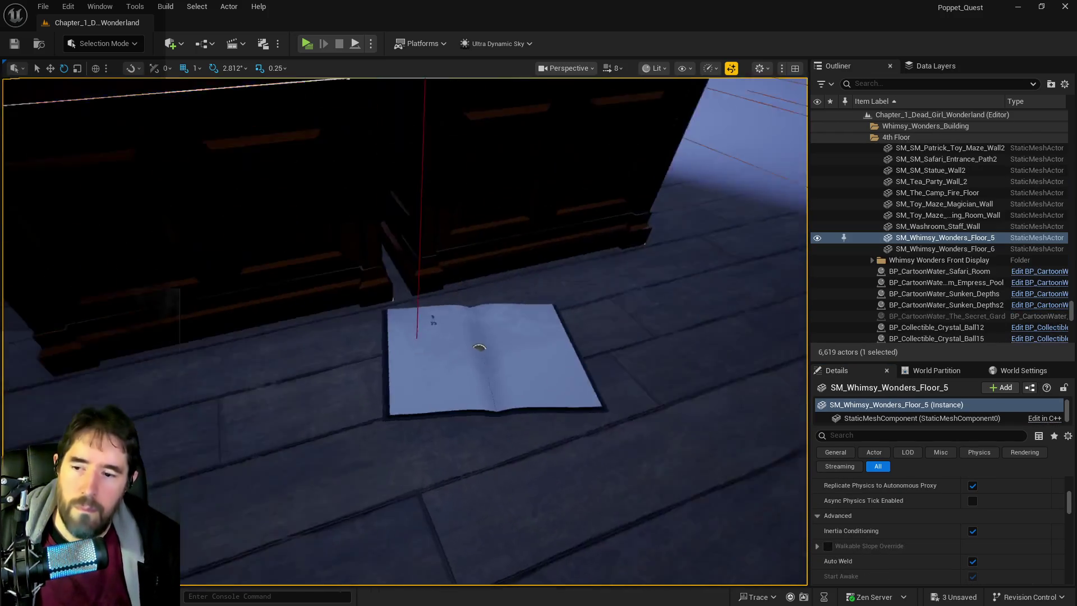
pyautogui.click(573, 354)
pyautogui.scroll(-5, 915, 533)
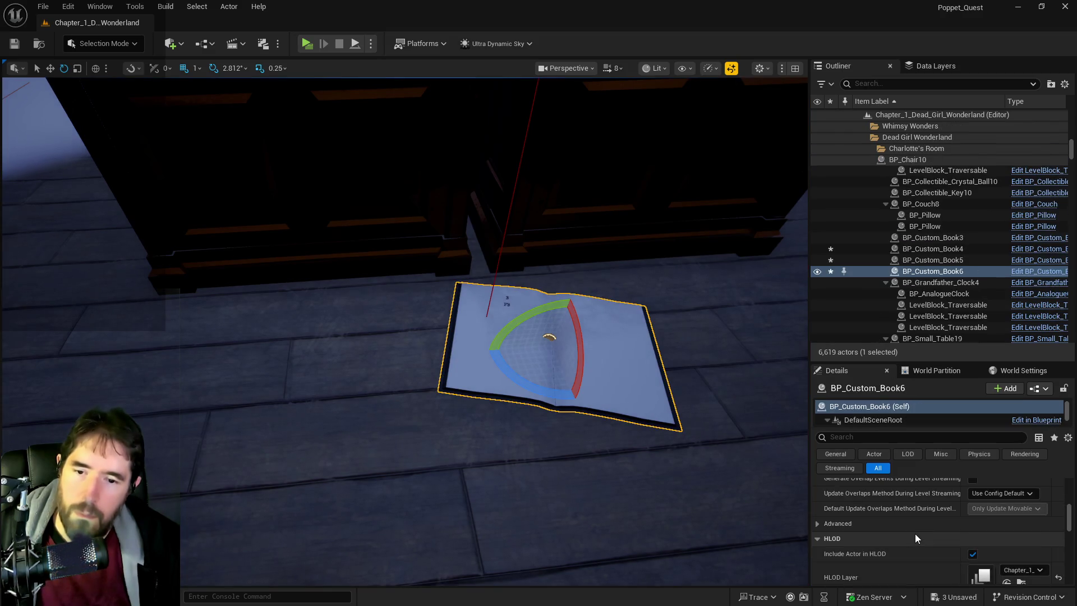
pyautogui.scroll(3, 914, 534)
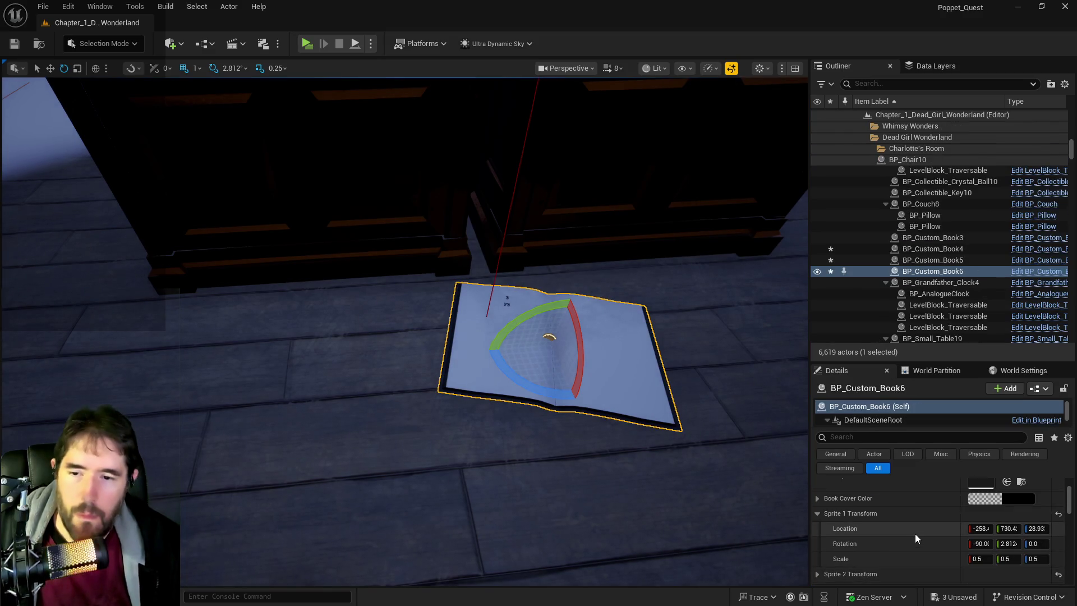
pyautogui.scroll(-5, 915, 533)
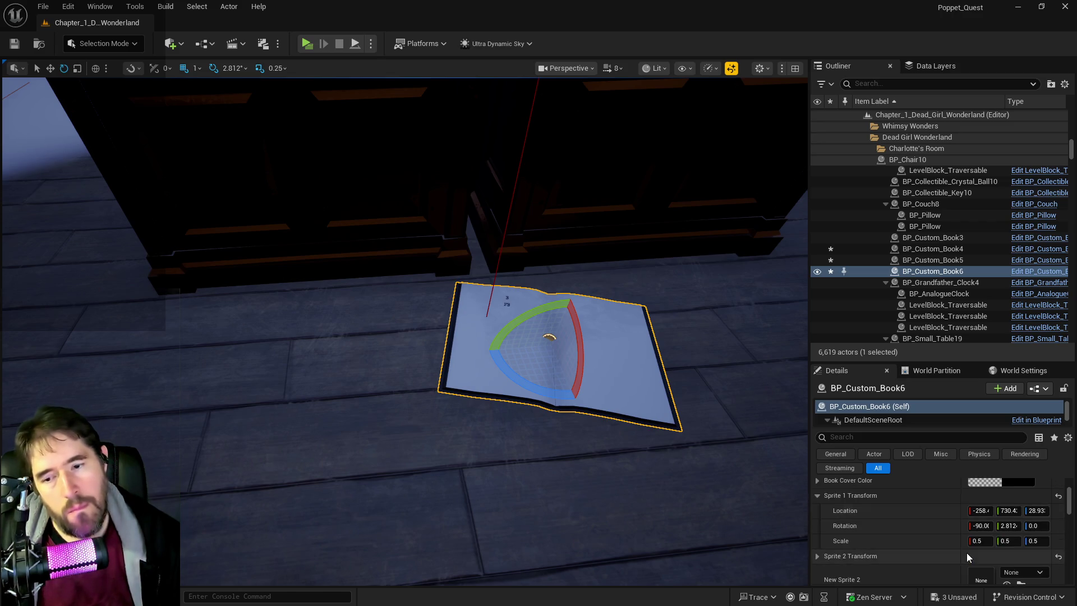
pyautogui.scroll(-6, 968, 553)
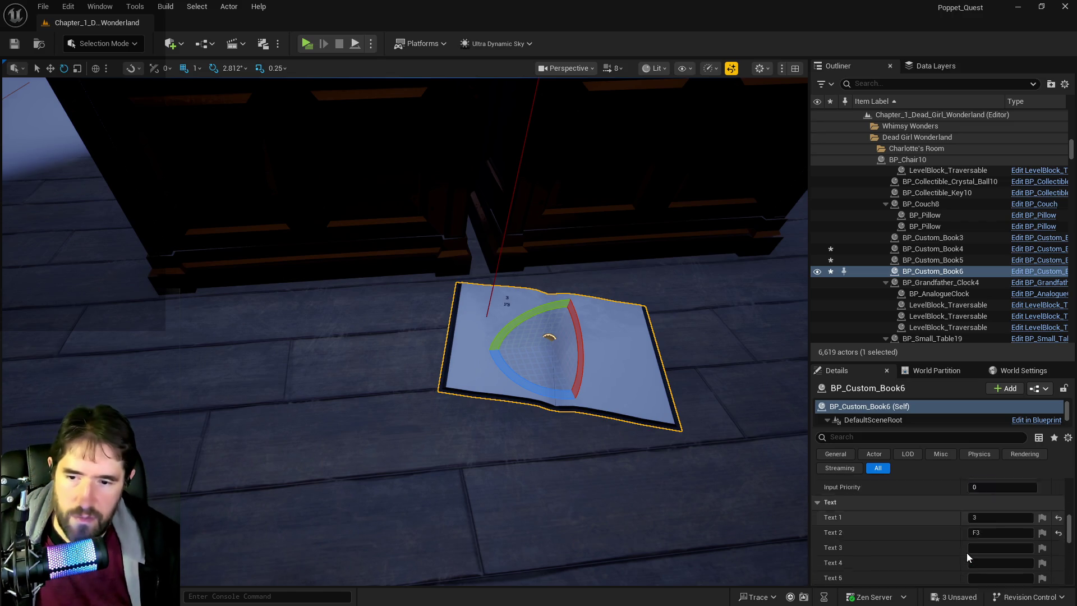
pyautogui.scroll(-5, 968, 553)
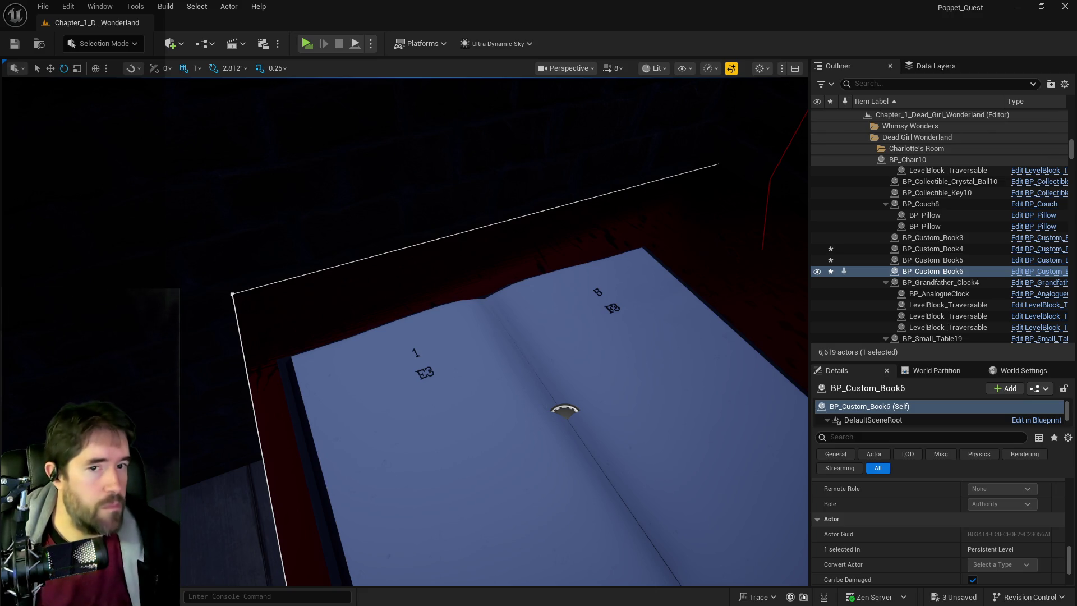
# Drag the Chapter 1 Google Docs notes window over the Unreal Editor
pyautogui.moveTo(1076, 147); pyautogui.dragTo(581, 147)
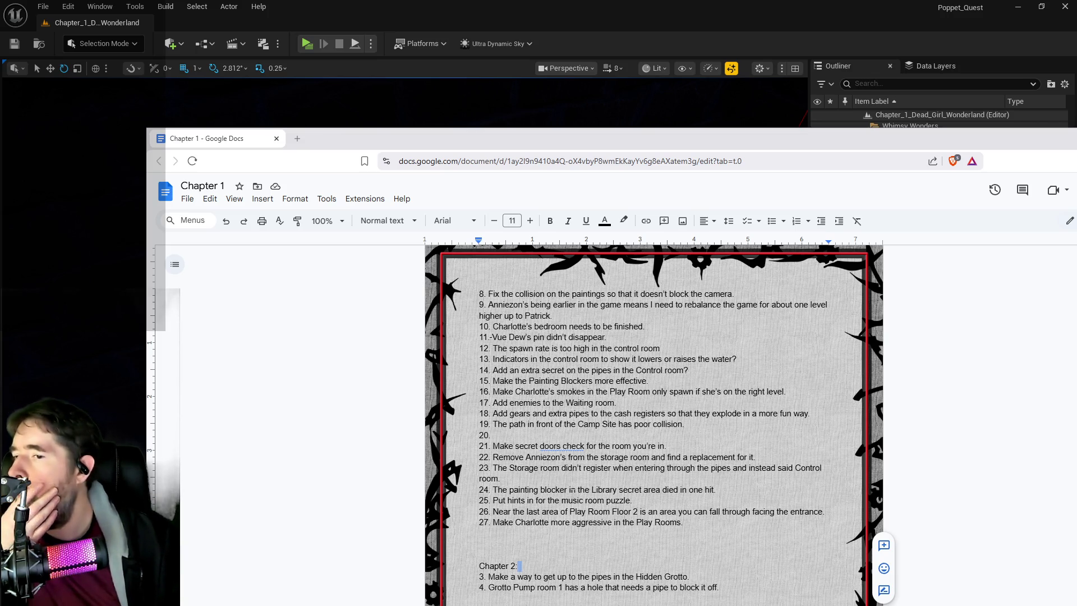
pyautogui.scroll(2, 653, 425)
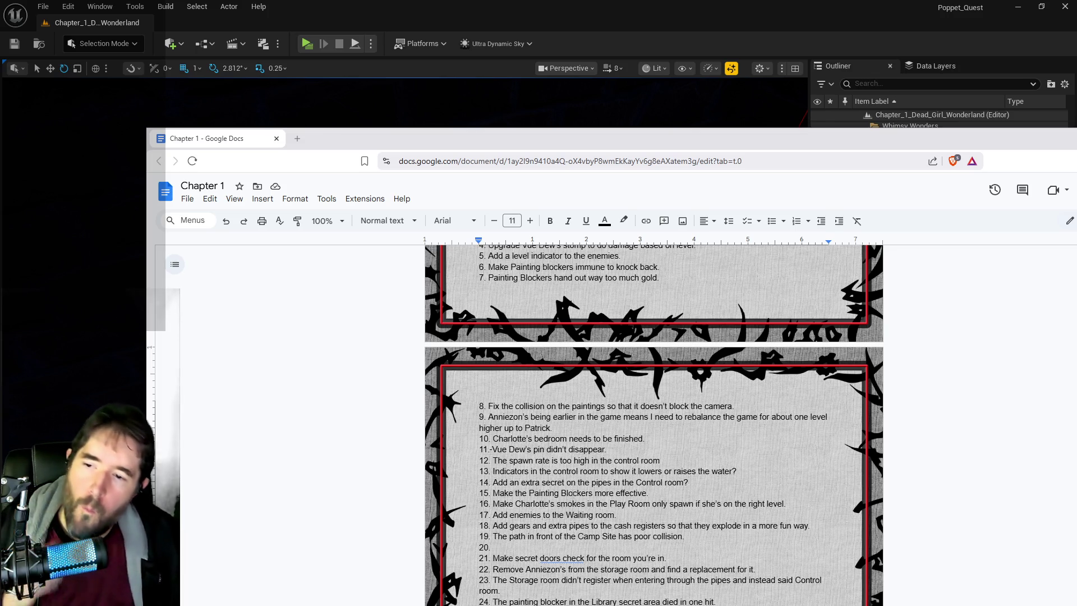
pyautogui.scroll(-2, 654, 425)
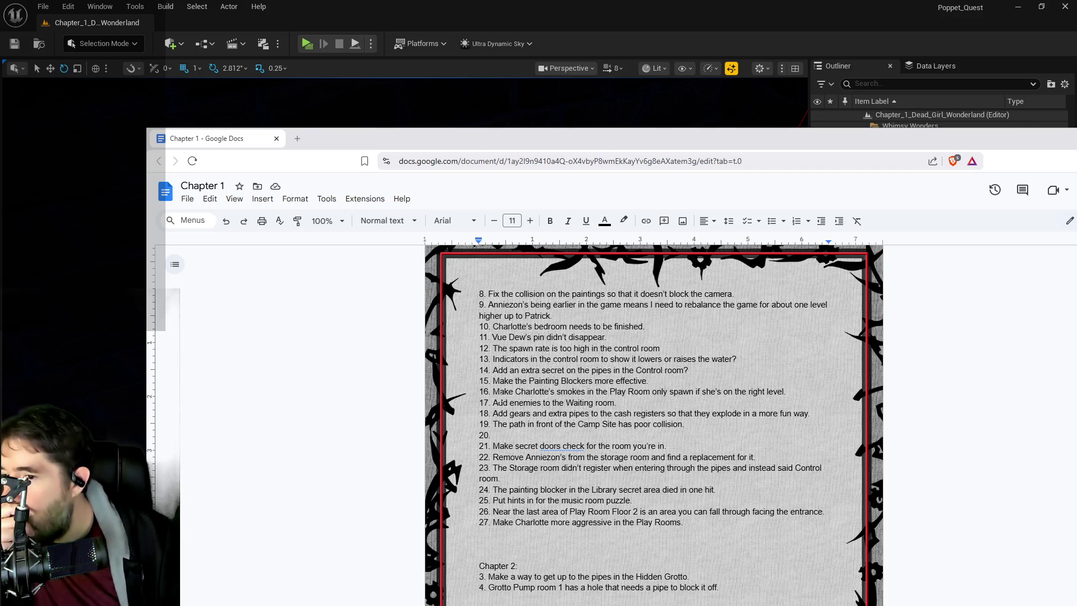
pyautogui.scroll(1, 654, 424)
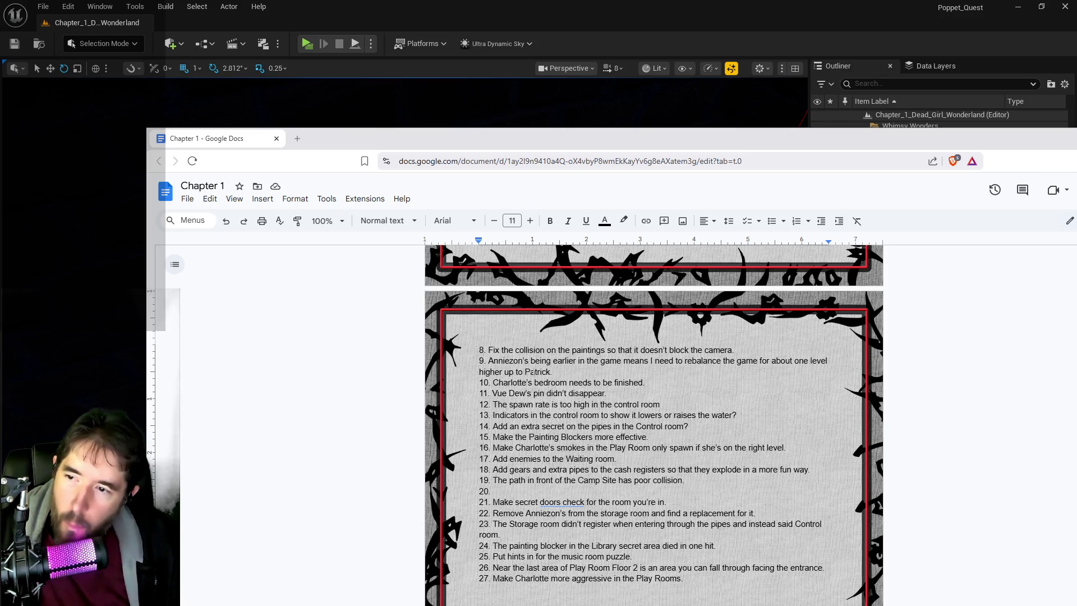
pyautogui.scroll(3, 559, 415)
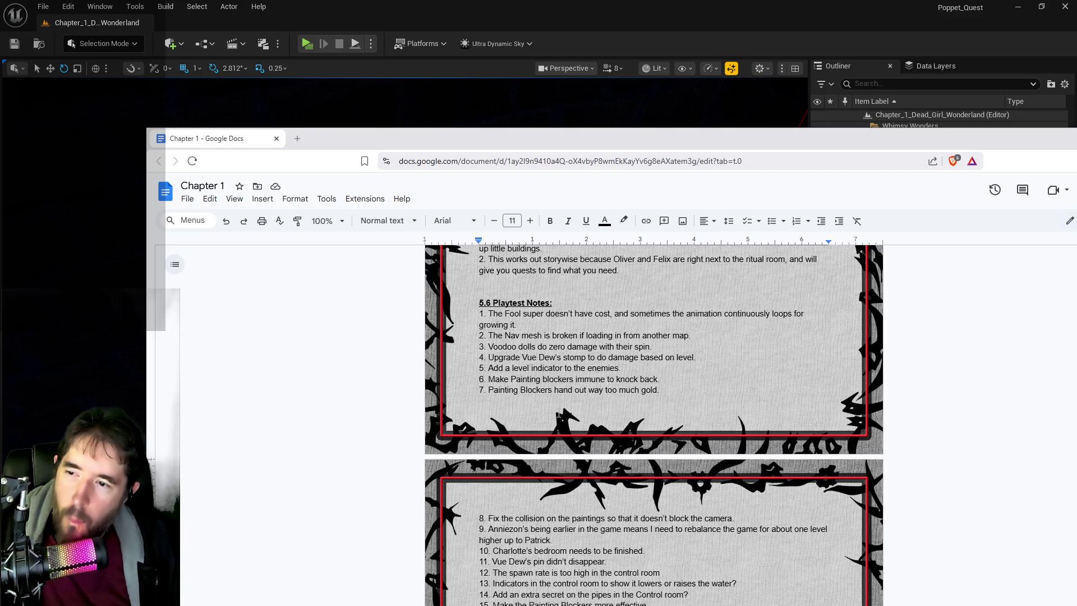
pyautogui.scroll(-2, 559, 414)
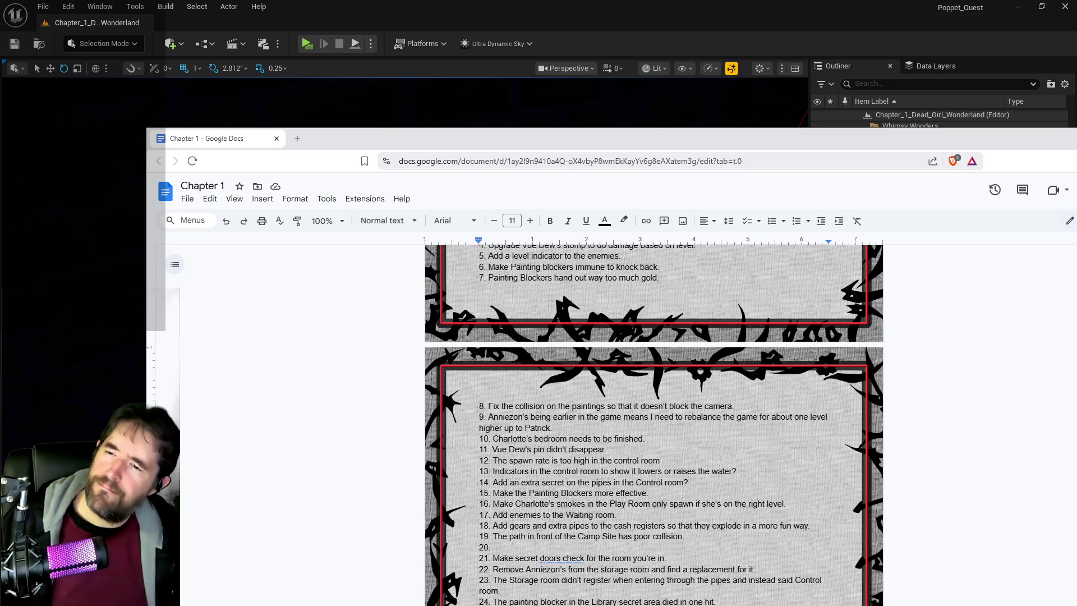
pyautogui.scroll(-1, 475, 394)
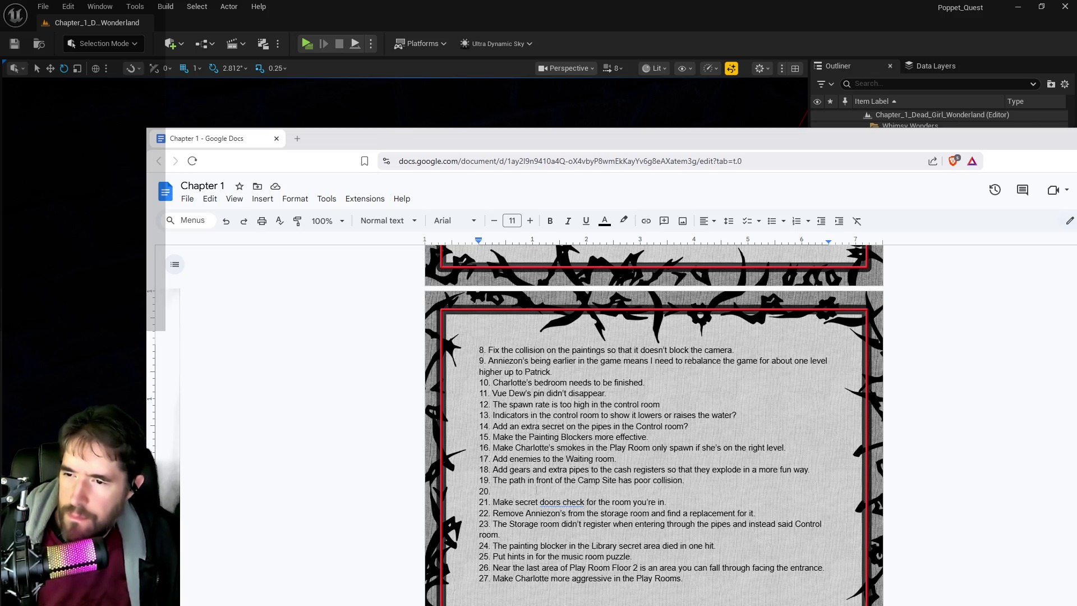
pyautogui.scroll(-1, 546, 491)
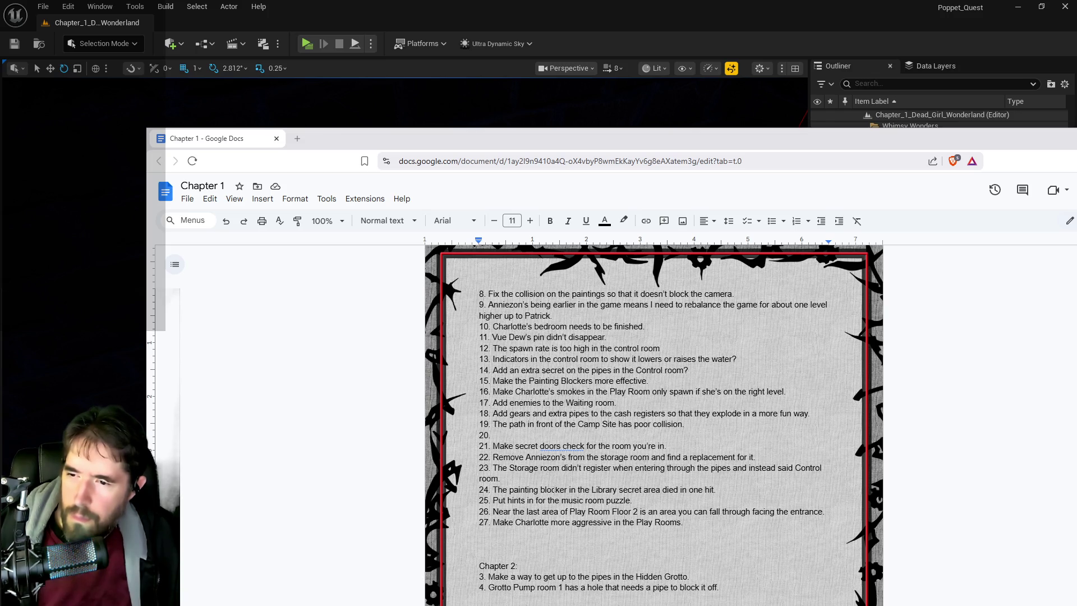
# Delete note 25 about music room puzzle hints and return to Unreal
pyautogui.moveTo(634, 500); pyautogui.dragTo(493, 500)
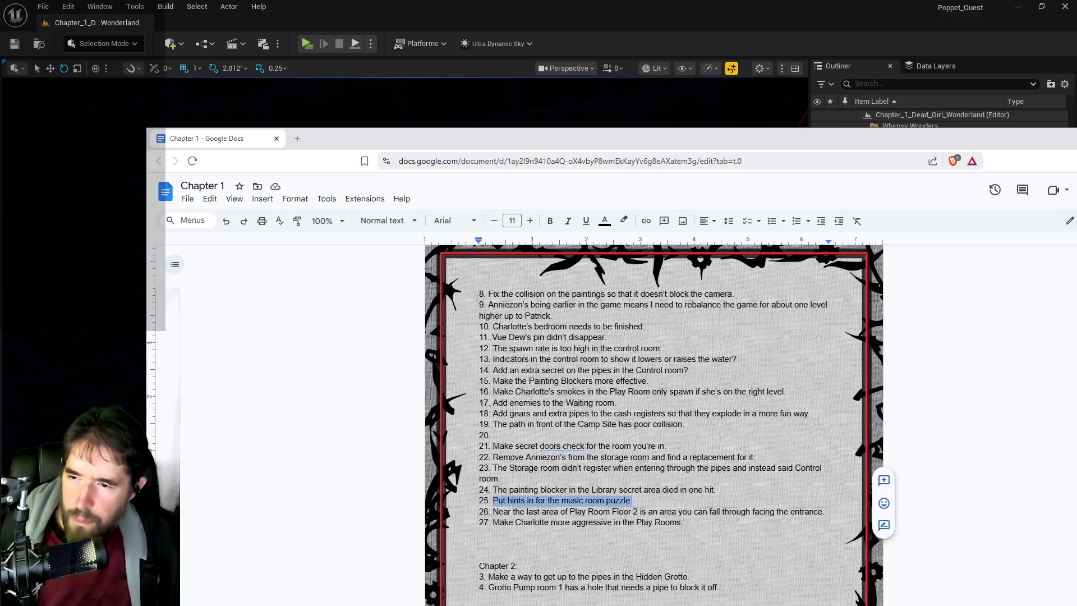
pyautogui.press('BackSpace')
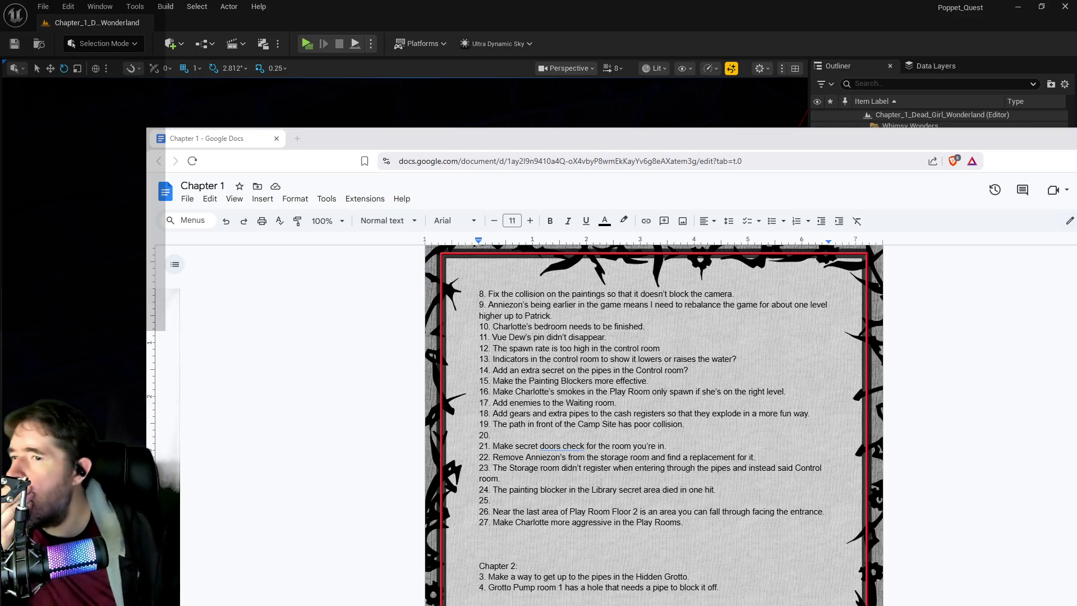
pyautogui.scroll(1, 653, 424)
pyautogui.scroll(-1, 654, 425)
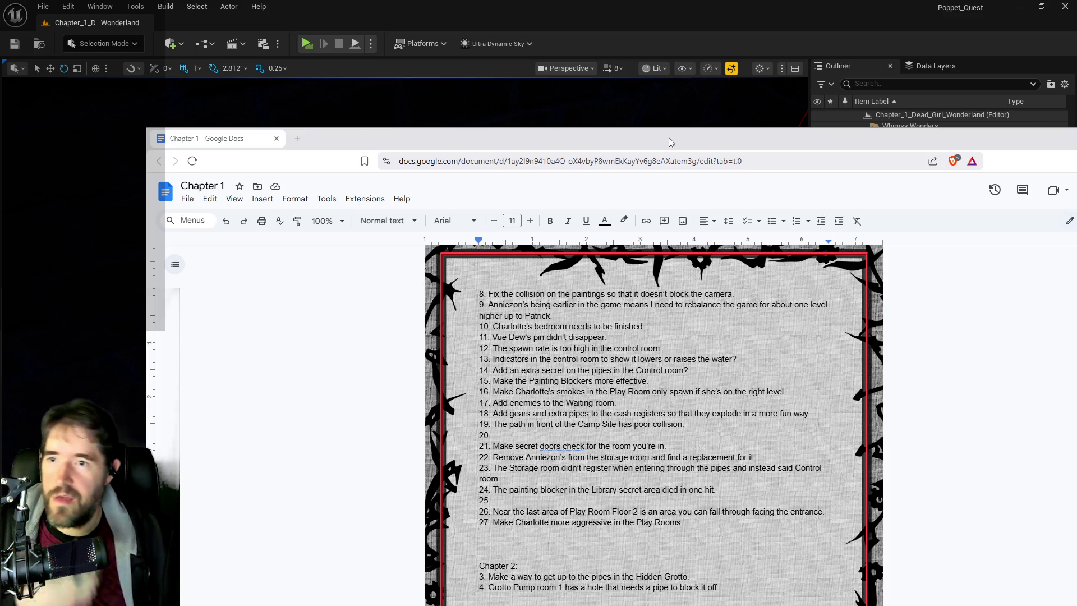
pyautogui.hotkey('alt', 'Tab')
# Move BP_Custom_Book4, 5 and 6 from Charlotte's Room into The Library Outliner folder
pyautogui.press('f')
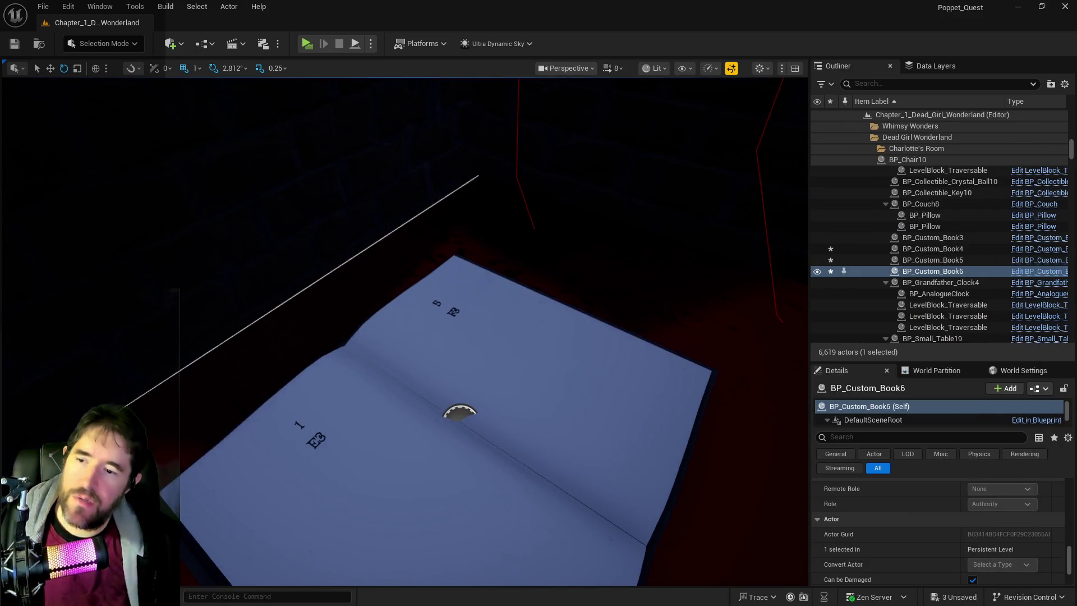
pyautogui.doubleClick(934, 248)
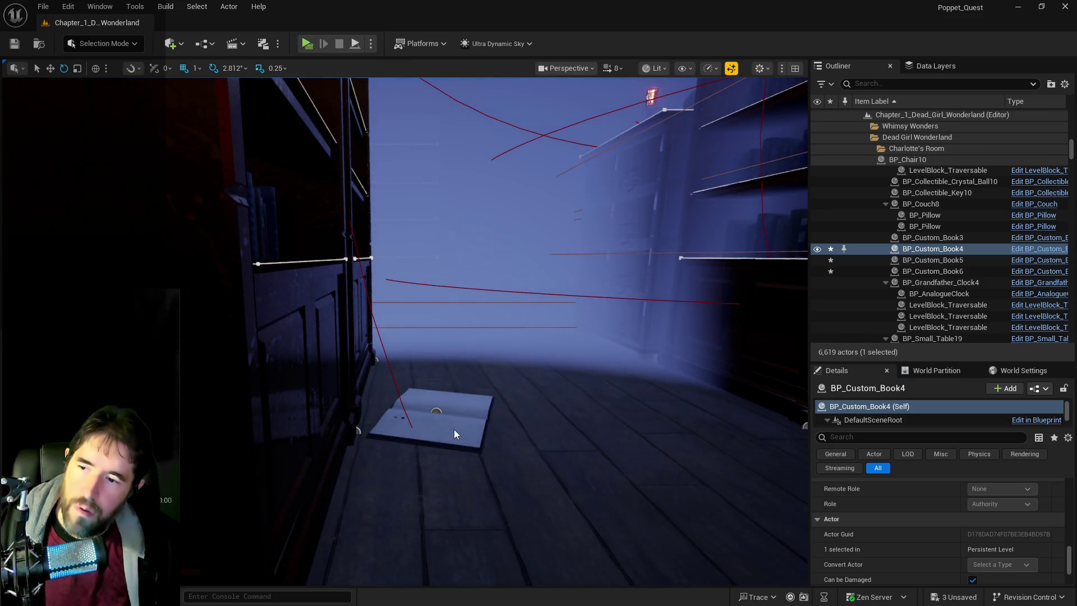
pyautogui.keyDown('ctrl'); pyautogui.click(454, 429); pyautogui.keyUp('ctrl')
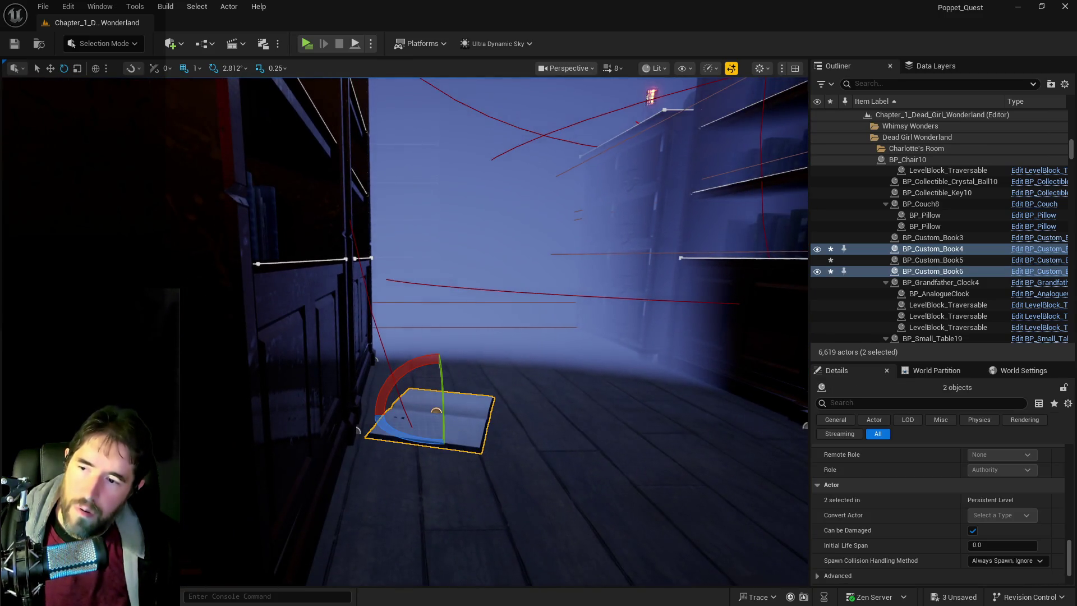
pyautogui.press('f')
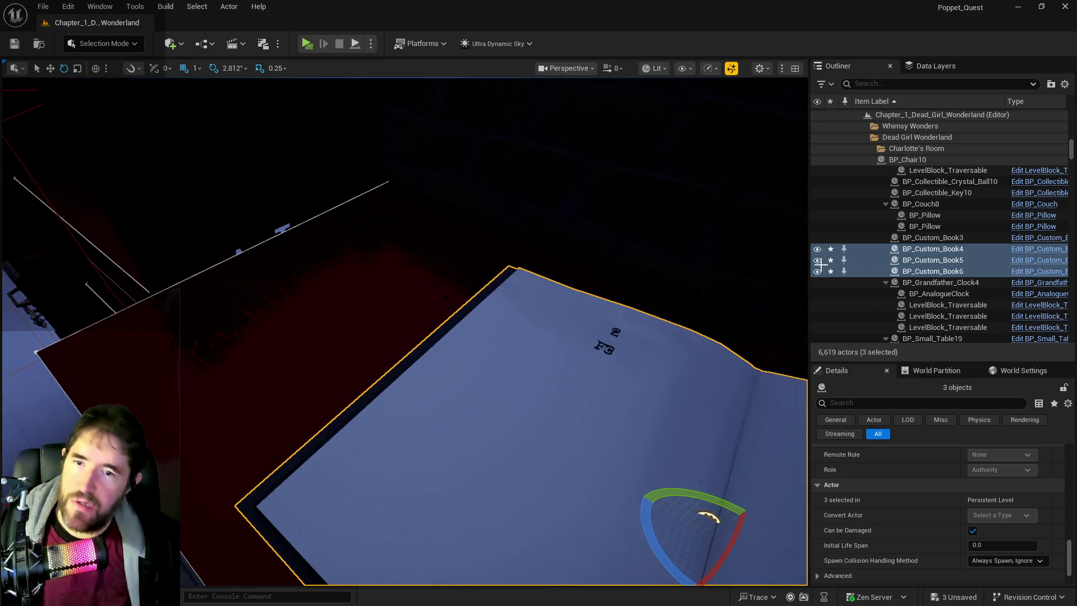
pyautogui.keyDown('ctrl'); pyautogui.click(897, 260); pyautogui.keyUp('ctrl')
pyautogui.rightClick(898, 260)
pyautogui.moveTo(791, 537)
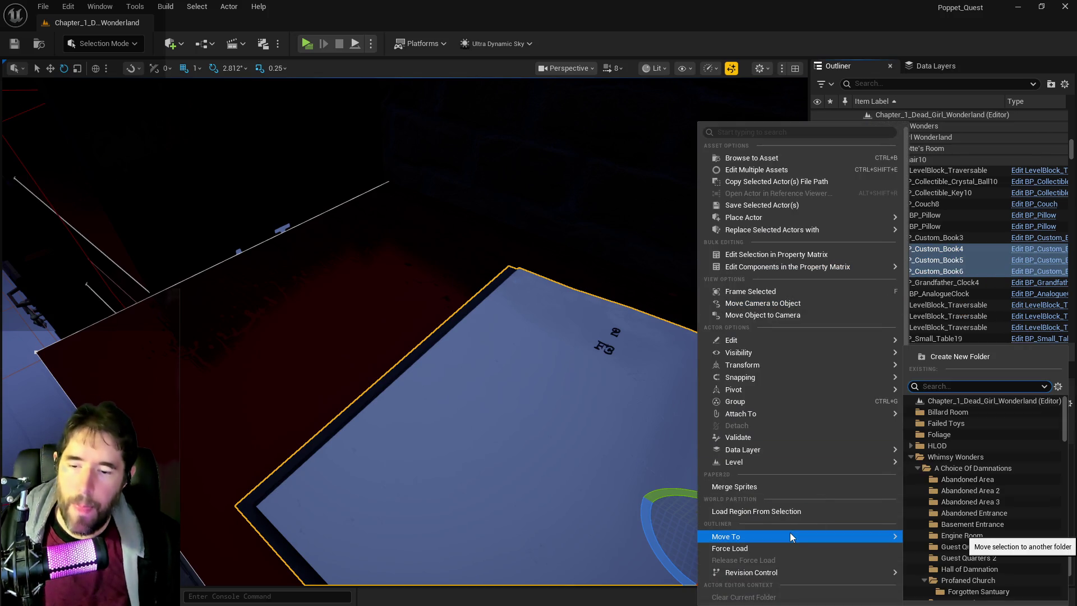
pyautogui.write('lib')
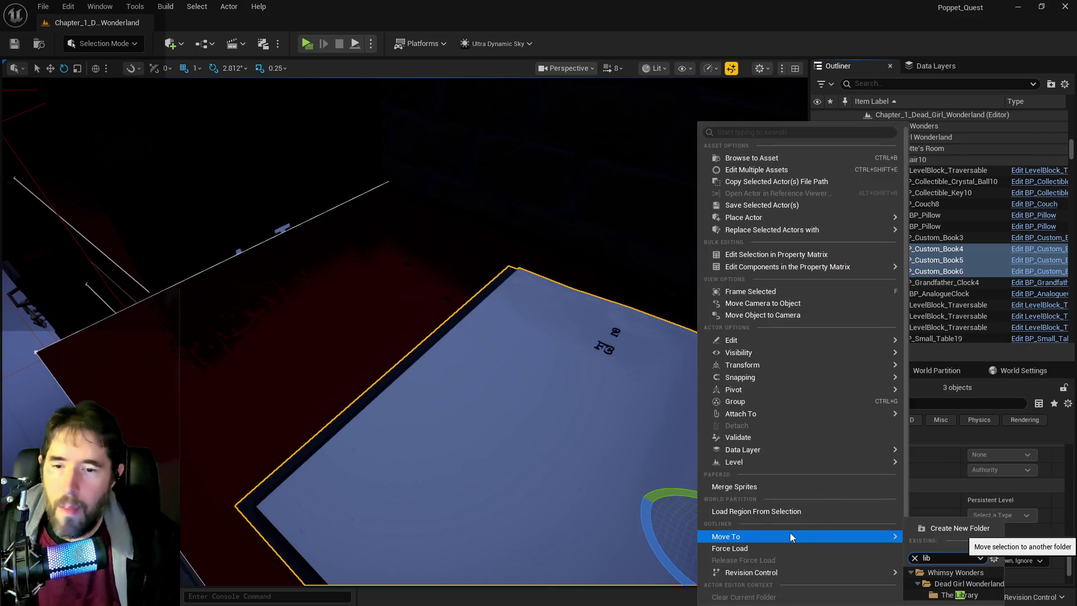
pyautogui.click(952, 595)
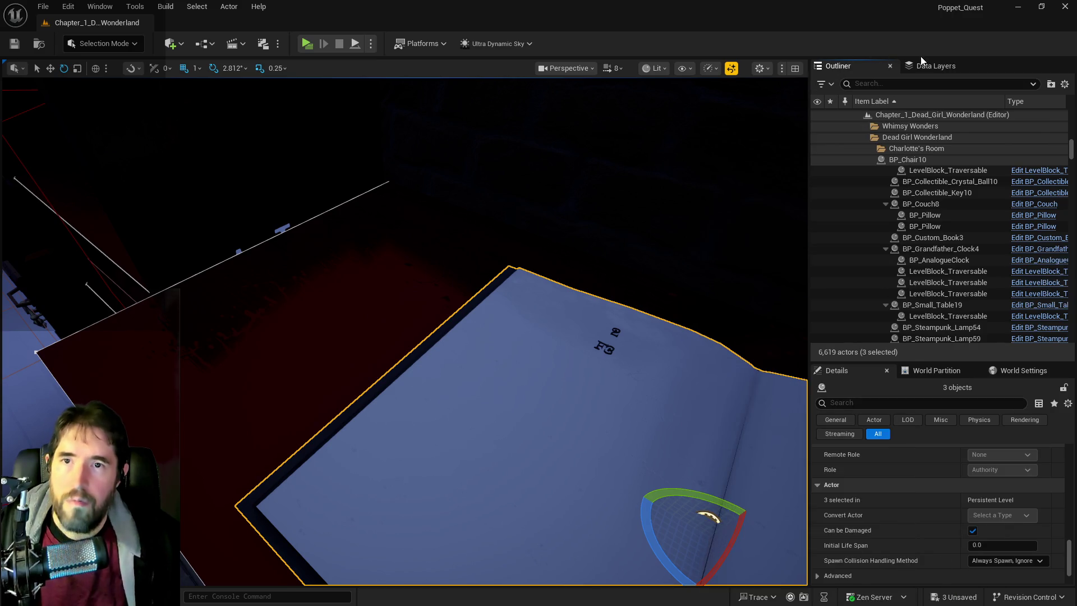
pyautogui.click(936, 66)
# Remove the three books from DL_C1_Charlottes_Bedroom and add them to DL_C1_Library
pyautogui.click(919, 134)
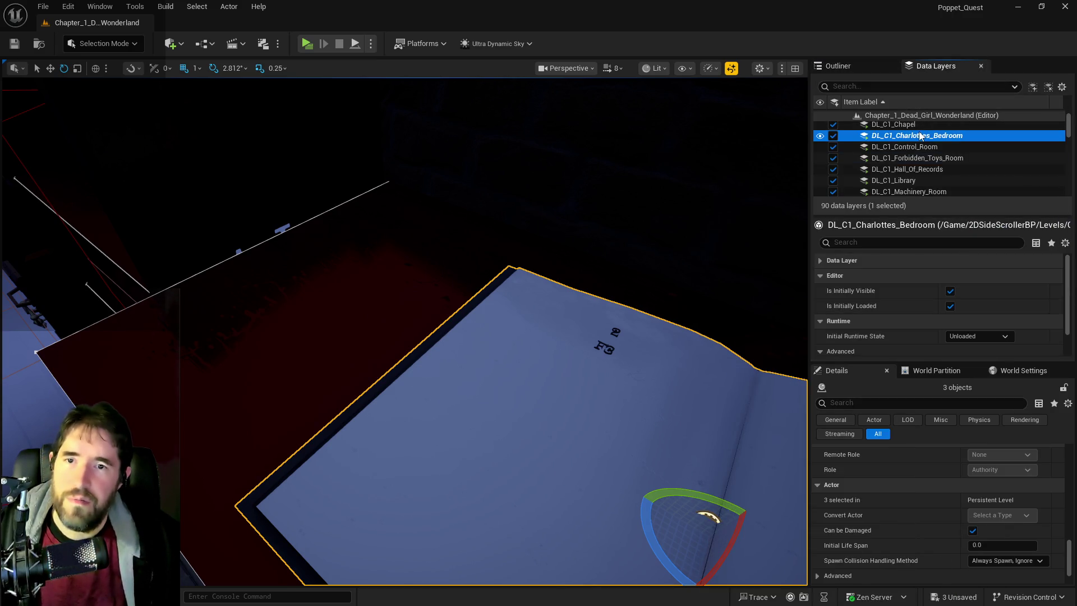
pyautogui.rightClick(919, 134)
pyautogui.click(937, 247)
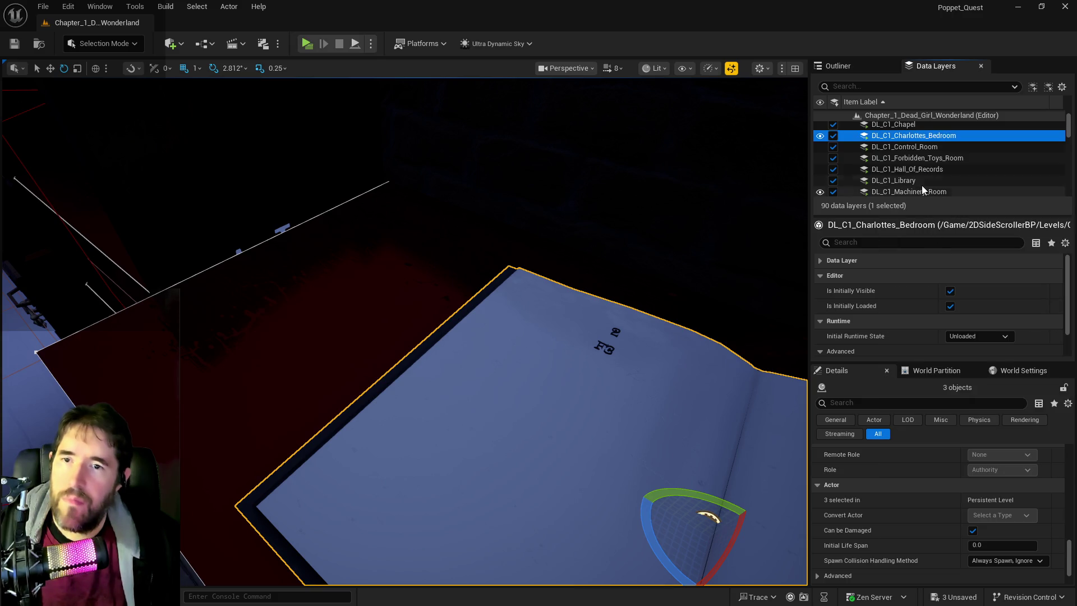
pyautogui.click(921, 183)
pyautogui.rightClick(922, 184)
pyautogui.click(943, 286)
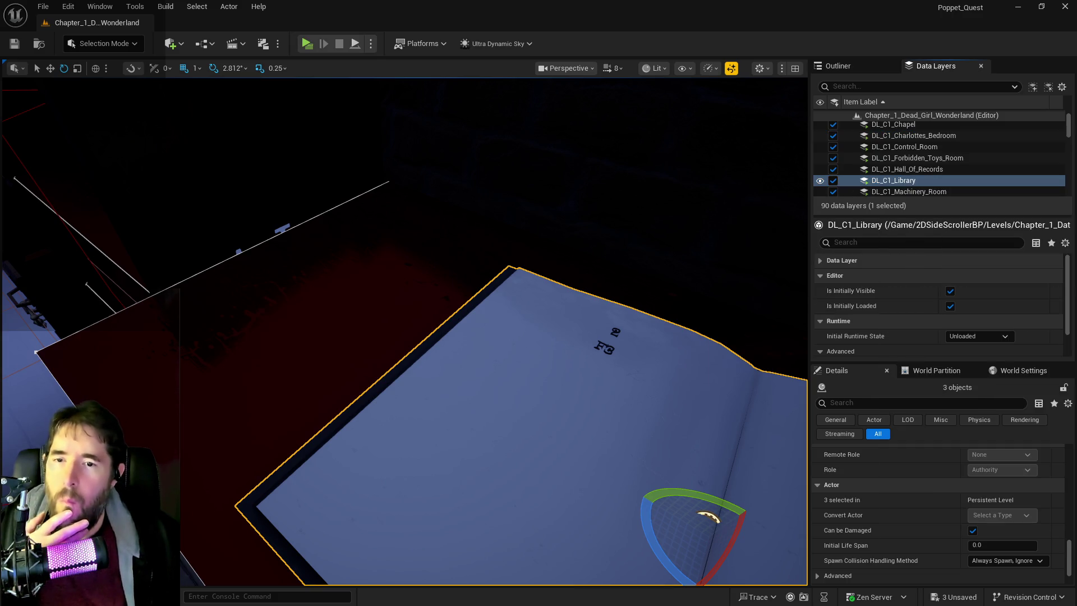